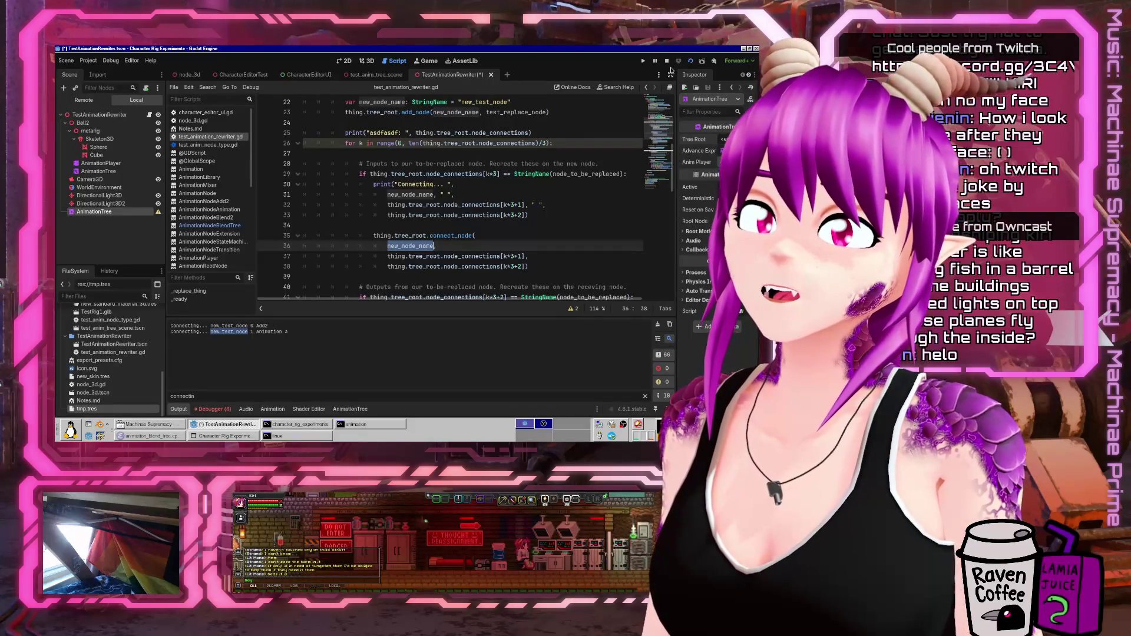
- Save and run the rewriter scene, then jump to the debugger errors at lines 26 and 35
{"action": "key", "text": "F6"}
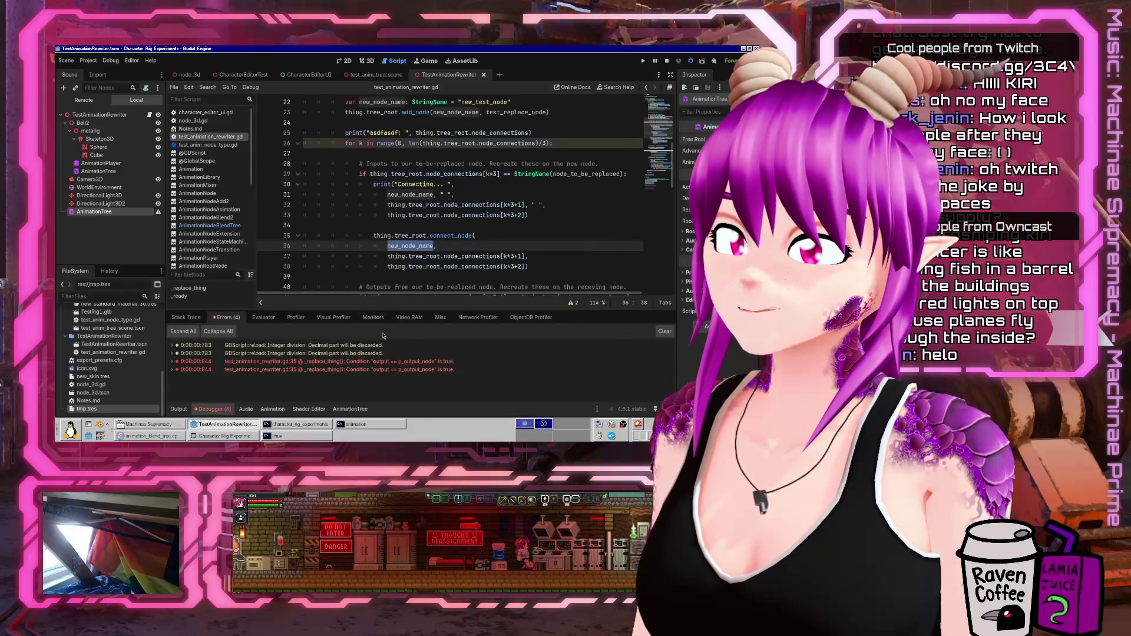
{"action": "left_click", "coordinate": [372, 345]}
{"action": "scroll", "coordinate": [491, 227], "scroll_direction": "down", "scroll_amount": 3}
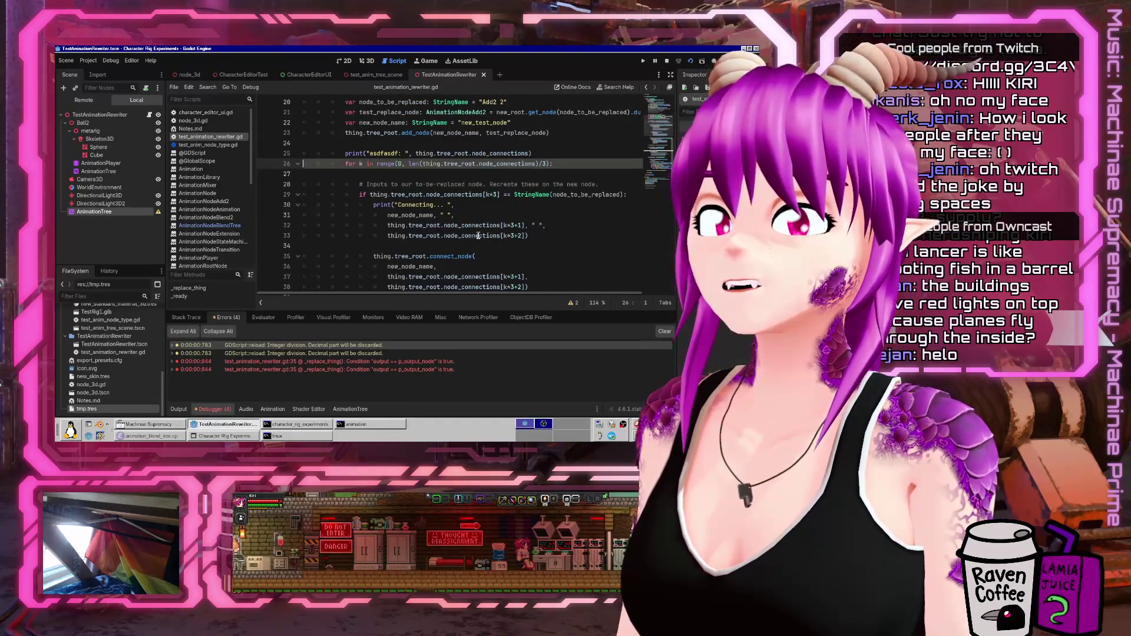
{"action": "left_click", "coordinate": [263, 362]}
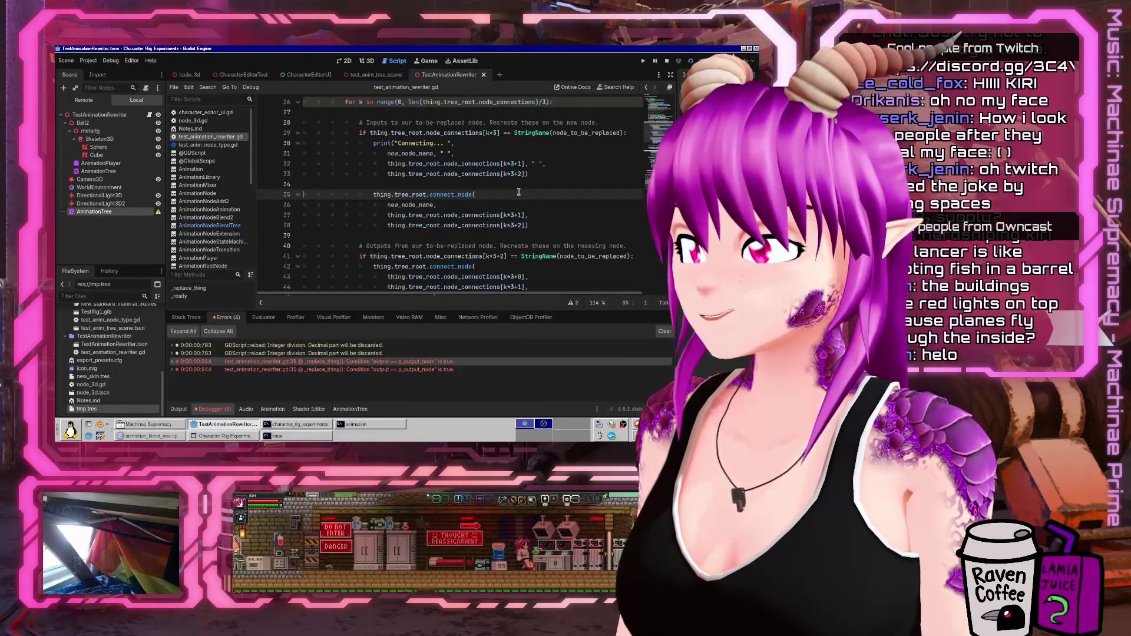
- Select new_node_name on line 36 and collapse the debugger to enlarge the script
{"action": "scroll", "coordinate": [517, 190], "scroll_direction": "up", "scroll_amount": 1}
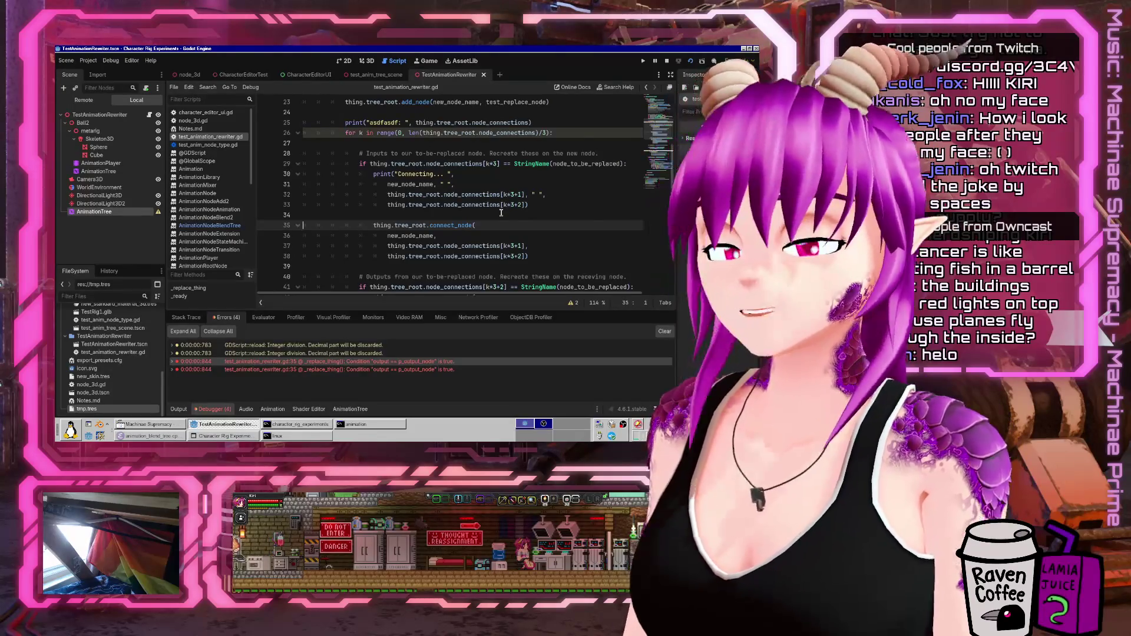
{"action": "scroll", "coordinate": [501, 212], "scroll_direction": "down", "scroll_amount": 1}
{"action": "scroll", "coordinate": [522, 185], "scroll_direction": "up", "scroll_amount": 1}
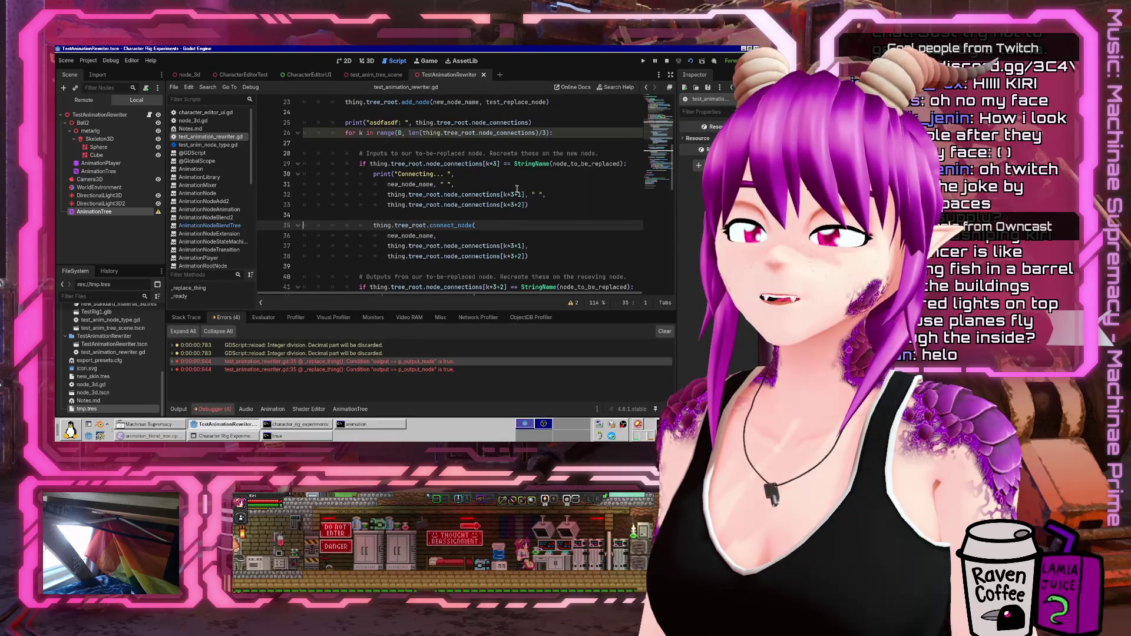
{"action": "double_click", "coordinate": [410, 236]}
{"action": "left_click", "coordinate": [209, 409]}
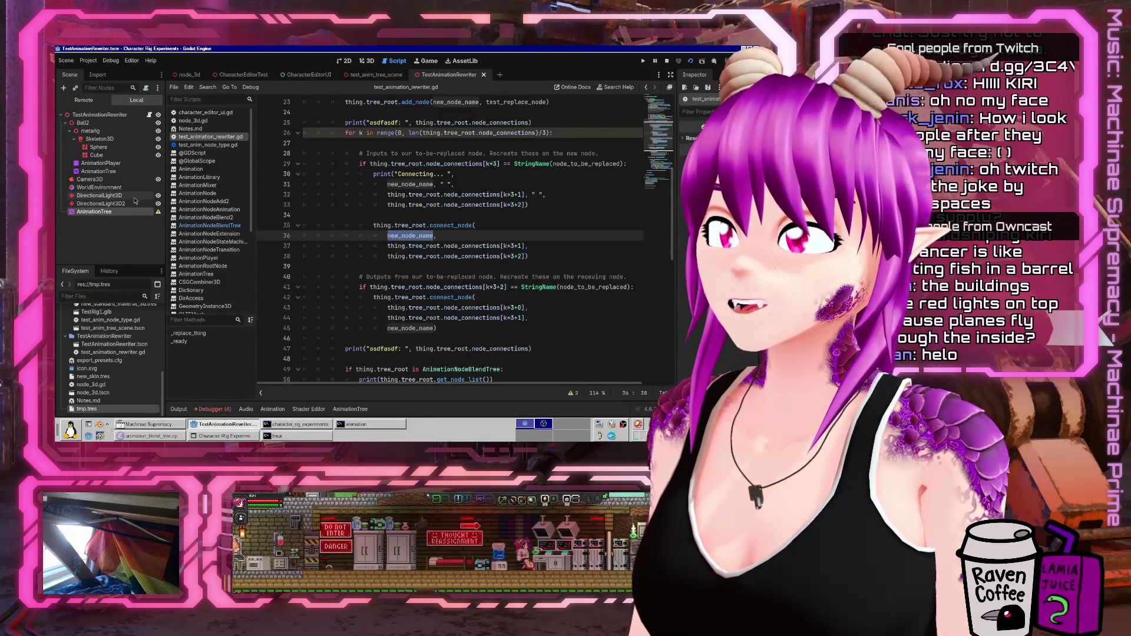
- Select the AnimationTree node and open its blend graph editor
{"action": "left_click", "coordinate": [109, 171]}
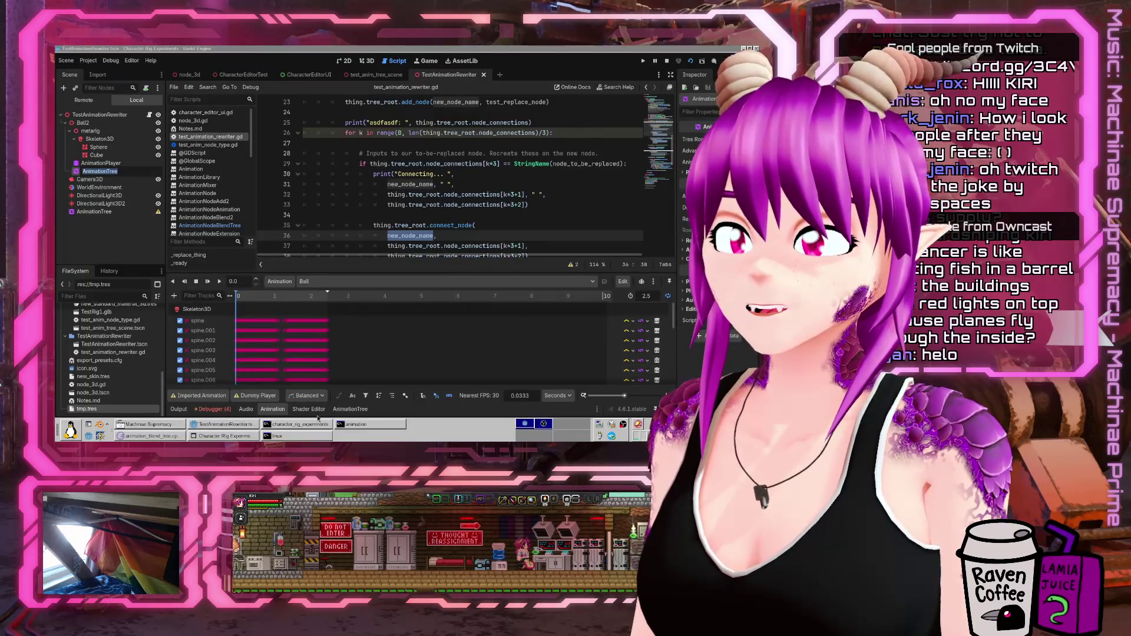
{"action": "left_click", "coordinate": [355, 415]}
{"action": "left_click", "coordinate": [356, 413]}
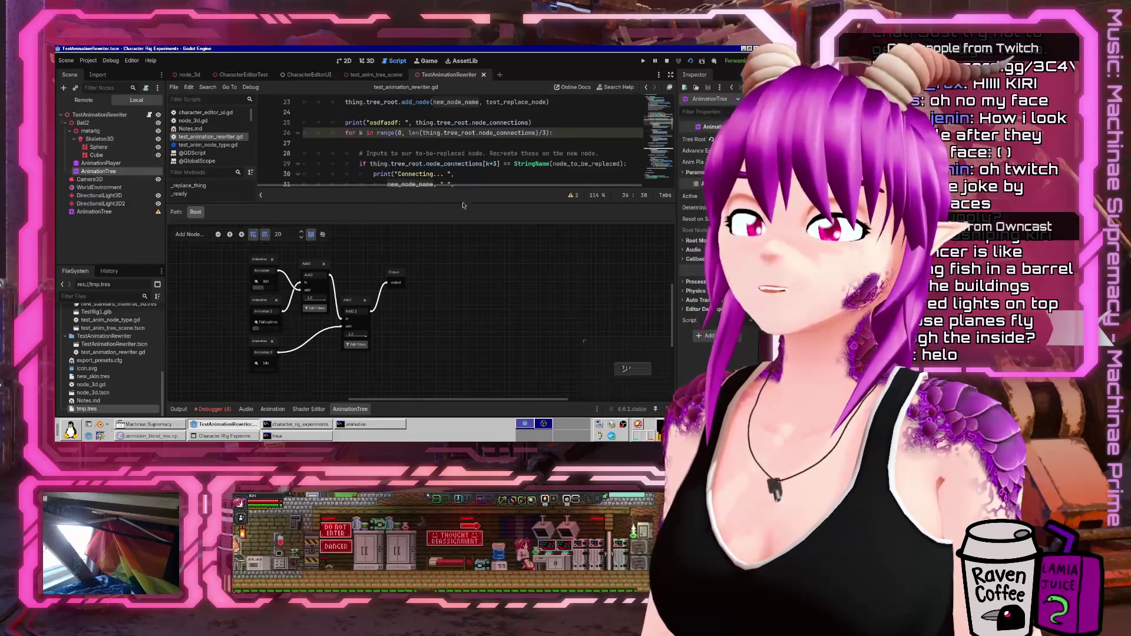
{"action": "left_click", "coordinate": [103, 212]}
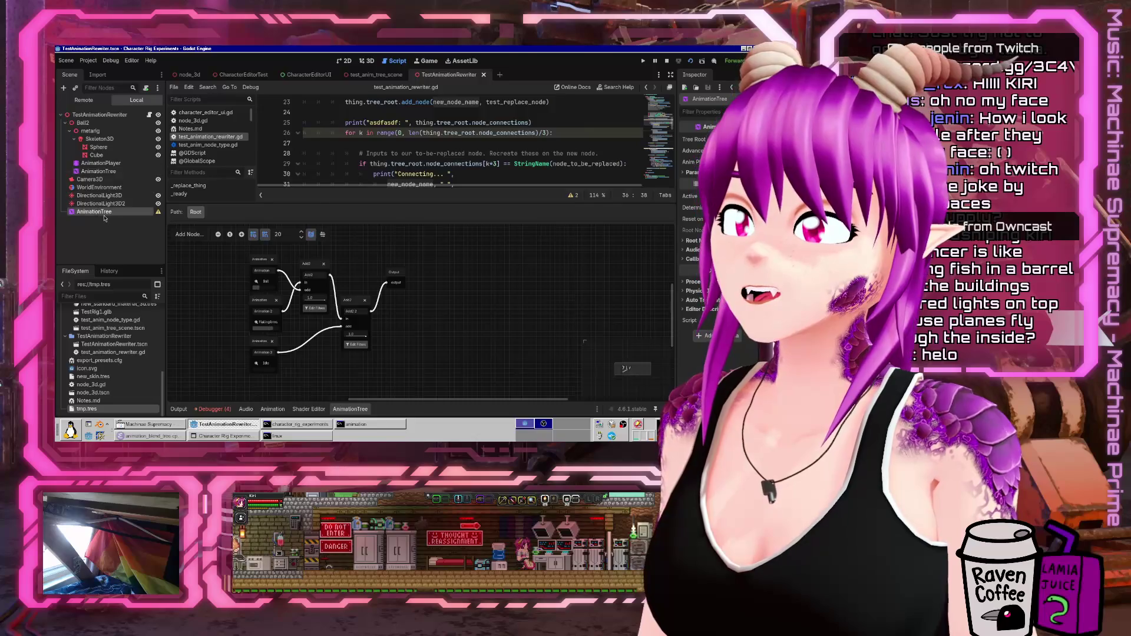
- Compare script lines 28–33 against the Connecting... output log
{"action": "left_click", "coordinate": [409, 153]}
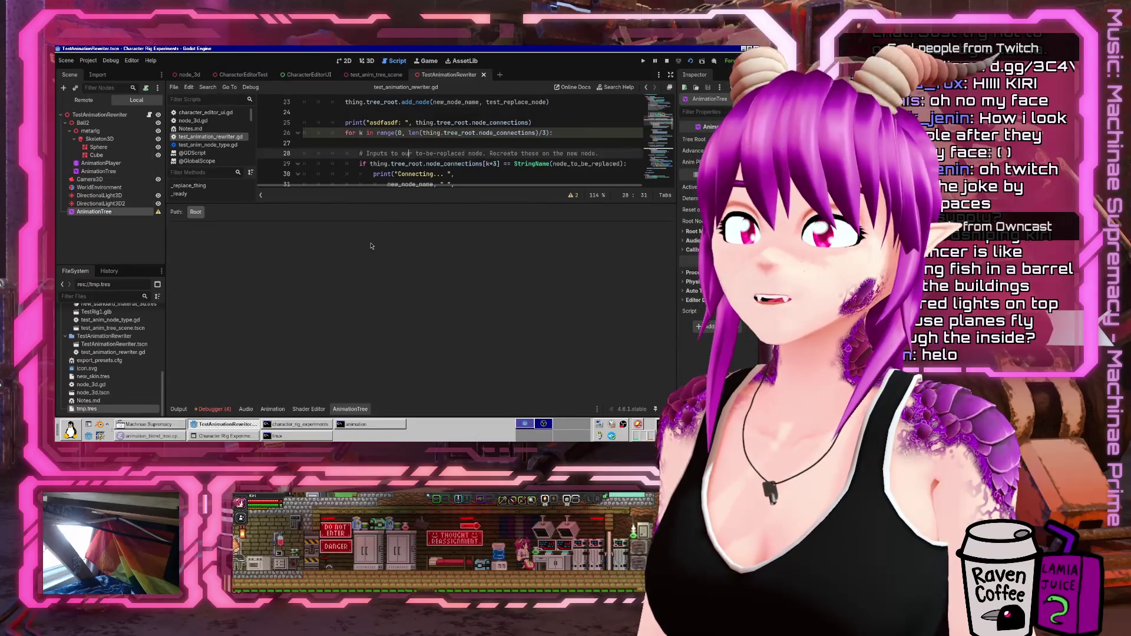
{"action": "left_click", "coordinate": [178, 408]}
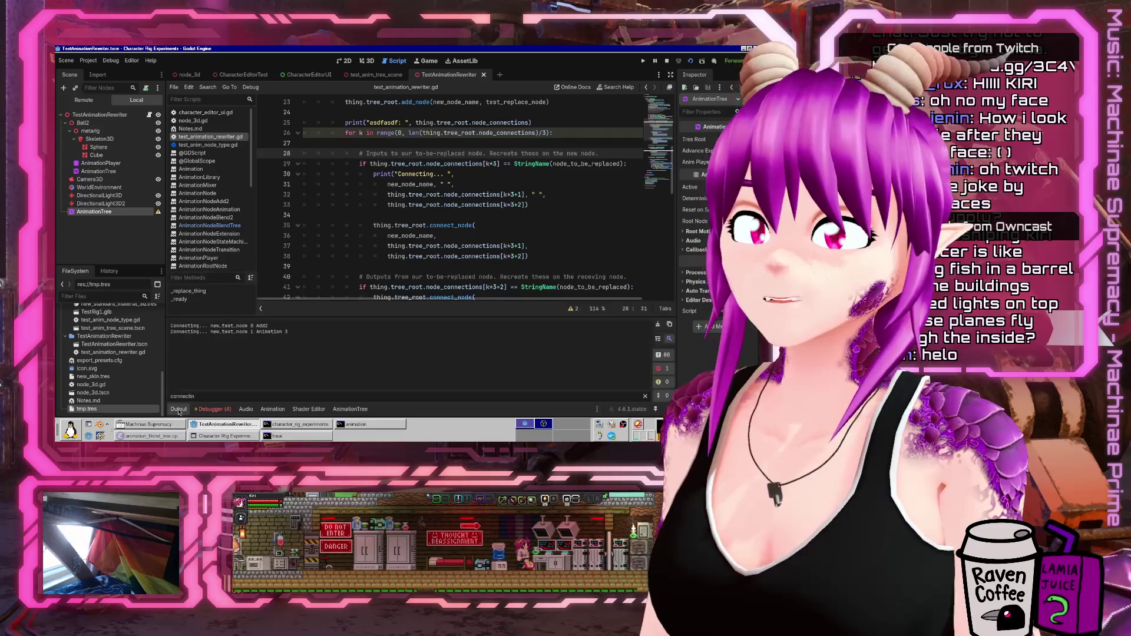
{"action": "left_click", "coordinate": [178, 409]}
{"action": "left_click", "coordinate": [459, 205]}
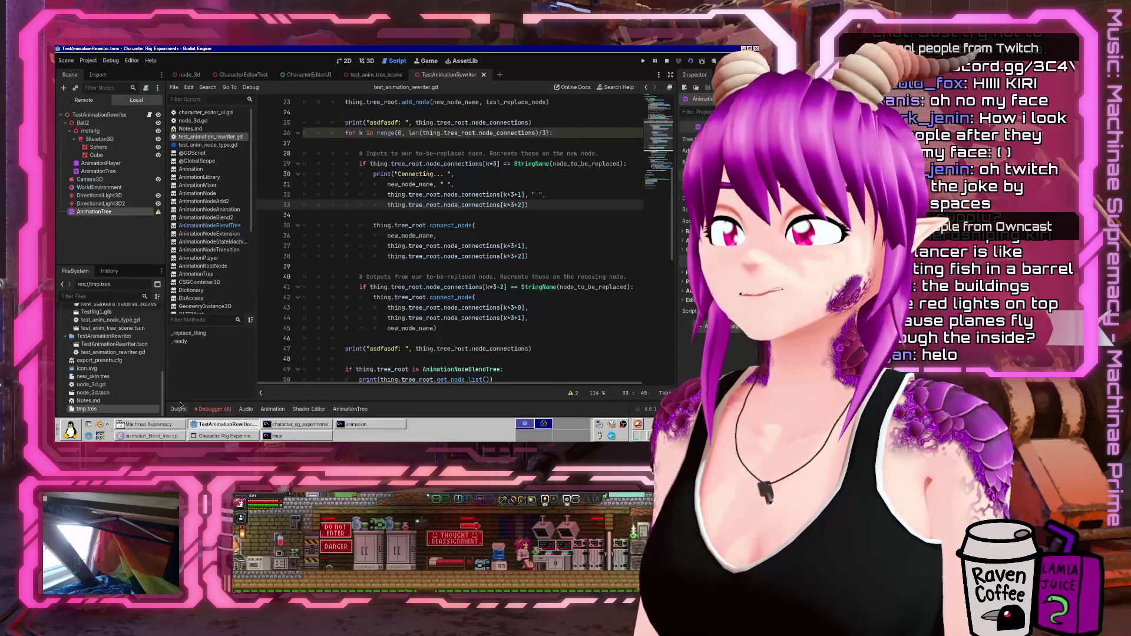
{"action": "left_click", "coordinate": [178, 409]}
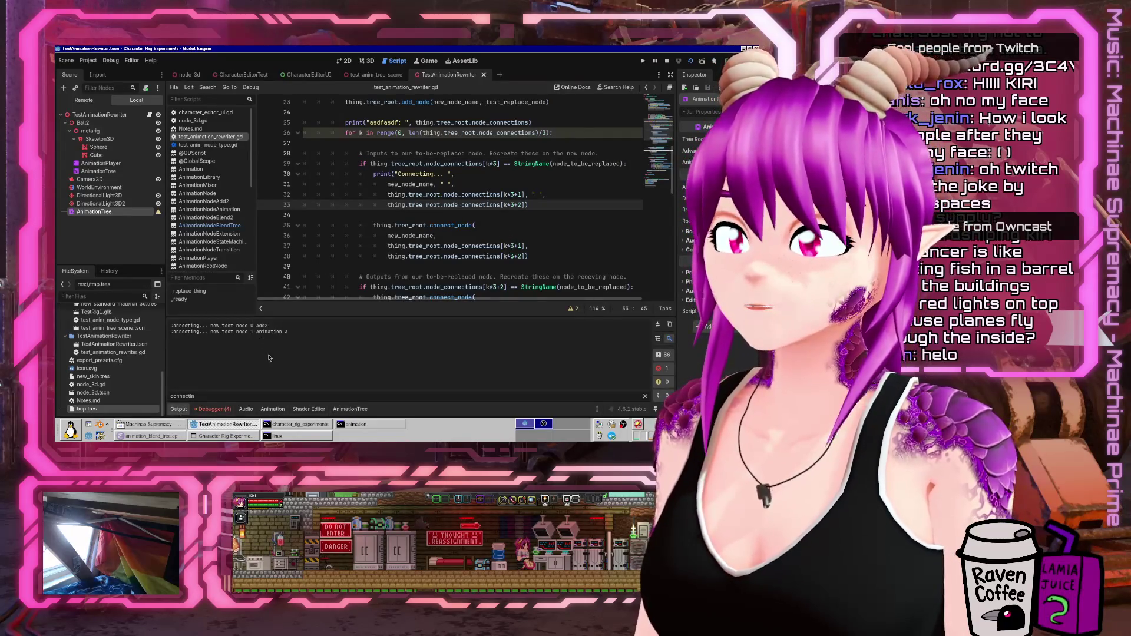
- Show the debugger error list and bring up the animation_blend_tree.cpp source
{"action": "left_click", "coordinate": [213, 409]}
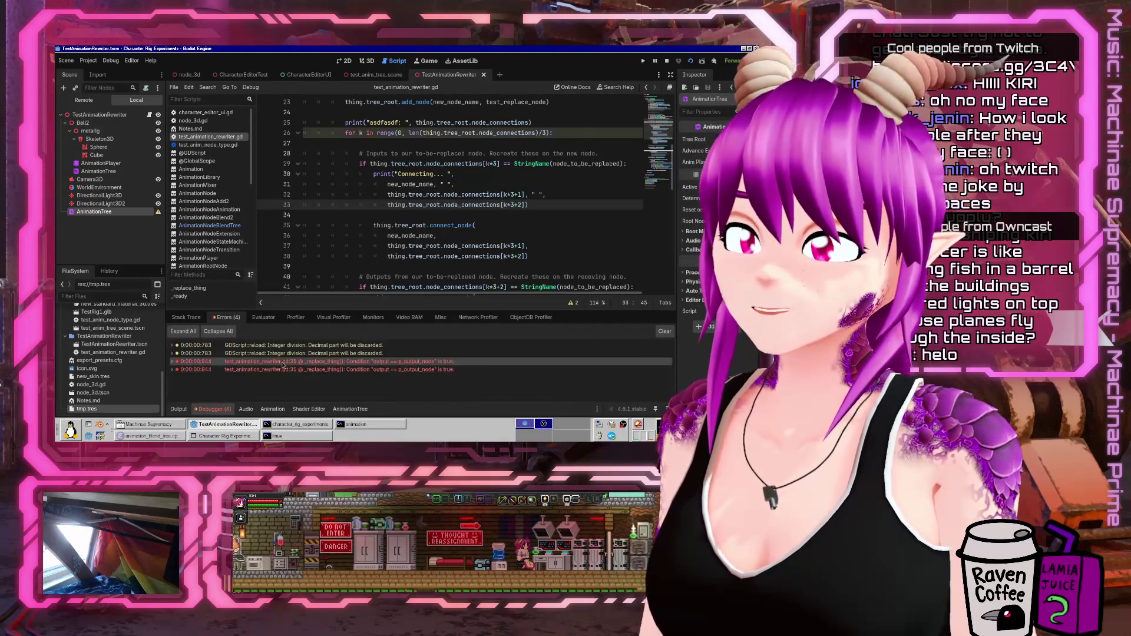
{"action": "mouse_move", "coordinate": [391, 369]}
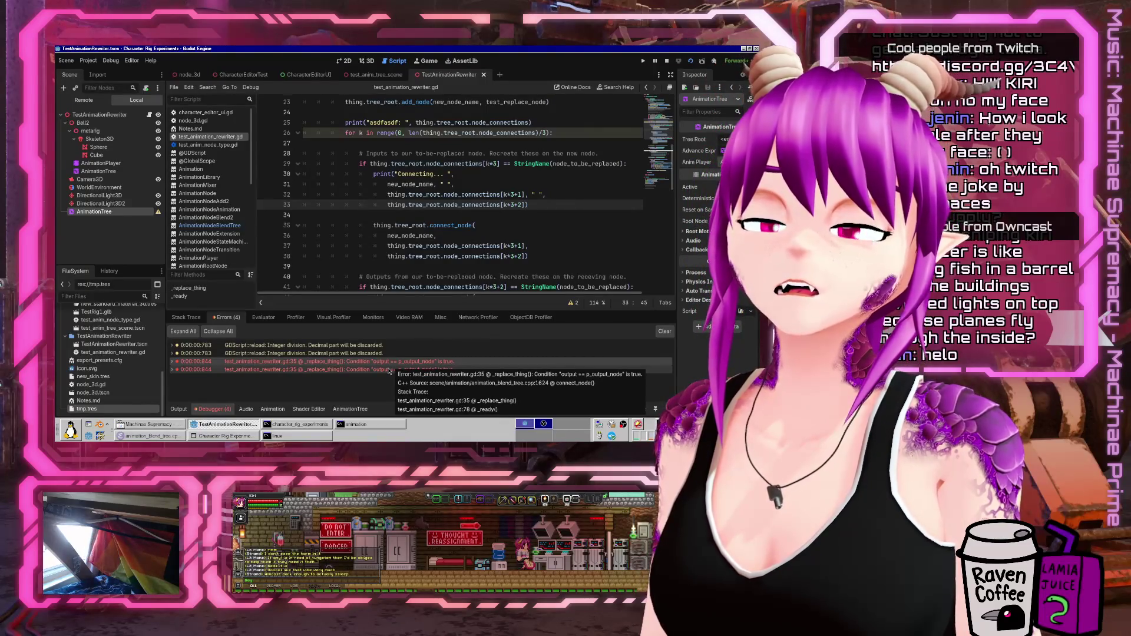
{"action": "left_click", "coordinate": [150, 436]}
- Inspect the output error check on lines 1622–1623 of animation_blend_tree.cpp
{"action": "scroll", "coordinate": [416, 283], "scroll_direction": "up", "scroll_amount": 1}
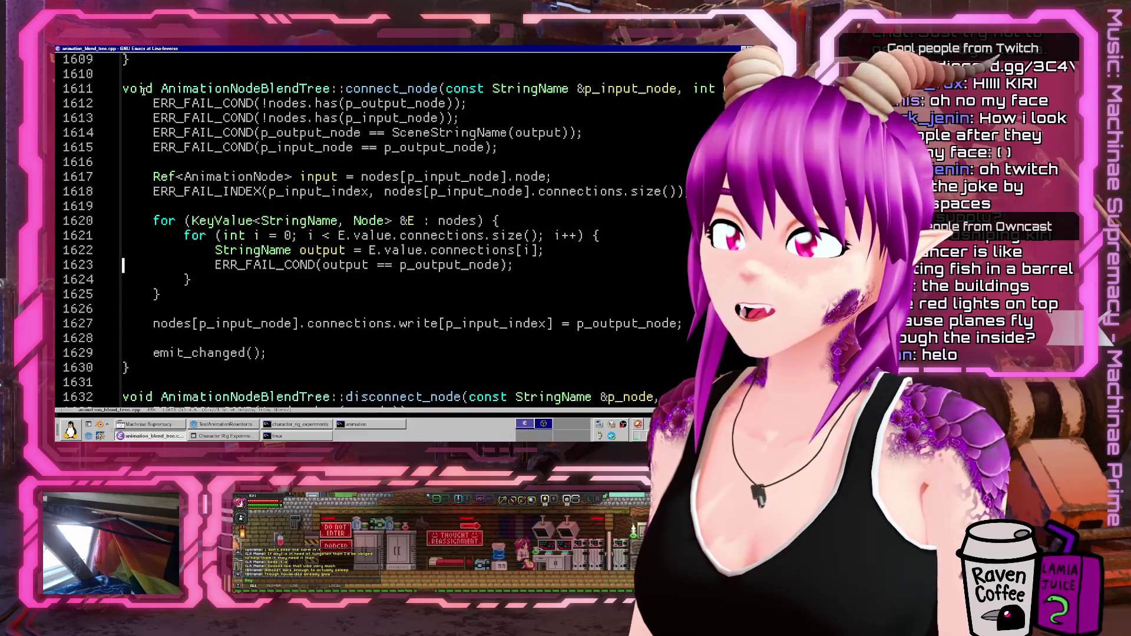
{"action": "left_click", "coordinate": [265, 265]}
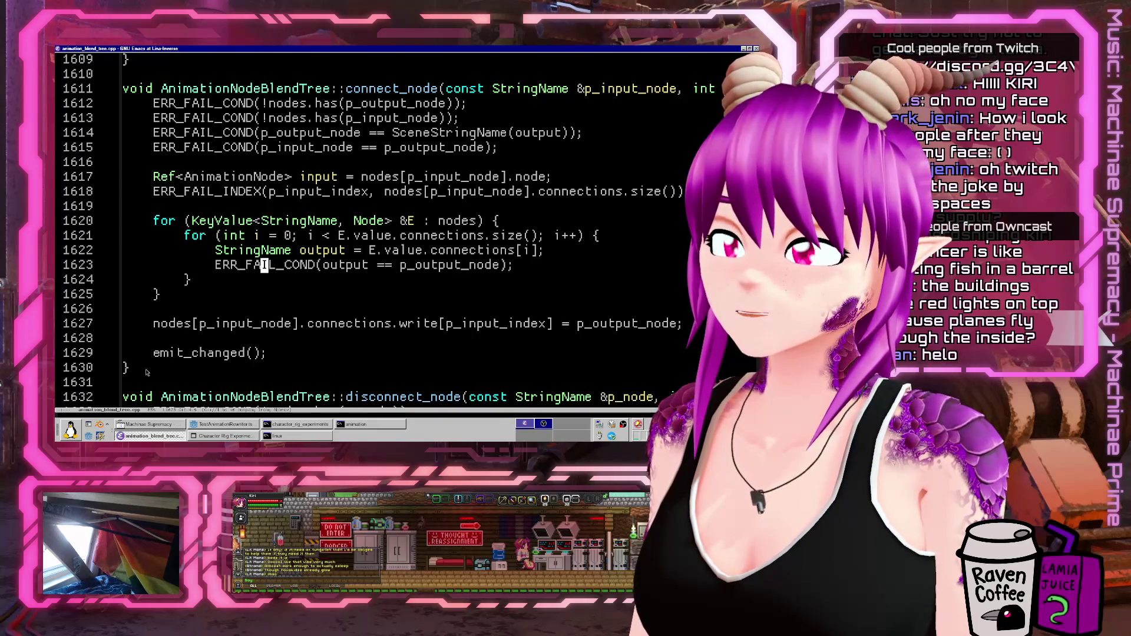
{"action": "left_click", "coordinate": [151, 442]}
{"action": "left_click", "coordinate": [150, 442]}
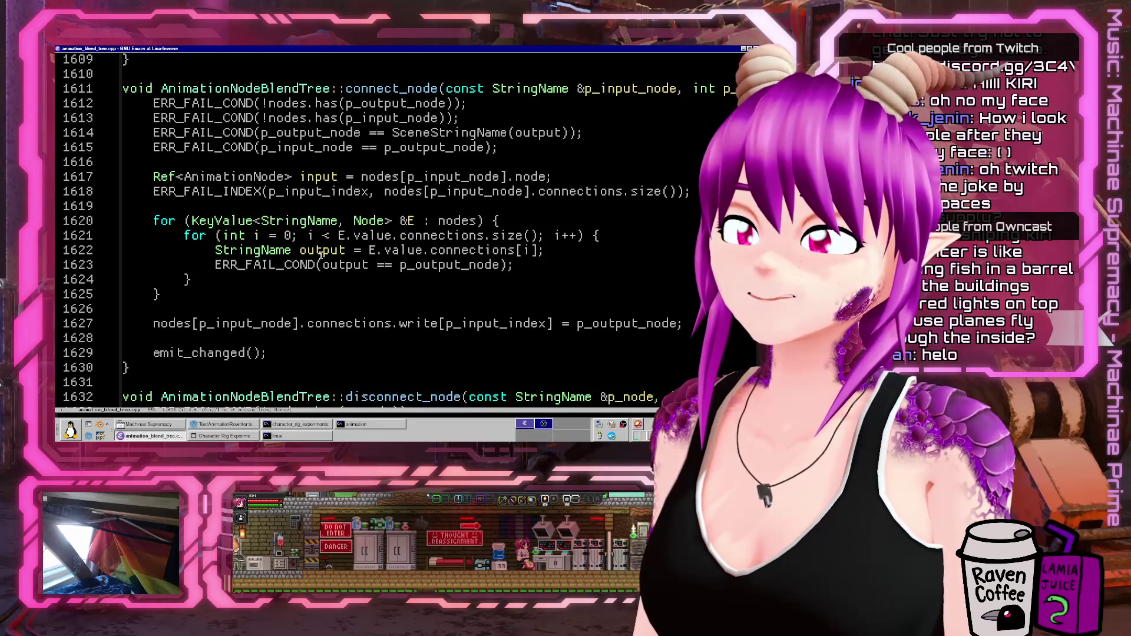
{"action": "double_click", "coordinate": [313, 250]}
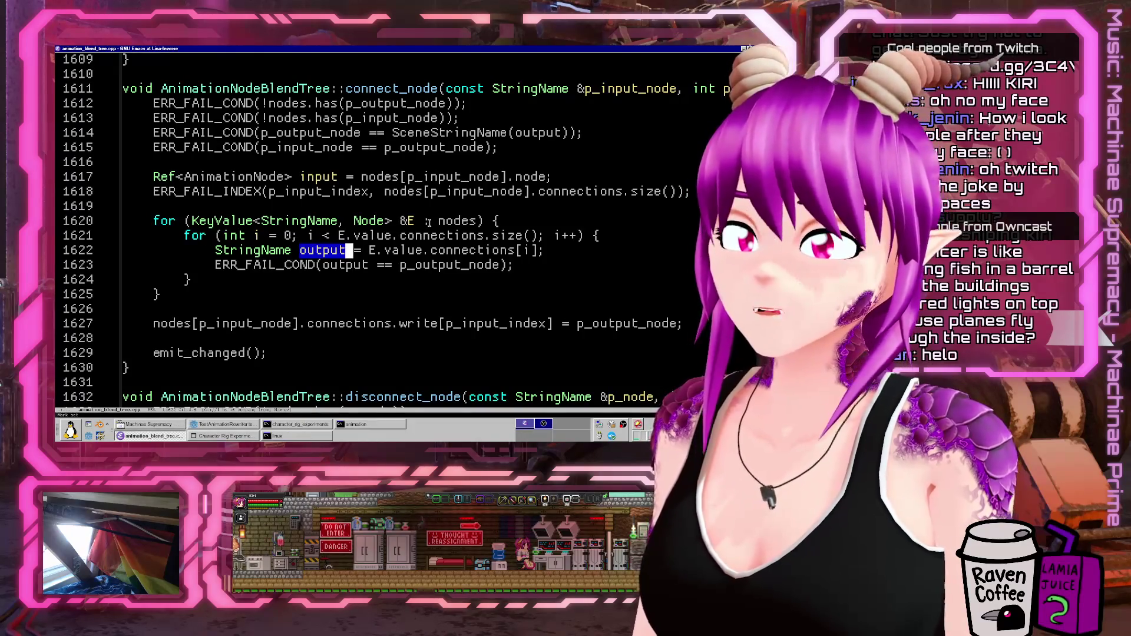
- Mark the p_output_node parameter in the connect_node signature on line 1611
{"action": "left_click", "coordinate": [608, 87]}
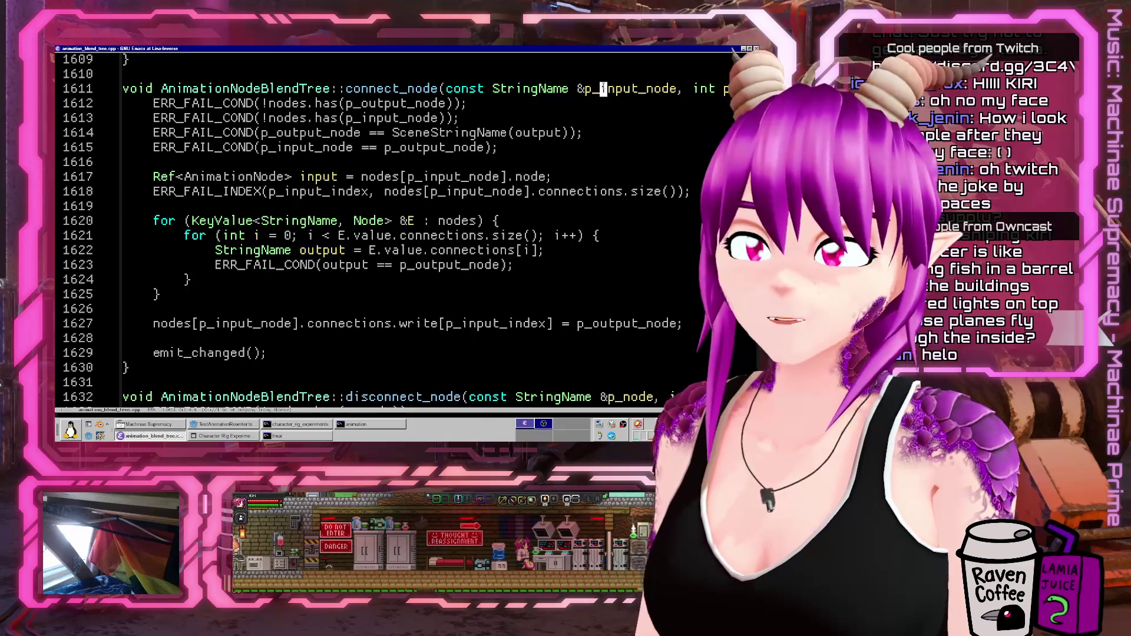
{"action": "key", "text": "ctrl+e"}
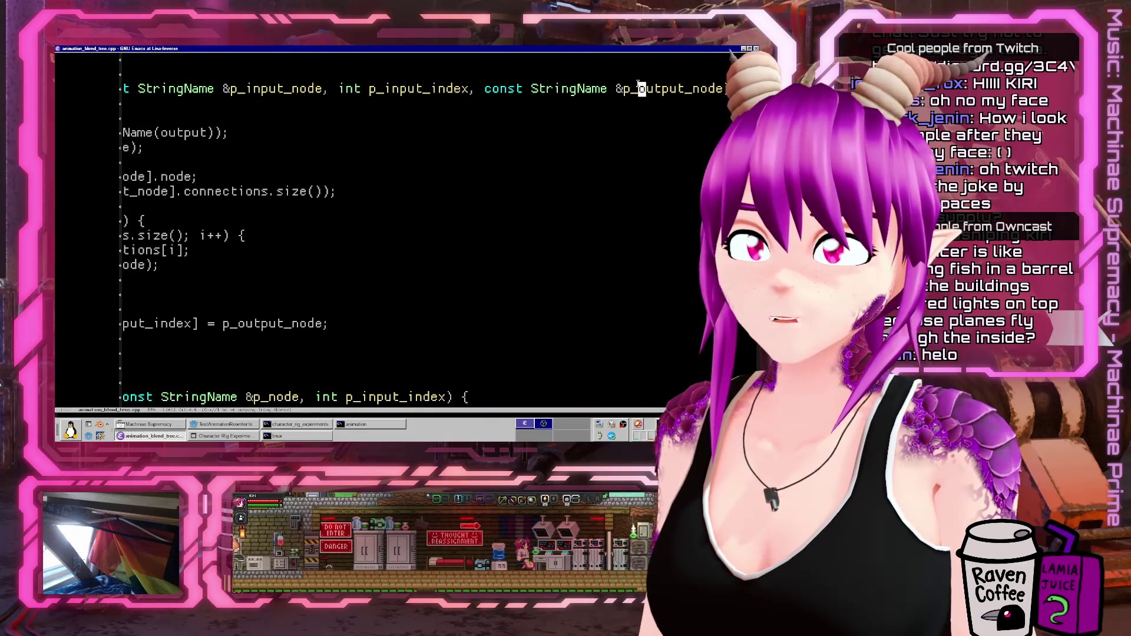
{"action": "key", "text": "alt+b"}
{"action": "key", "text": "ctrl+space"}
{"action": "key", "text": "ctrl+alt+f"}
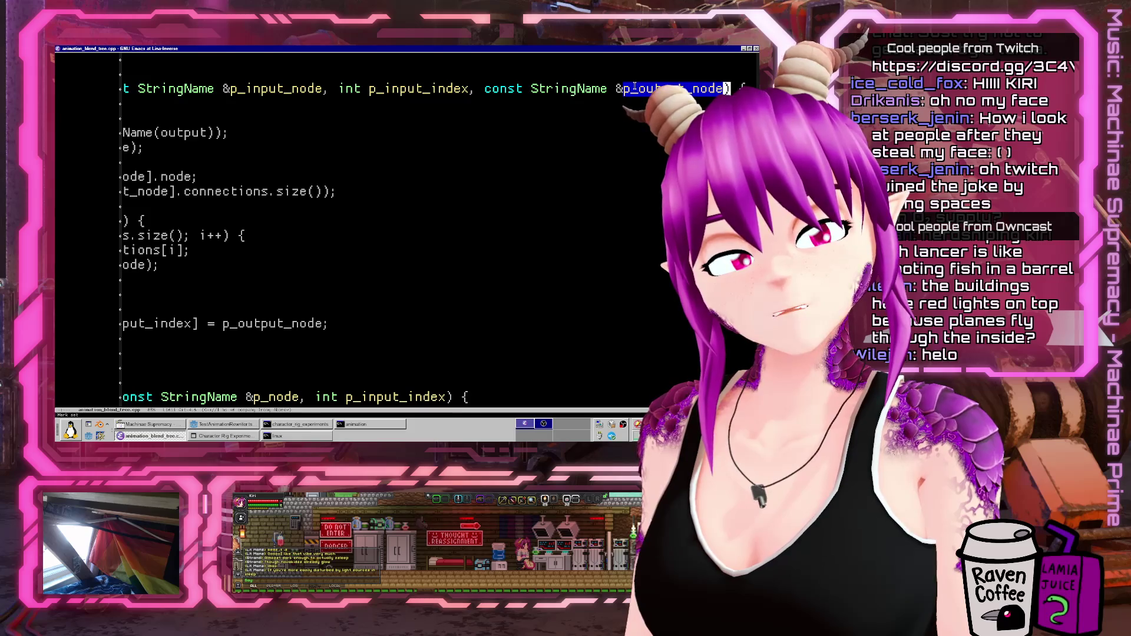
- Put the caret on p_output_node in line 1623, then return to Godot
{"action": "key", "text": "ctrl+g"}
{"action": "key", "text": "Down"}
{"action": "key", "text": "Down"}
{"action": "key", "text": "Down"}
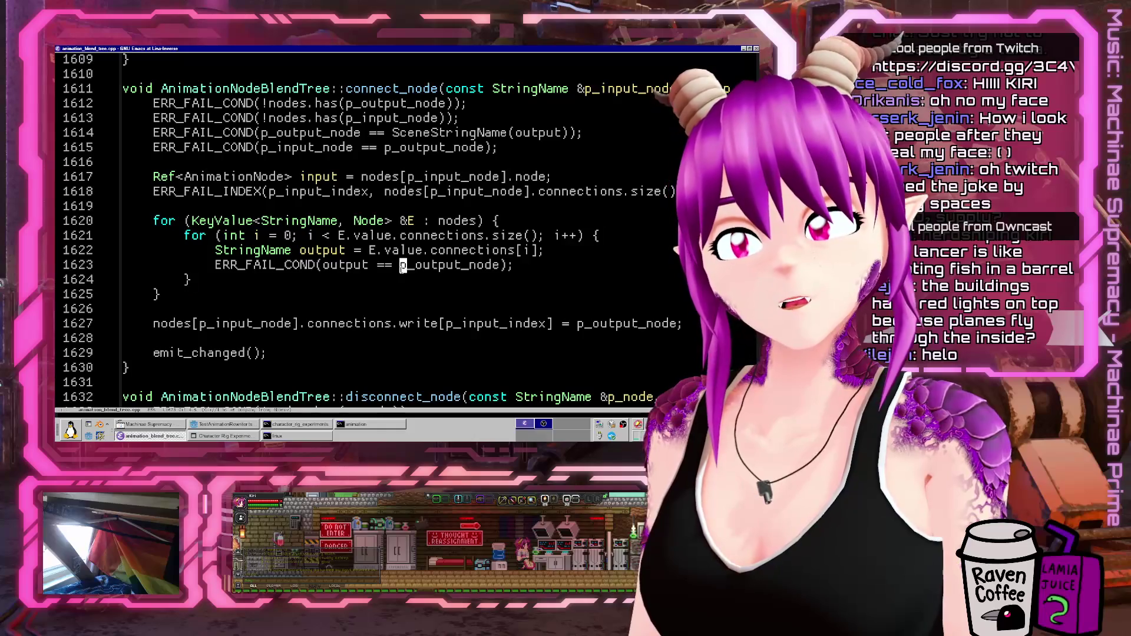
{"action": "left_click", "coordinate": [402, 266]}
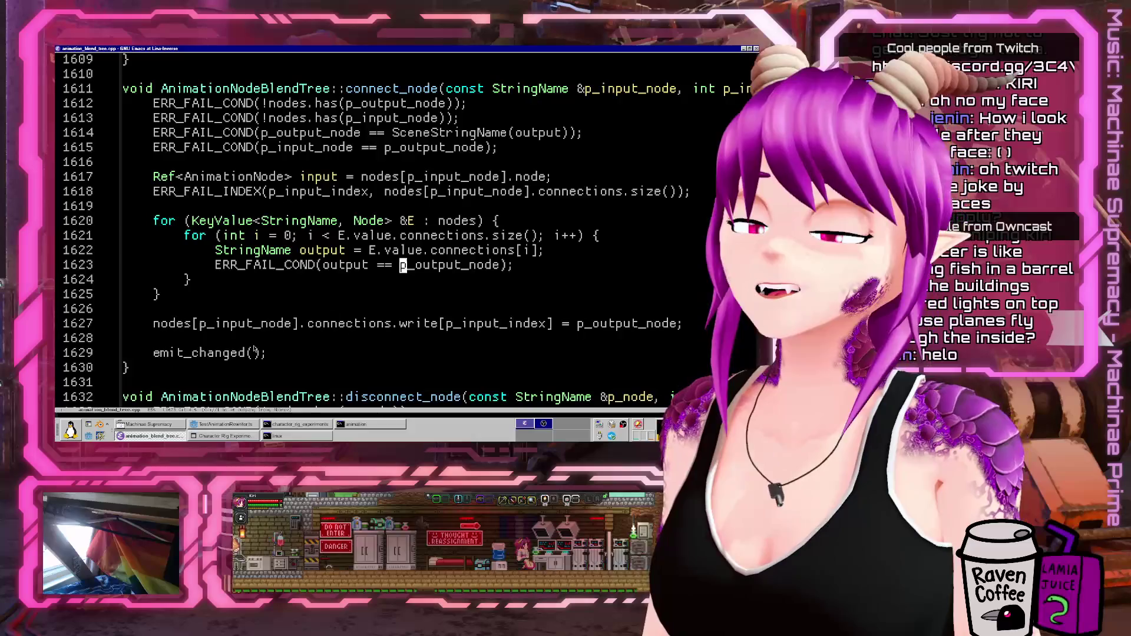
{"action": "left_click", "coordinate": [230, 425]}
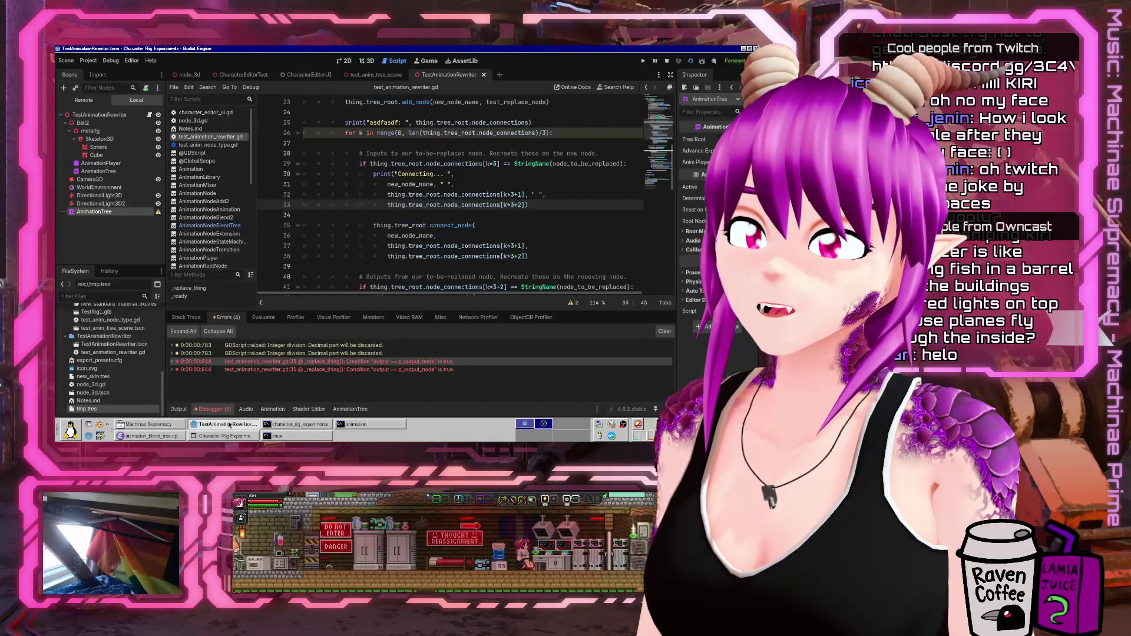
- Collapse the debugger, view the Connecting... output, then return to the Emacs source
{"action": "left_click", "coordinate": [214, 409]}
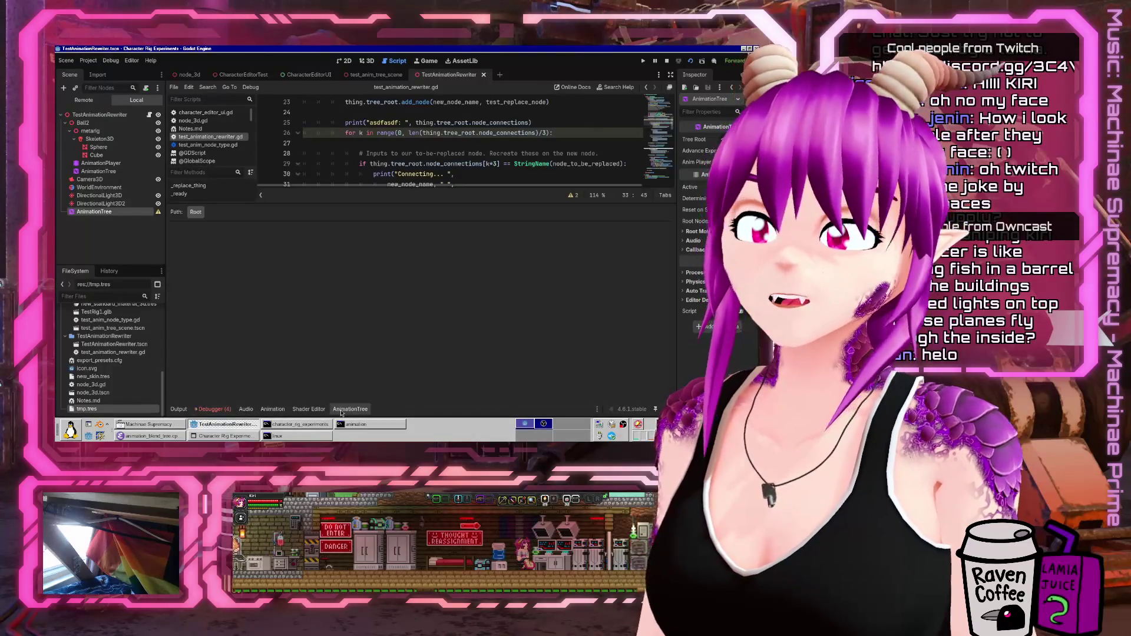
{"action": "left_click", "coordinate": [183, 408]}
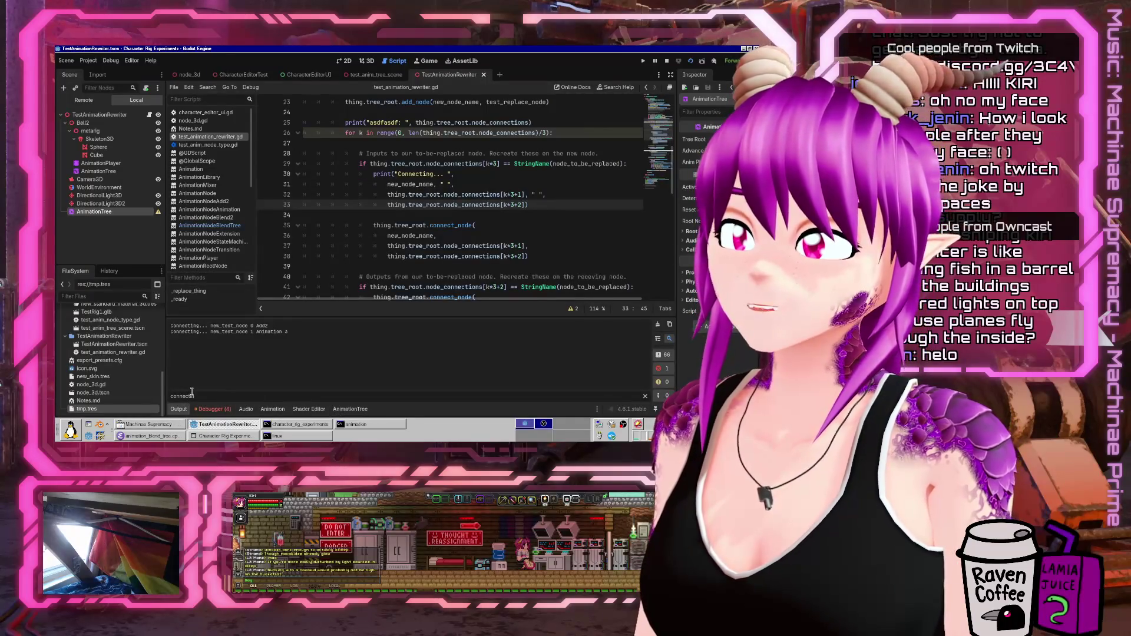
{"action": "left_click", "coordinate": [159, 437]}
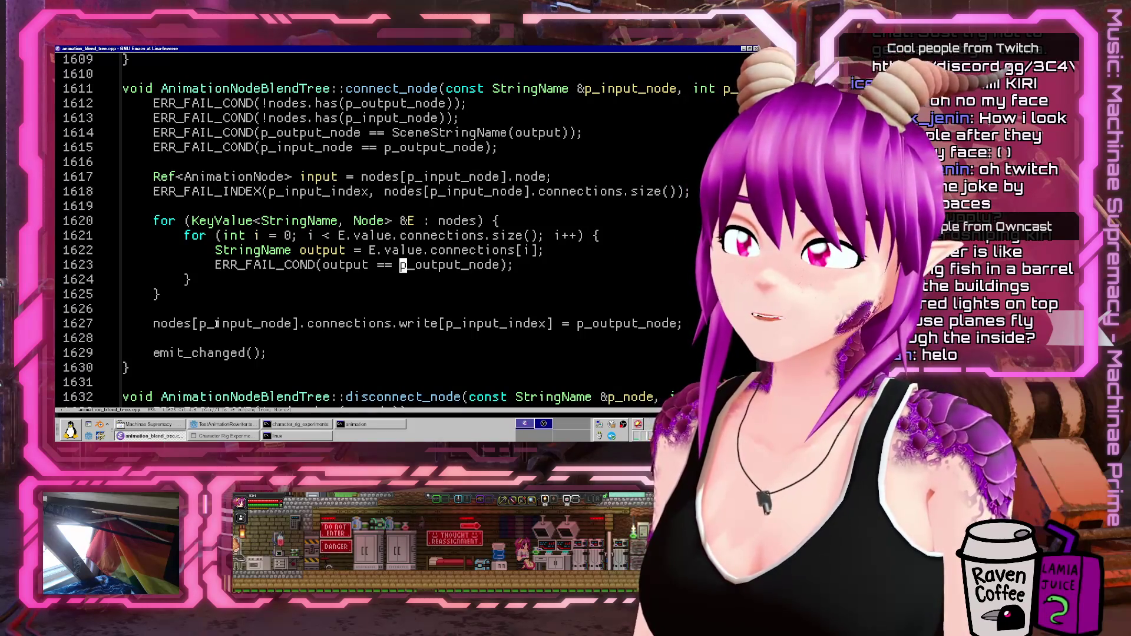
- Examine the output comparison and E.value.connections[i] on lines 1622–1623
{"action": "scroll", "coordinate": [417, 91], "scroll_direction": "right", "scroll_amount": 5}
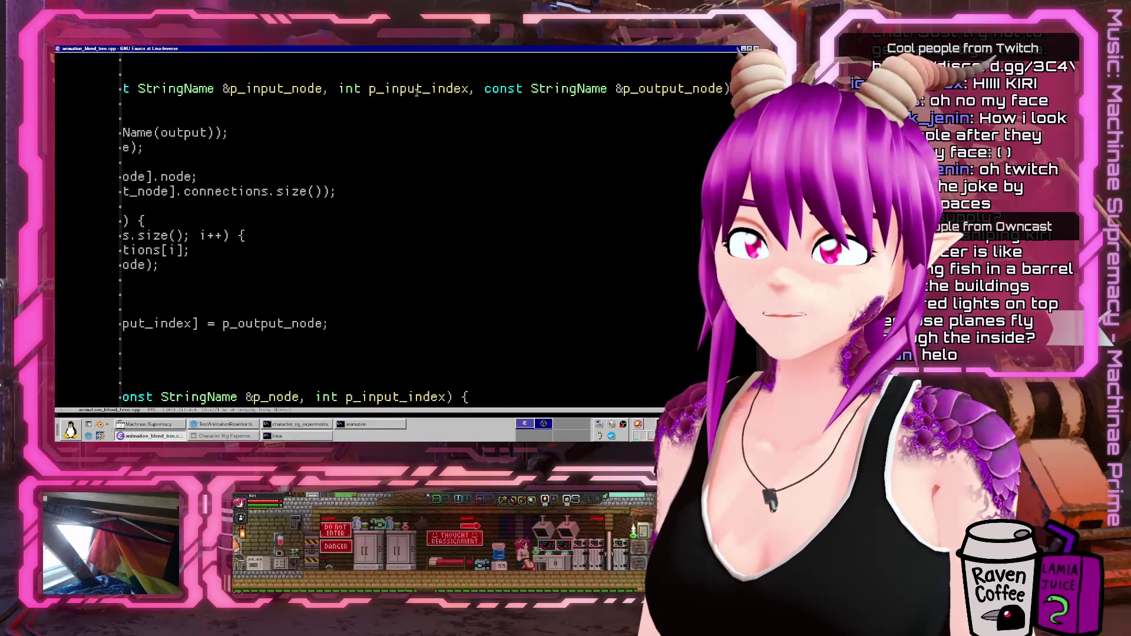
{"action": "left_click", "coordinate": [386, 267]}
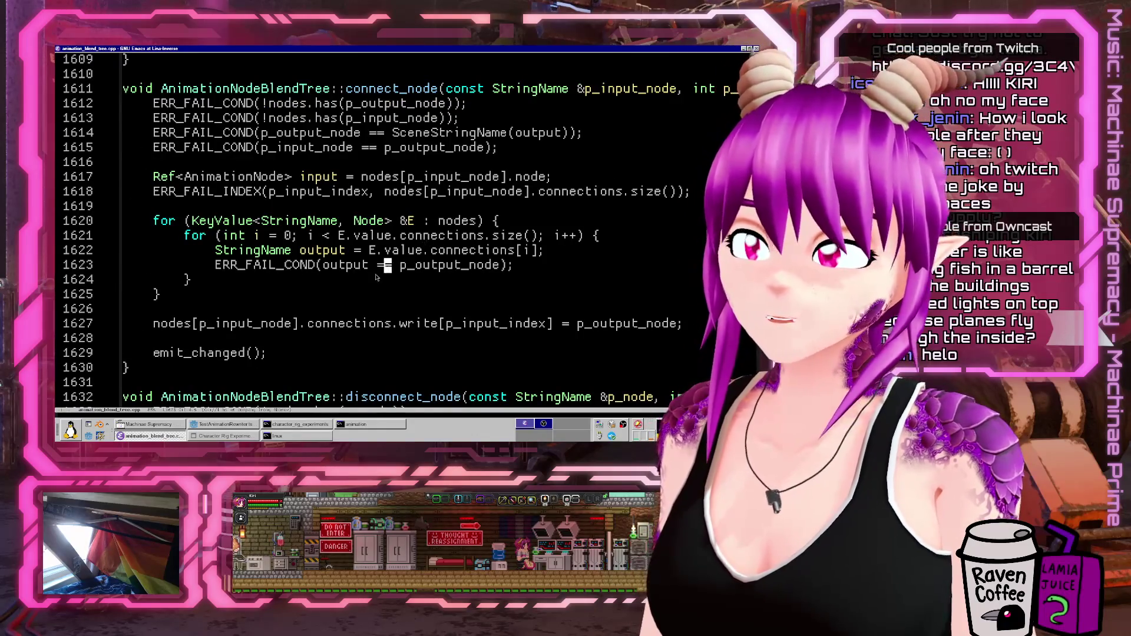
{"action": "double_click", "coordinate": [356, 265]}
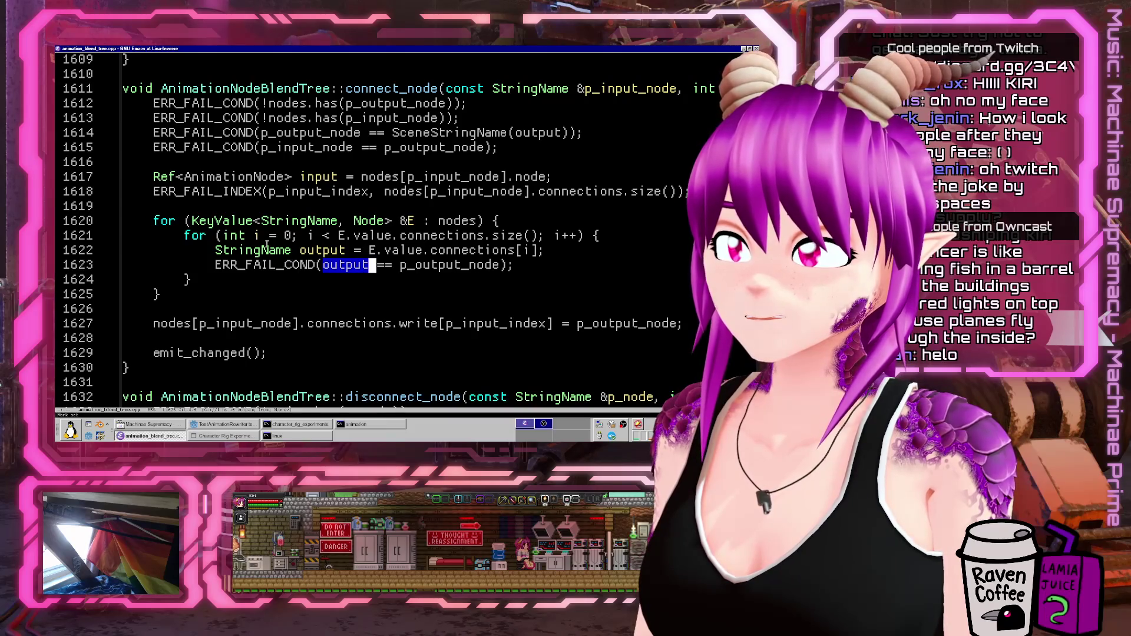
{"action": "left_click", "coordinate": [472, 265]}
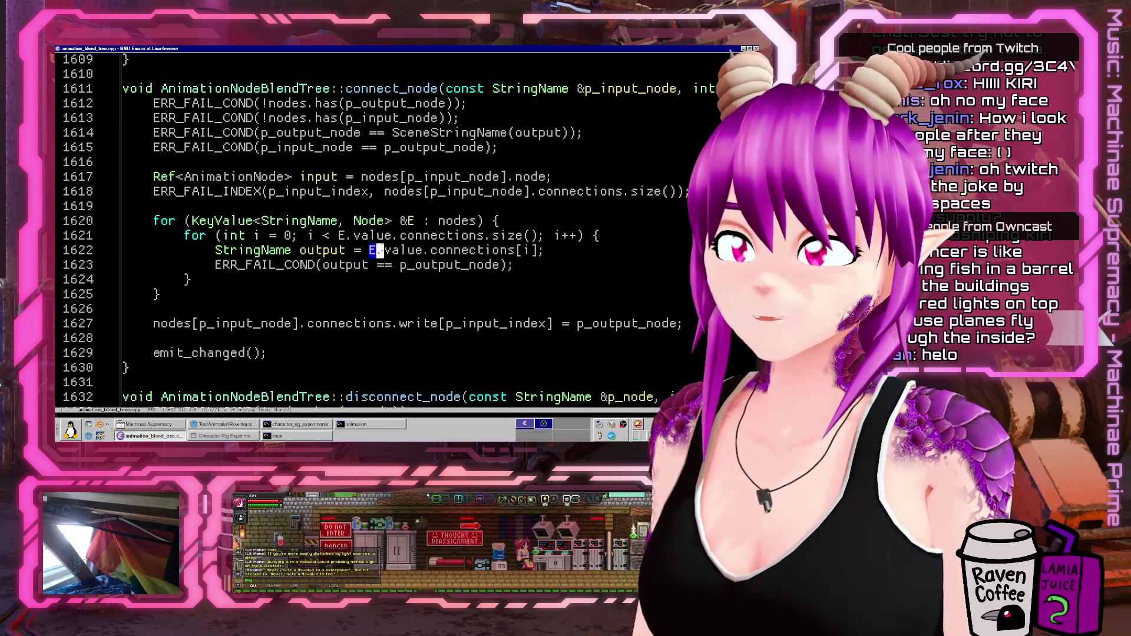
{"action": "left_click_drag", "start_coordinate": [372, 250], "coordinate": [566, 258]}
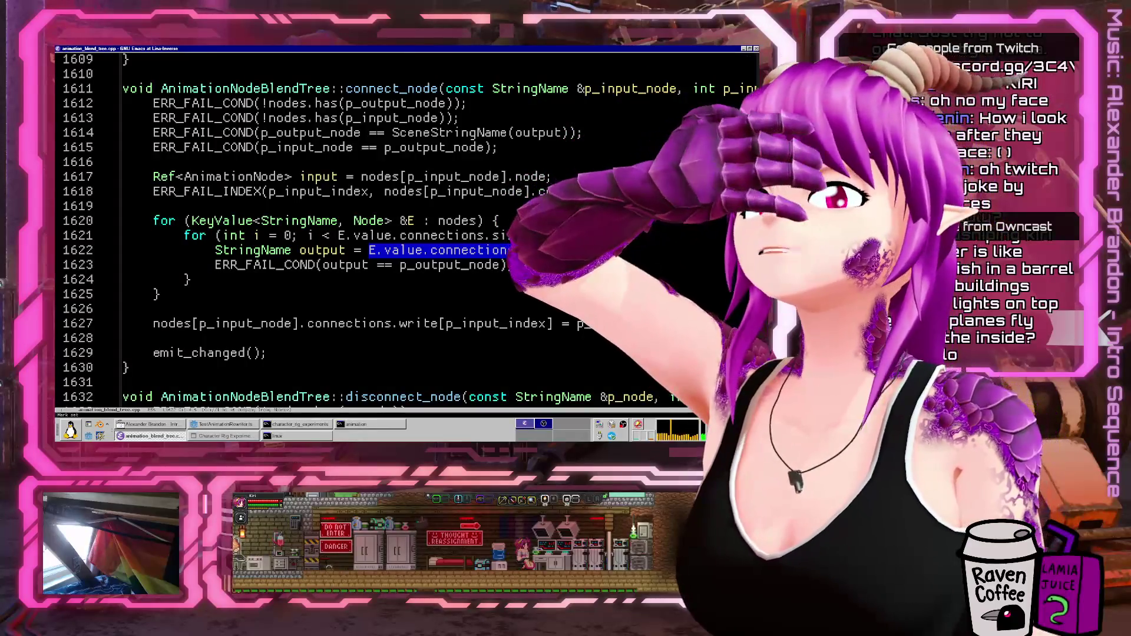
{"action": "left_click", "coordinate": [454, 252]}
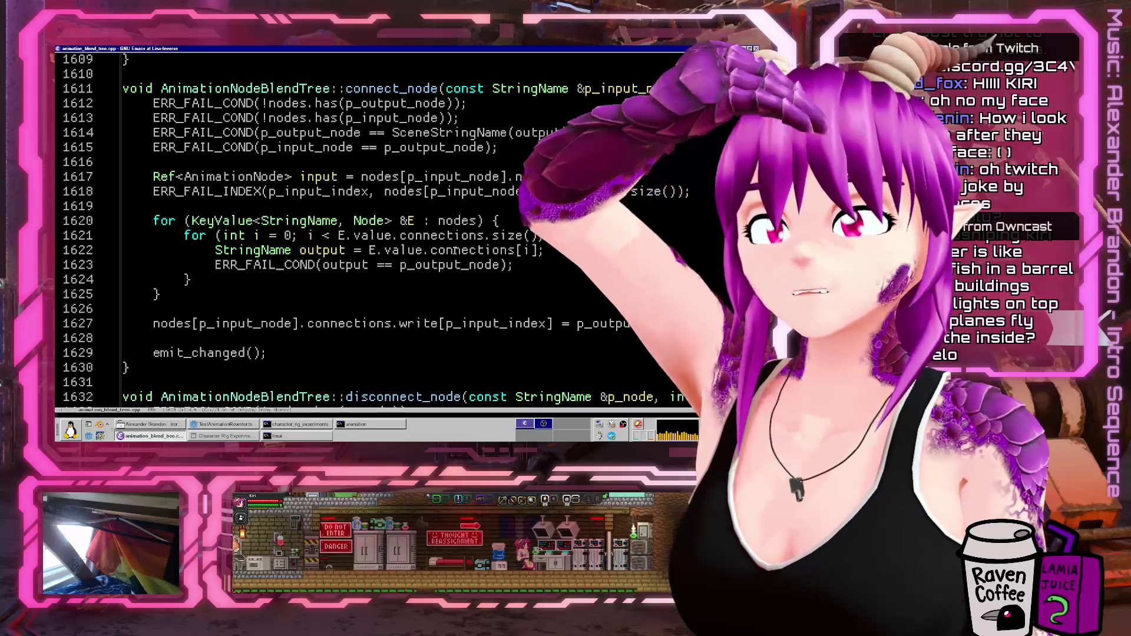
- Incrementally search connect_node for 'nodes', stopping at line 1617
{"action": "left_click", "coordinate": [385, 88]}
{"action": "key", "text": "ctrl+s"}
{"action": "type", "text": "nodes"}
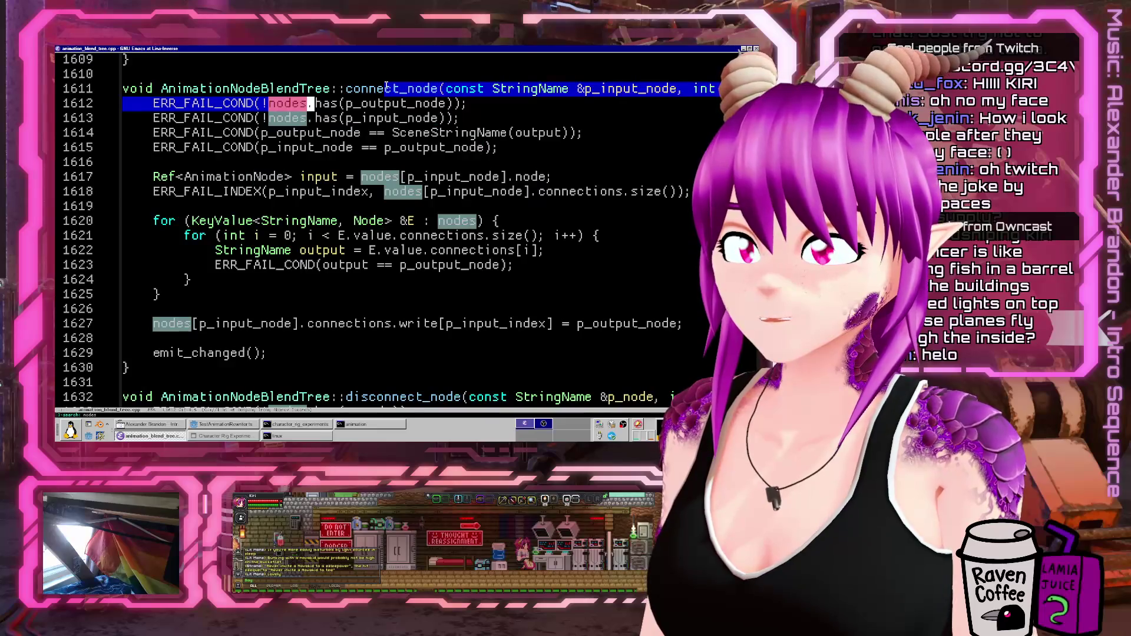
{"action": "key", "text": "ctrl+s"}
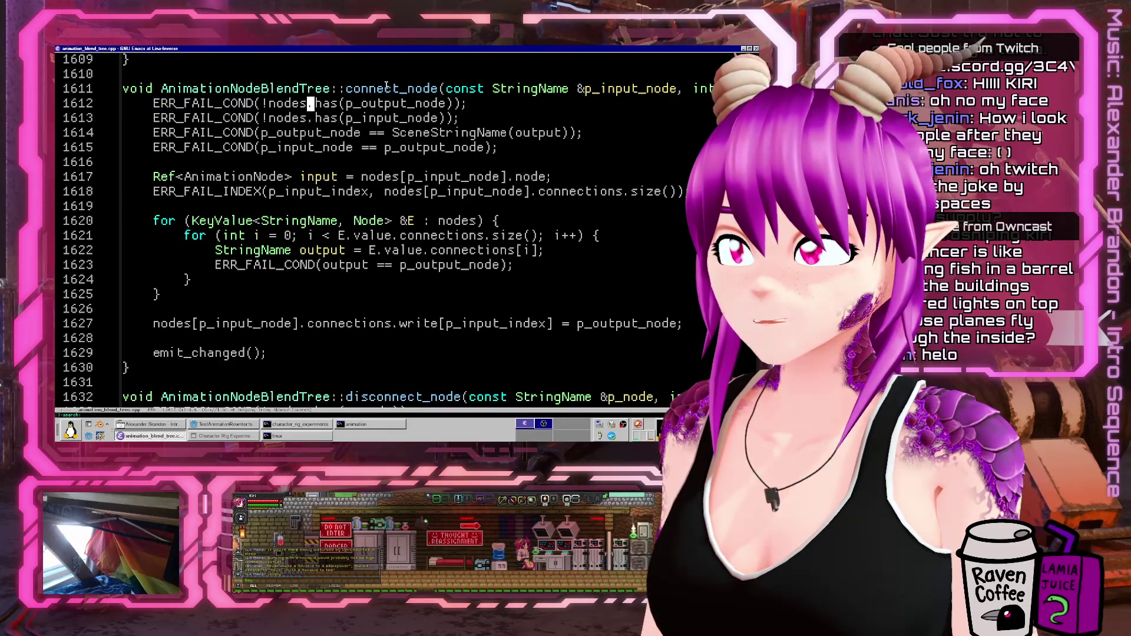
{"action": "key", "text": "Down"}
{"action": "key", "text": "Down"}
{"action": "key", "text": "Down"}
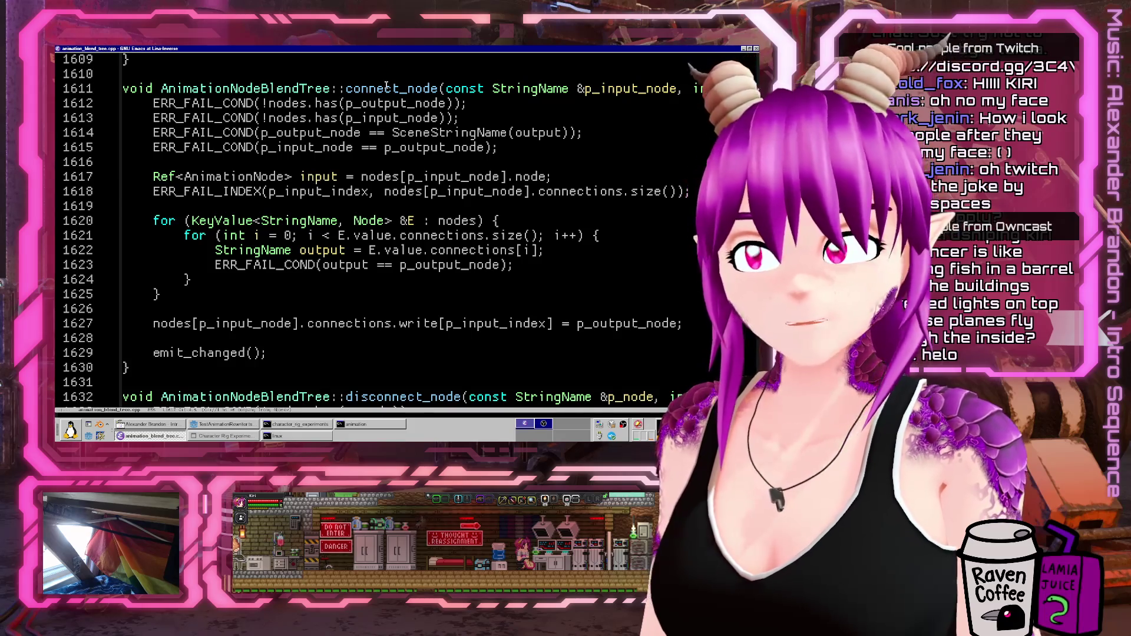
- Step word by word from p_input_node through E.value.connections[i] on lines 1618–1622
{"action": "key", "text": "ctrl+Right"}
{"action": "key", "text": "ctrl+Right"}
{"action": "key", "text": "ctrl+Right"}
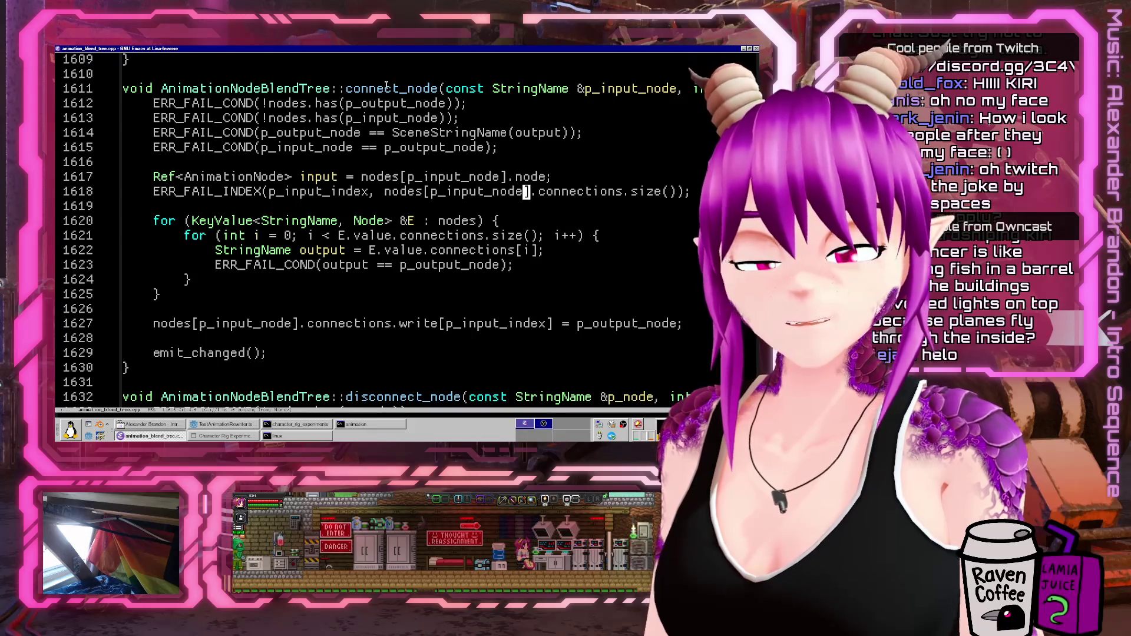
{"action": "key", "text": "ctrl+Right"}
{"action": "key", "text": "ctrl+Right"}
{"action": "key", "text": "ctrl+Right"}
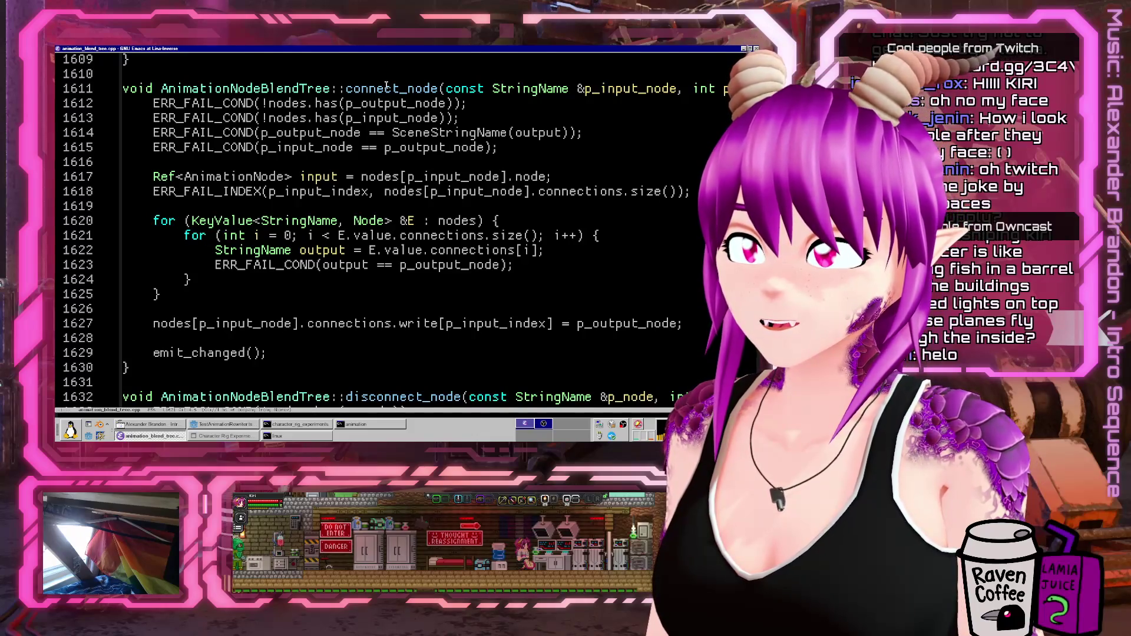
{"action": "key", "text": "ctrl+Left"}
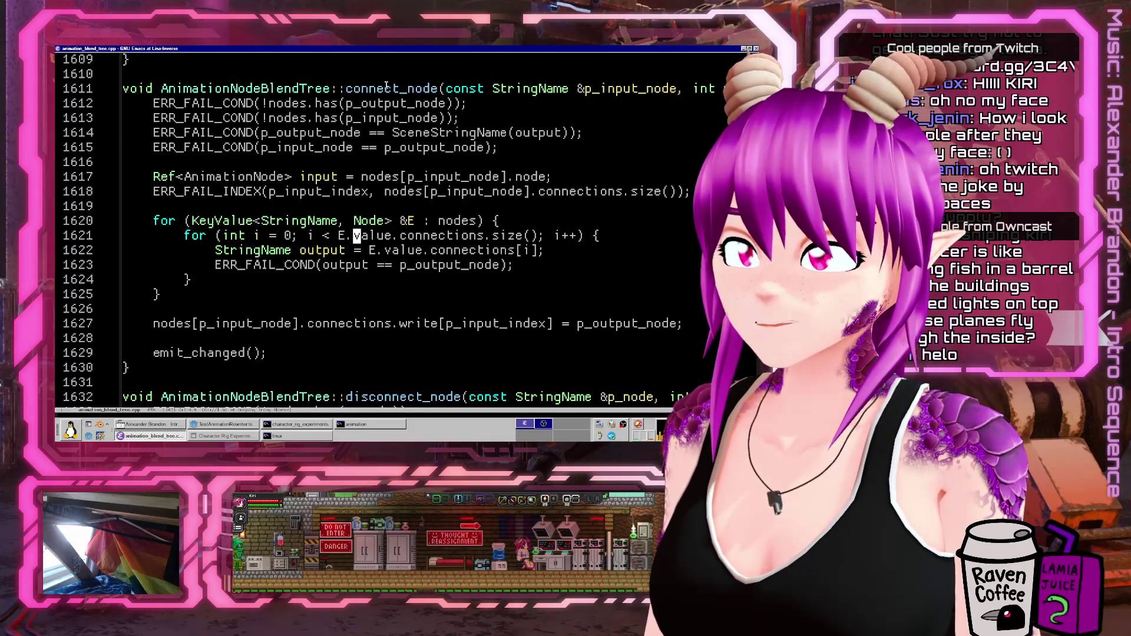
{"action": "key", "text": "Left"}
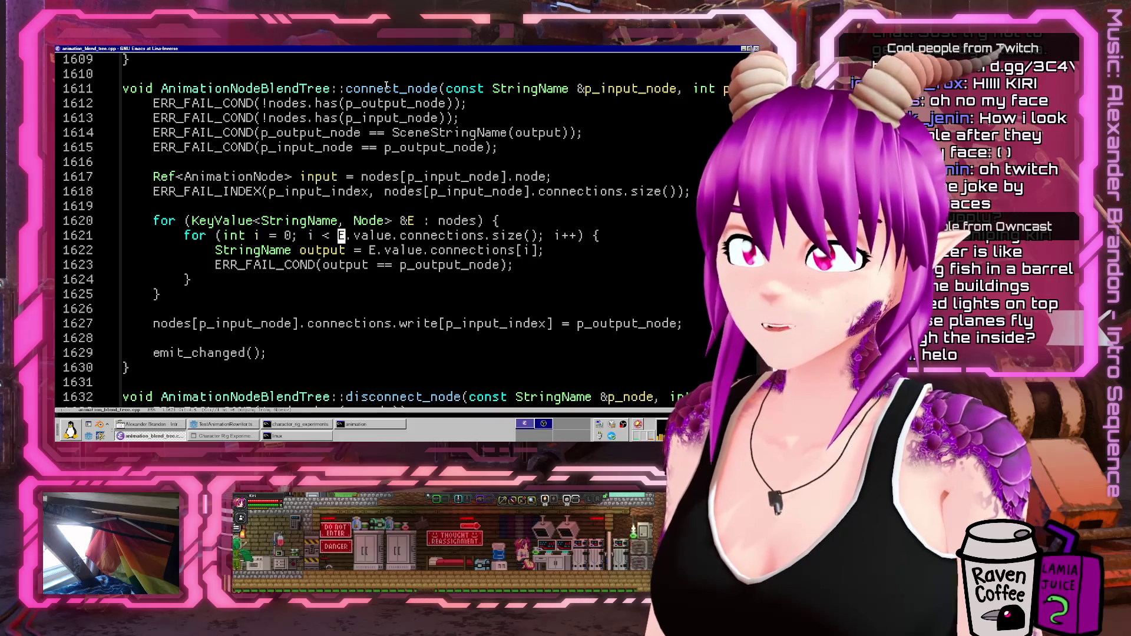
{"action": "key", "text": "ctrl+space"}
{"action": "key", "text": "Right"}
{"action": "key", "text": "Right"}
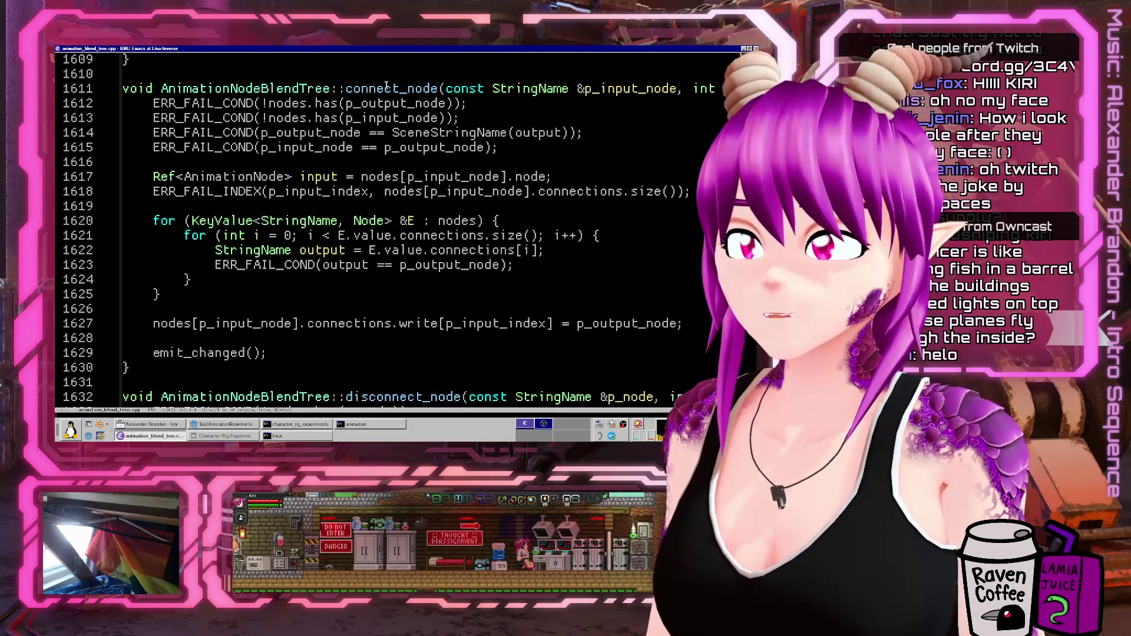
{"action": "key", "text": "Down"}
{"action": "key", "text": "alt+f"}
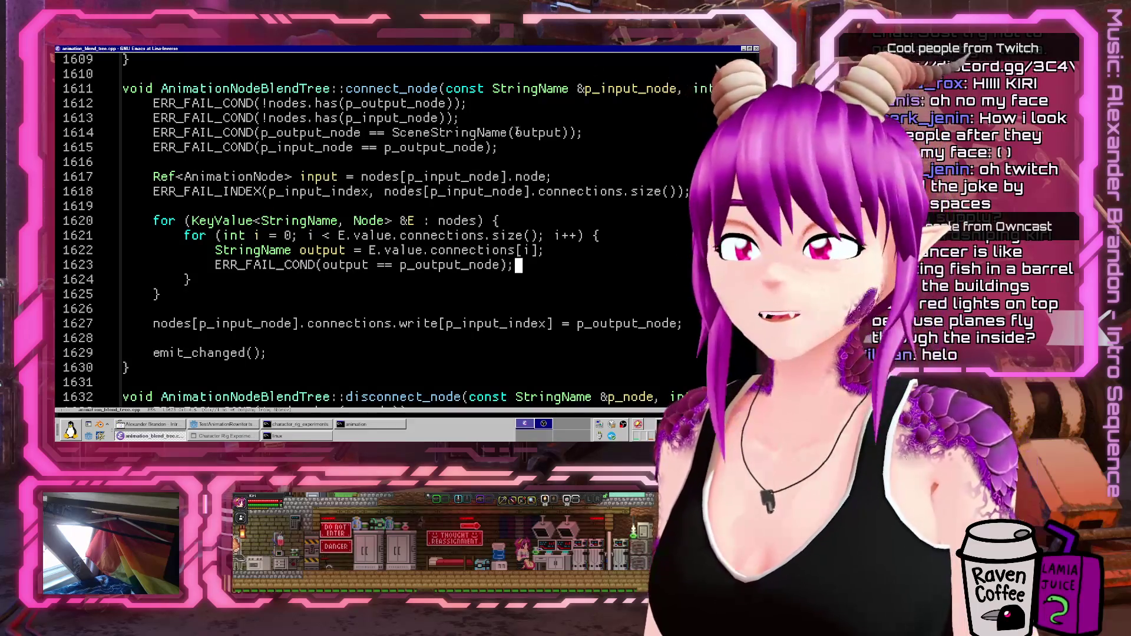
- Glance at the Godot editor, return to the source, then switch back to Godot
{"action": "left_click", "coordinate": [181, 436]}
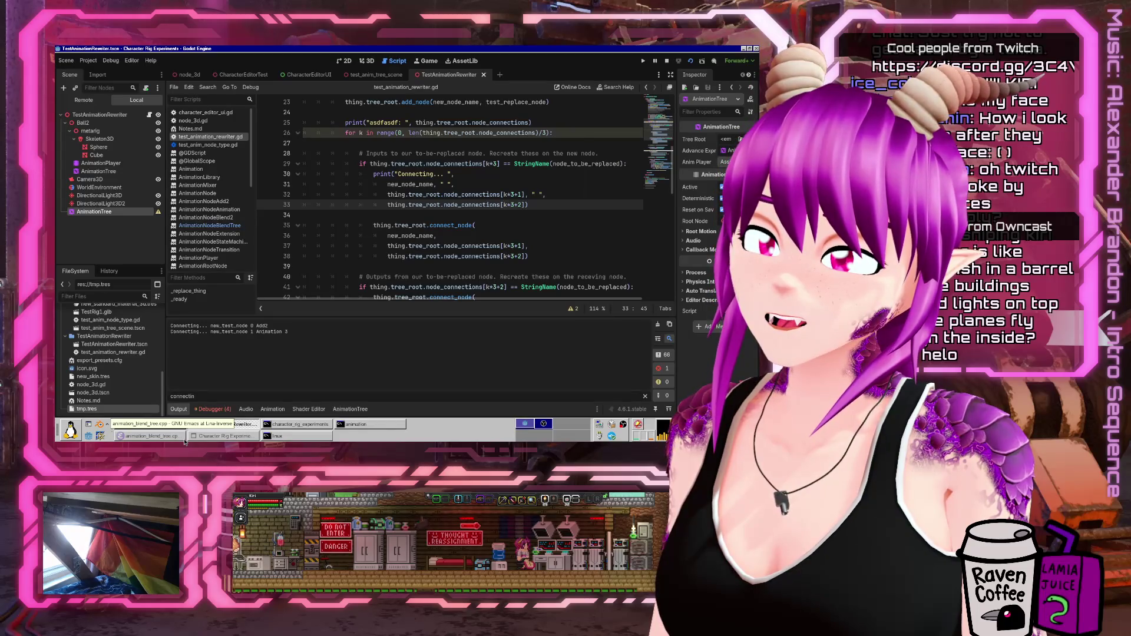
{"action": "left_click", "coordinate": [182, 437]}
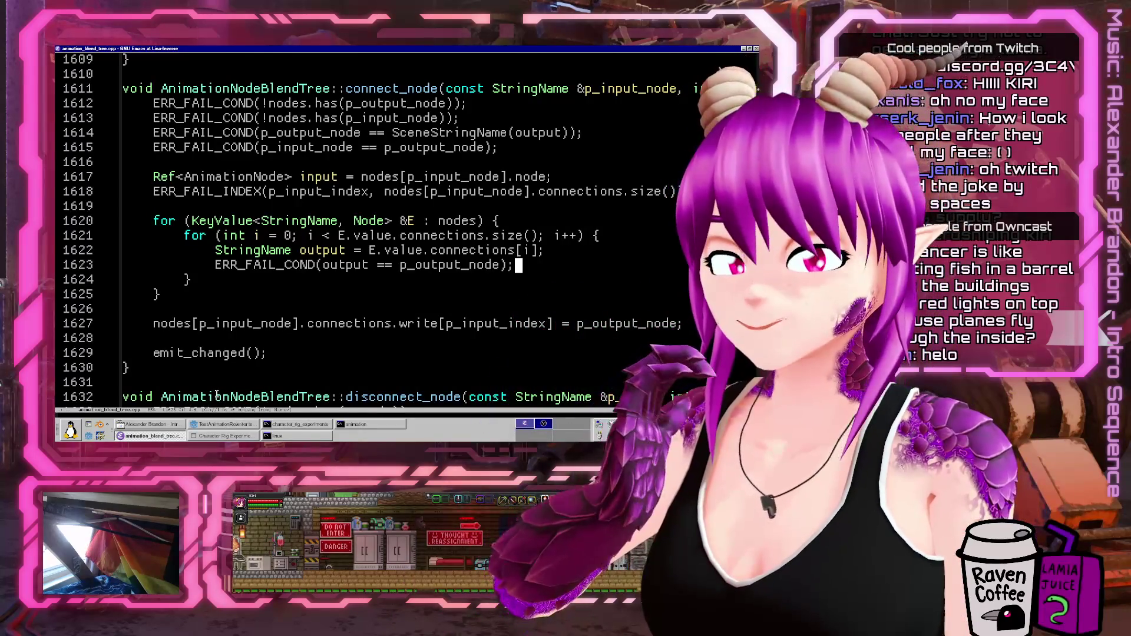
{"action": "left_click", "coordinate": [246, 426]}
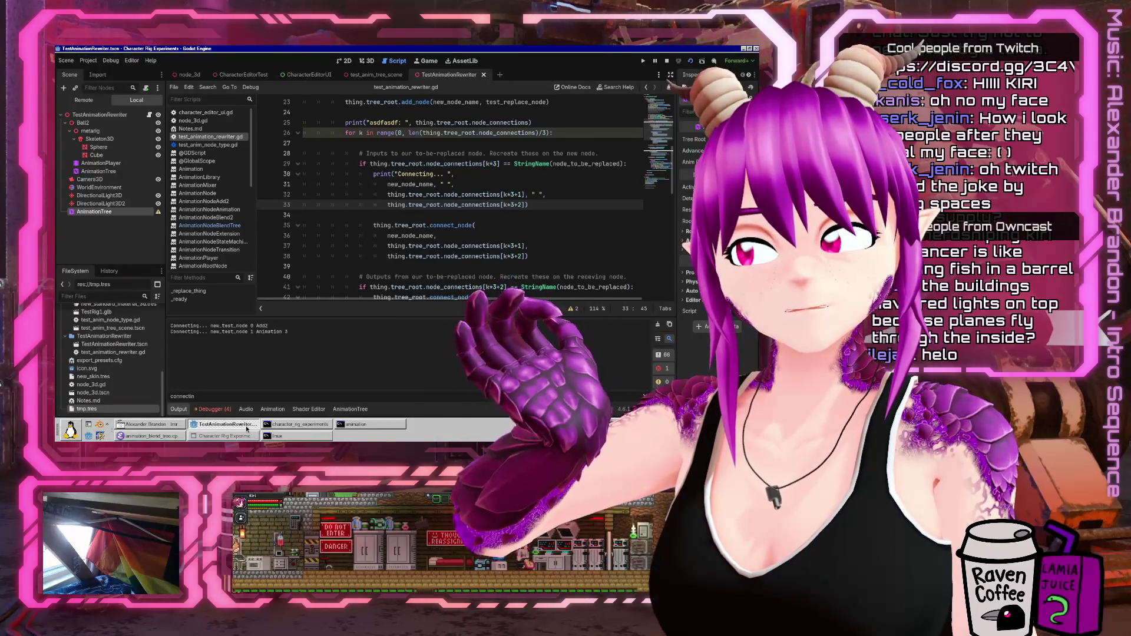
- Show the AnimationTree blend graph and inspect the existing Add2 node
{"action": "left_click", "coordinate": [350, 408]}
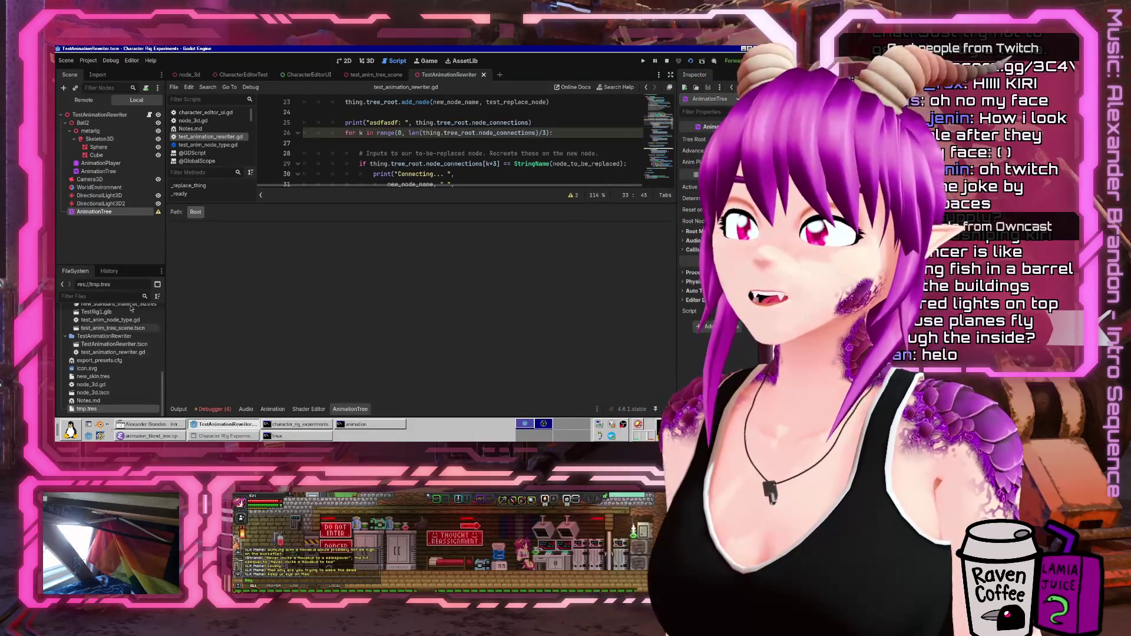
{"action": "left_click", "coordinate": [102, 163]}
{"action": "left_click", "coordinate": [100, 171]}
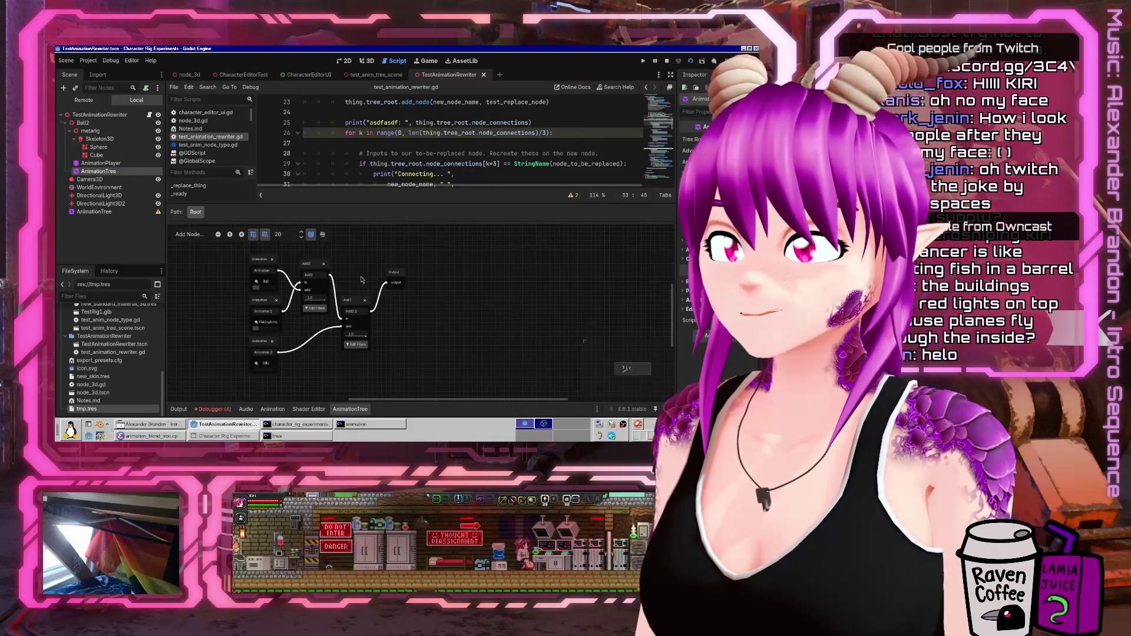
{"action": "left_click", "coordinate": [309, 268]}
{"action": "middle_click_drag", "start_coordinate": [390, 260], "coordinate": [402, 304]}
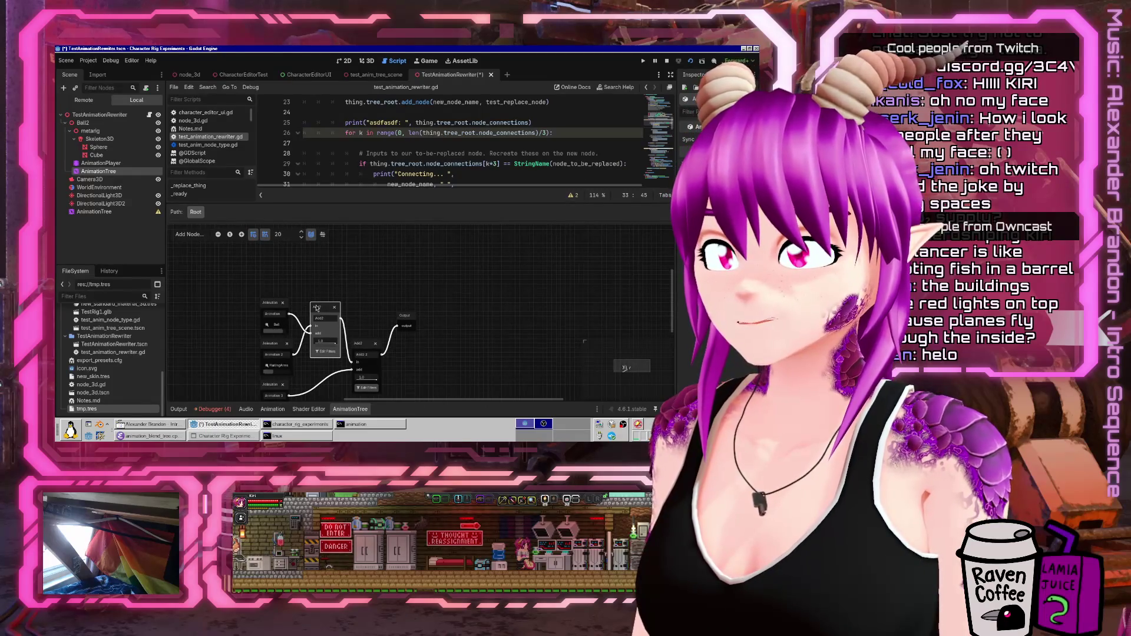
{"action": "right_click", "coordinate": [316, 308]}
{"action": "key", "text": "Escape"}
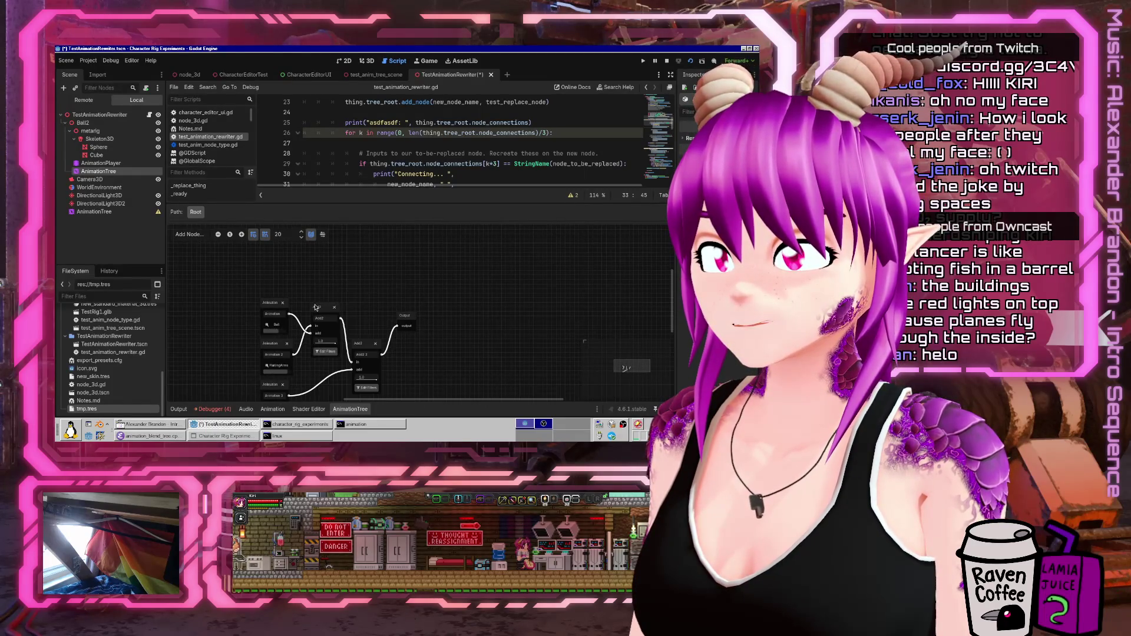
{"action": "left_click", "coordinate": [316, 306]}
- Add a new Add2 node from the graph menu and move it above the existing nodes
{"action": "right_click", "coordinate": [356, 280]}
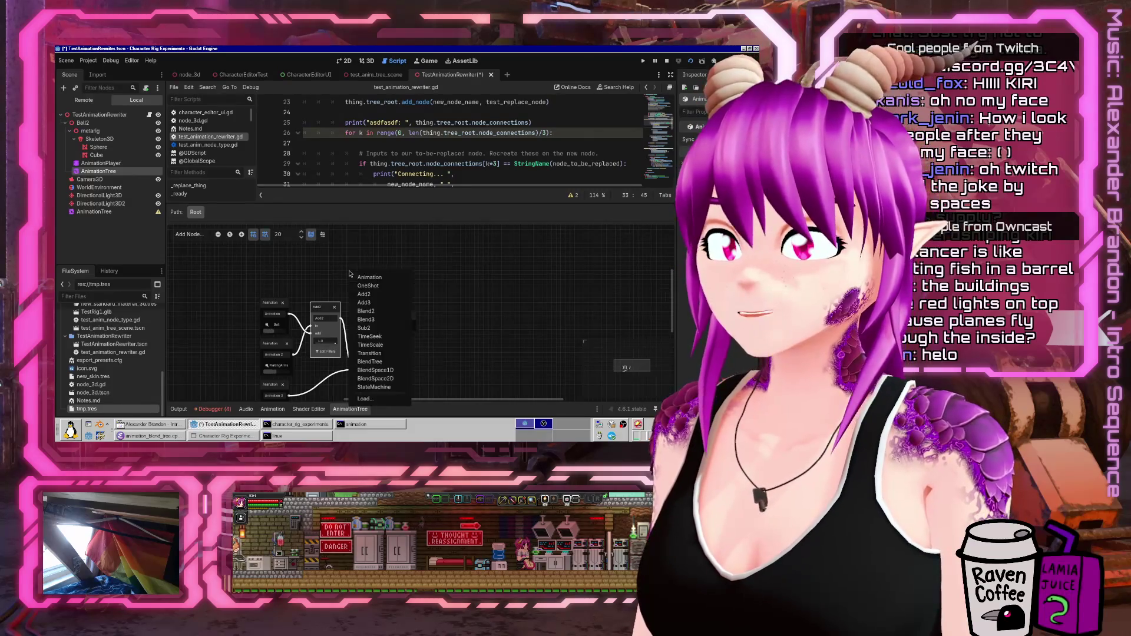
{"action": "left_click", "coordinate": [370, 292]}
{"action": "left_click_drag", "start_coordinate": [370, 293], "coordinate": [364, 257]}
{"action": "mouse_move", "coordinate": [310, 334]}
{"action": "left_mouse_down"}
{"action": "mouse_move", "coordinate": [321, 280]}
{"action": "mouse_move", "coordinate": [291, 316]}
{"action": "left_mouse_up"}
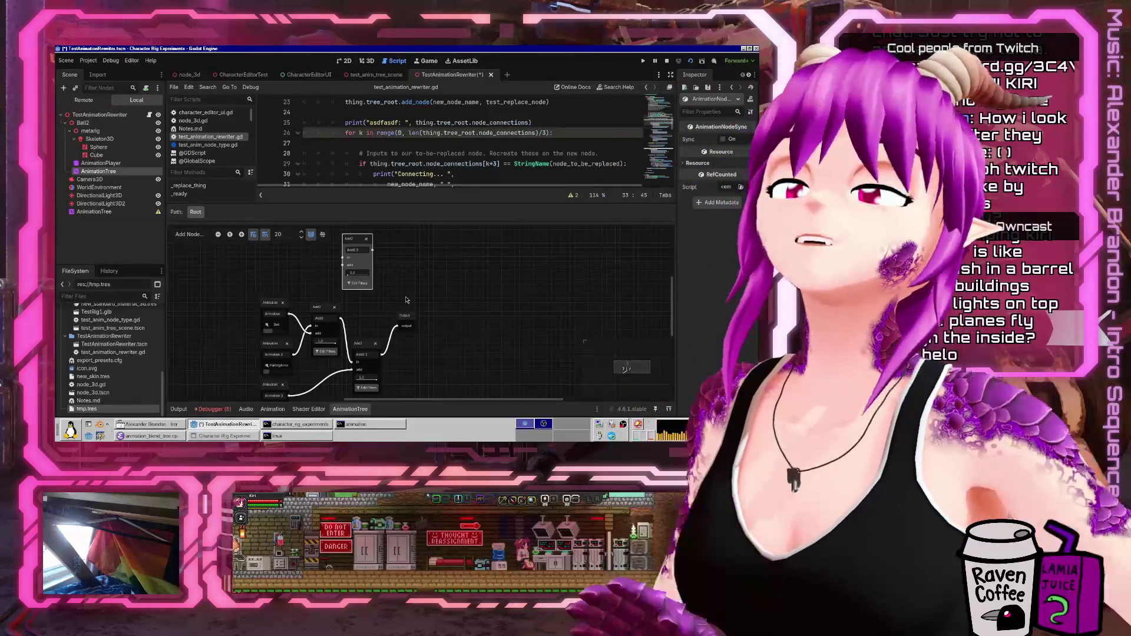
{"action": "scroll", "coordinate": [254, 339], "scroll_direction": "up", "scroll_amount": 5, "text": "ctrl"}
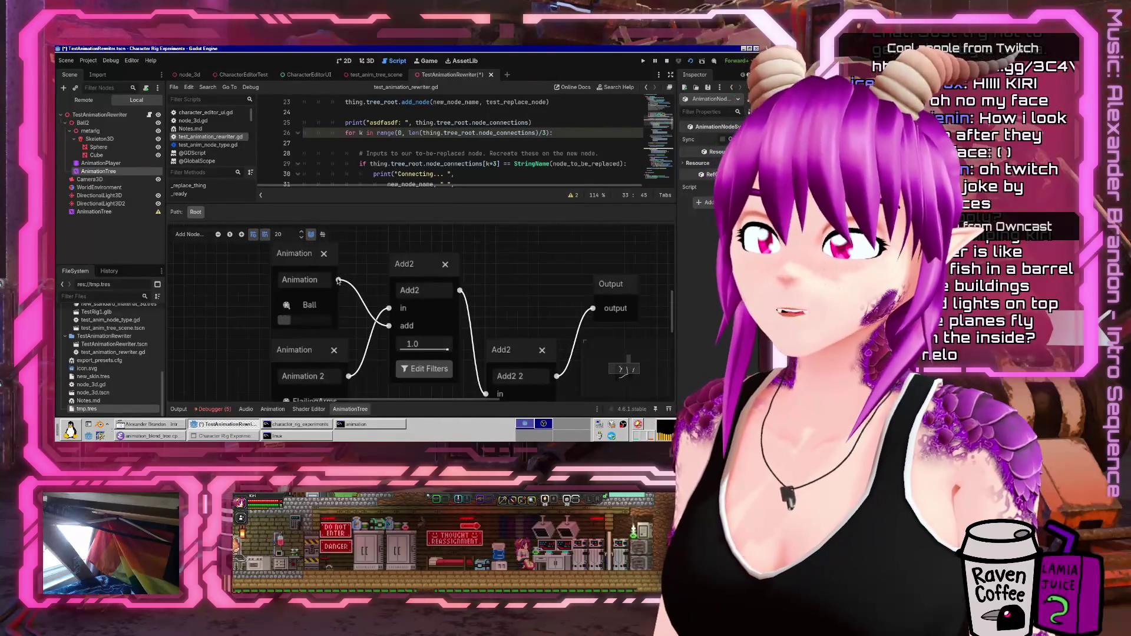
{"action": "mouse_move", "coordinate": [339, 280]}
{"action": "middle_mouse_down"}
{"action": "mouse_move", "coordinate": [288, 313]}
{"action": "mouse_move", "coordinate": [274, 358]}
{"action": "middle_mouse_up"}
{"action": "scroll", "coordinate": [424, 289], "scroll_direction": "down", "scroll_amount": 4, "text": "ctrl"}
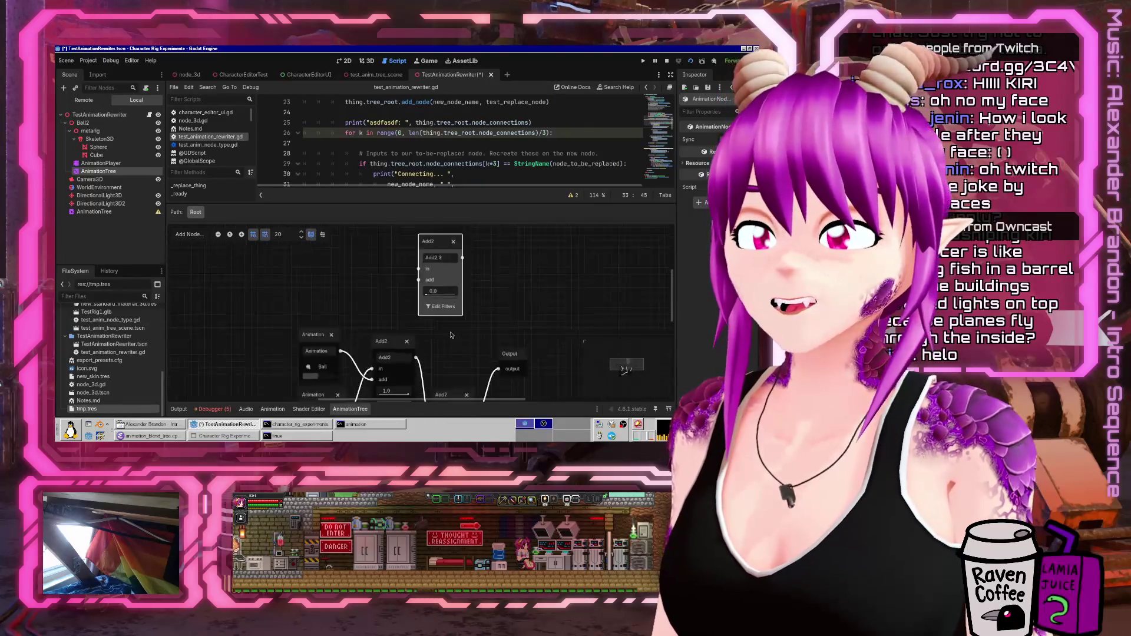
- Open a new line 35 and type thing.tree_root.disconnect( with its first argument started
{"action": "left_click", "coordinate": [194, 408]}
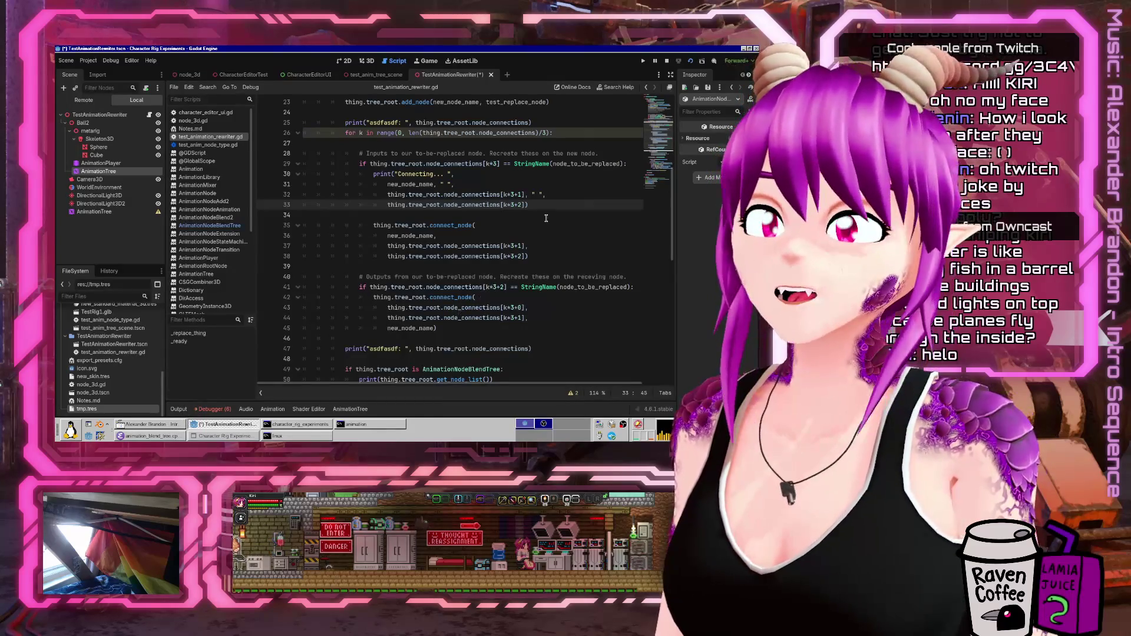
{"action": "left_click", "coordinate": [546, 217]}
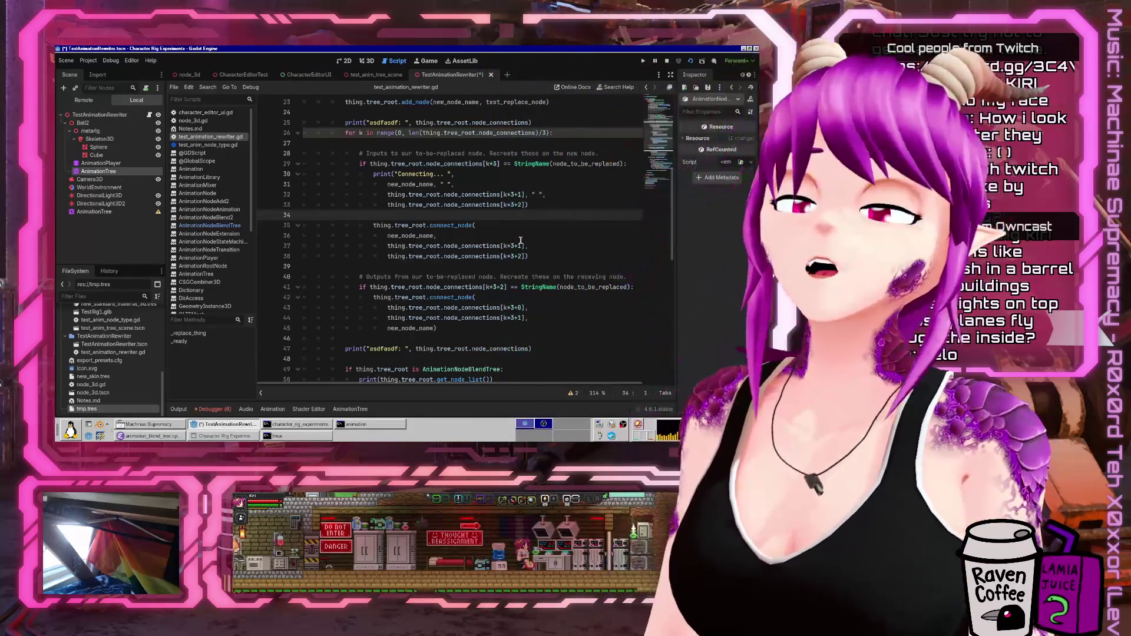
{"action": "key", "text": "Return"}
{"action": "key", "text": "Up"}
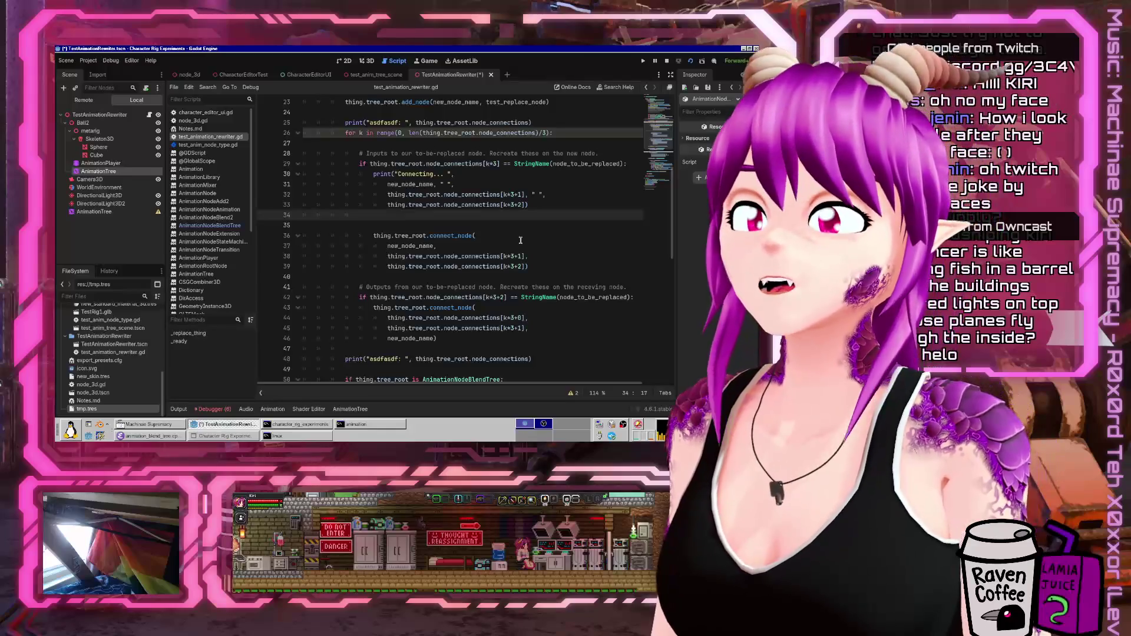
{"action": "key", "text": "Return"}
{"action": "type", "text": "thing."}
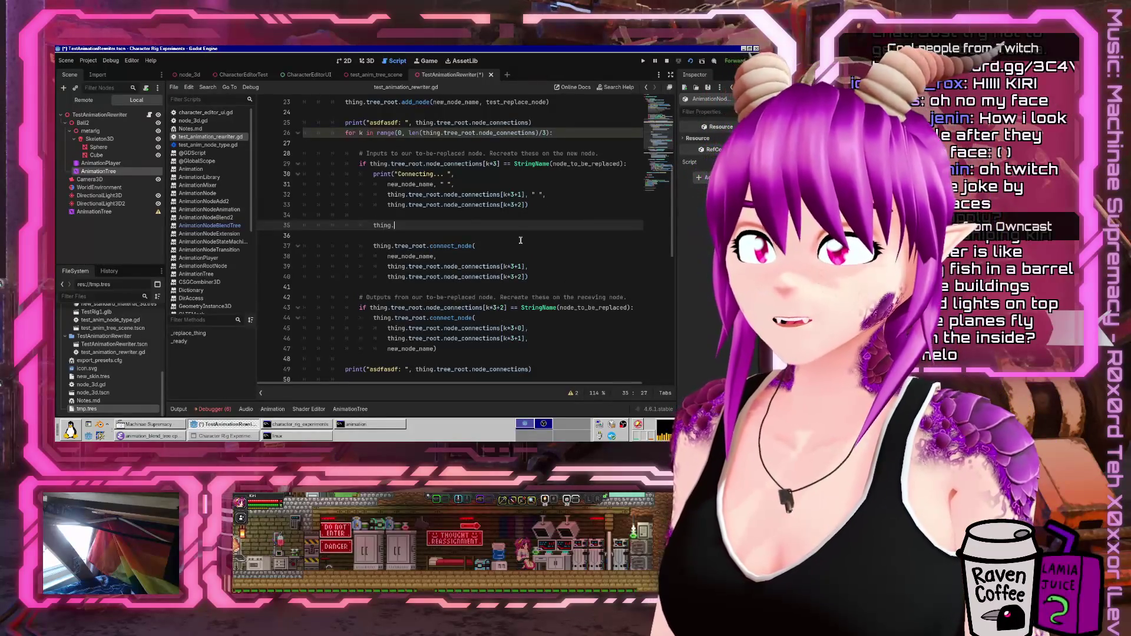
{"action": "type", "text": "tree_"}
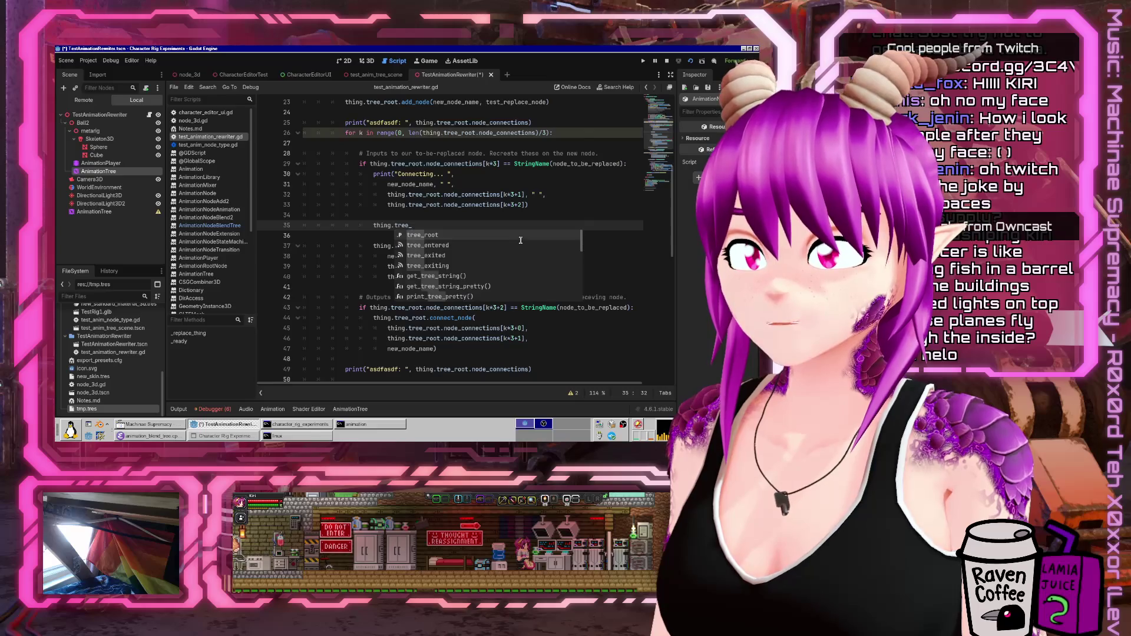
{"action": "type", "text": "root.disconnect("}
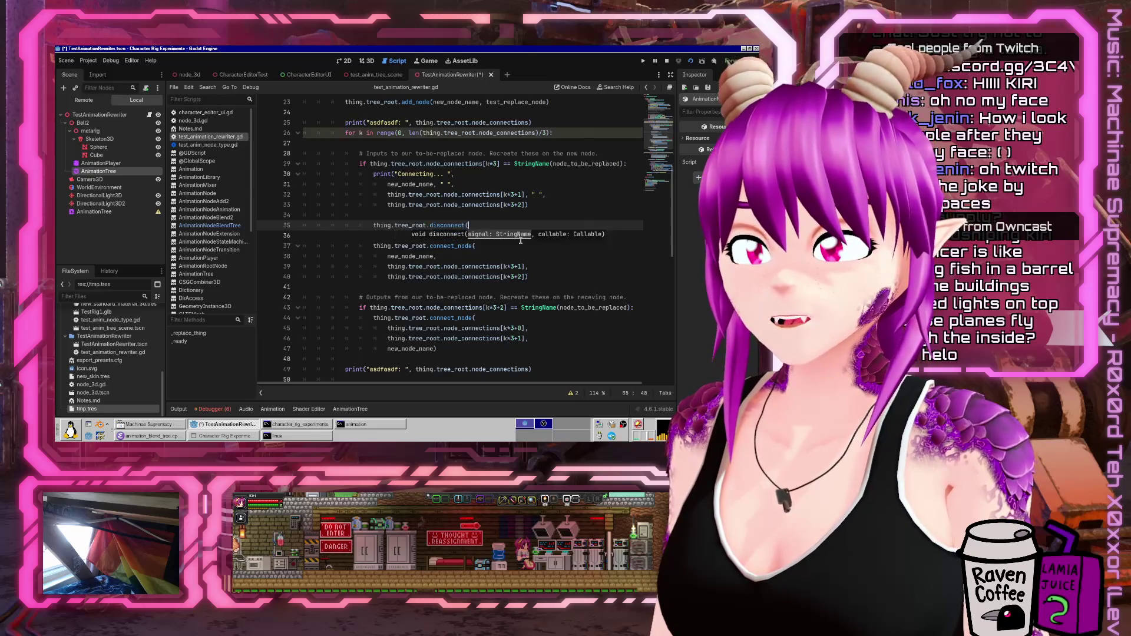
{"action": "key", "text": "Escape"}
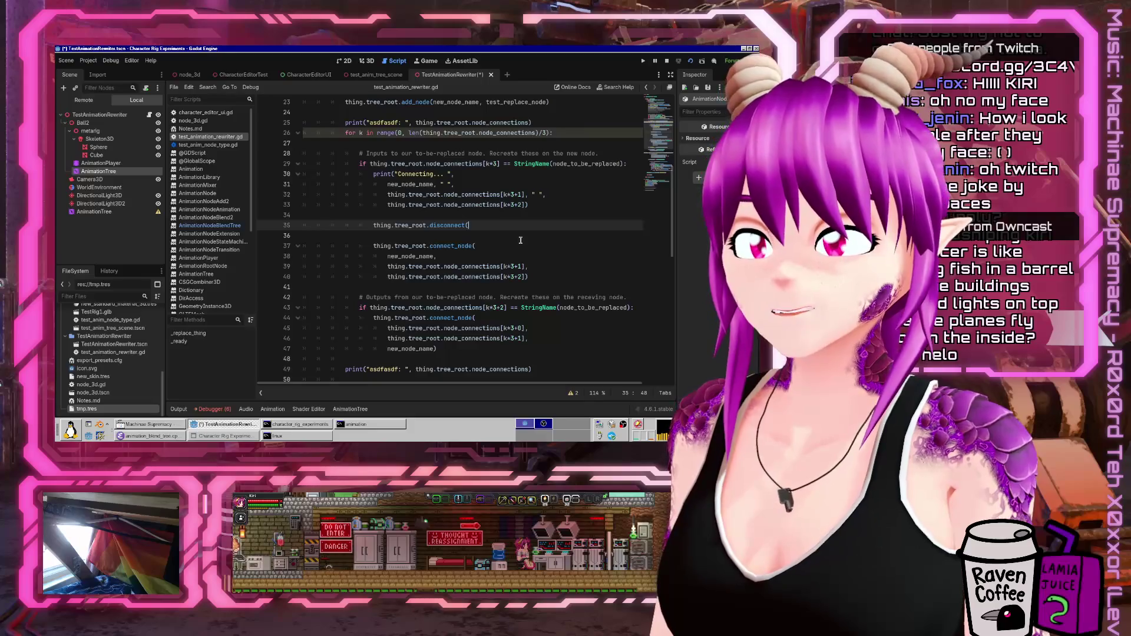
{"action": "type", "text": "("}
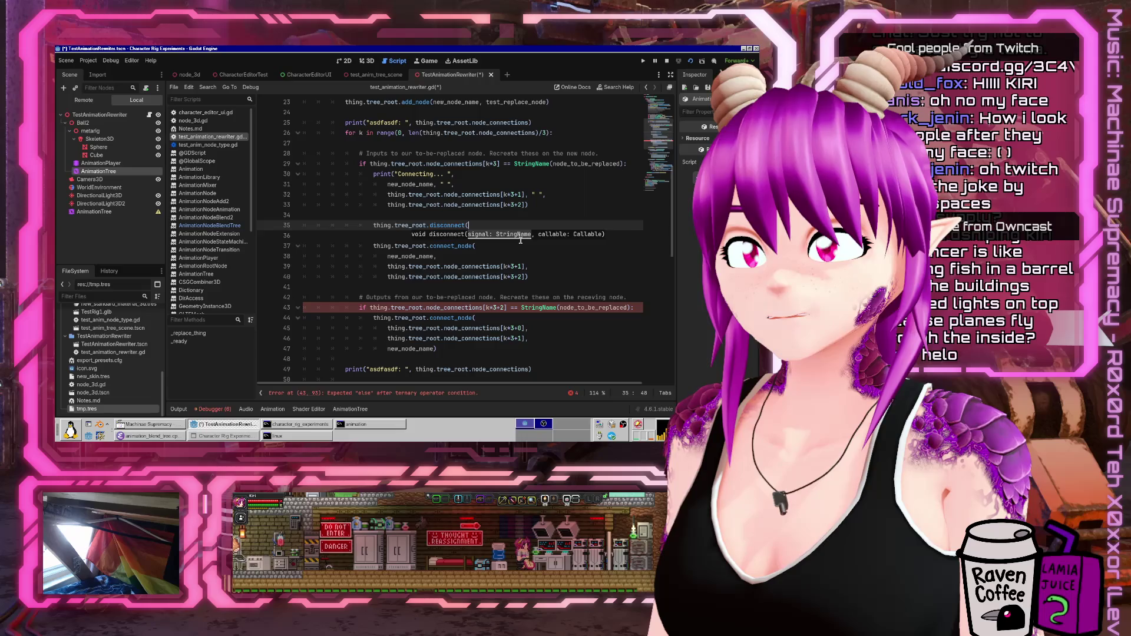
{"action": "type", "text": "n"}
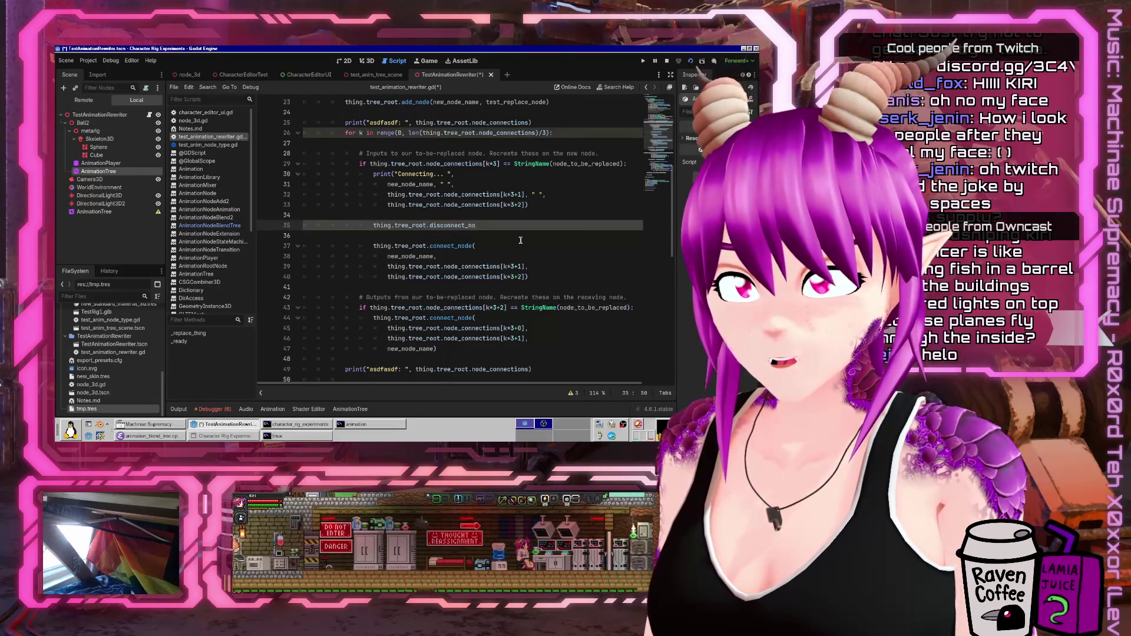
- Read AnimationNodeBlendTree's disconnect_node help, then return to test_animation_rewriter.gd
{"action": "left_click", "coordinate": [610, 87]}
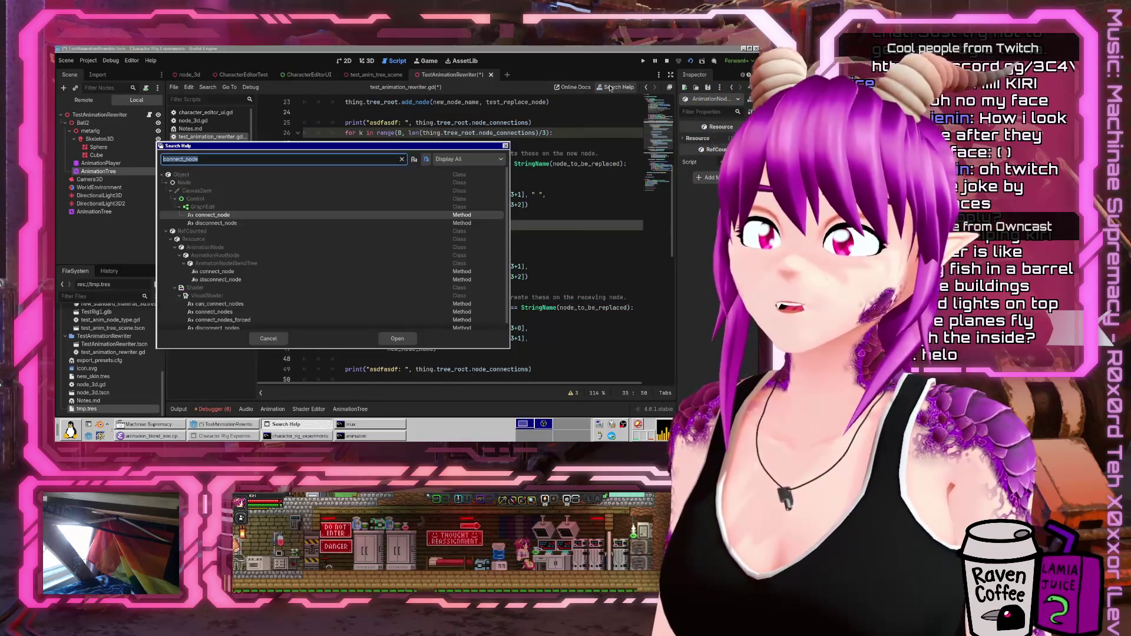
{"action": "type", "text": "conne"}
{"action": "key", "text": "End"}
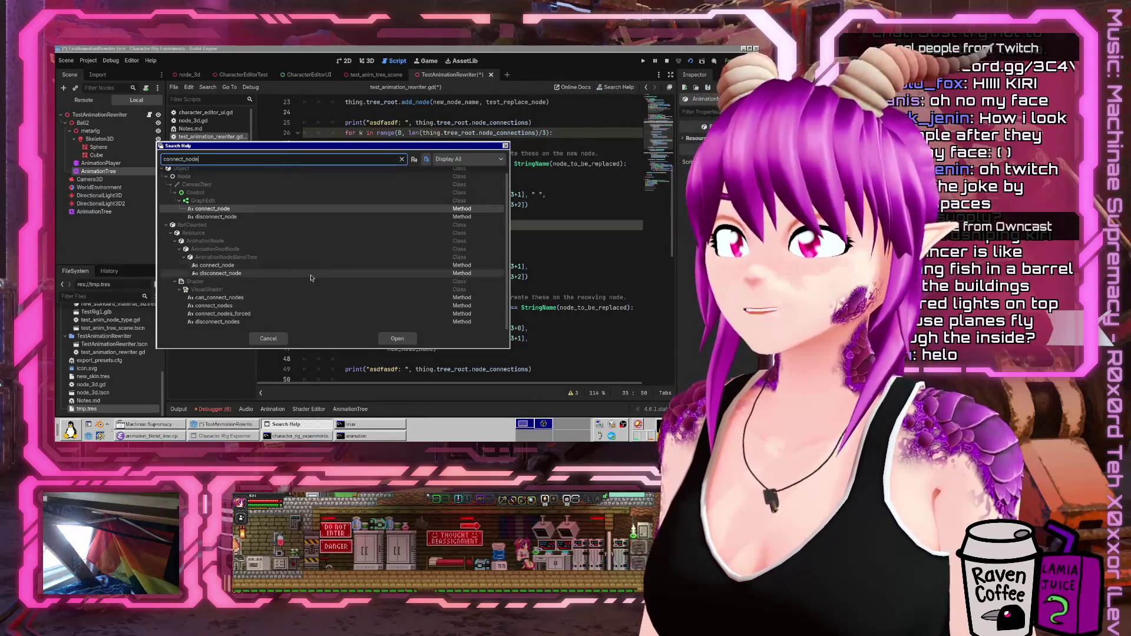
{"action": "left_click", "coordinate": [274, 276]}
{"action": "double_click", "coordinate": [258, 275]}
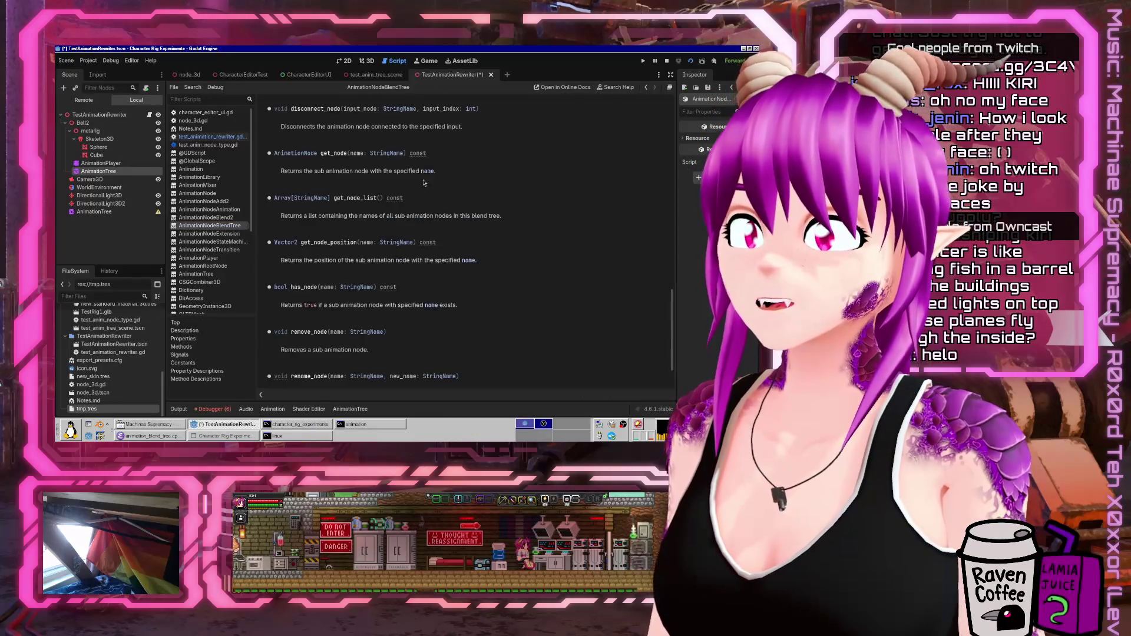
{"action": "left_click", "coordinate": [209, 136]}
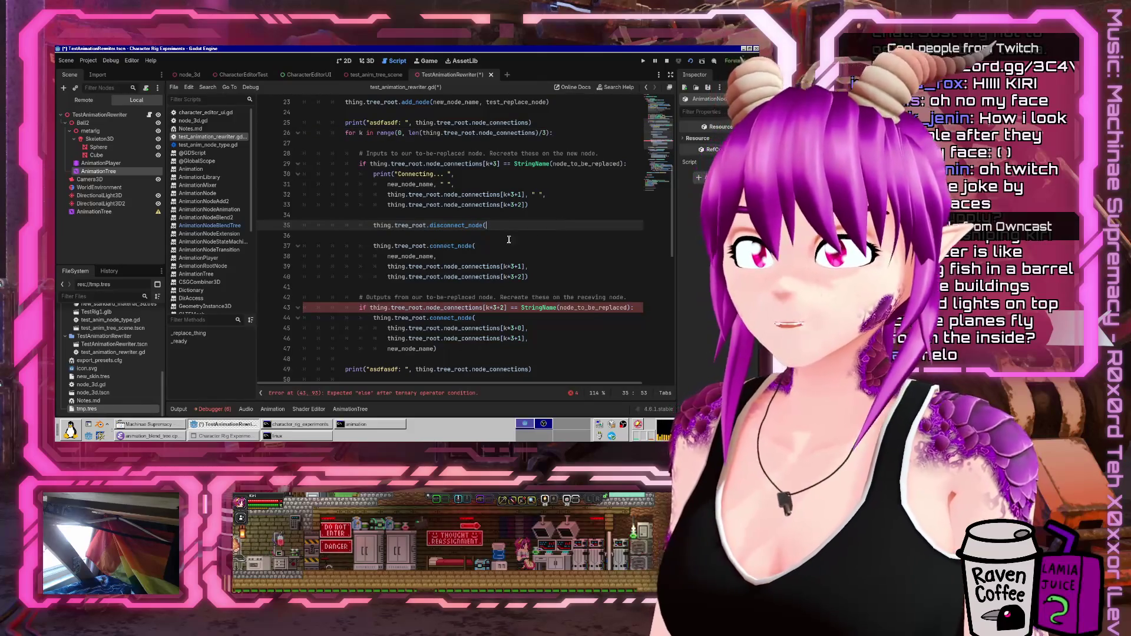
- Give disconnect_node node_to_be_replaced as its first argument, followed by a comma
{"action": "scroll", "coordinate": [560, 191], "scroll_direction": "up", "scroll_amount": 1}
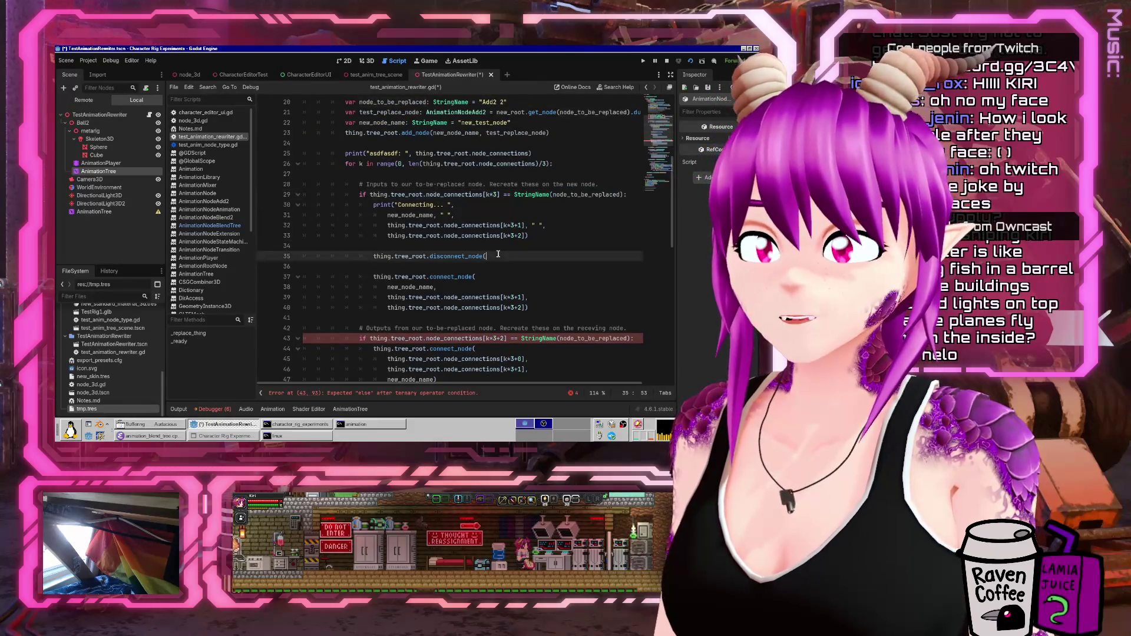
{"action": "key", "text": "Up"}
{"action": "key", "text": "Up"}
{"action": "key", "text": "Up"}
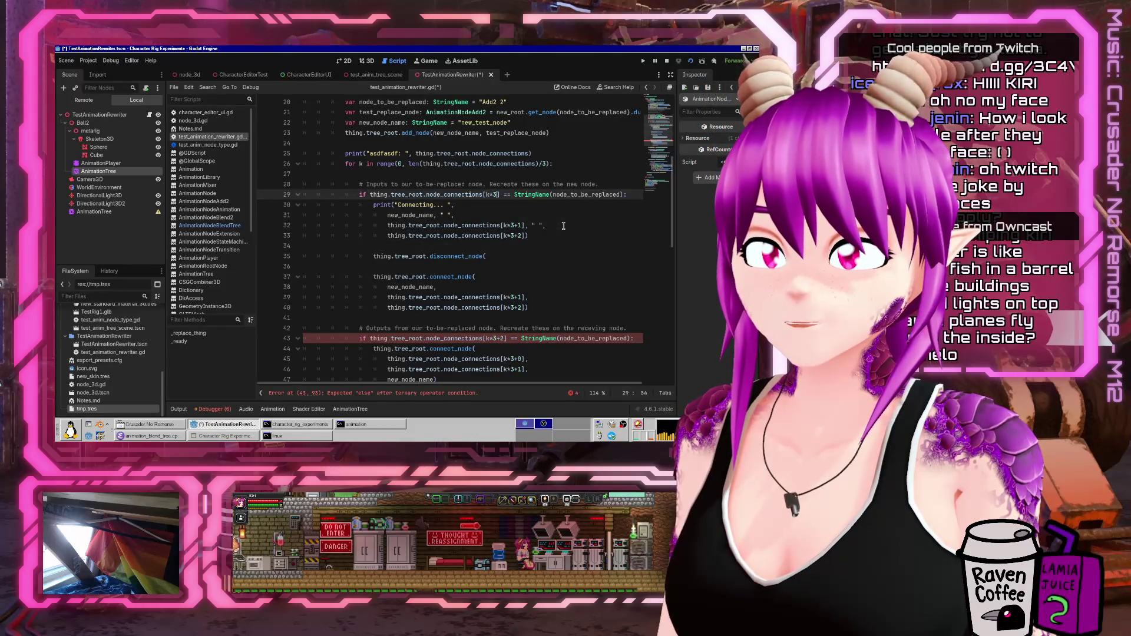
{"action": "key", "text": "Down"}
{"action": "key", "text": "Down"}
{"action": "key", "text": "Down"}
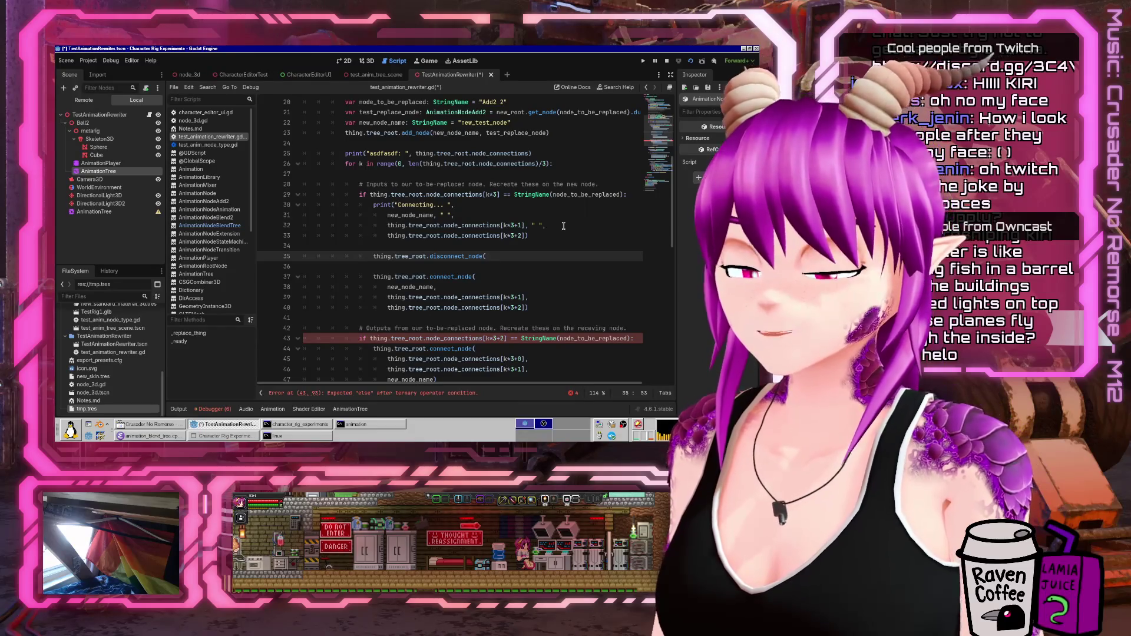
{"action": "type", "text": "node_to_be_replaced)"}
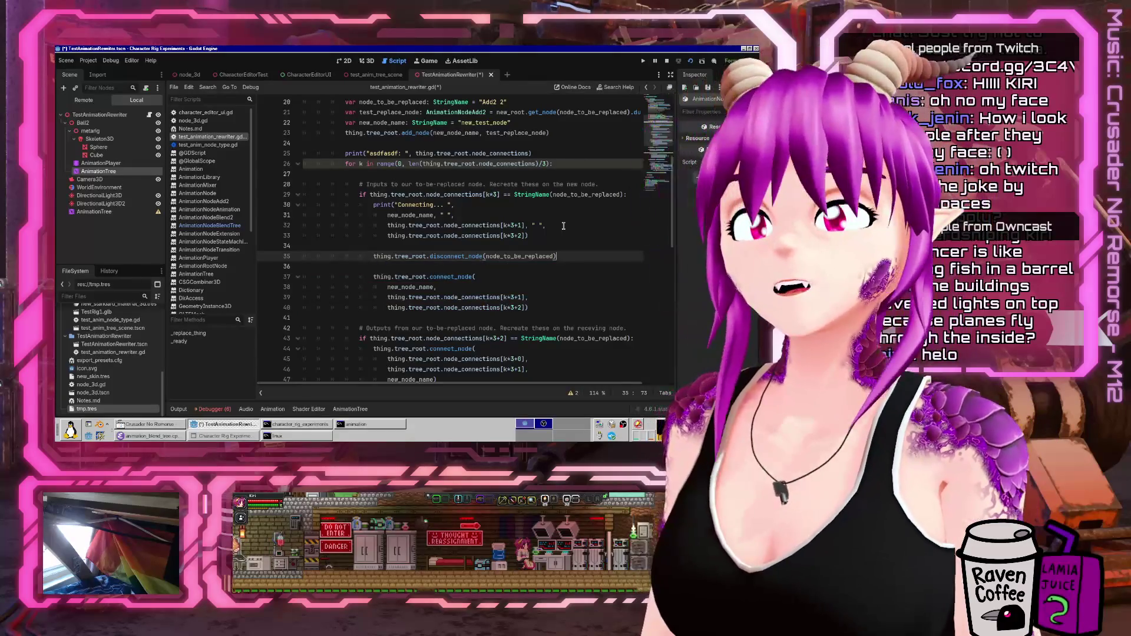
{"action": "key", "text": "BackSpace"}
{"action": "type", "text": ","}
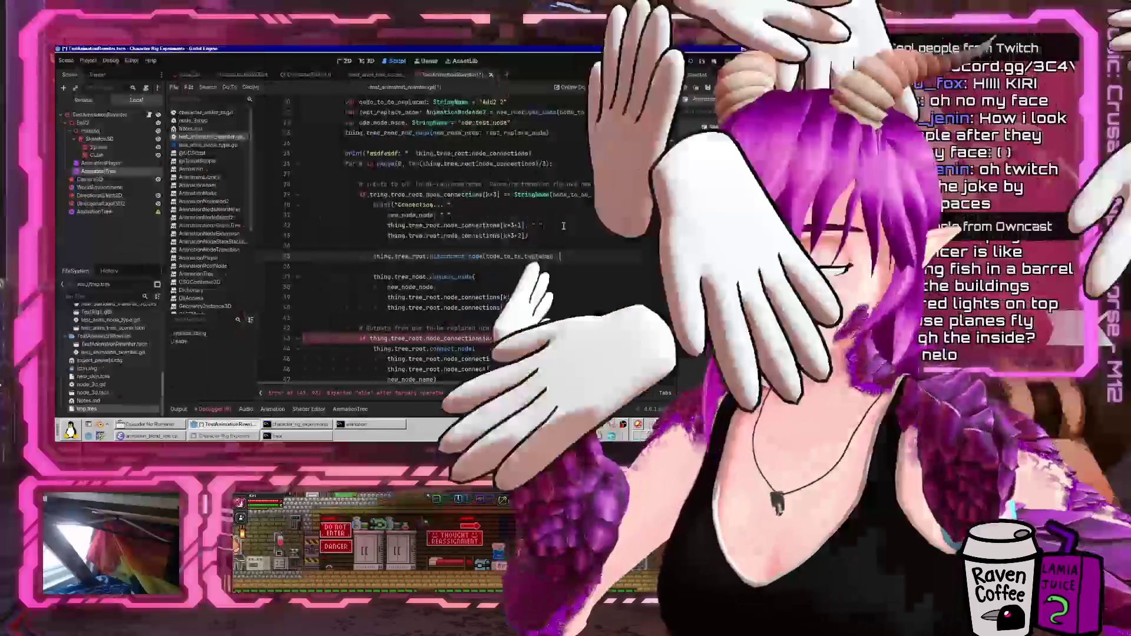
- Copy thing.tree_root.node_connections[k*3+1] into disconnect_node as its second argument
{"action": "left_click_drag", "start_coordinate": [387, 225], "coordinate": [440, 226]}
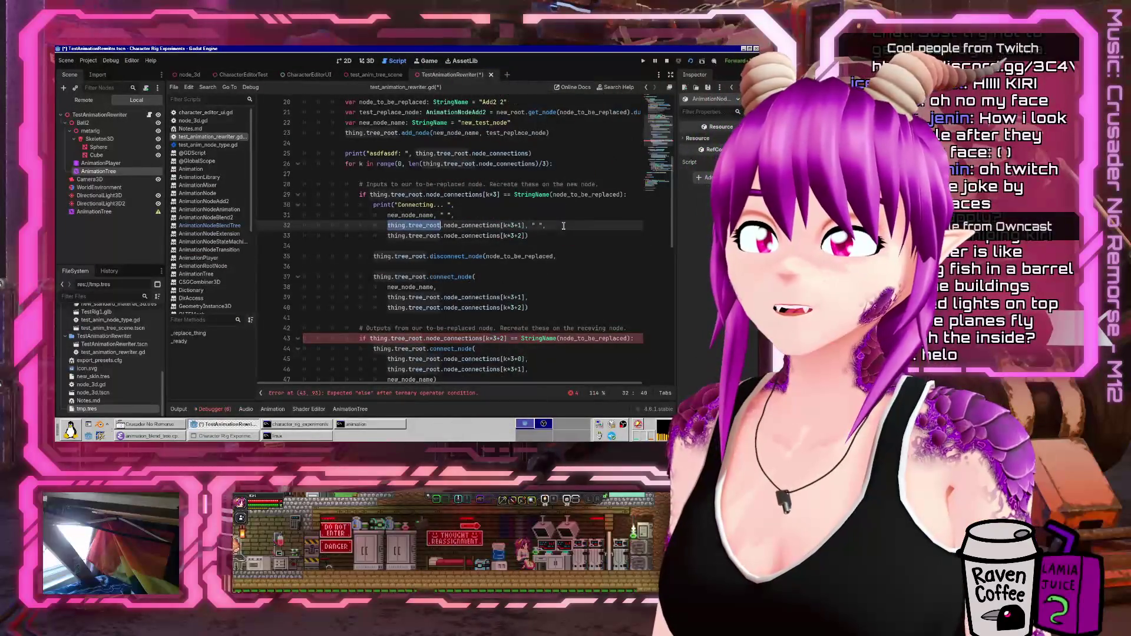
{"action": "key", "text": "ctrl+shift+Right"}
{"action": "key", "text": "ctrl+shift+Right"}
{"action": "key", "text": "ctrl+shift+Right"}
{"action": "key", "text": "ctrl+c"}
{"action": "key", "text": "Down"}
{"action": "key", "text": "Down"}
{"action": "key", "text": "Down"}
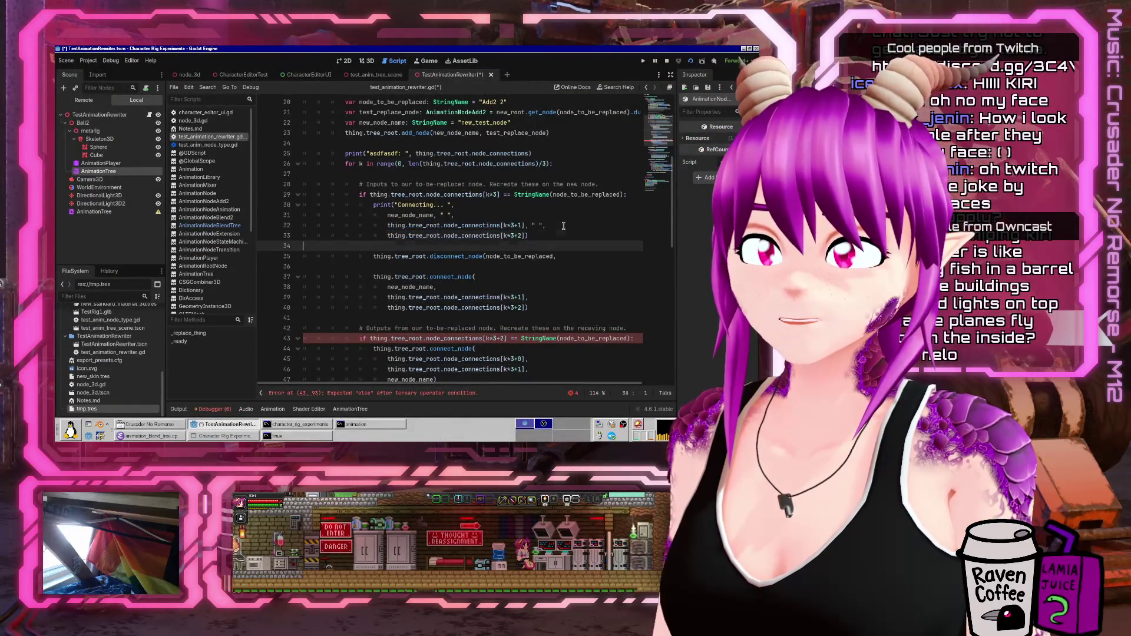
{"action": "key", "text": "End"}
{"action": "key", "text": "Return"}
{"action": "key", "text": "ctrl+v"}
{"action": "key", "text": "Home"}
{"action": "key", "text": "Up"}
{"action": "key", "text": "End"}
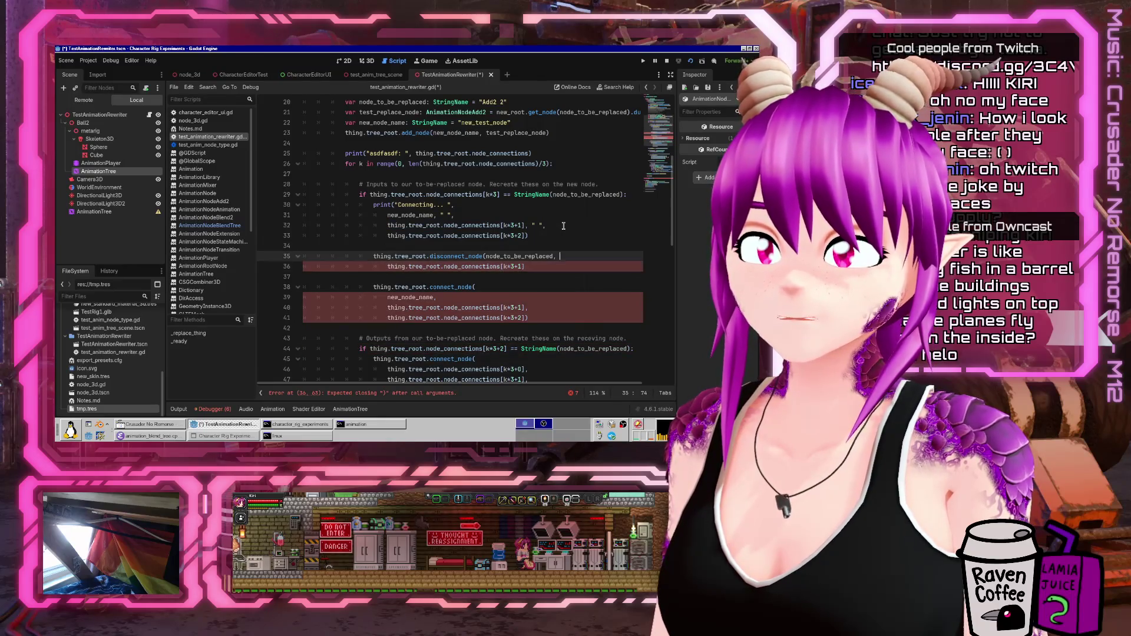
{"action": "key", "text": "Return"}
{"action": "key", "text": "Down"}
{"action": "key", "text": "End"}
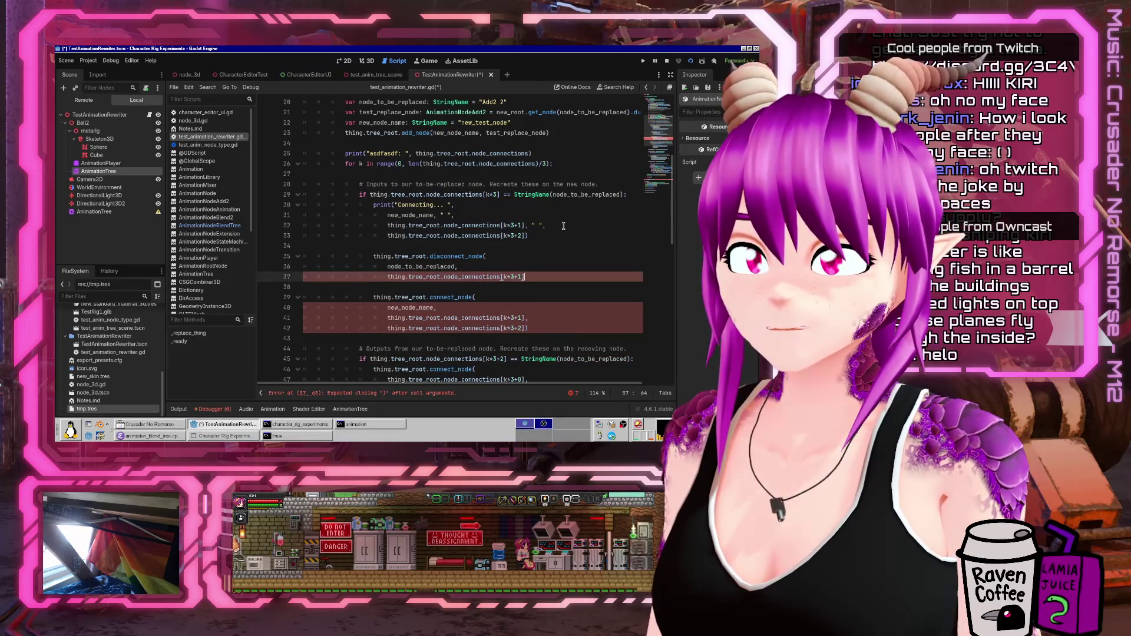
{"action": "type", "text": ")"}
{"action": "key", "text": "Up"}
{"action": "key", "text": "Up"}
{"action": "key", "text": "Home"}
- Move the disconnect_node call above print("Connecting...") and save the script
{"action": "key", "text": "shift+Down"}
{"action": "key", "text": "shift+Down"}
{"action": "key", "text": "shift+Down"}
{"action": "key", "text": "Delete"}
{"action": "key", "text": "Up"}
{"action": "key", "text": "Up"}
{"action": "key", "text": "Up"}
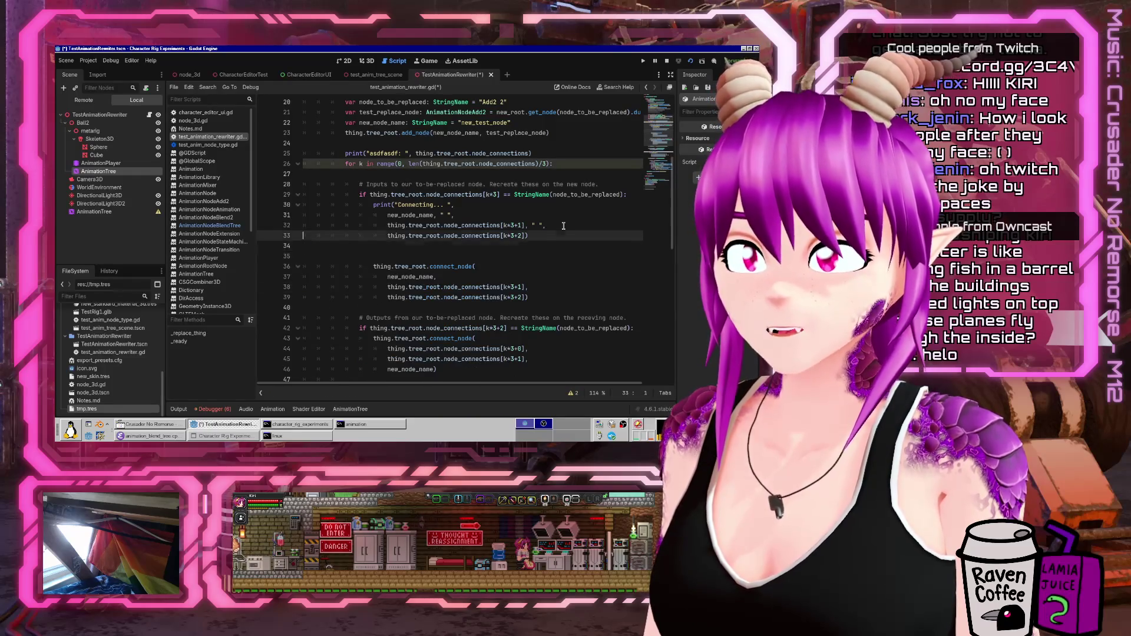
{"action": "key", "text": "Return"}
{"action": "key", "text": "ctrl+v"}
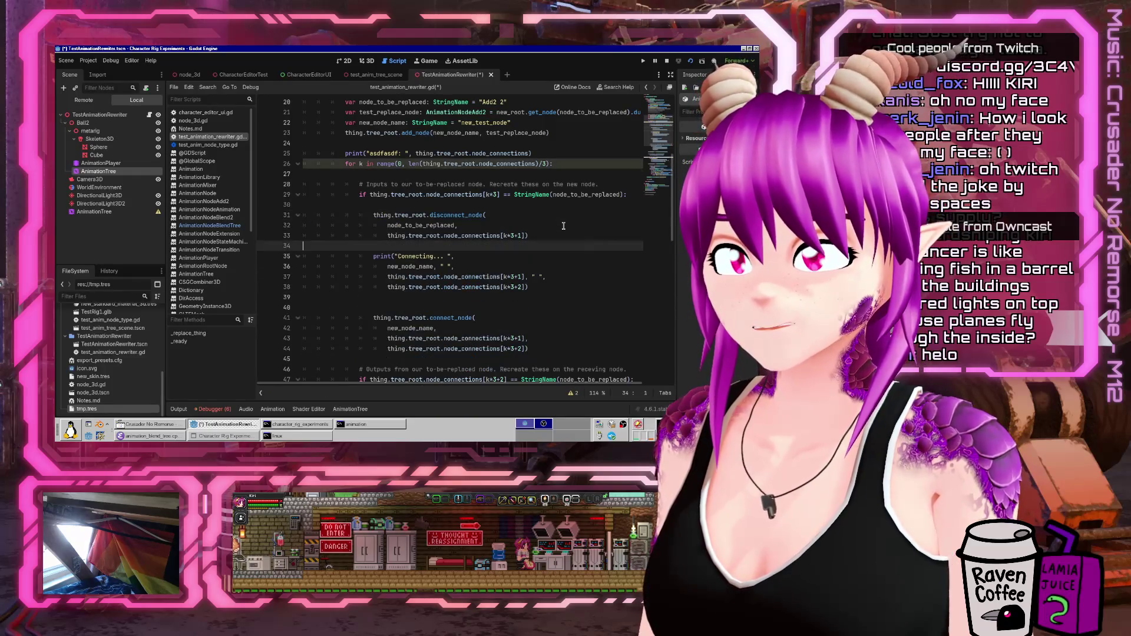
{"action": "key", "text": "Return"}
{"action": "key", "text": "Up"}
{"action": "key", "text": "ctrl+s"}
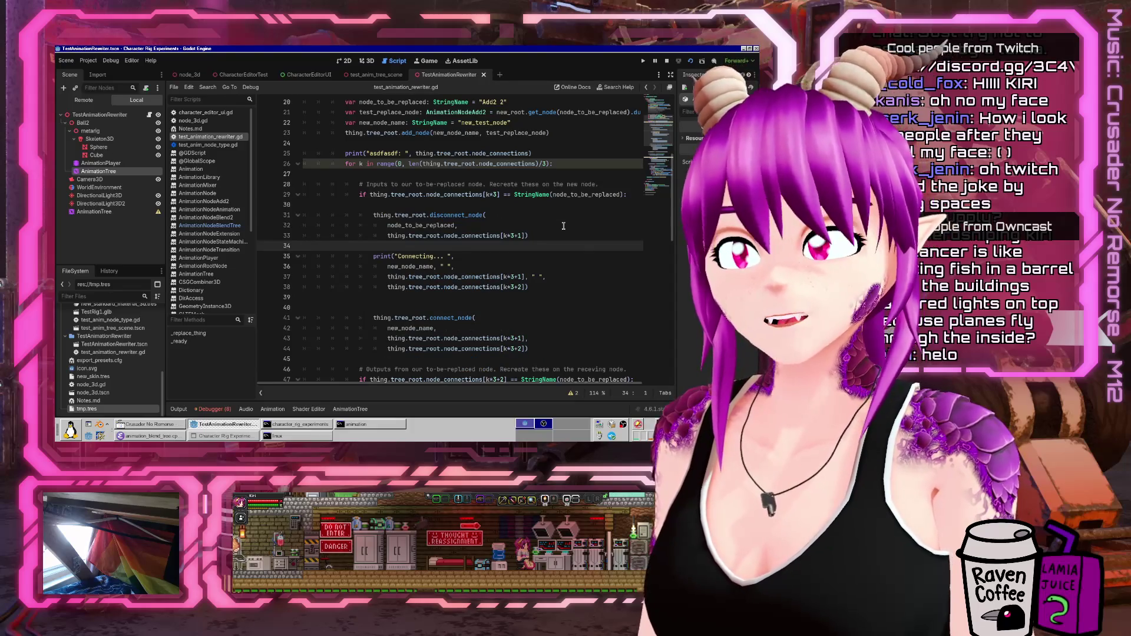
- Run the current scene and check the invalid Array index '12' error at line 29
{"action": "left_click", "coordinate": [702, 60]}
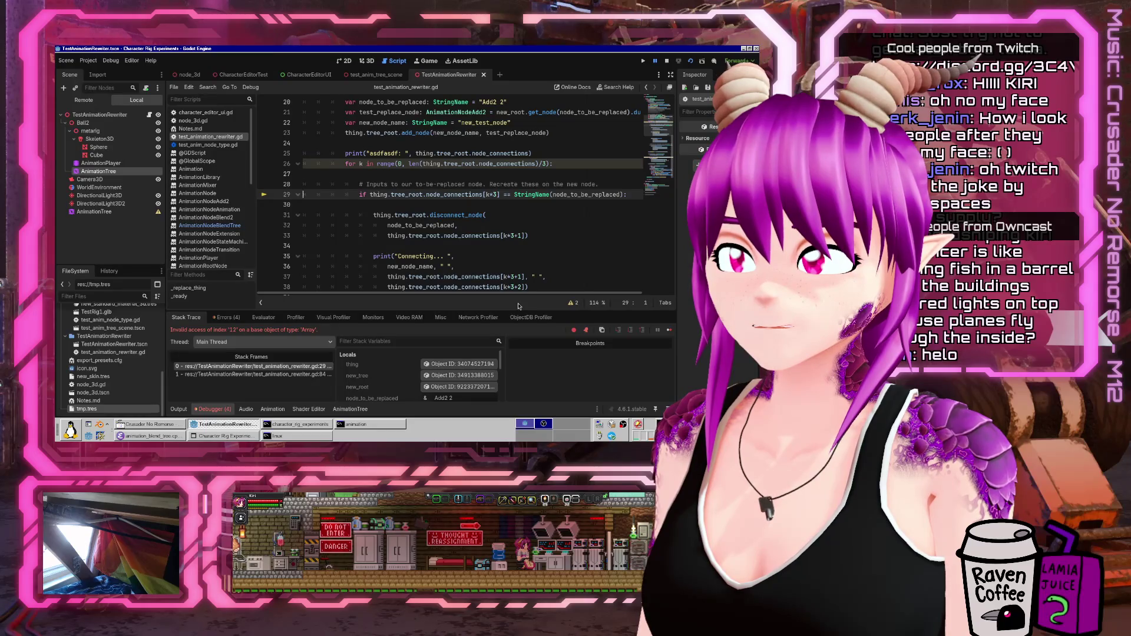
{"action": "scroll", "coordinate": [509, 271], "scroll_direction": "up", "scroll_amount": 1}
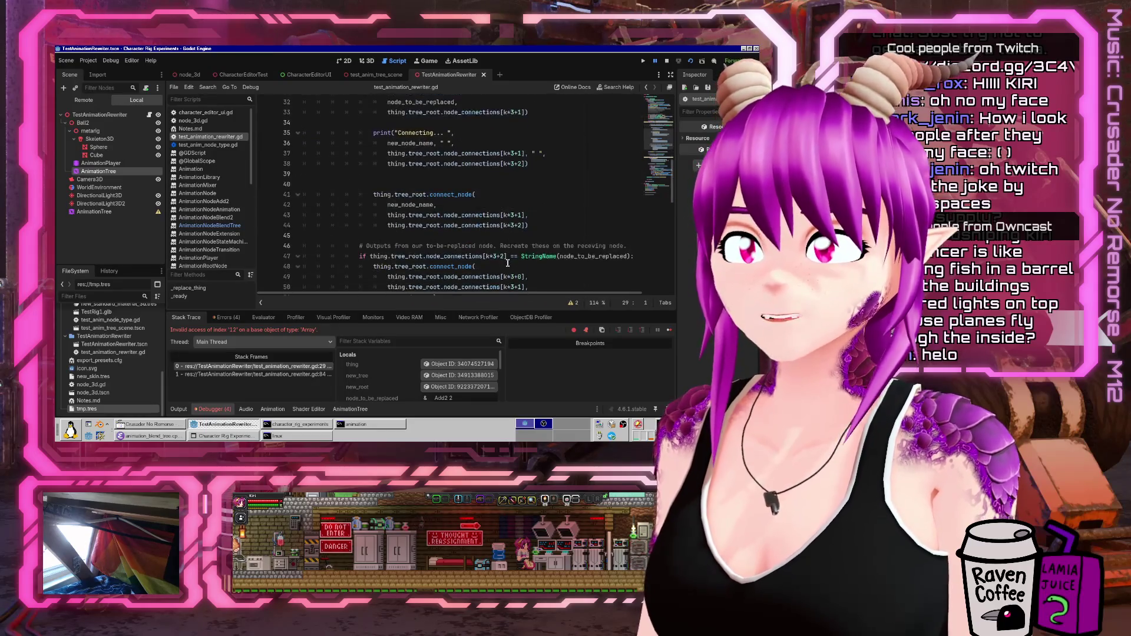
{"action": "scroll", "coordinate": [508, 263], "scroll_direction": "down", "scroll_amount": 3}
{"action": "scroll", "coordinate": [507, 262], "scroll_direction": "up", "scroll_amount": 2}
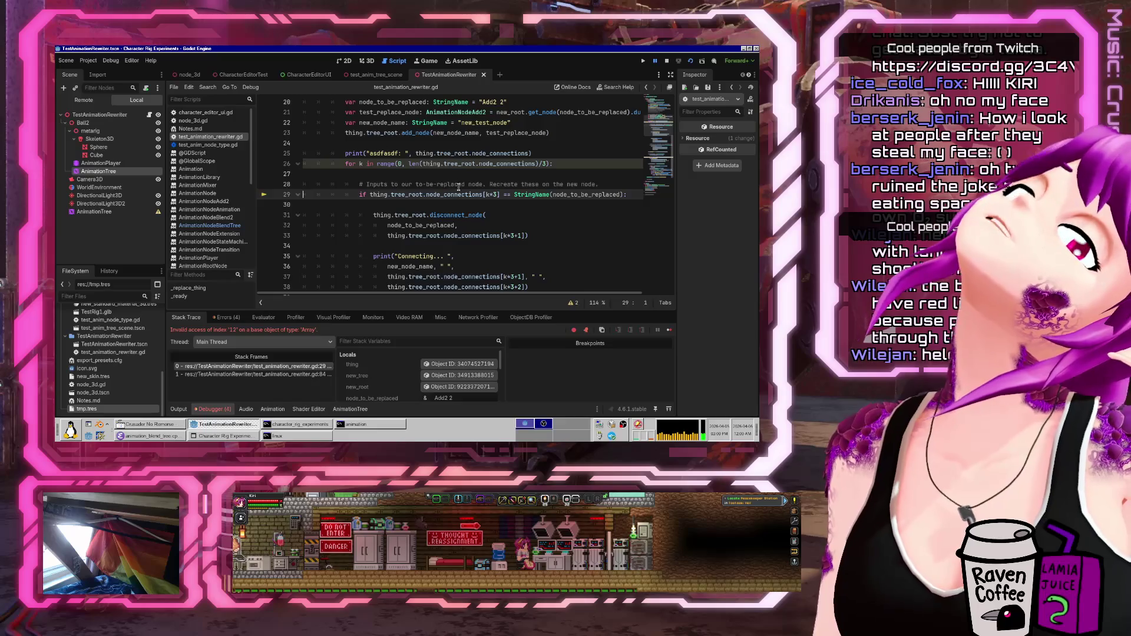
- Add a blank line above the print call, try an Array() wrapper, undo it, and save
{"action": "left_click", "coordinate": [415, 153]}
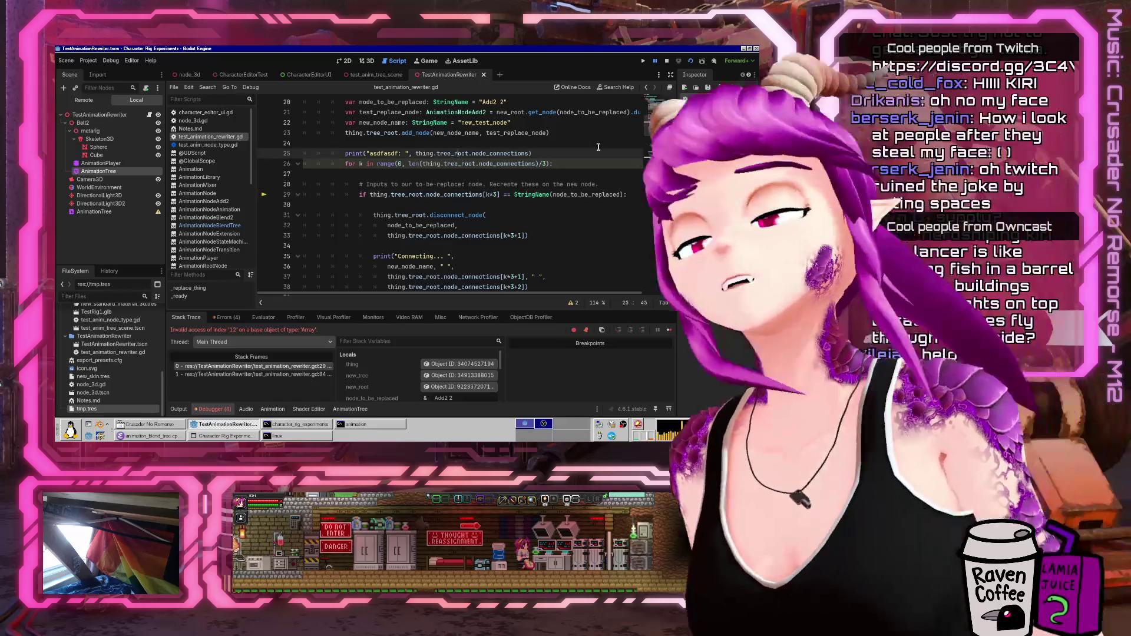
{"action": "key", "text": "Up"}
{"action": "key", "text": "Return"}
{"action": "key", "text": "Return"}
{"action": "key", "text": "Up"}
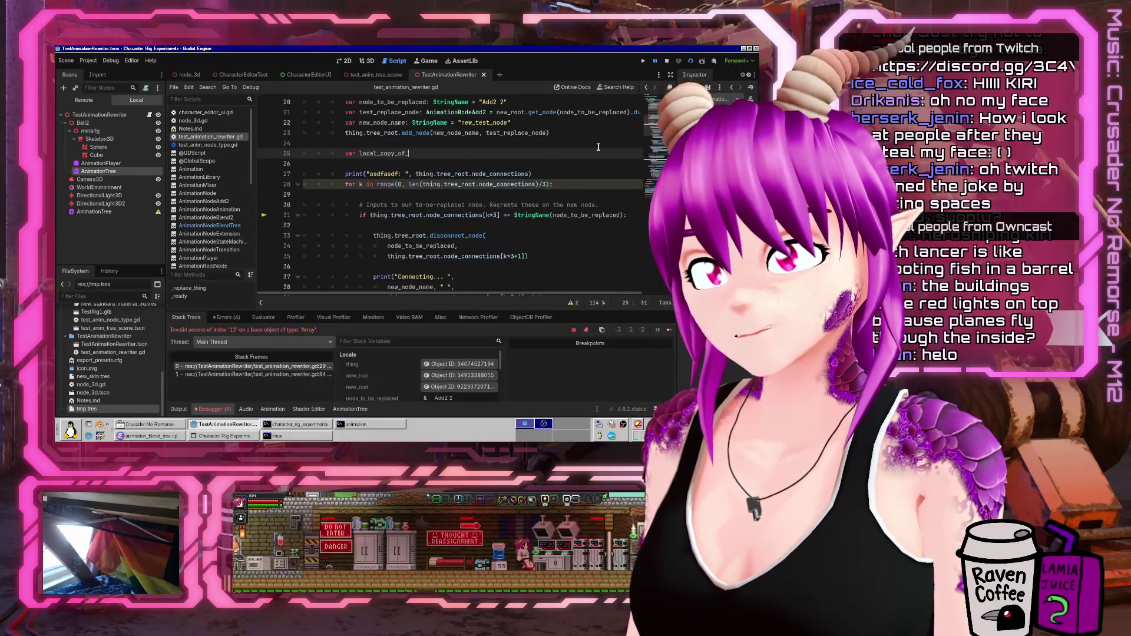
{"action": "key", "text": "ctrl+v"}
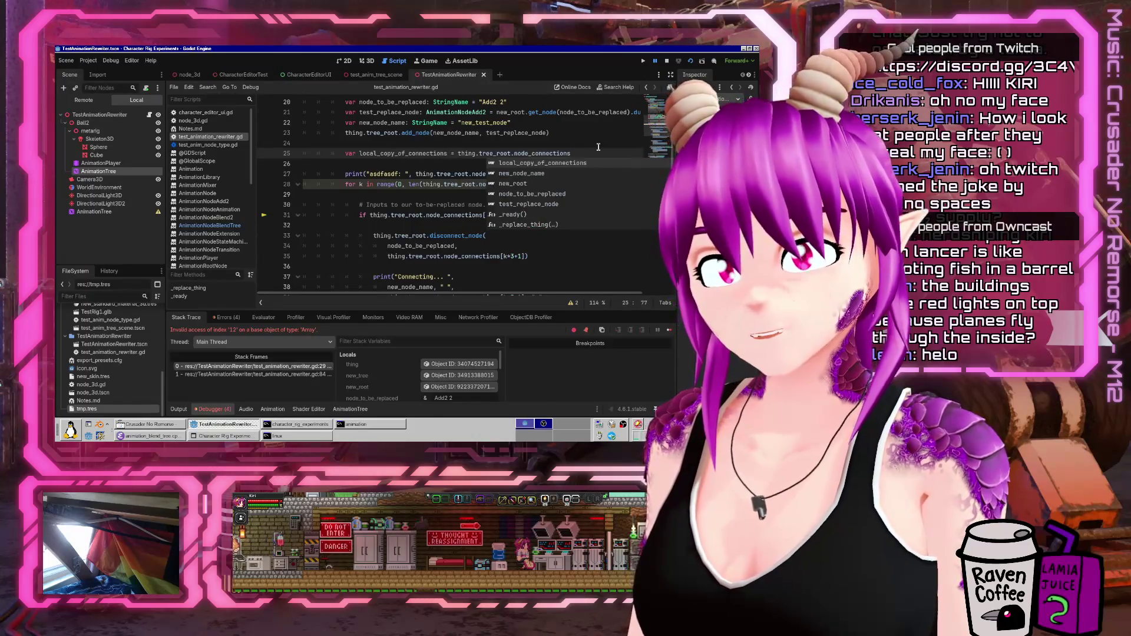
{"action": "key", "text": "ctrl+Left"}
{"action": "key", "text": "ctrl+Left"}
{"action": "key", "text": "ctrl+Left"}
{"action": "type", "text": "Arra"}
{"action": "key", "text": "Return"}
{"action": "key", "text": "End"}
{"action": "type", "text": ")"}
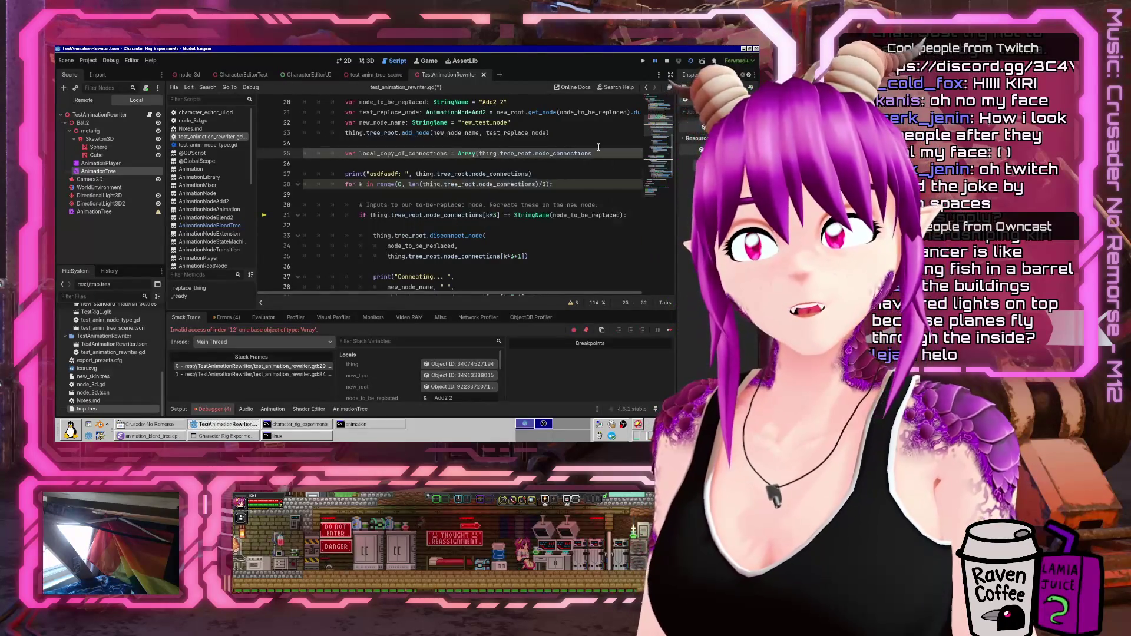
{"action": "key", "text": "Down"}
{"action": "key", "text": "Down"}
{"action": "key", "text": "Down"}
{"action": "key", "text": "ctrl+z"}
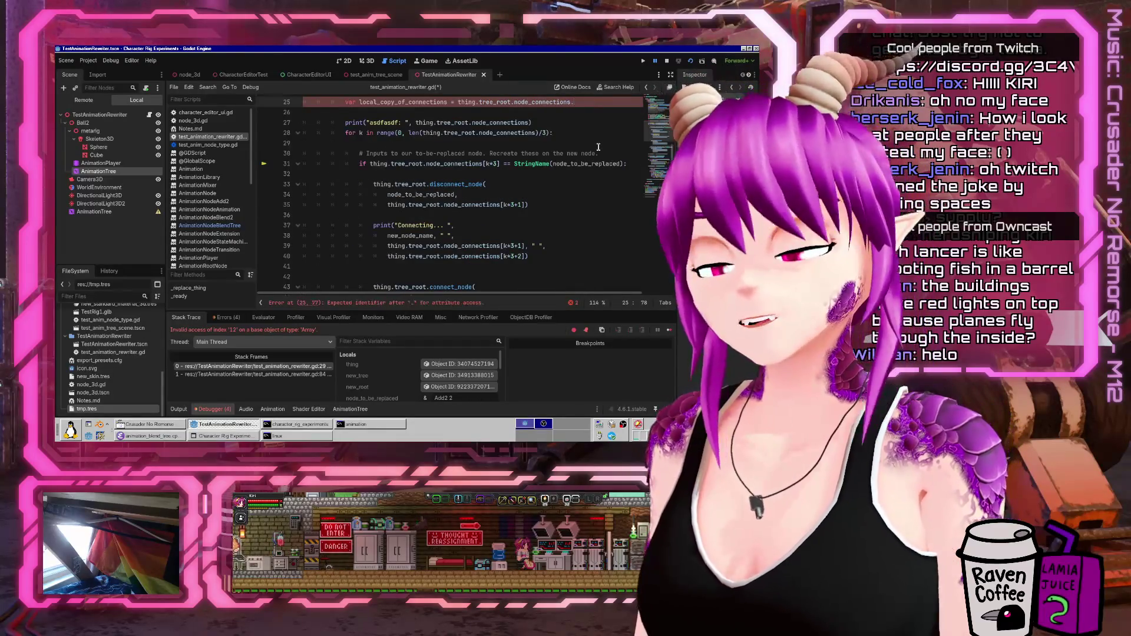
{"action": "key", "text": "ctrl+s"}
- Rerun and stop the scene, then make the loop's len() use local_copy_of_connections
{"action": "left_click", "coordinate": [691, 62]}
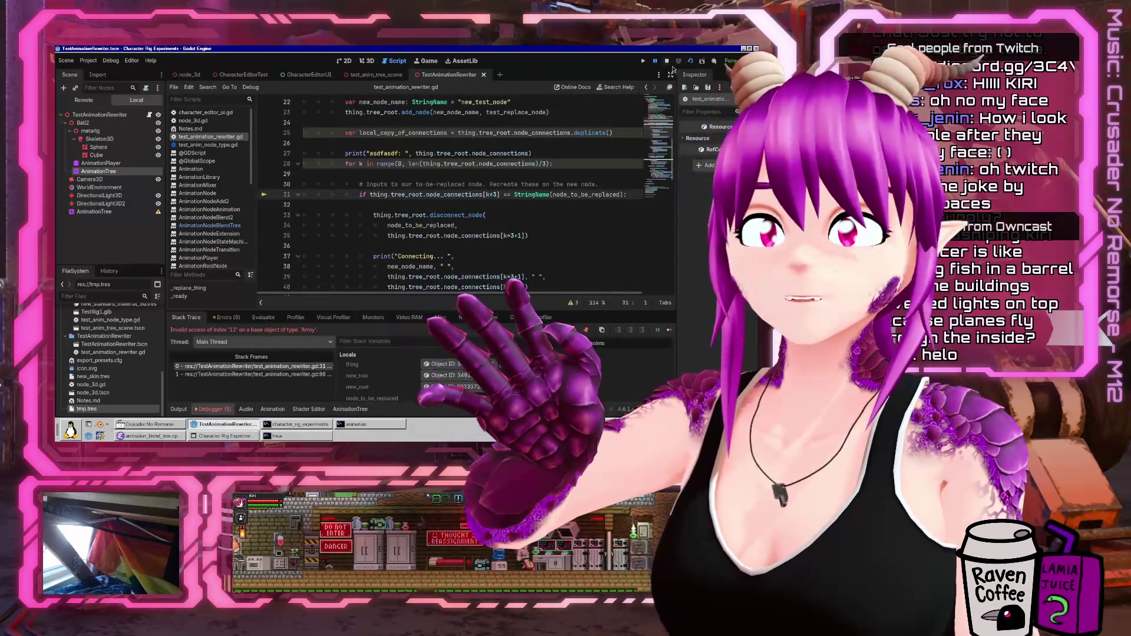
{"action": "key", "text": "F8"}
{"action": "double_click", "coordinate": [412, 133]}
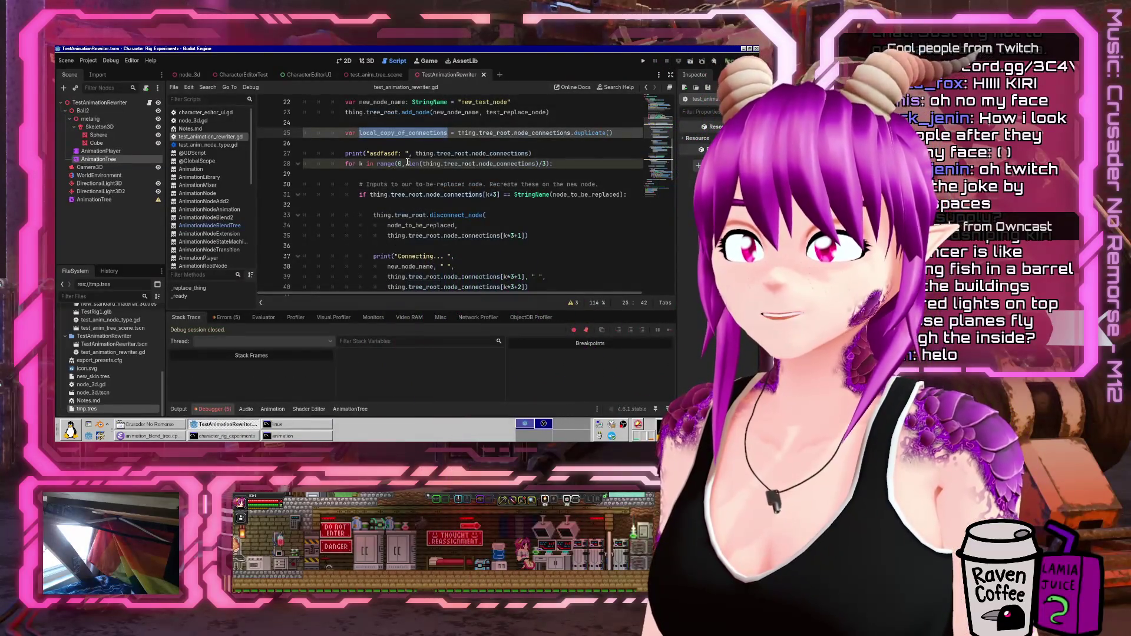
{"action": "left_click", "coordinate": [408, 164]}
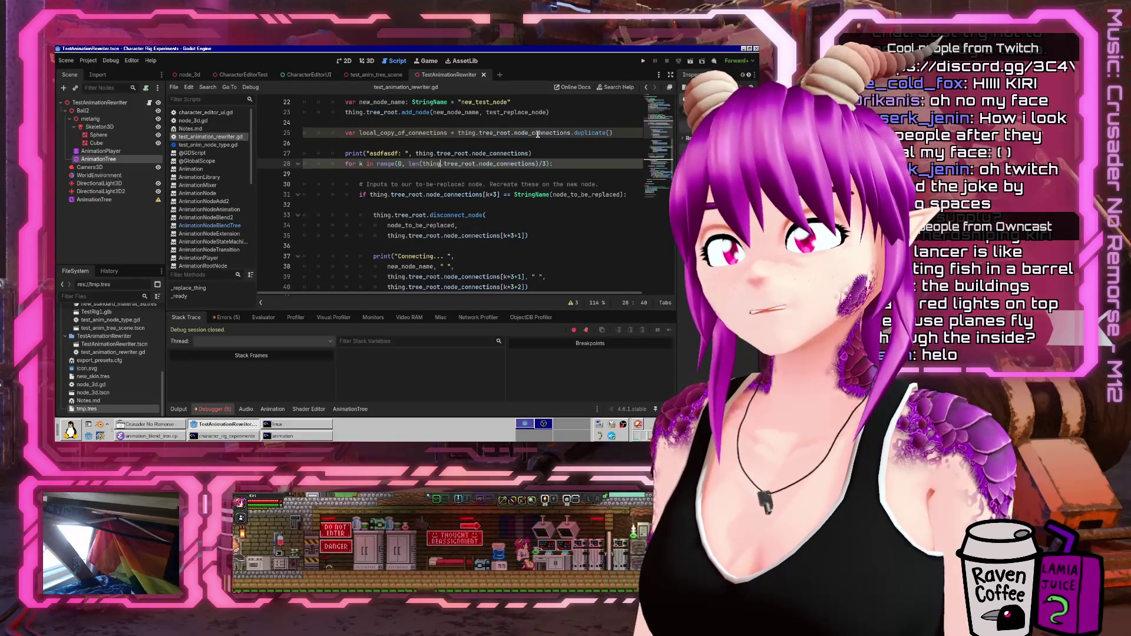
{"action": "type", "text": "local_copy_of_connections"}
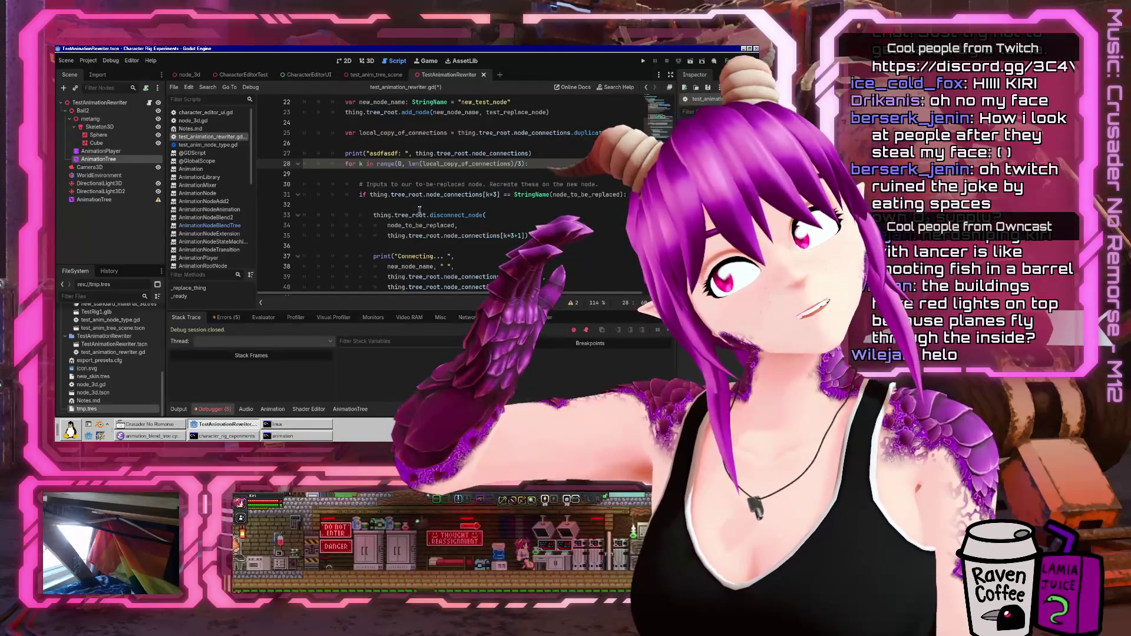
{"action": "mouse_move", "coordinate": [412, 215]}
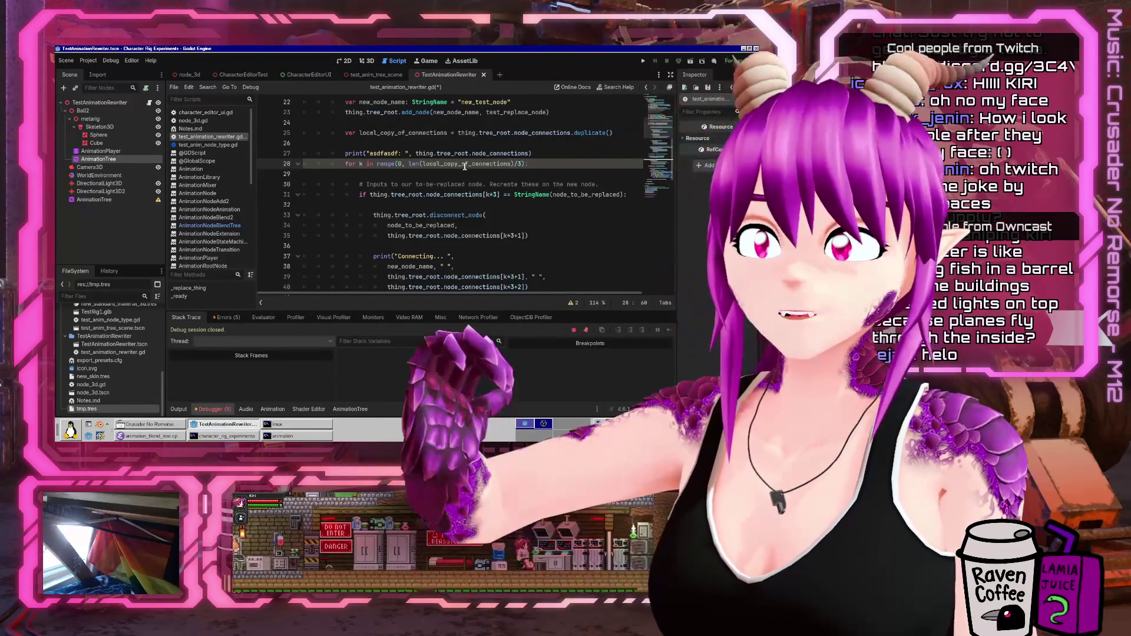
- Replace the node_connections references on lines 35, 39 and 40 with local_copy_of_connections
{"action": "double_click", "coordinate": [460, 165]}
{"action": "key", "text": "ctrl+c"}
{"action": "scroll", "coordinate": [554, 211], "scroll_direction": "down", "scroll_amount": 3}
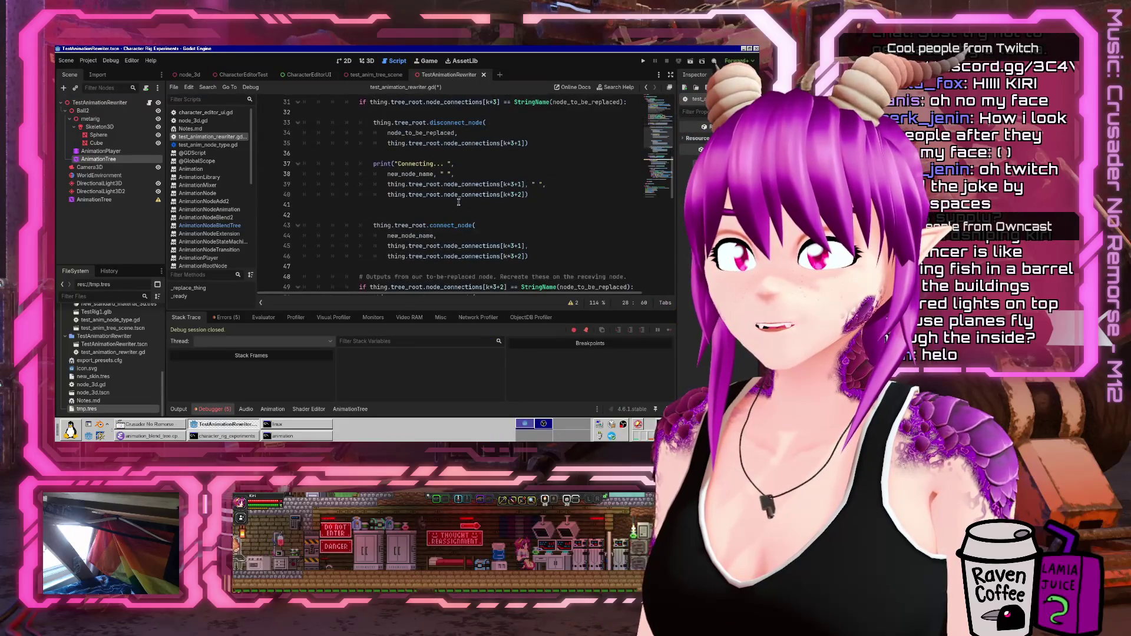
{"action": "left_click", "coordinate": [500, 183]}
{"action": "key", "text": "shift+Home"}
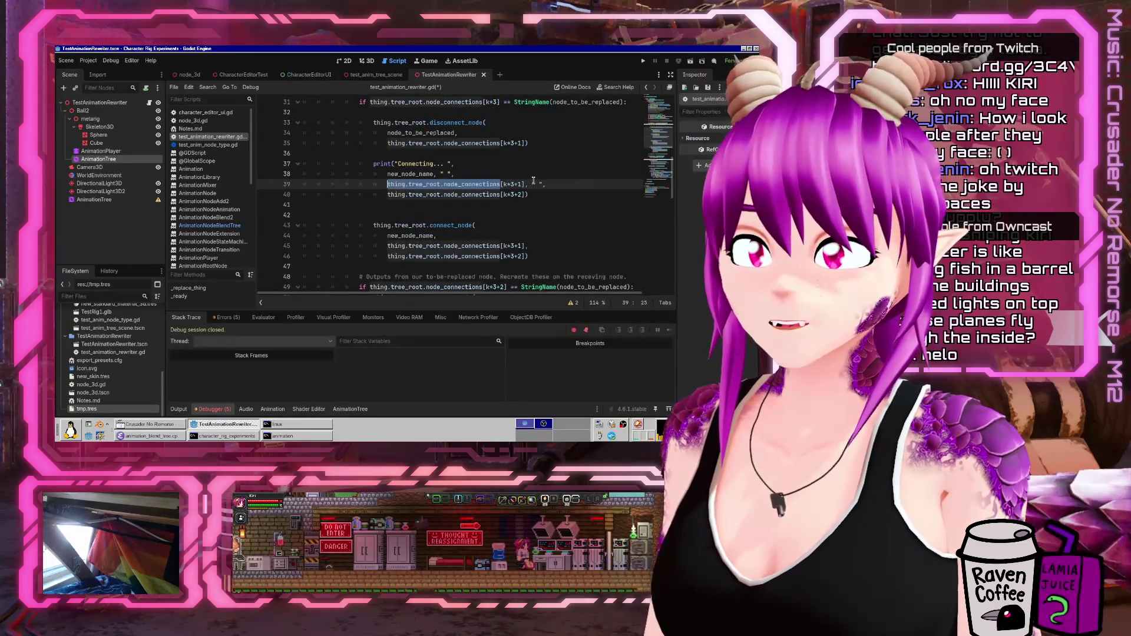
{"action": "key", "text": "ctrl+v"}
{"action": "key", "text": "Down"}
{"action": "key", "text": "shift+Home"}
{"action": "key", "text": "ctrl+v"}
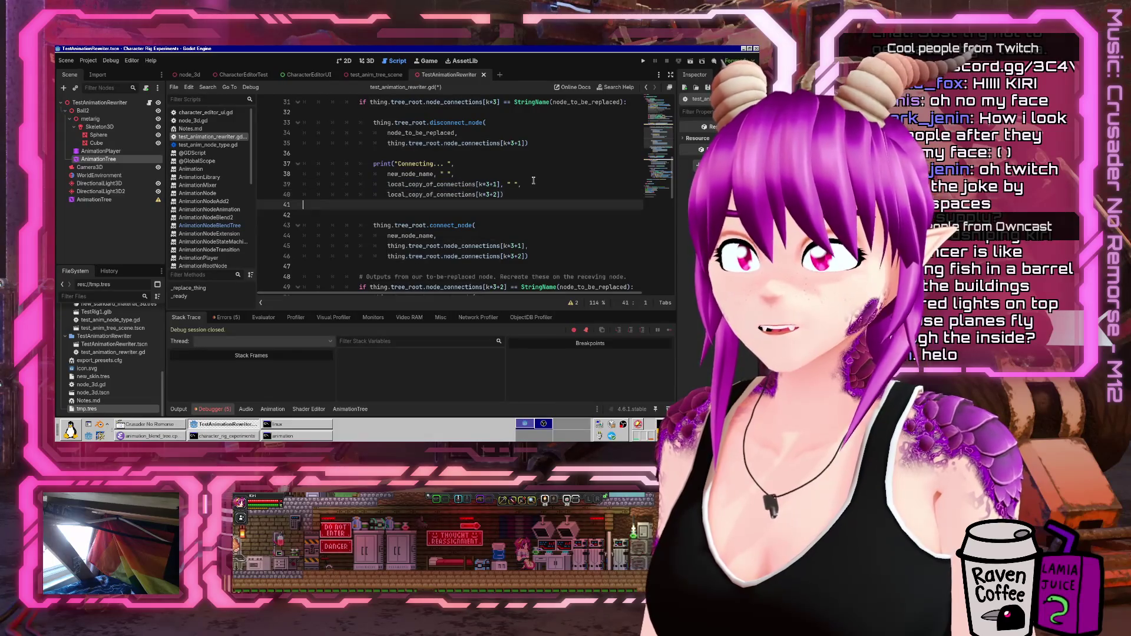
{"action": "key", "text": "Up"}
{"action": "key", "text": "Up"}
{"action": "key", "text": "Up"}
{"action": "key", "text": "Up"}
{"action": "key", "text": "shift+Home"}
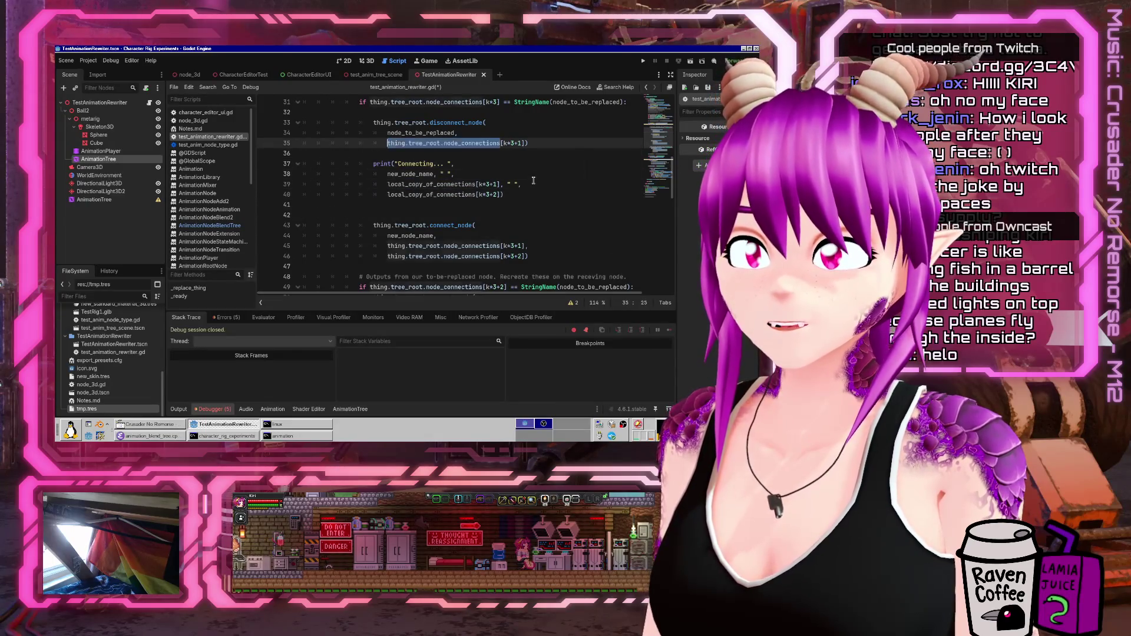
{"action": "key", "text": "ctrl+v"}
{"action": "key", "text": "Down"}
{"action": "key", "text": "Down"}
{"action": "key", "text": "Down"}
- Replace the node_connections references on lines 45 and 46 with local_copy_of_connections
{"action": "key", "text": "Down"}
{"action": "key", "text": "Down"}
{"action": "key", "text": "Down"}
{"action": "key", "text": "ctrl+Right"}
{"action": "key", "text": "ctrl+Right"}
{"action": "key", "text": "ctrl+Right"}
{"action": "key", "text": "shift+Home"}
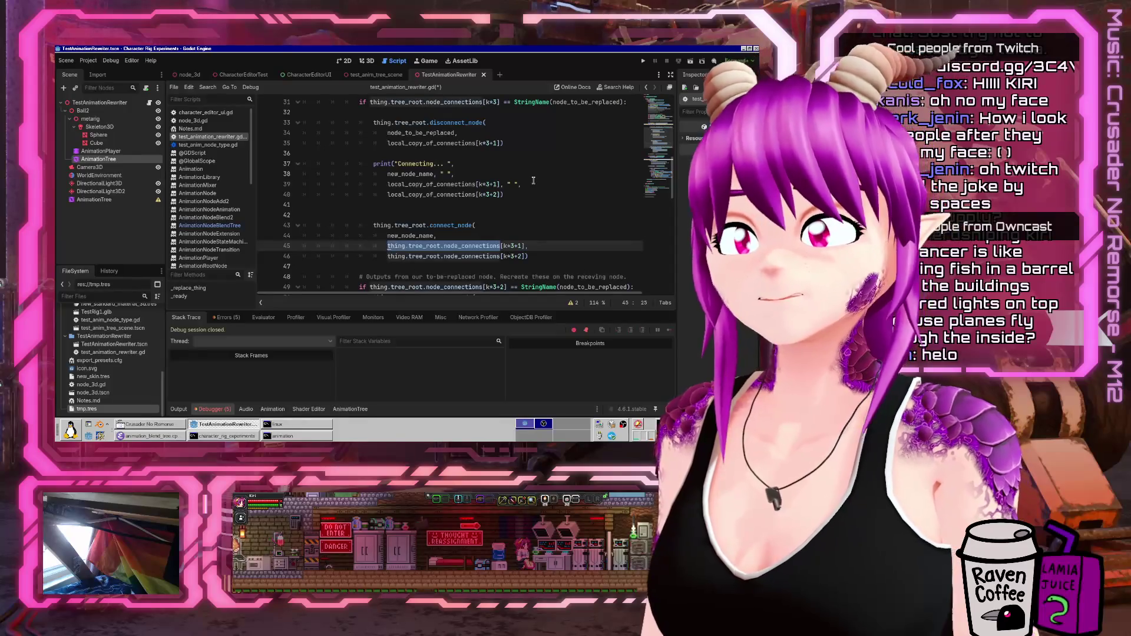
{"action": "key", "text": "ctrl+v"}
{"action": "key", "text": "Down"}
{"action": "key", "text": "shift+Home"}
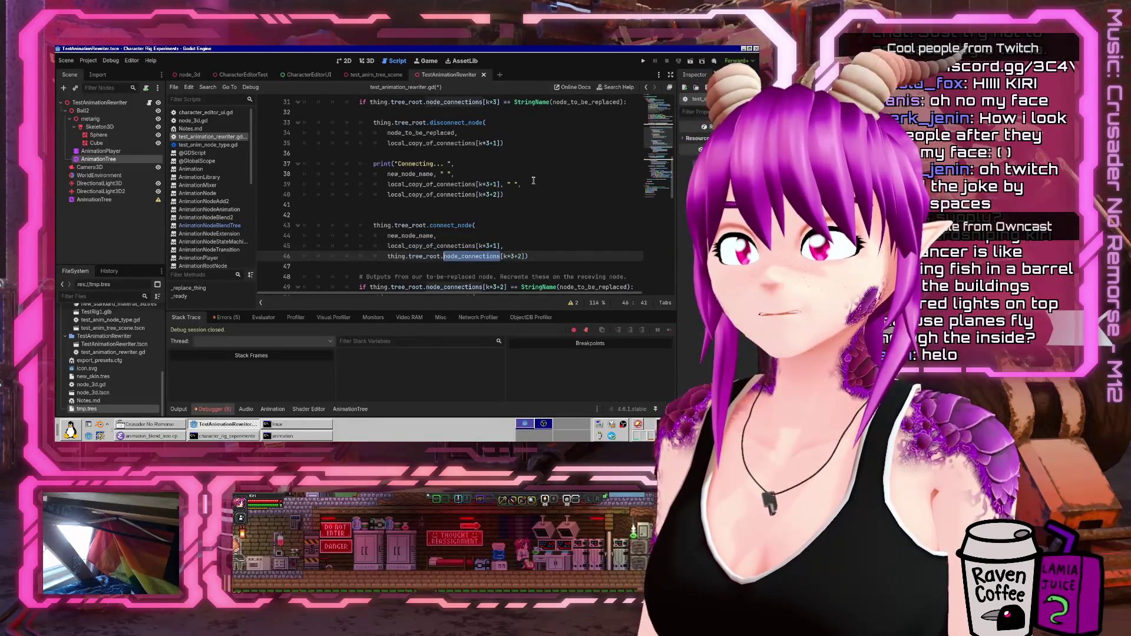
{"action": "key", "text": "ctrl+v"}
{"action": "key", "text": "Down"}
{"action": "key", "text": "Down"}
{"action": "key", "text": "Down"}
{"action": "key", "text": "Down"}
{"action": "key", "text": "Down"}
{"action": "key", "text": "Down"}
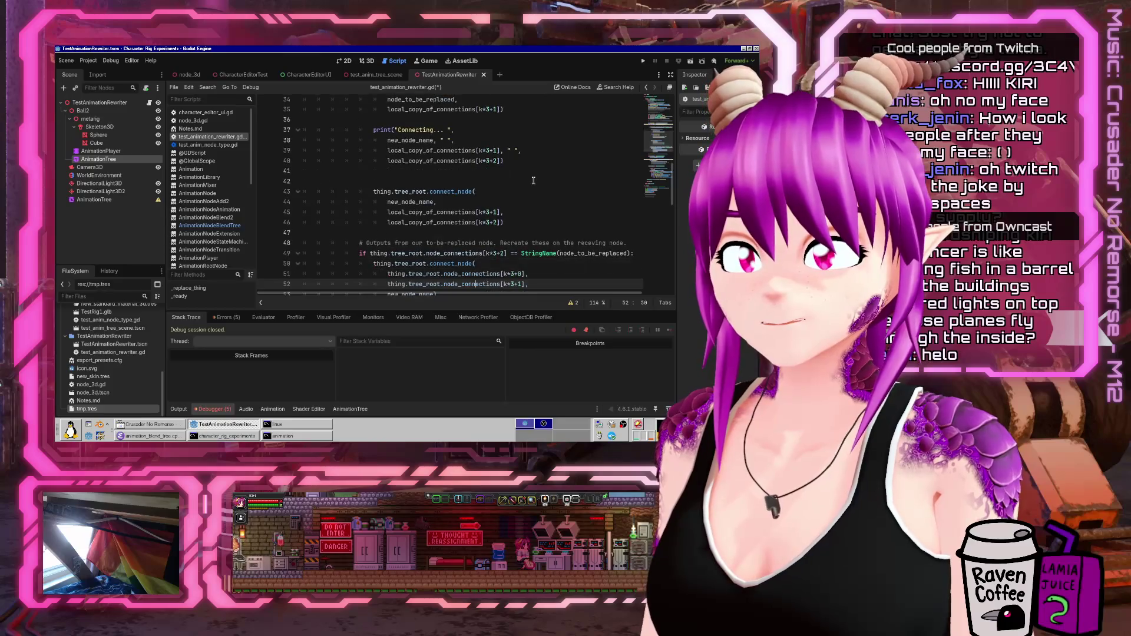
- Point the line 49 check and lines 51–52 at local_copy_of_connections, then save
{"action": "key", "text": "Up"}
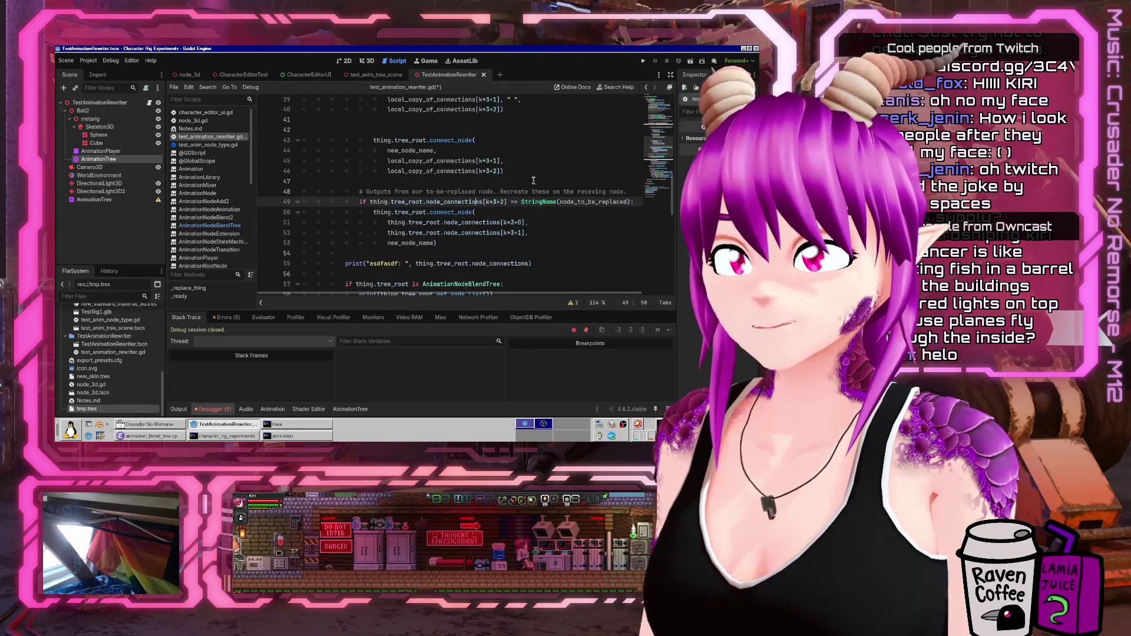
{"action": "key", "text": "ctrl+shift+Left"}
{"action": "key", "text": "ctrl+shift+Left"}
{"action": "key", "text": "ctrl+shift+Left"}
{"action": "key", "text": "ctrl+v"}
{"action": "key", "text": "Down"}
{"action": "key", "text": "Down"}
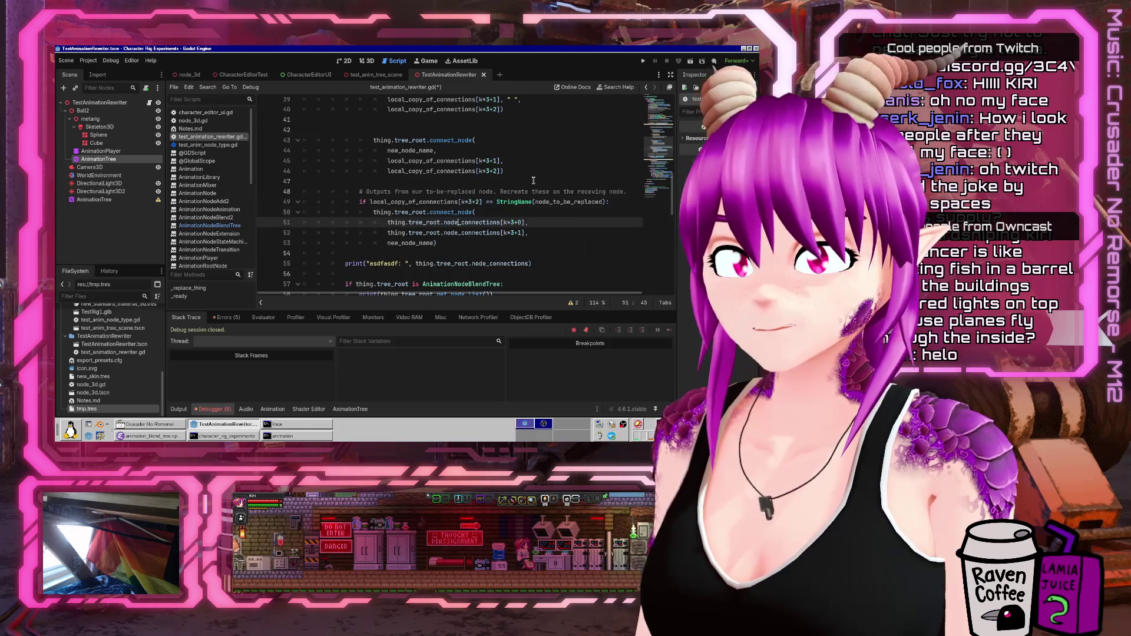
{"action": "key", "text": "ctrl+shift+Left"}
{"action": "key", "text": "ctrl+shift+Left"}
{"action": "key", "text": "ctrl+shift+Left"}
{"action": "key", "text": "ctrl+v"}
{"action": "key", "text": "Down"}
{"action": "key", "text": "ctrl+shift+Left"}
{"action": "key", "text": "ctrl+shift+Left"}
{"action": "key", "text": "ctrl+shift+Left"}
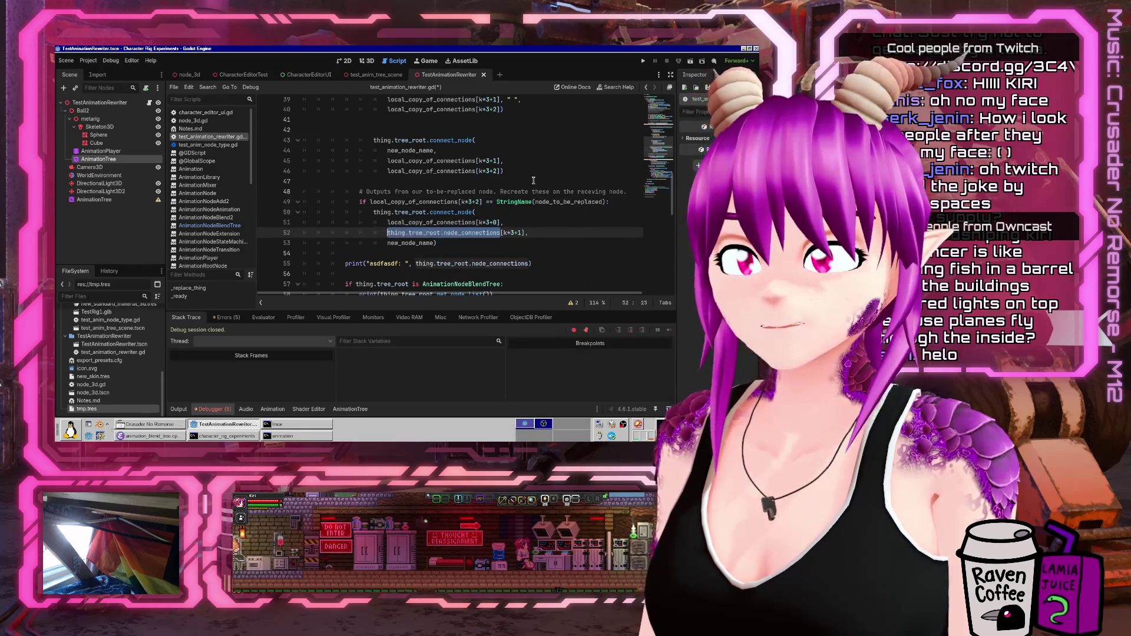
{"action": "key", "text": "ctrl+v"}
{"action": "key", "text": "Down"}
{"action": "key", "text": "Down"}
{"action": "key", "text": "Down"}
{"action": "key", "text": "ctrl+Right"}
{"action": "key", "text": "ctrl+Right"}
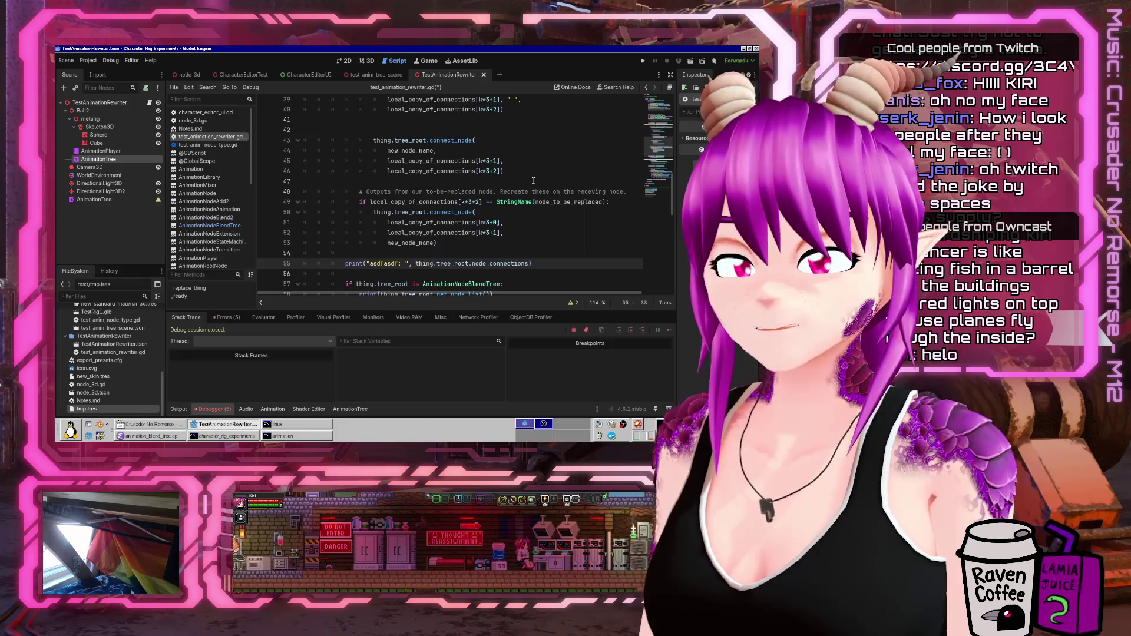
{"action": "key", "text": "ctrl+s"}
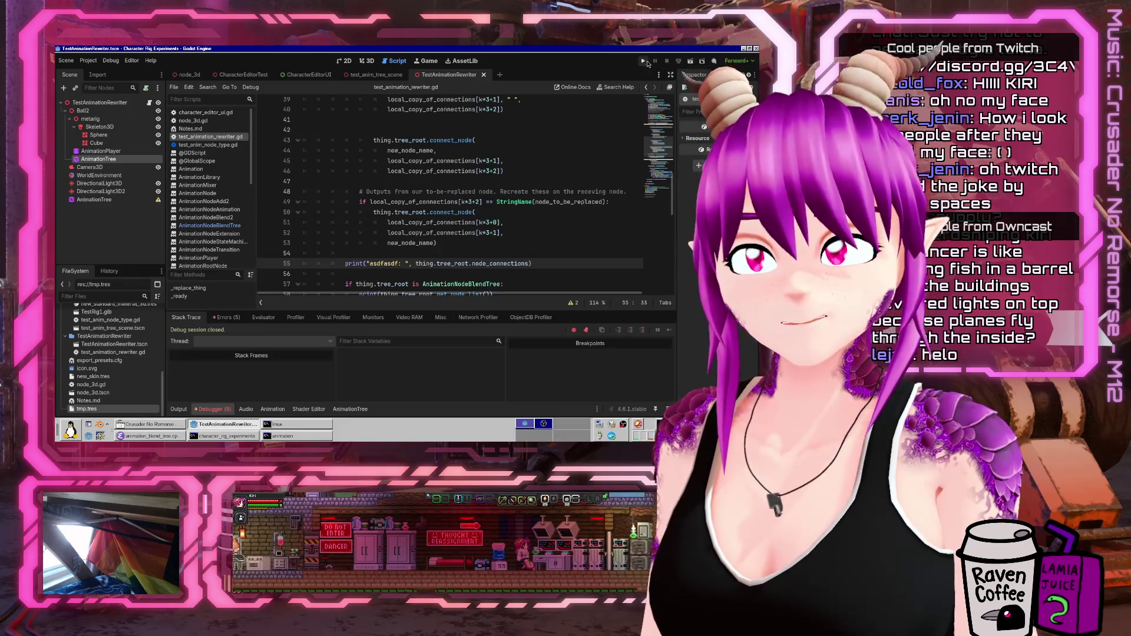
- Run and close the project, then load tmp.tres as the lower AnimationTree's Tree Root
{"action": "left_click", "coordinate": [644, 62]}
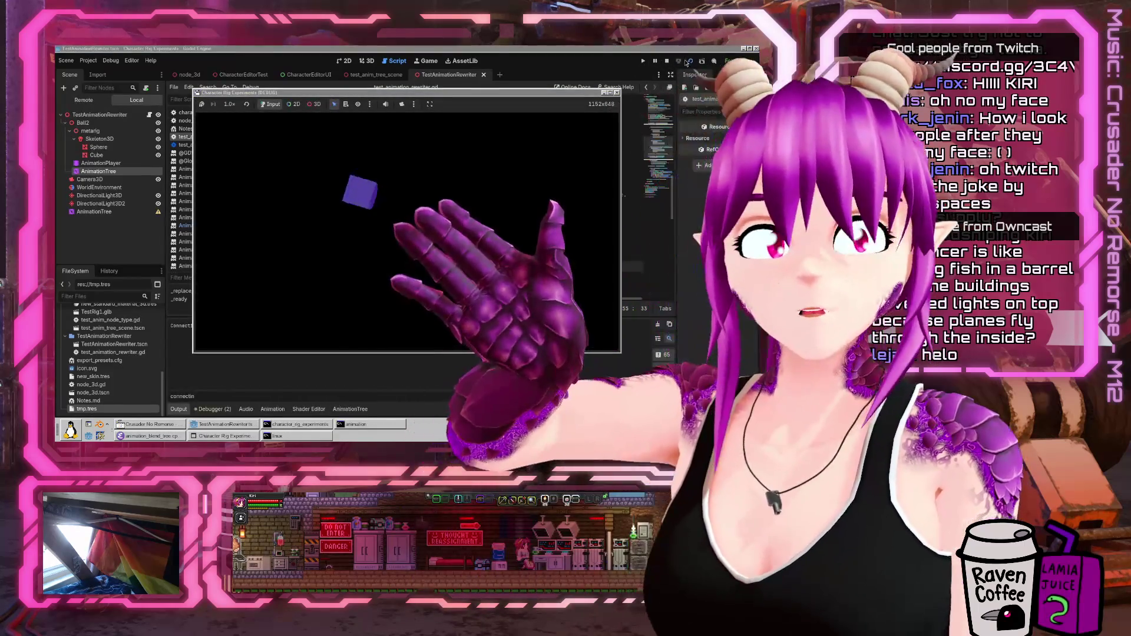
{"action": "left_click", "coordinate": [666, 61]}
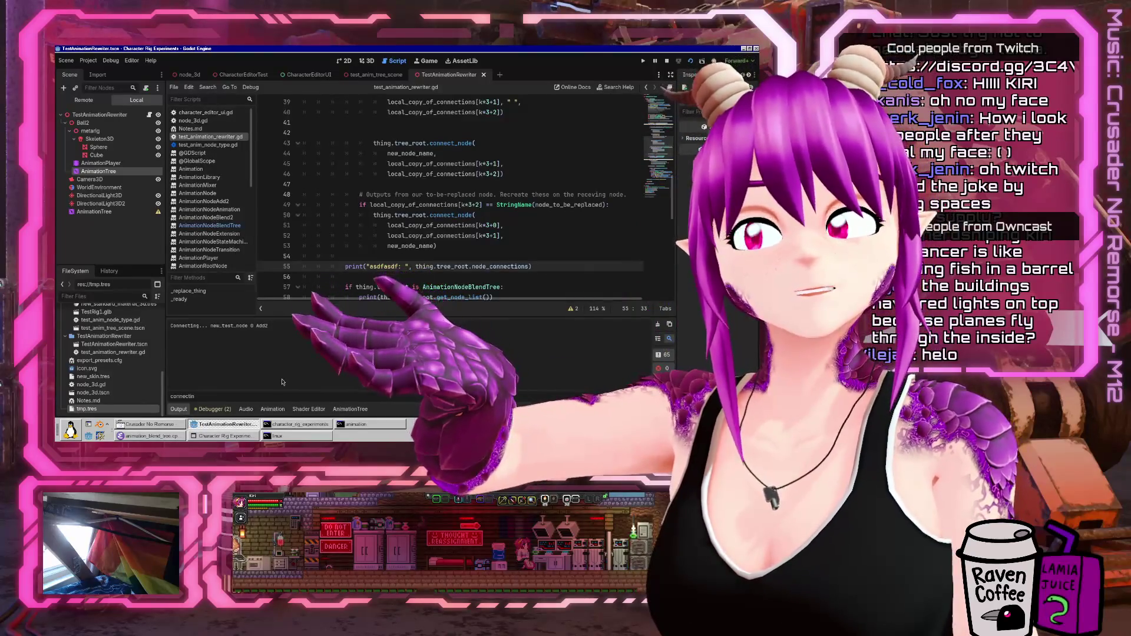
{"action": "left_click", "coordinate": [91, 213]}
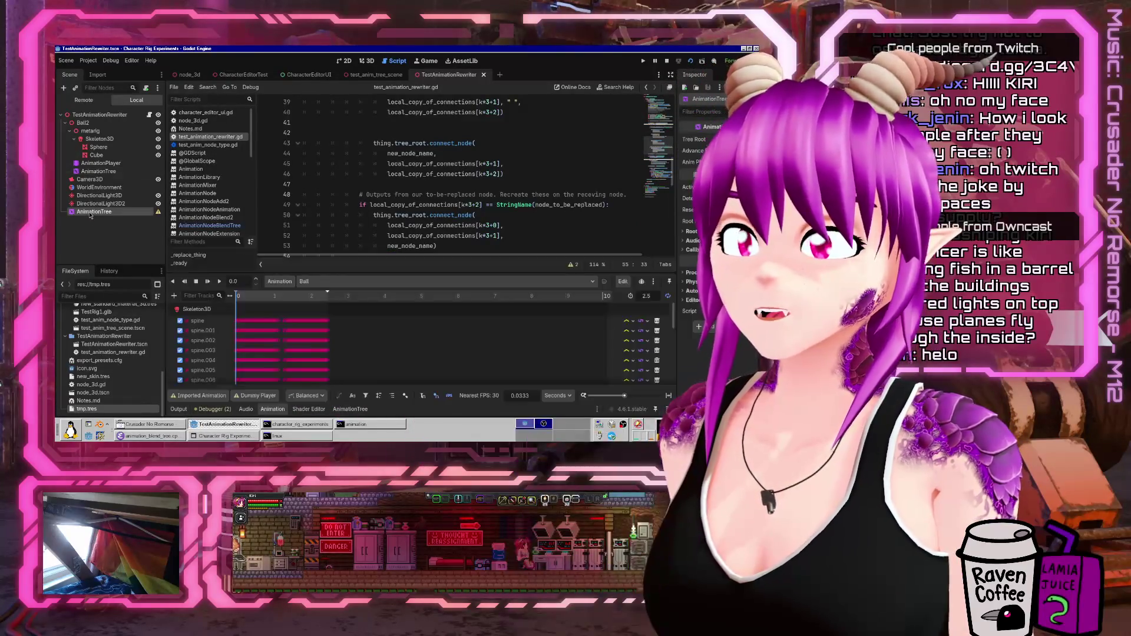
{"action": "double_click", "coordinate": [91, 212]}
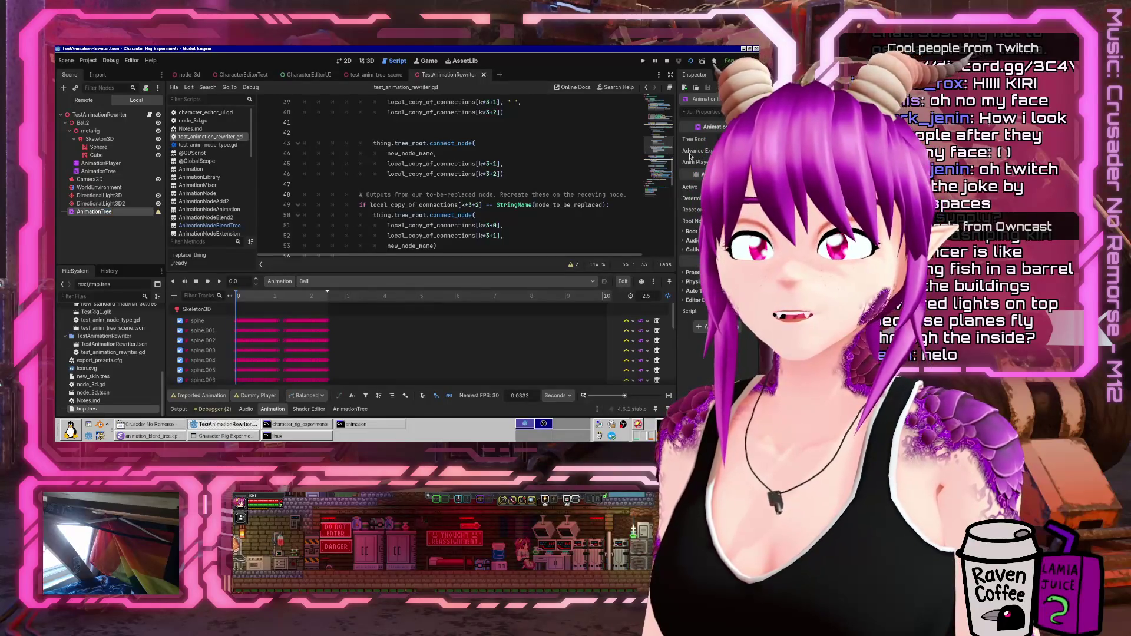
{"action": "left_click_drag", "start_coordinate": [676, 147], "coordinate": [587, 147]}
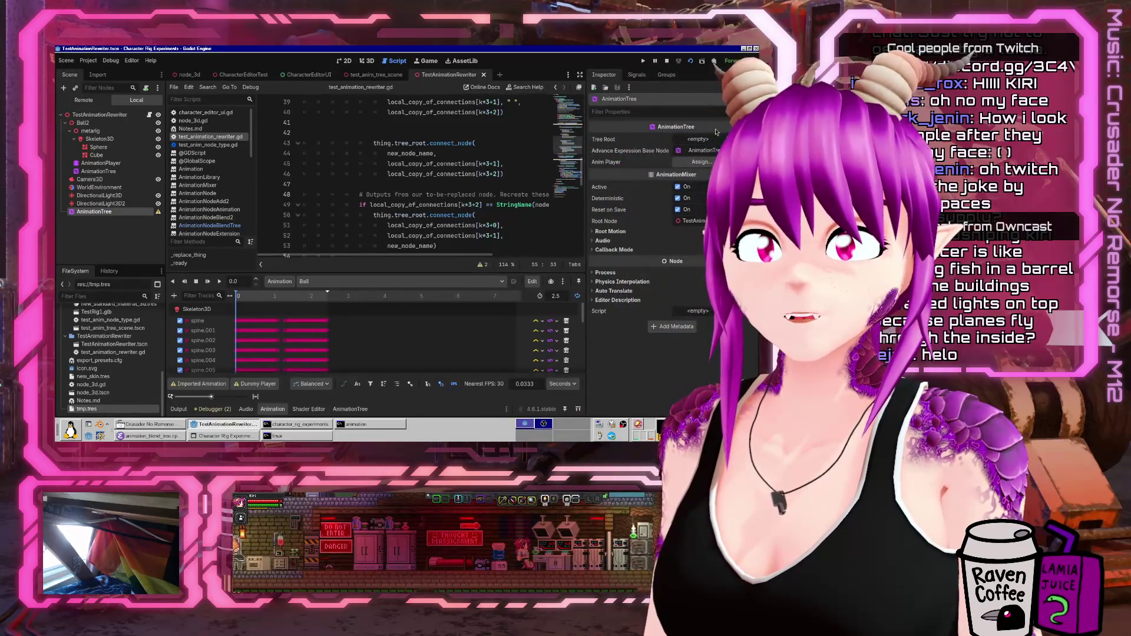
{"action": "left_click", "coordinate": [705, 139]}
{"action": "left_click", "coordinate": [666, 231]}
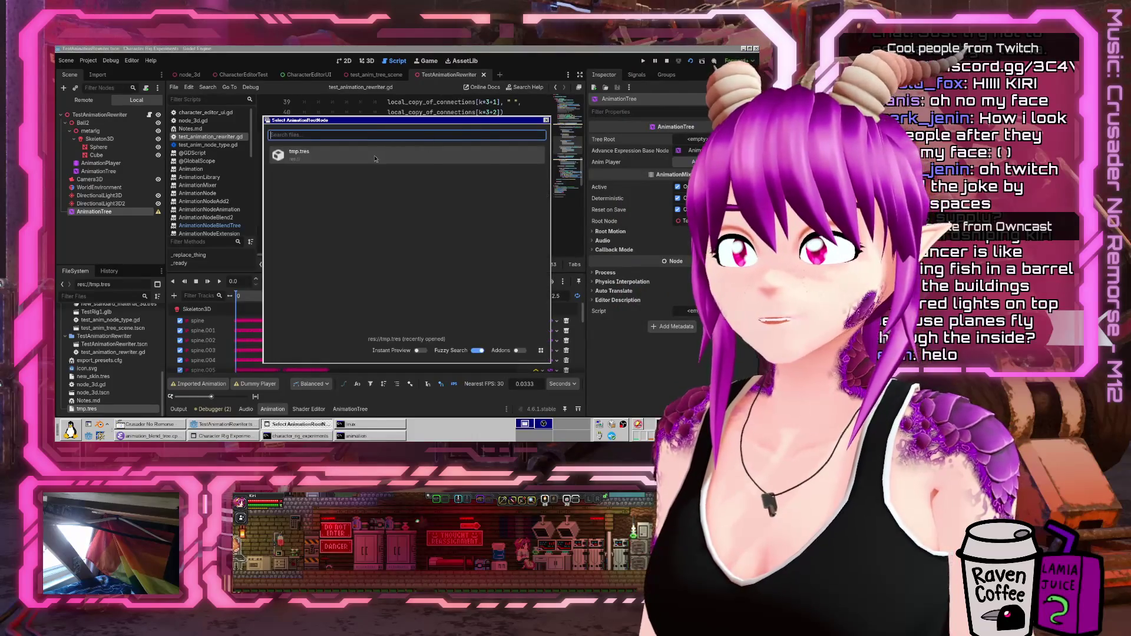
{"action": "double_click", "coordinate": [377, 159]}
- Show the blend graph, rearrange the new_test_node Add2 nodes, and pan to check connections
{"action": "left_click", "coordinate": [350, 408]}
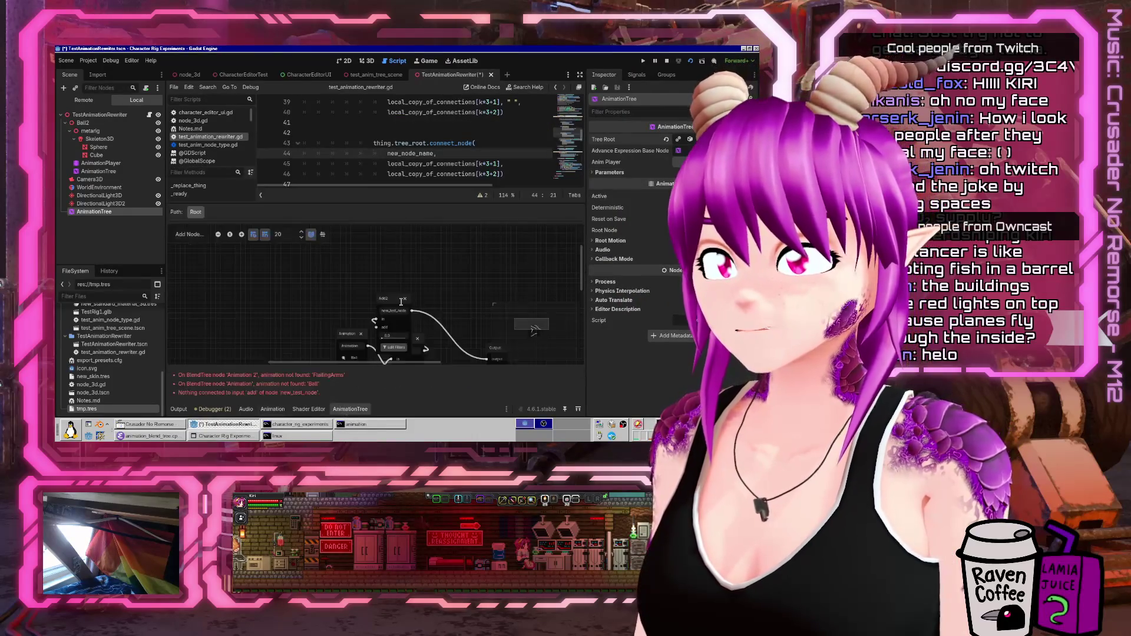
{"action": "scroll", "coordinate": [422, 315], "scroll_direction": "down", "scroll_amount": 2}
{"action": "mouse_move", "coordinate": [387, 242]}
{"action": "left_mouse_down"}
{"action": "mouse_move", "coordinate": [465, 242]}
{"action": "mouse_move", "coordinate": [446, 242]}
{"action": "left_mouse_up"}
{"action": "middle_click_drag", "start_coordinate": [446, 242], "coordinate": [437, 223]}
{"action": "left_click_drag", "start_coordinate": [428, 297], "coordinate": [434, 297]}
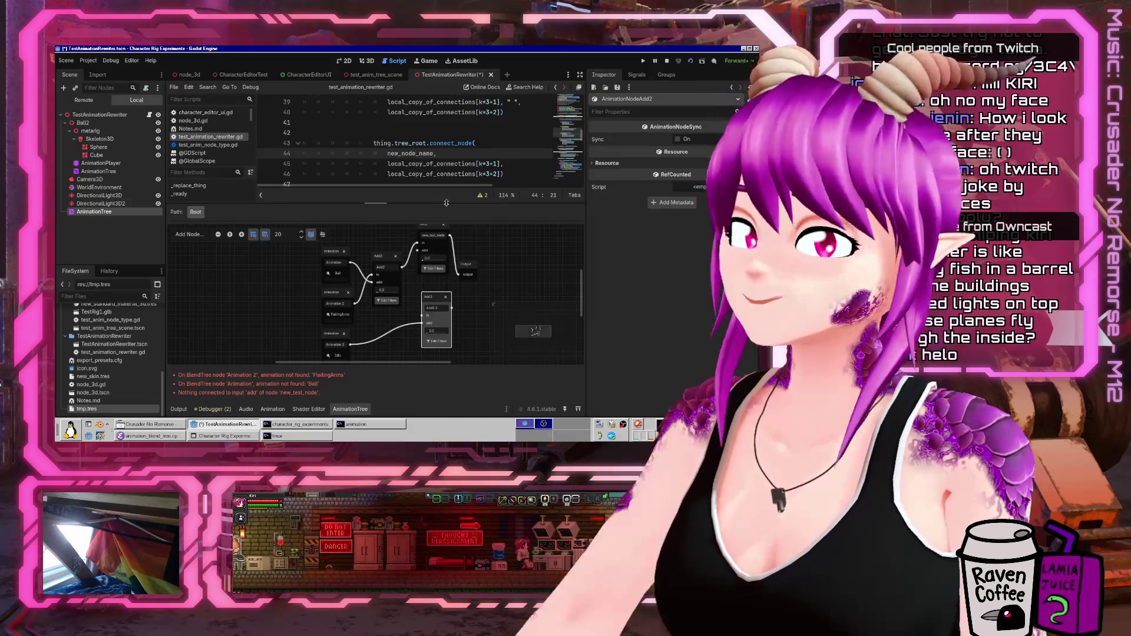
{"action": "scroll", "coordinate": [501, 316], "scroll_direction": "up", "scroll_amount": 2, "text": "ctrl"}
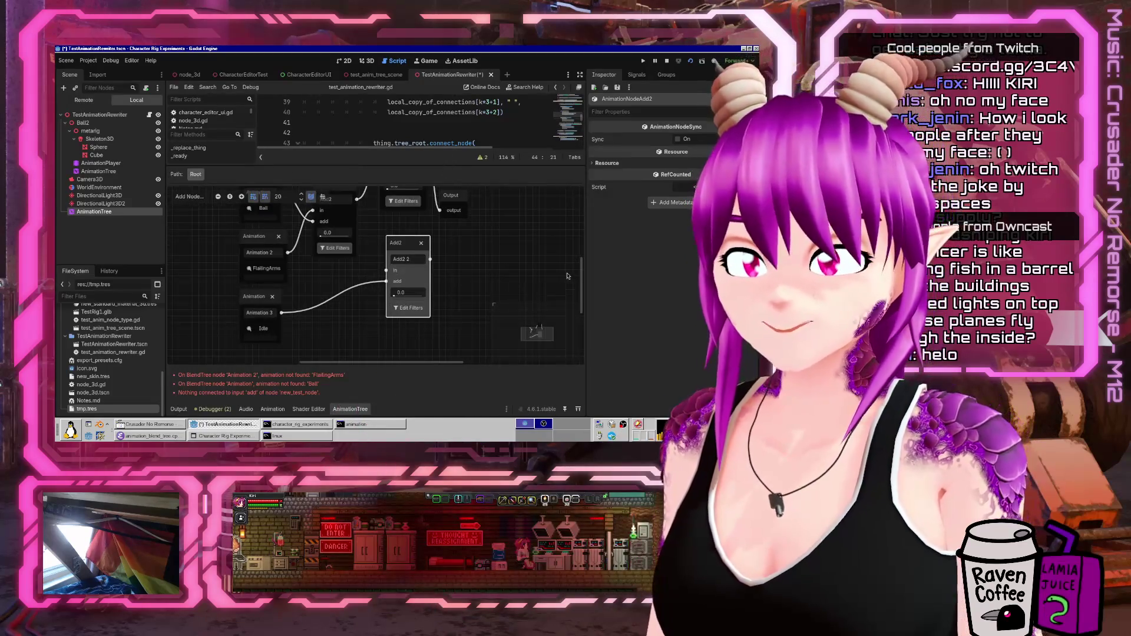
{"action": "left_click_drag", "start_coordinate": [580, 283], "coordinate": [581, 276]}
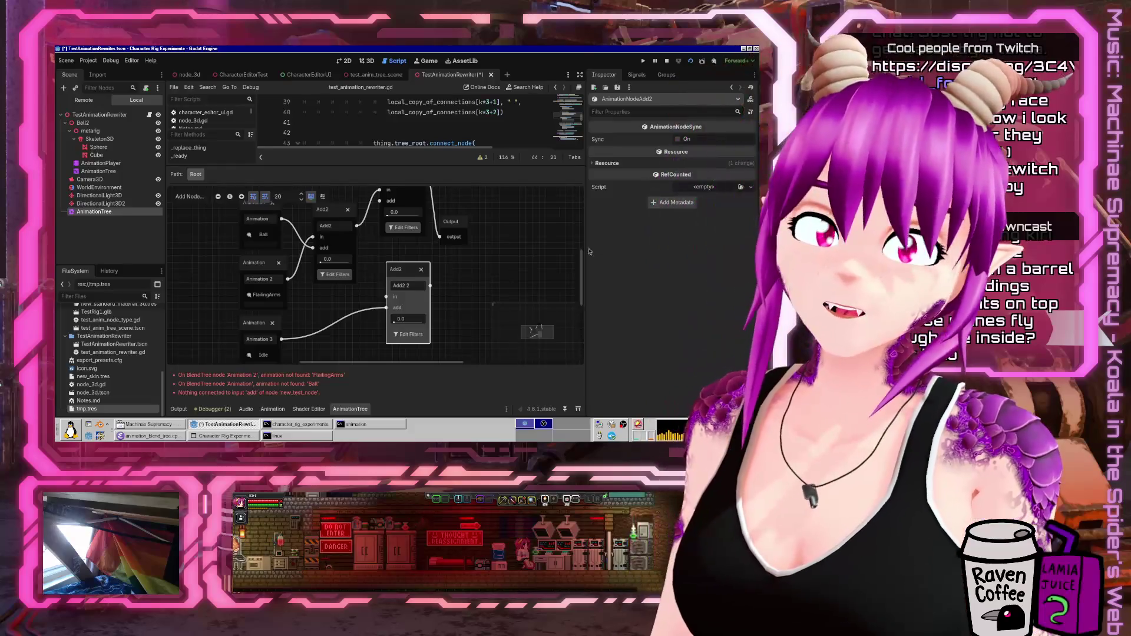
{"action": "scroll", "coordinate": [510, 248], "scroll_direction": "down", "scroll_amount": 2}
{"action": "scroll", "coordinate": [510, 248], "scroll_direction": "up", "scroll_amount": 3}
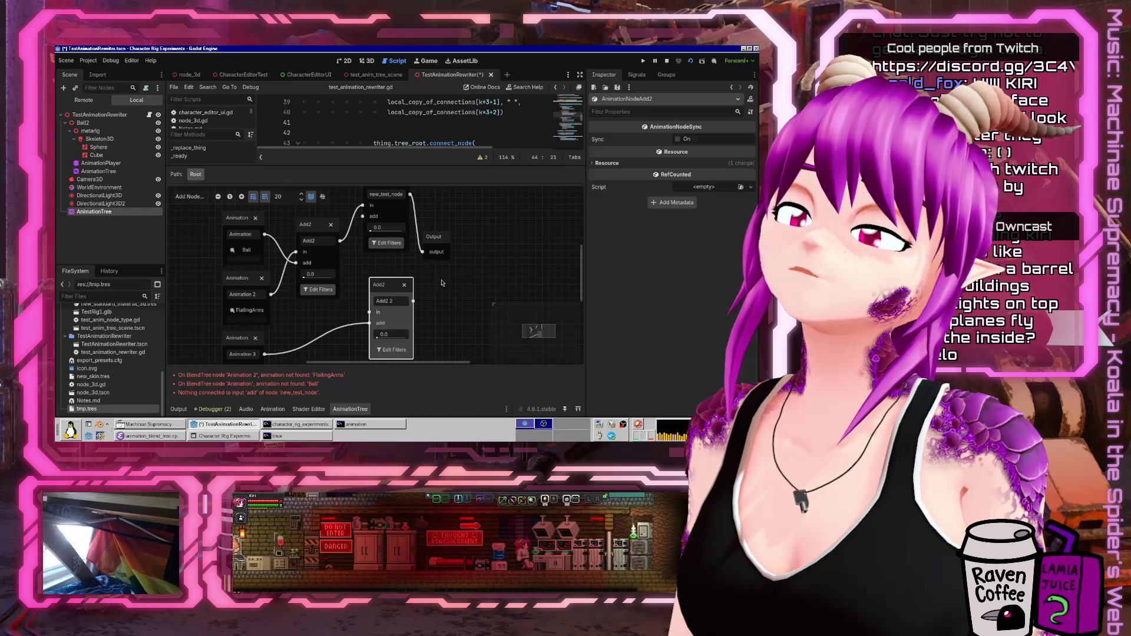
{"action": "middle_click_drag", "start_coordinate": [442, 283], "coordinate": [416, 321]}
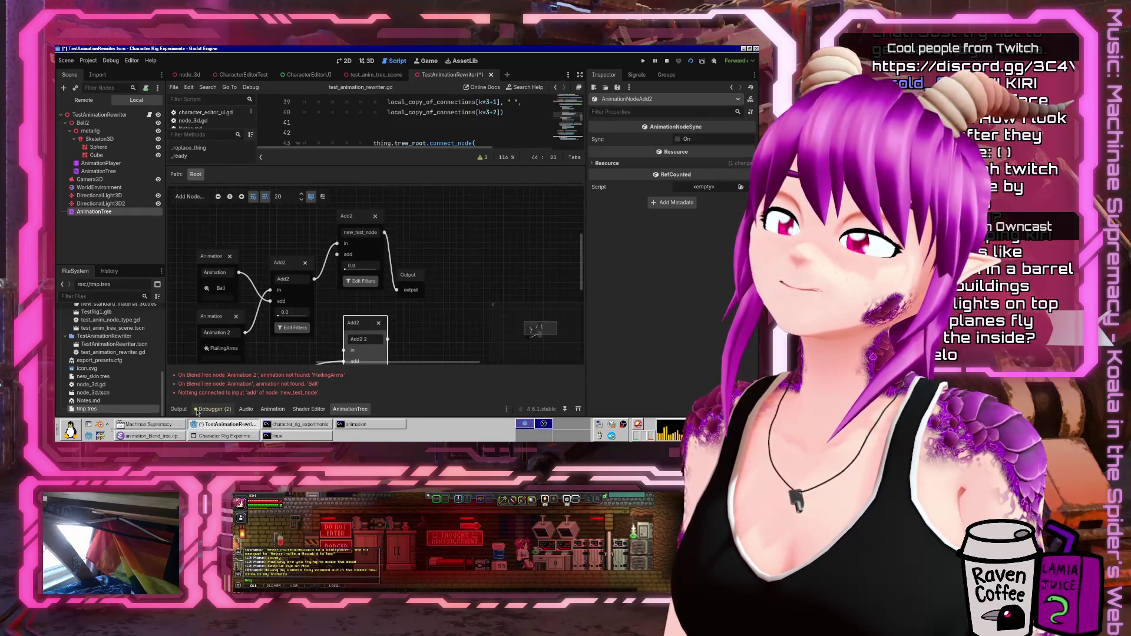
{"action": "left_click", "coordinate": [198, 410]}
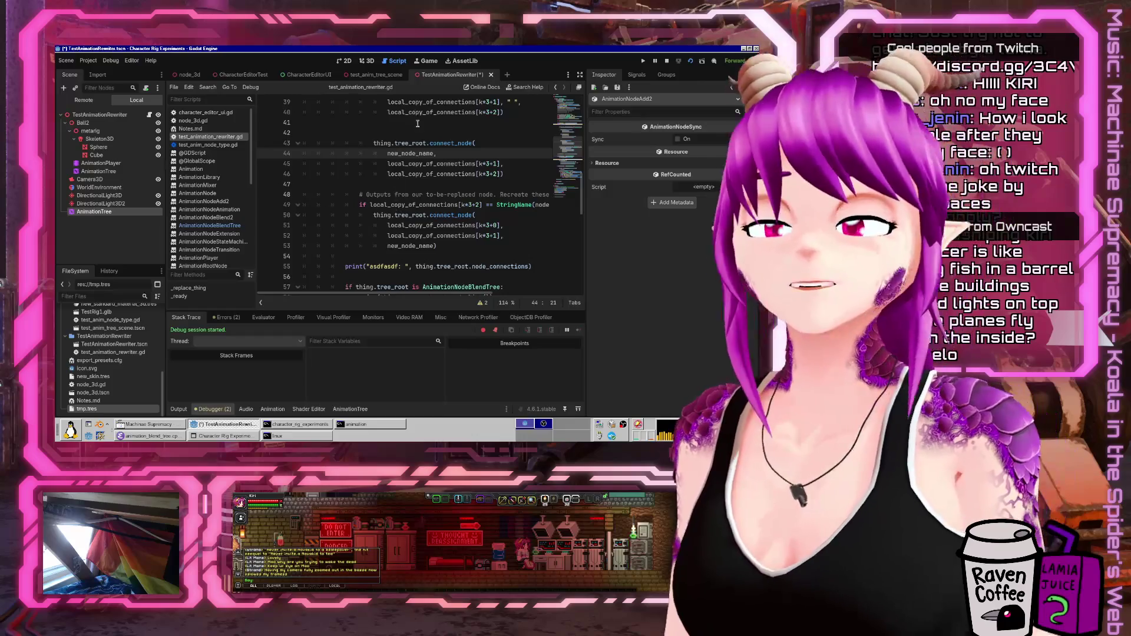
- Remove the empty line before connect_node, wrap line 25's duplicate() in Array(), and save
{"action": "key", "text": "Up"}
{"action": "key", "text": "Up"}
{"action": "key", "text": "BackSpace"}
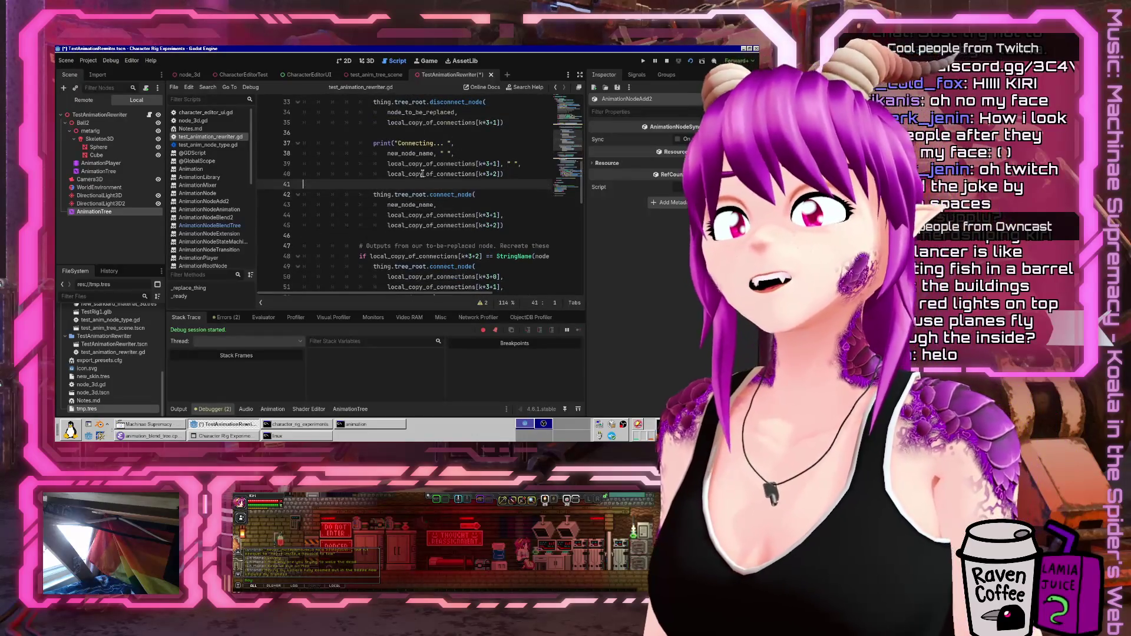
{"action": "key", "text": "Up"}
{"action": "left_click", "coordinate": [179, 409]}
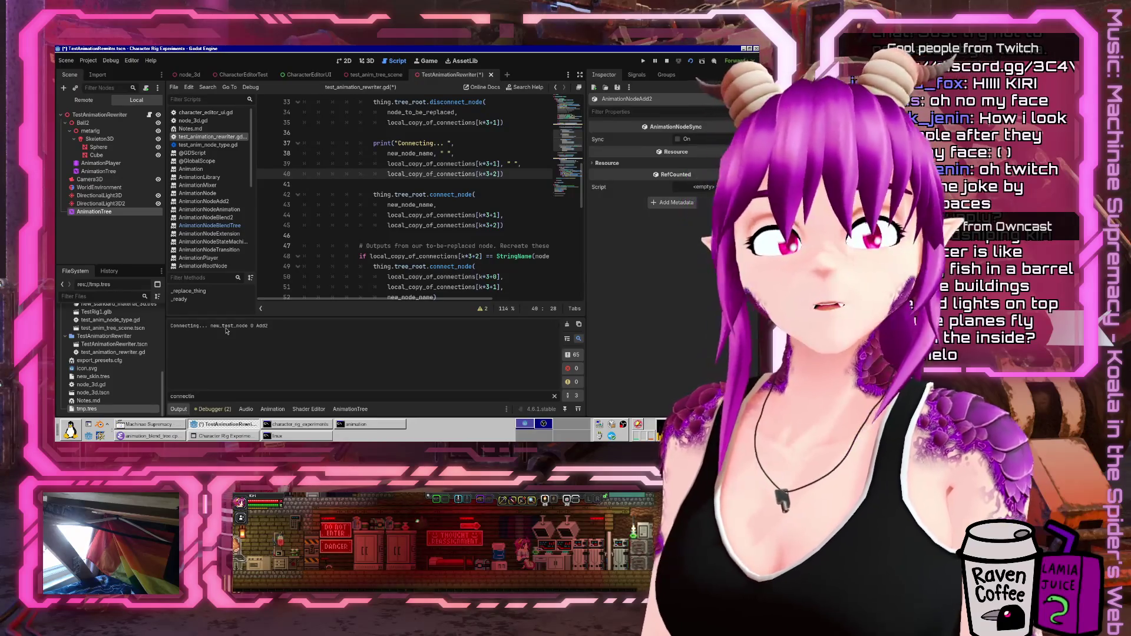
{"action": "scroll", "coordinate": [451, 187], "scroll_direction": "up", "scroll_amount": 5}
{"action": "left_click", "coordinate": [460, 180]}
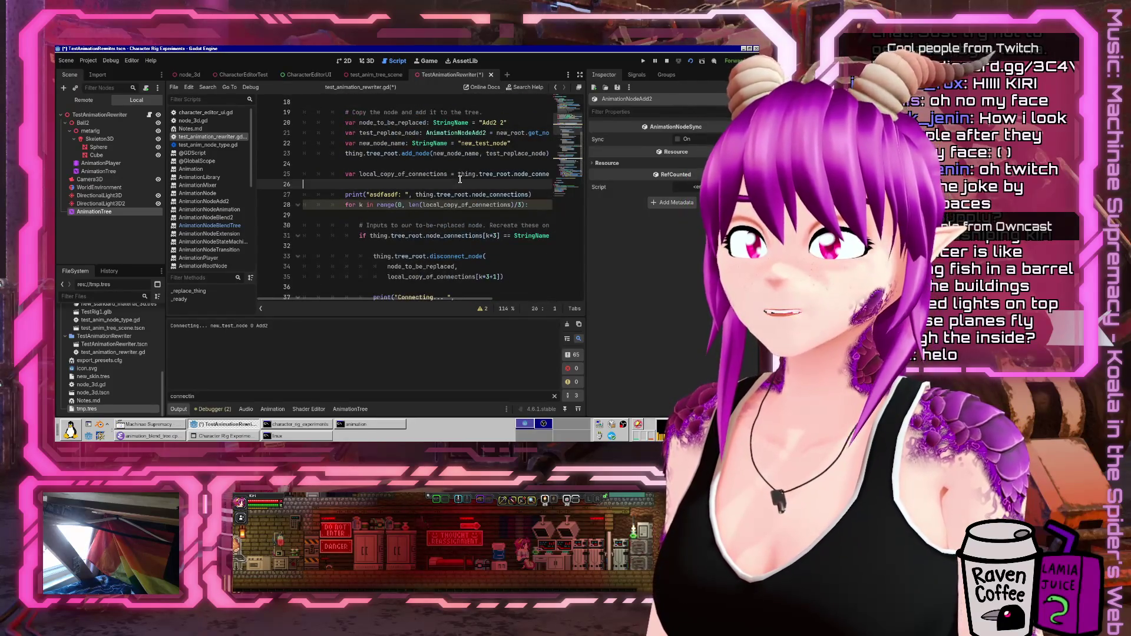
{"action": "key", "text": "Left"}
{"action": "key", "text": "ctrl+Left"}
{"action": "key", "text": "ctrl+Left"}
{"action": "key", "text": "ctrl+Left"}
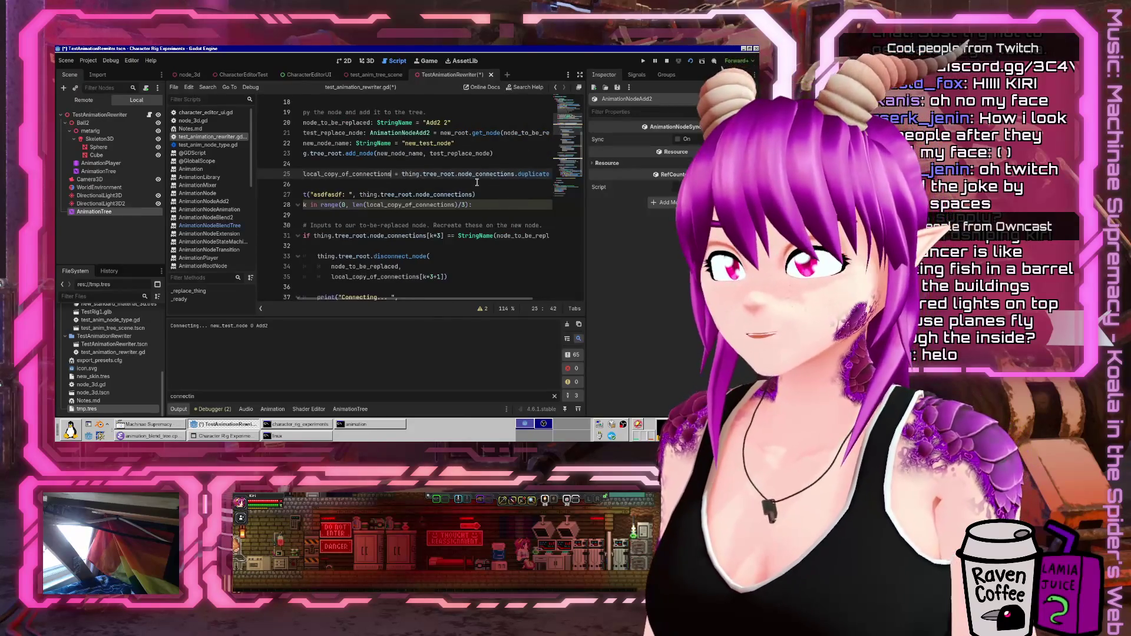
{"action": "type", "text": "("}
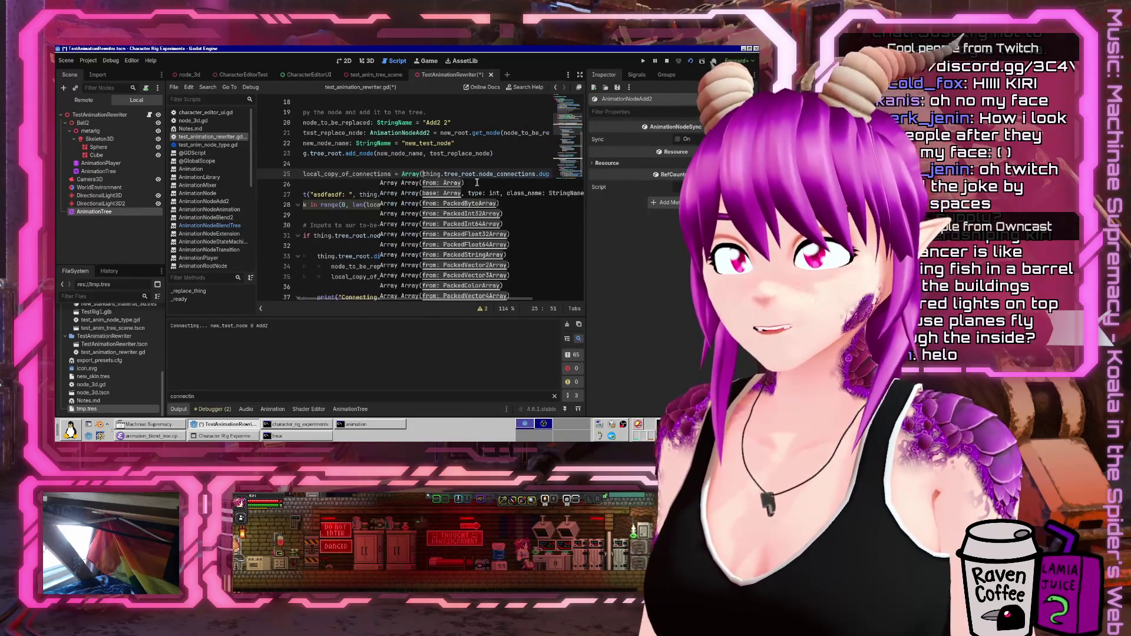
{"action": "key", "text": "End"}
{"action": "type", "text": ")"}
{"action": "key", "text": "ctrl+s"}
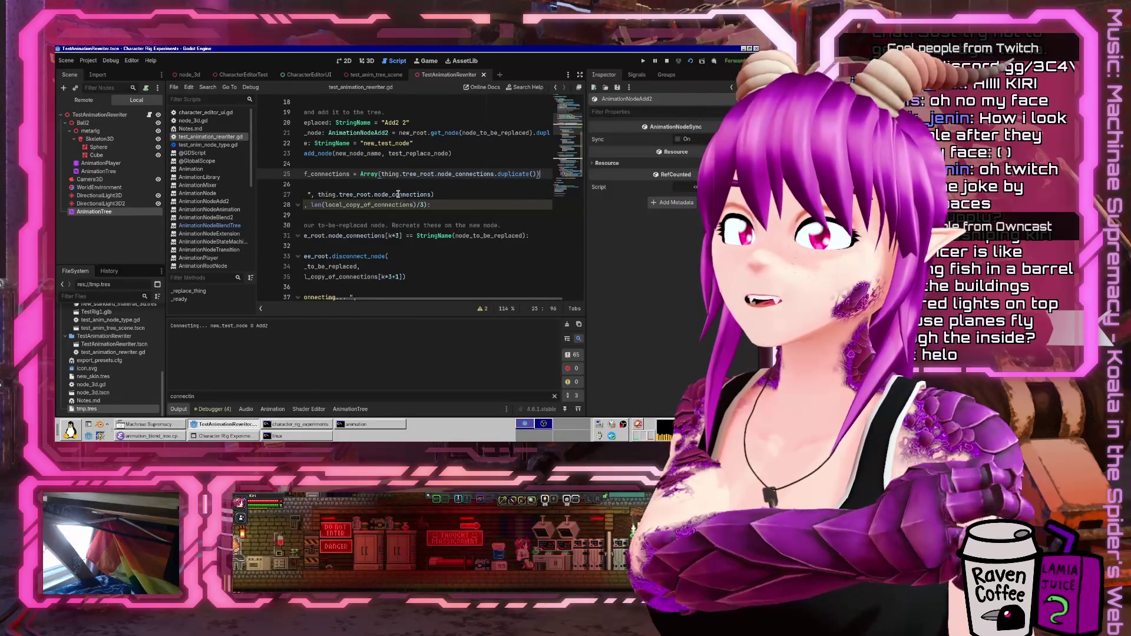
- Replace line 31's tree_root.node_connections in the input check with local_copy_of_connections
{"action": "left_click", "coordinate": [392, 195]}
{"action": "key", "text": "Home"}
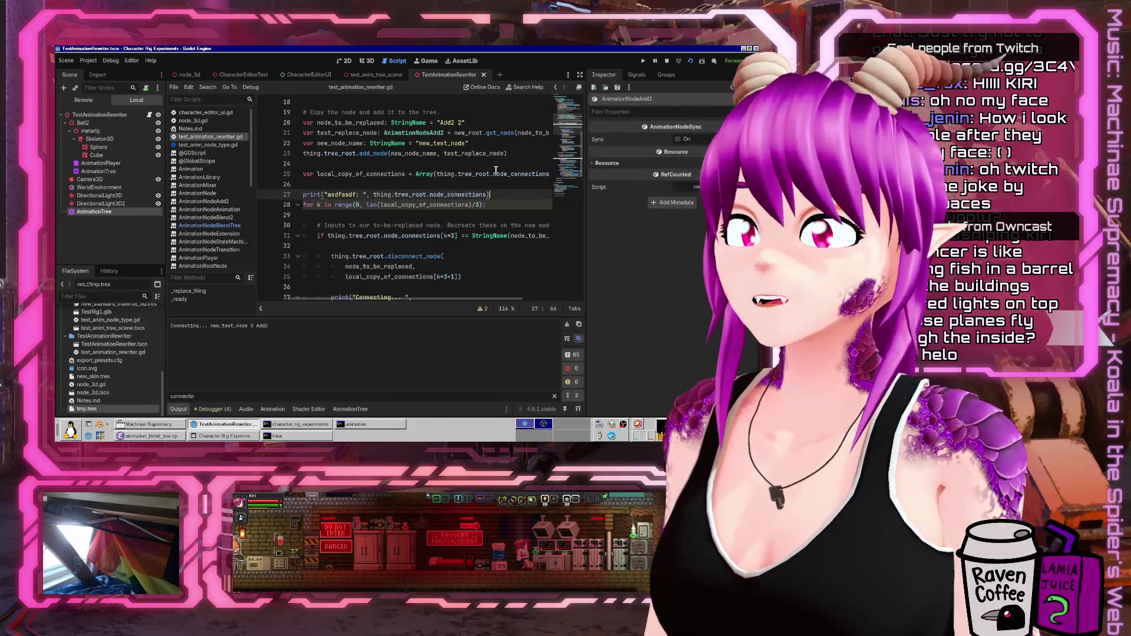
{"action": "scroll", "coordinate": [495, 170], "scroll_direction": "left", "scroll_amount": 2}
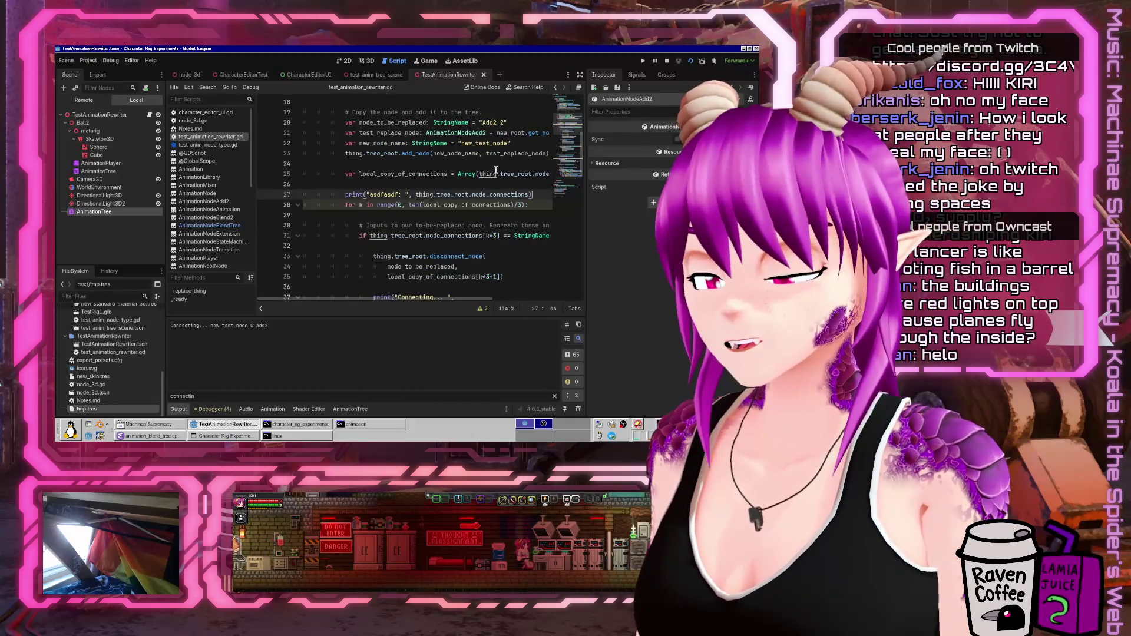
{"action": "key", "text": "ctrl+f"}
{"action": "type", "text": "node_"}
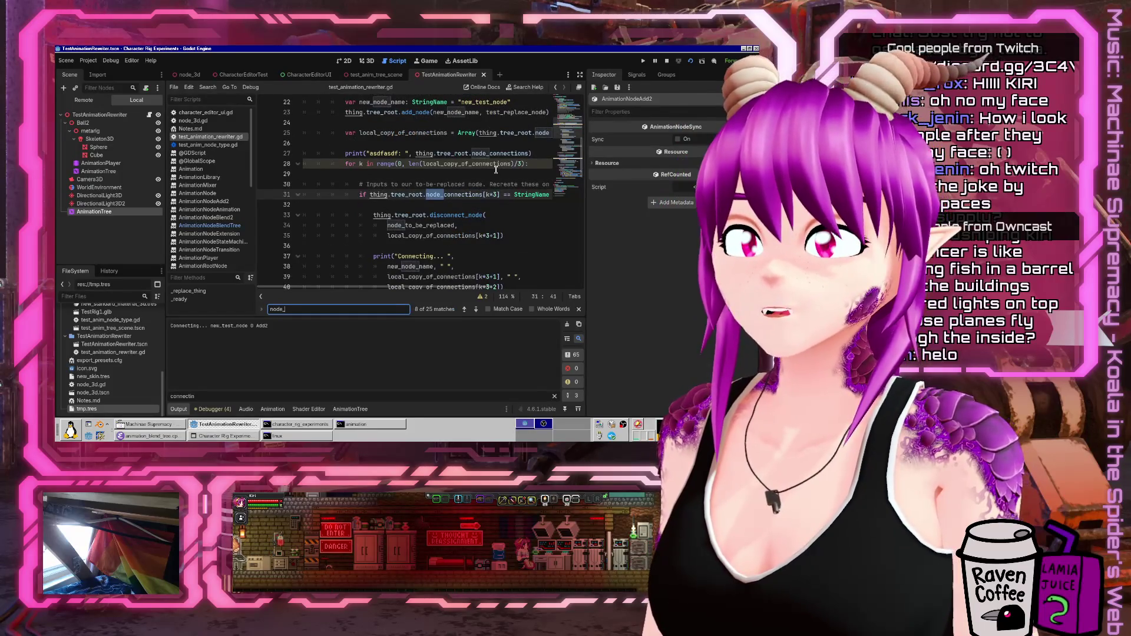
{"action": "type", "text": "connect"}
{"action": "key", "text": "Escape"}
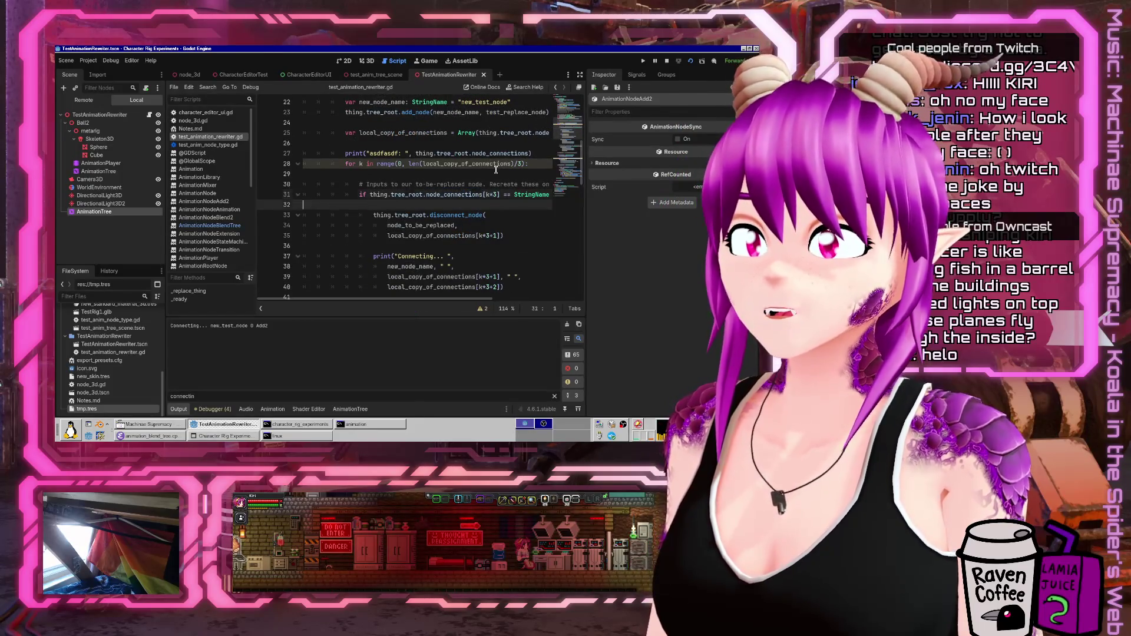
{"action": "key", "text": "Up"}
{"action": "double_click", "coordinate": [412, 133]}
{"action": "key", "text": "ctrl+c"}
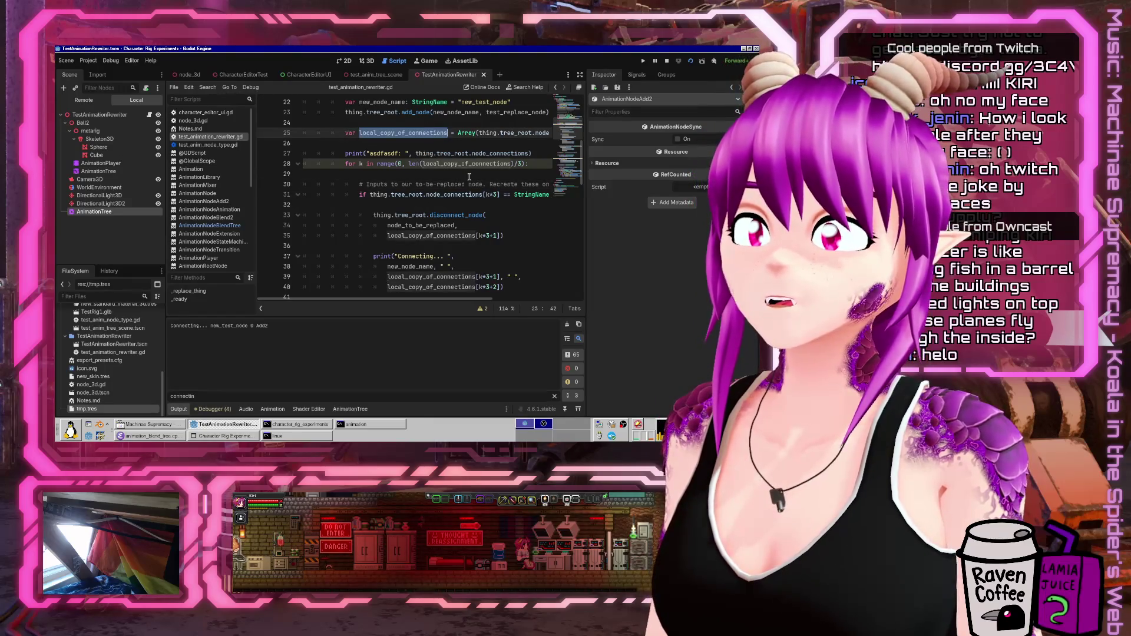
{"action": "left_click", "coordinate": [454, 192]}
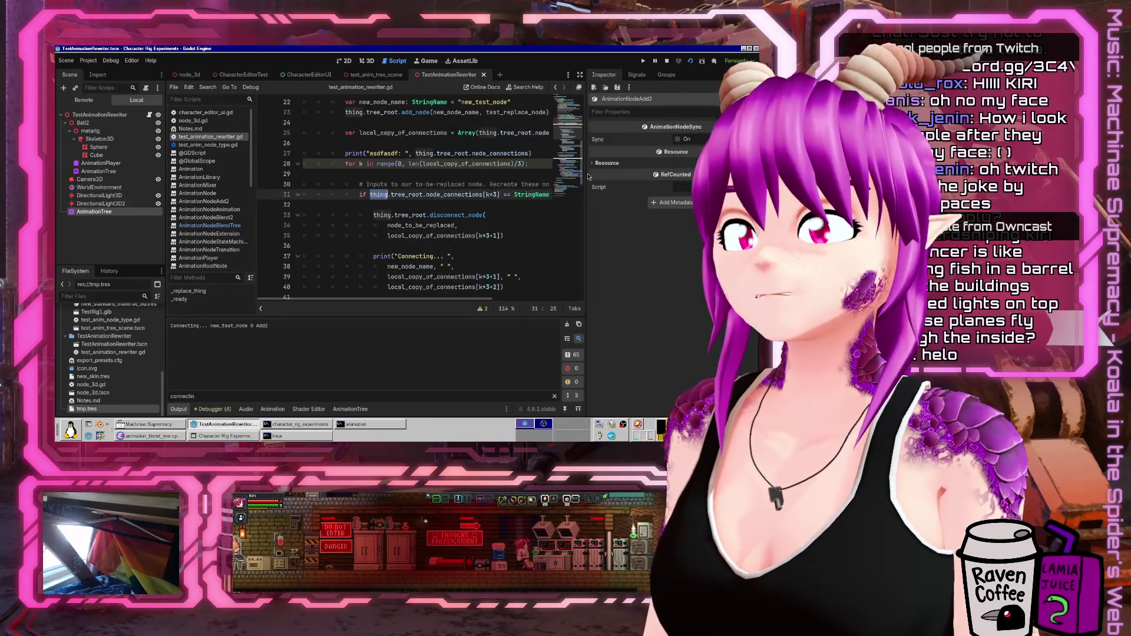
{"action": "key", "text": "ctrl+shift+Right"}
{"action": "key", "text": "ctrl+shift+Right"}
{"action": "key", "text": "ctrl+shift+Right"}
{"action": "key", "text": "ctrl+v"}
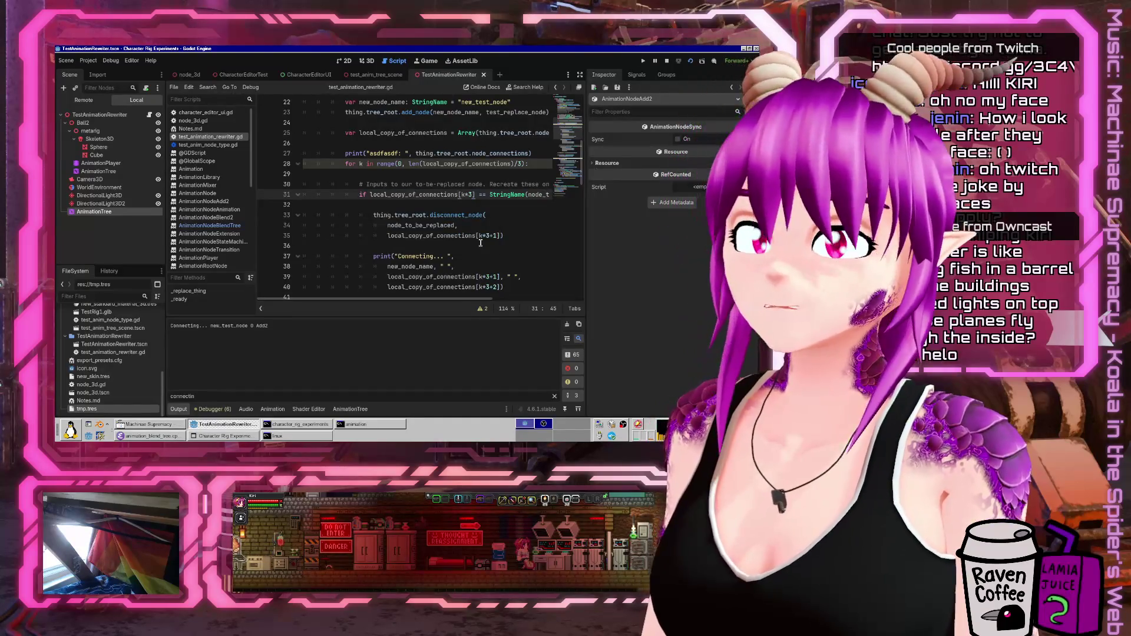
- Search for remaining node_connections uses, then run the current scene to test the rewriter
{"action": "key", "text": "ctrl+f"}
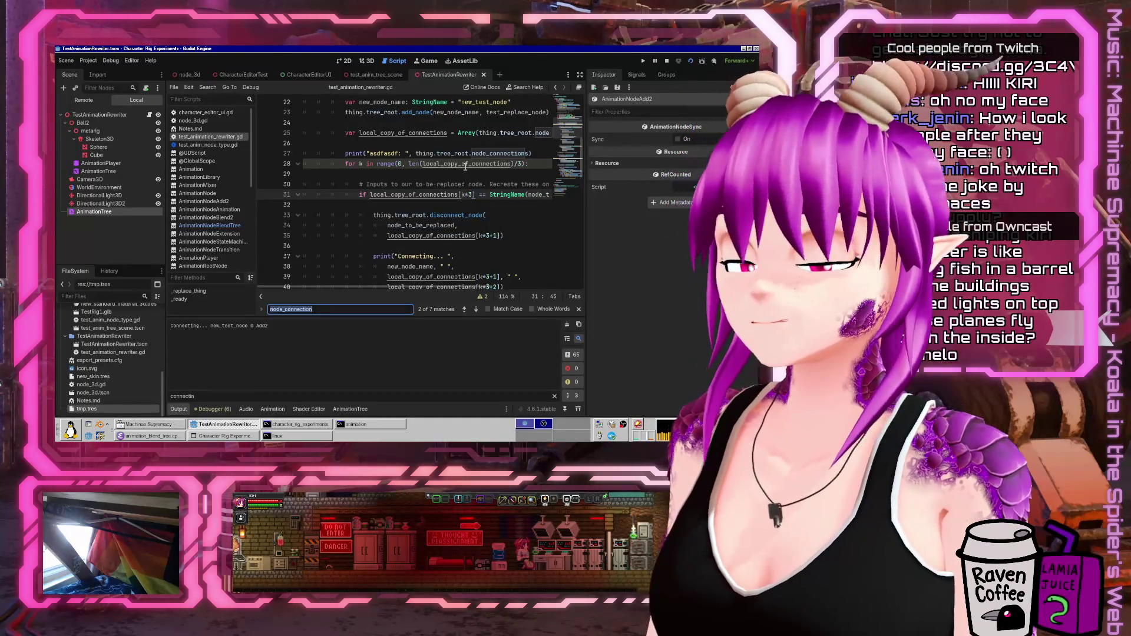
{"action": "type", "text": "node_c"}
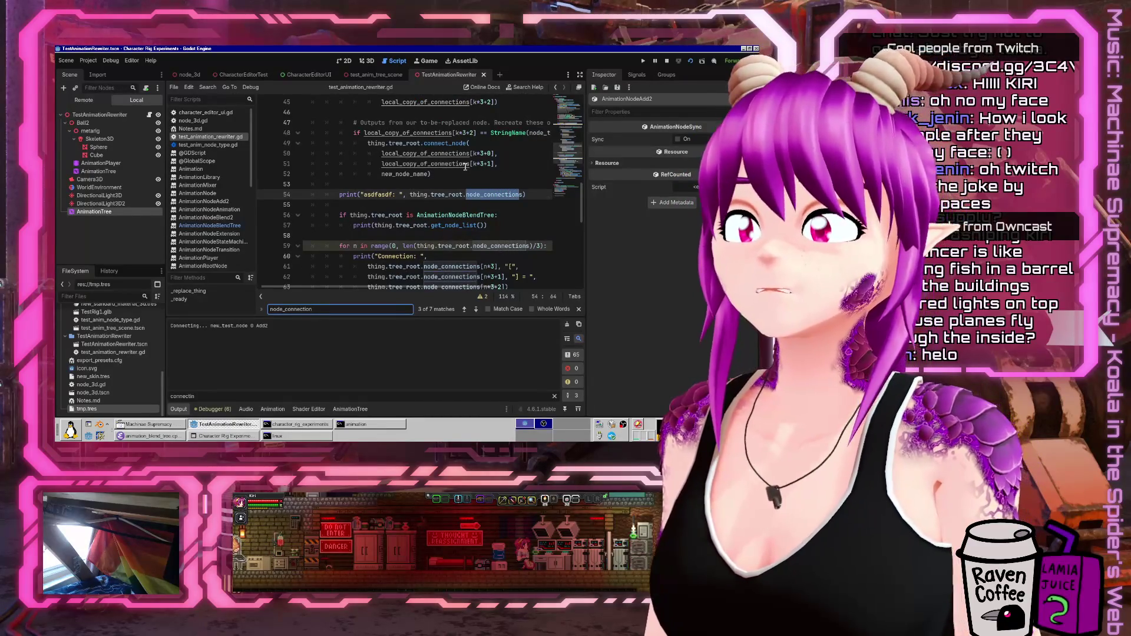
{"action": "scroll", "coordinate": [465, 166], "scroll_direction": "down", "scroll_amount": 3}
{"action": "scroll", "coordinate": [459, 190], "scroll_direction": "up", "scroll_amount": 3}
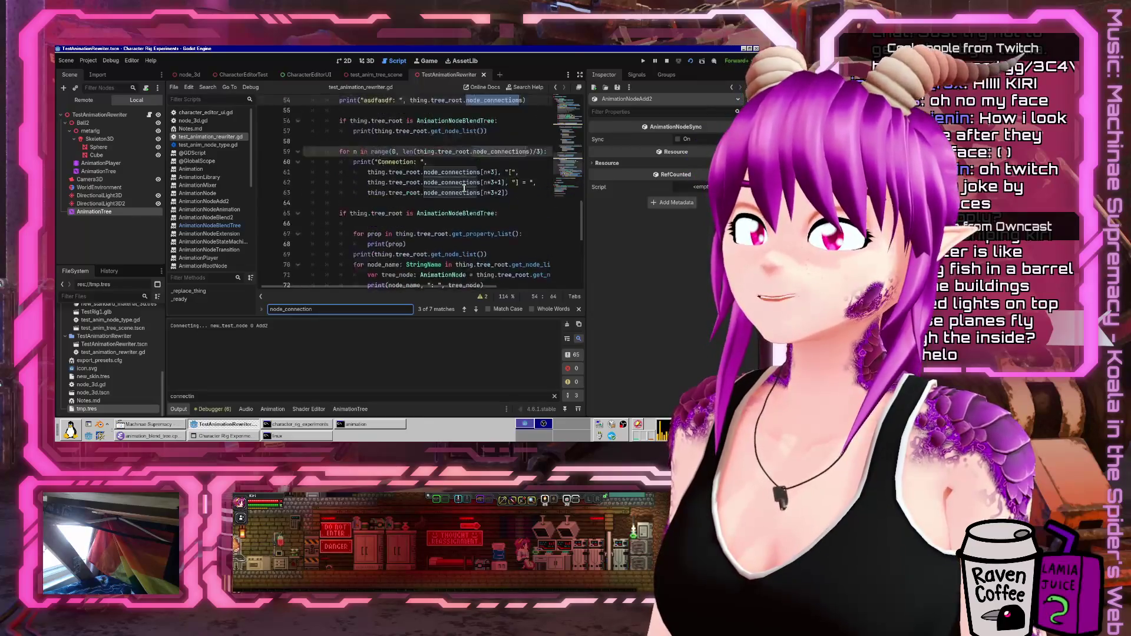
{"action": "left_click", "coordinate": [459, 190]}
{"action": "scroll", "coordinate": [340, 180], "scroll_direction": "up", "scroll_amount": 6}
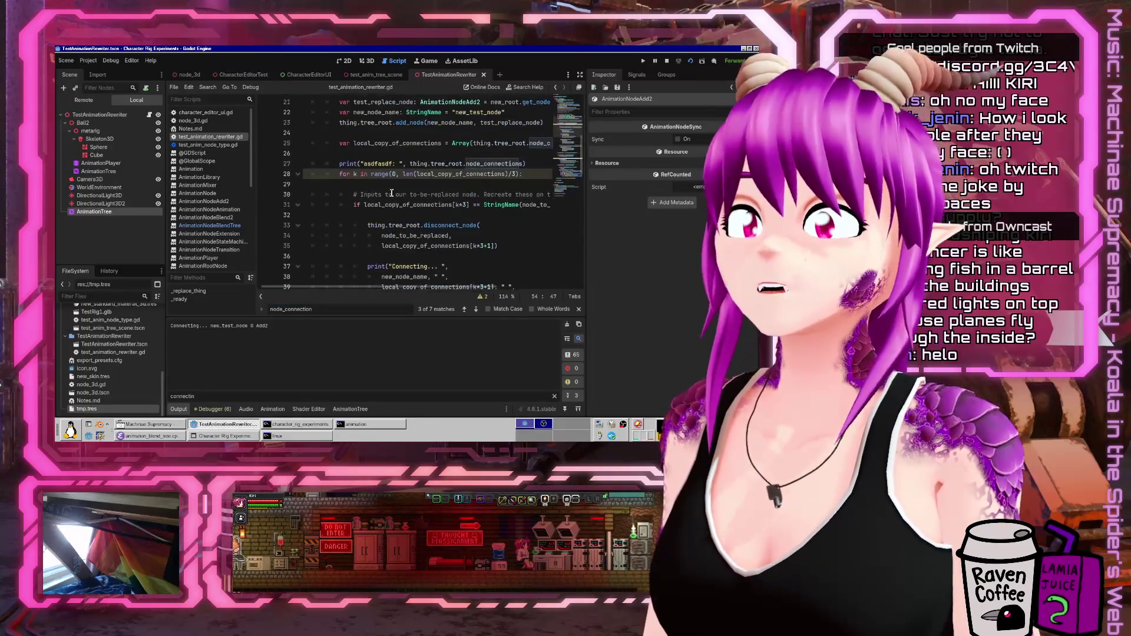
{"action": "scroll", "coordinate": [340, 181], "scroll_direction": "down", "scroll_amount": 4}
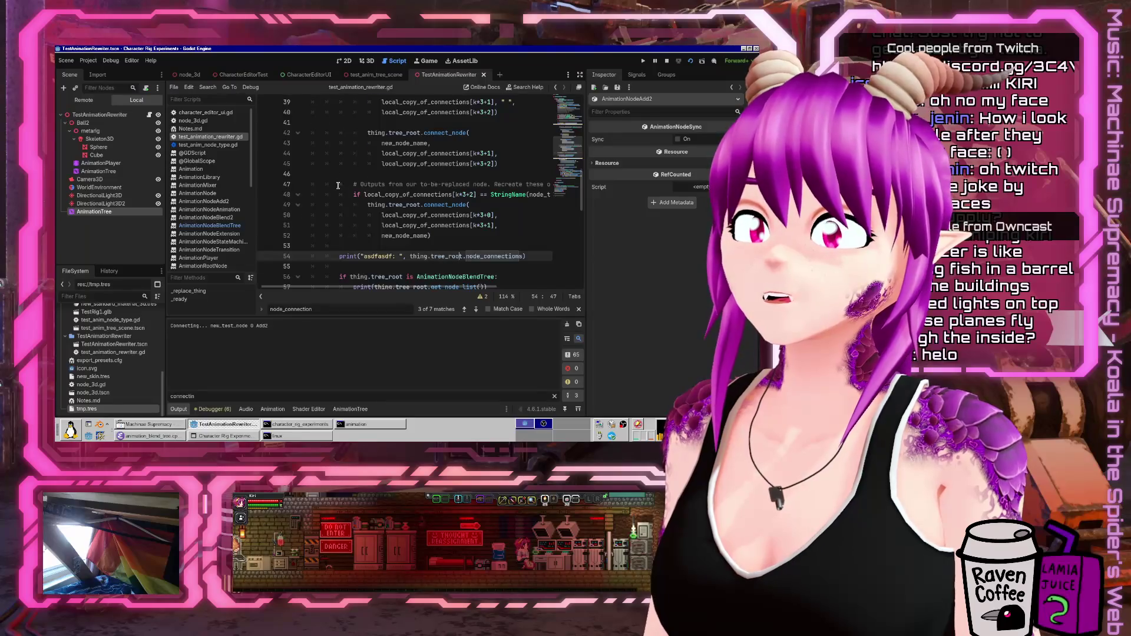
{"action": "scroll", "coordinate": [338, 185], "scroll_direction": "up", "scroll_amount": 7}
{"action": "left_click", "coordinate": [442, 174]}
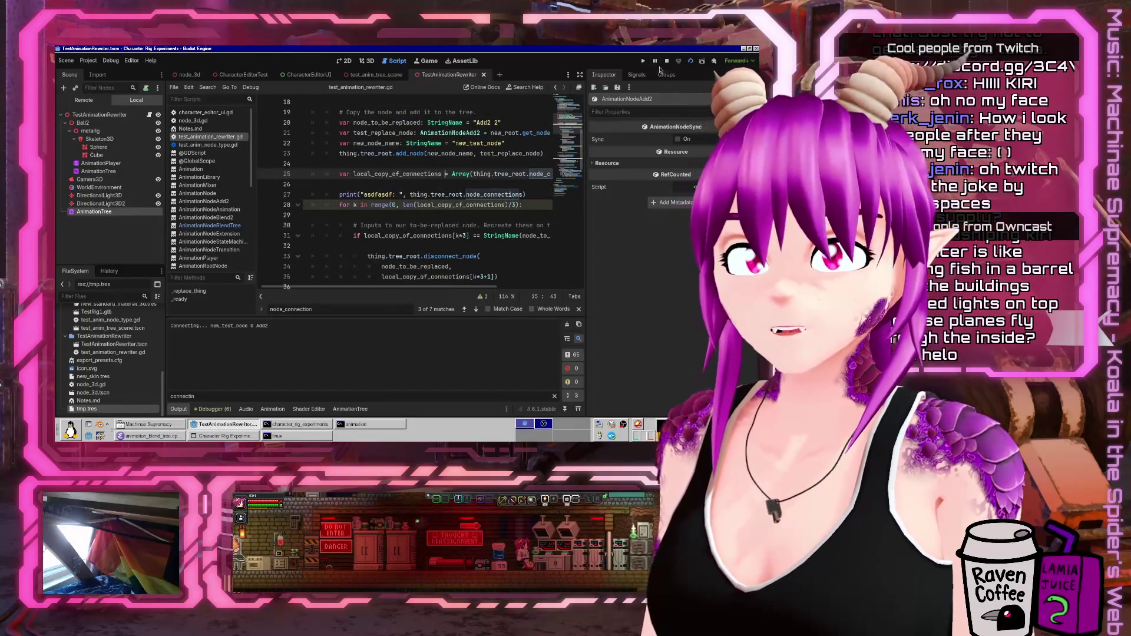
{"action": "left_click", "coordinate": [691, 61]}
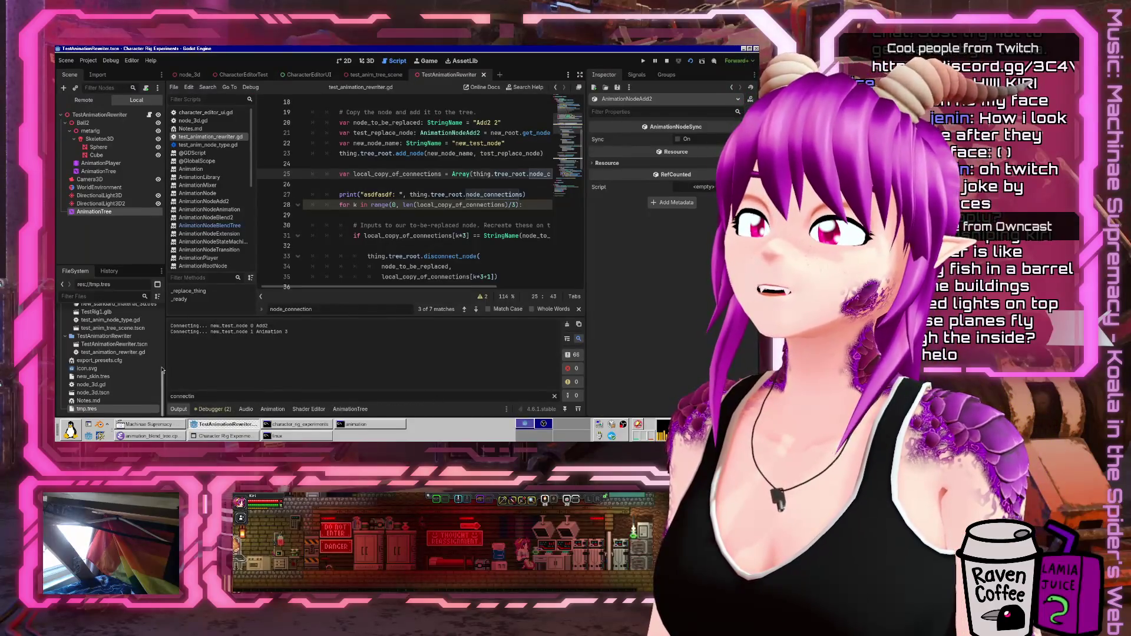
- Select the AnimationTree, show its blend graph, clear Tree Root and load the saved blend tree again
{"action": "left_click", "coordinate": [91, 212]}
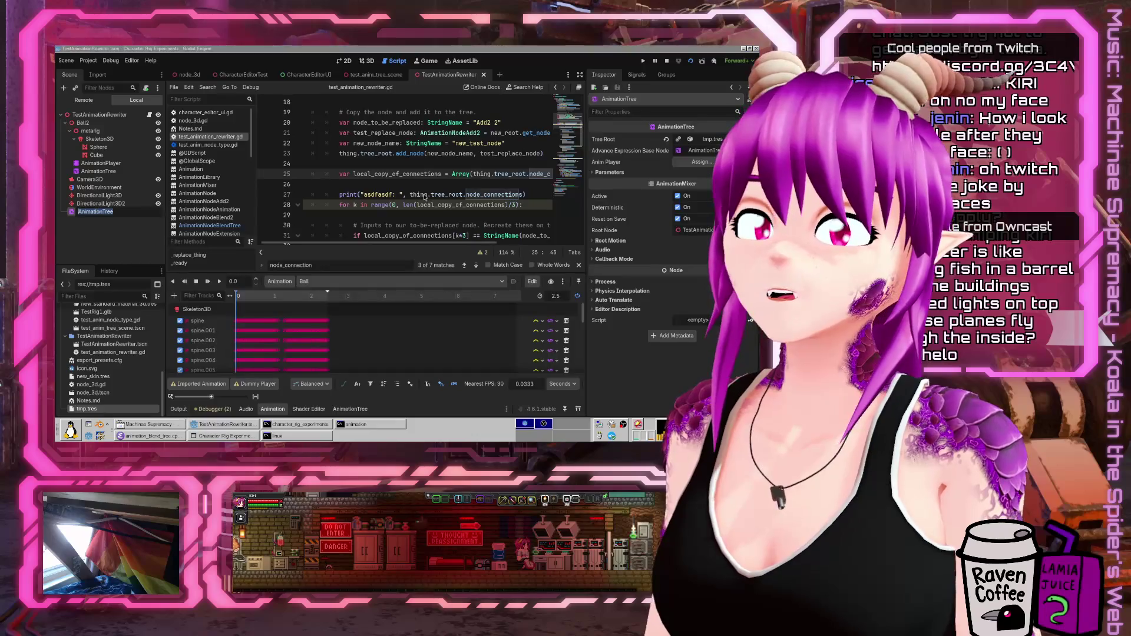
{"action": "left_click", "coordinate": [349, 409]}
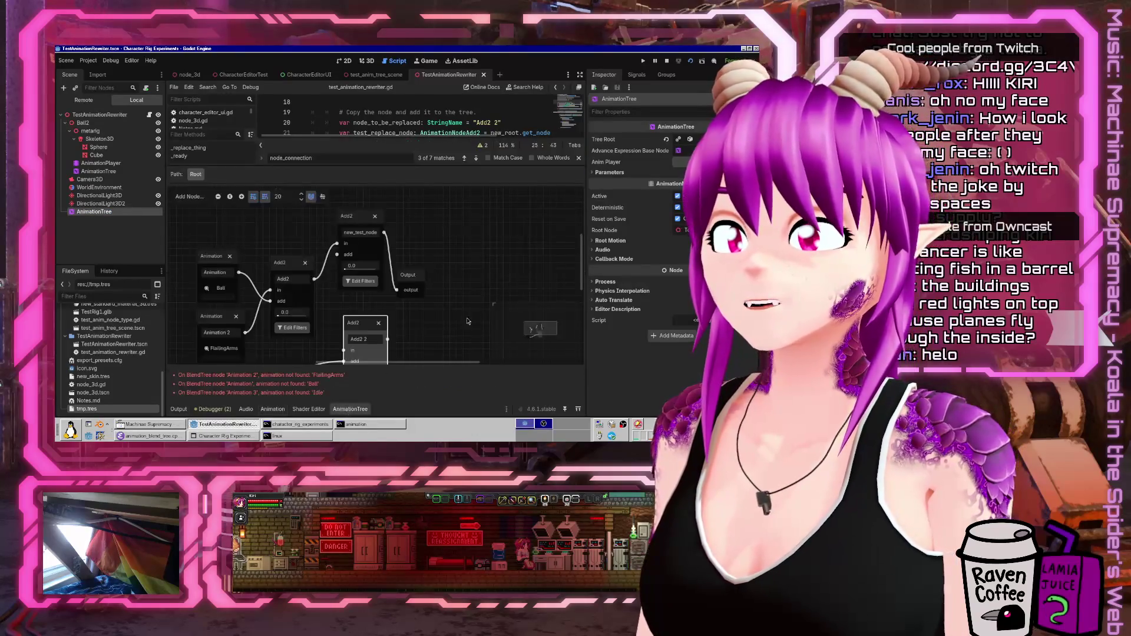
{"action": "scroll", "coordinate": [442, 329], "scroll_direction": "down", "scroll_amount": 3}
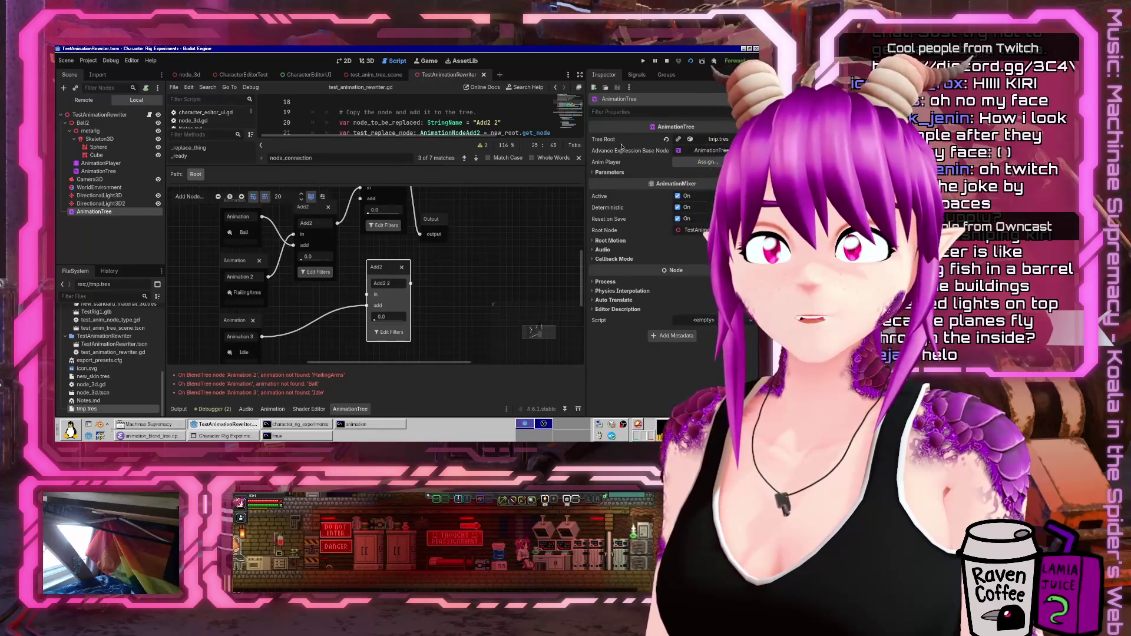
{"action": "left_click", "coordinate": [665, 140]}
{"action": "left_click", "coordinate": [702, 140]}
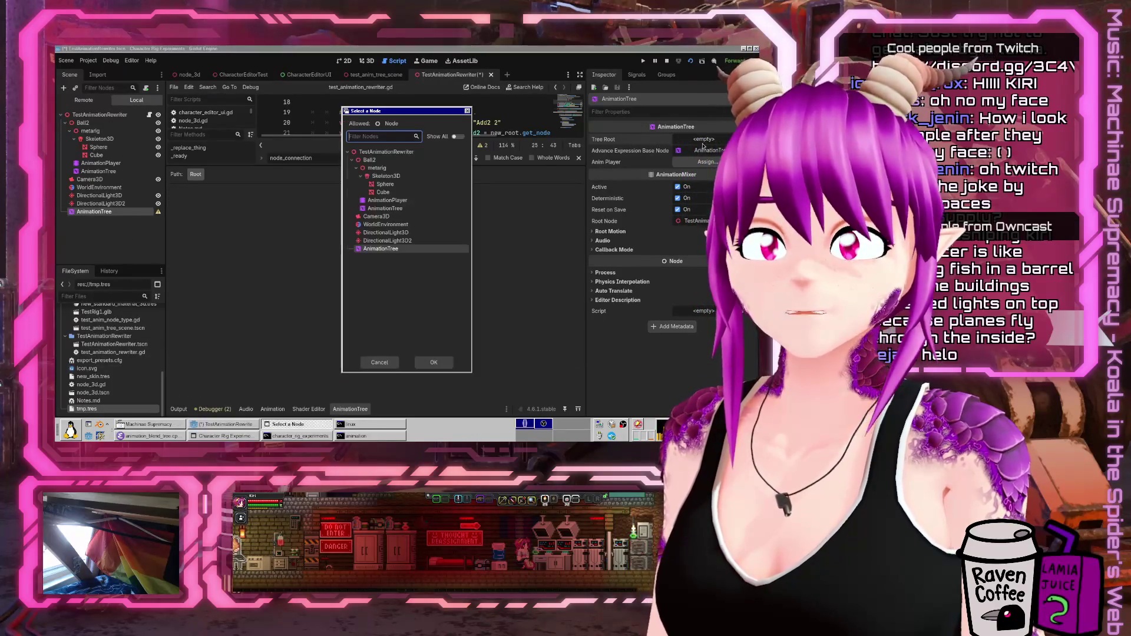
{"action": "left_click", "coordinate": [705, 140]}
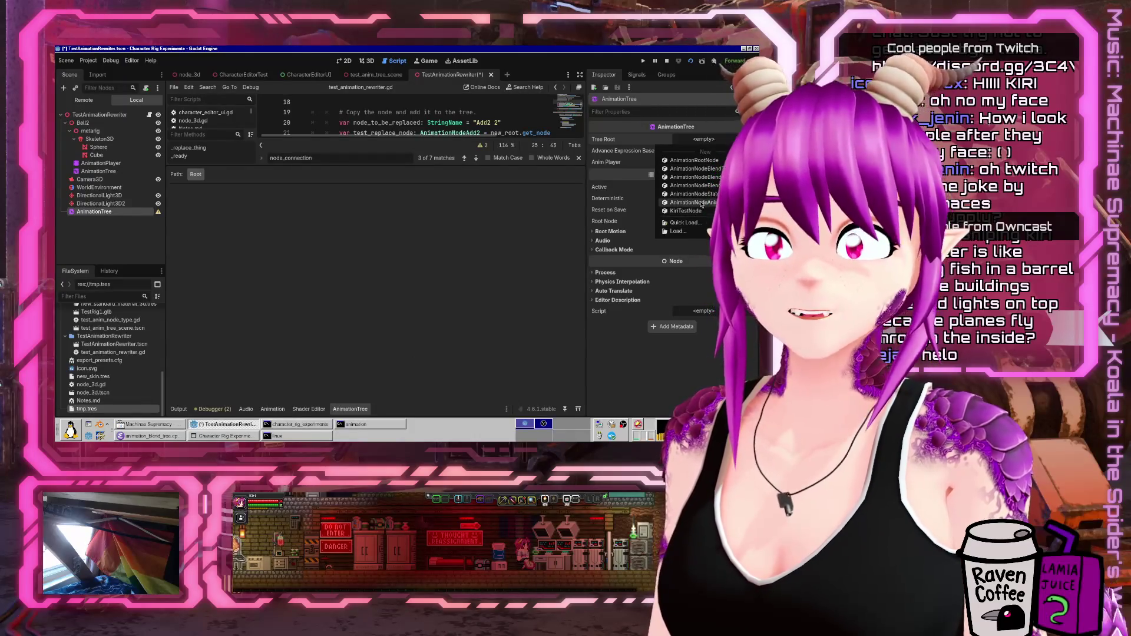
{"action": "left_click", "coordinate": [685, 222]}
{"action": "double_click", "coordinate": [350, 156]}
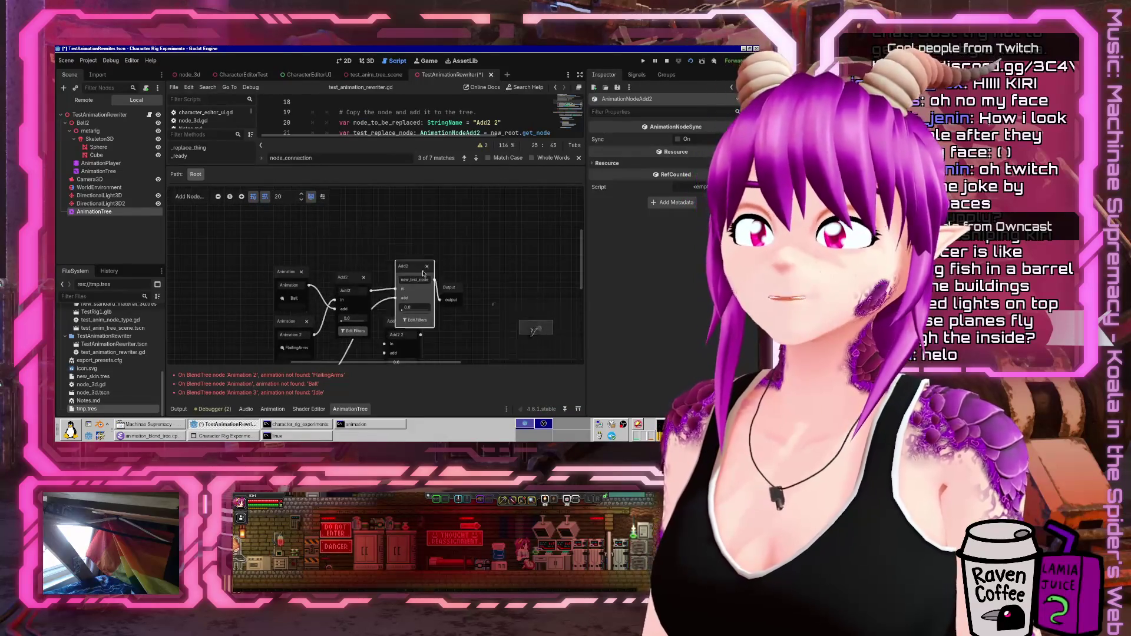
- Drag the new Add2 node down beside Add2 2, then reposition it higher in the graph
{"action": "mouse_move", "coordinate": [423, 274]}
{"action": "left_mouse_down"}
{"action": "mouse_move", "coordinate": [410, 347]}
{"action": "mouse_move", "coordinate": [405, 291]}
{"action": "left_mouse_up"}
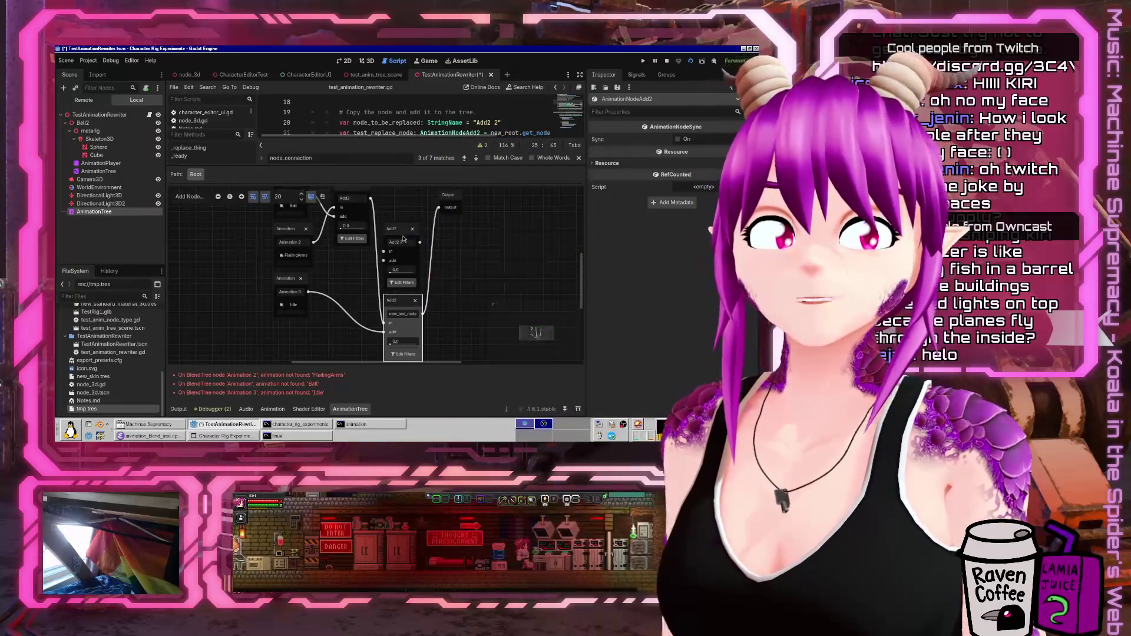
{"action": "mouse_move", "coordinate": [405, 304]}
{"action": "left_mouse_down"}
{"action": "mouse_move", "coordinate": [411, 243]}
{"action": "mouse_move", "coordinate": [439, 255]}
{"action": "mouse_move", "coordinate": [411, 214]}
{"action": "left_mouse_up"}
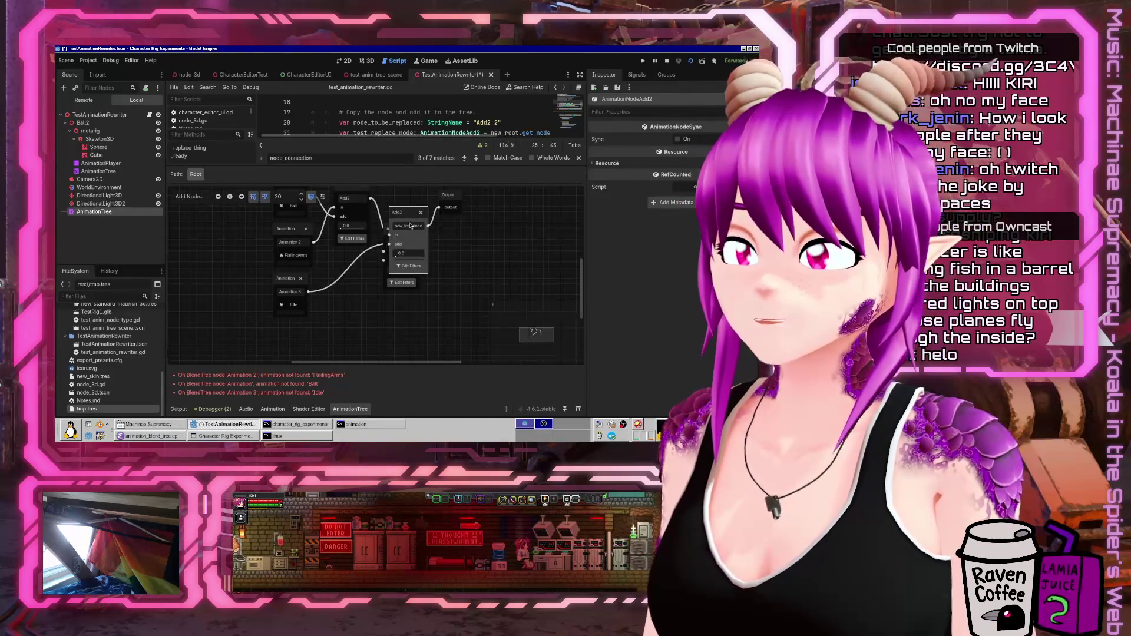
{"action": "scroll", "coordinate": [411, 226], "scroll_direction": "up", "scroll_amount": 4}
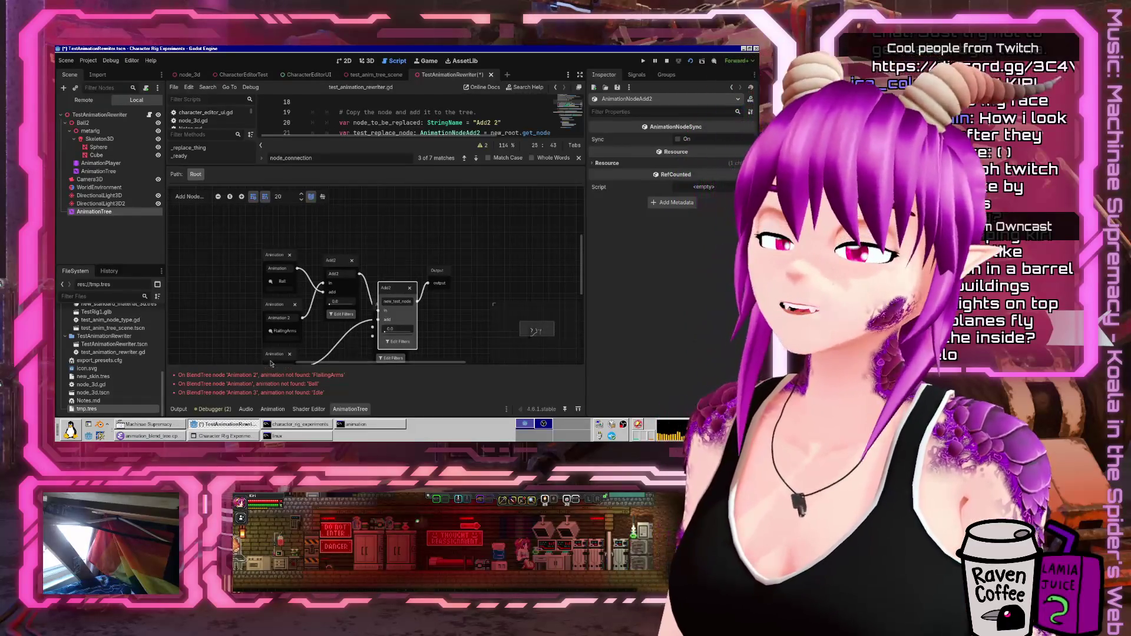
{"action": "scroll", "coordinate": [411, 229], "scroll_direction": "down", "scroll_amount": 3}
{"action": "mouse_move", "coordinate": [389, 243]}
{"action": "left_mouse_down"}
{"action": "mouse_move", "coordinate": [463, 288]}
{"action": "mouse_move", "coordinate": [444, 277]}
{"action": "left_mouse_up"}
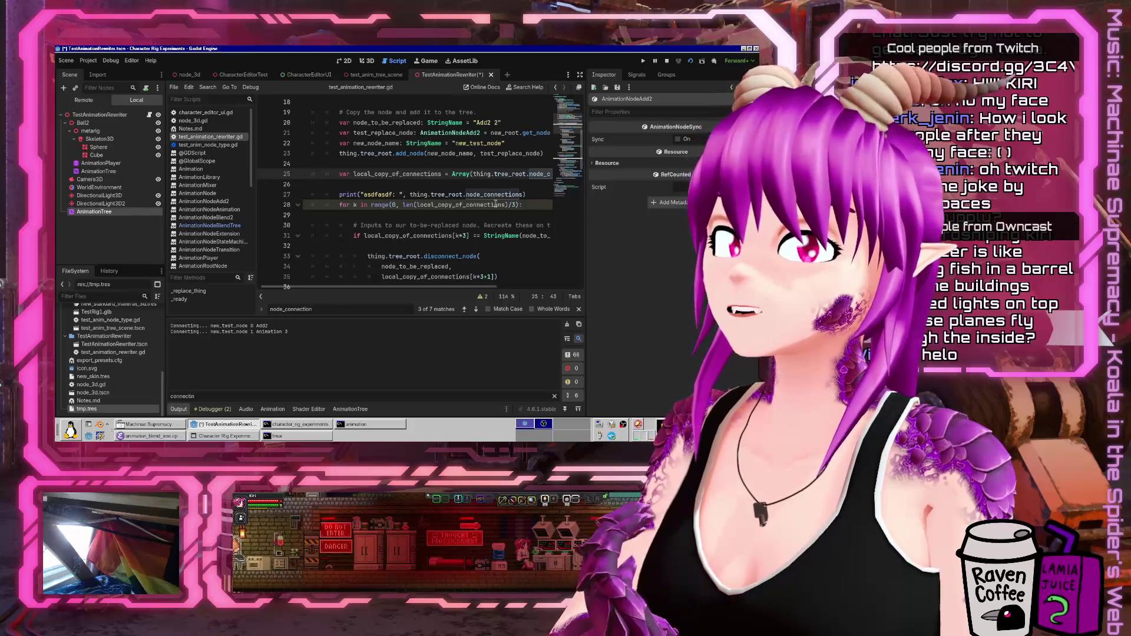
{"action": "left_click", "coordinate": [358, 216]}
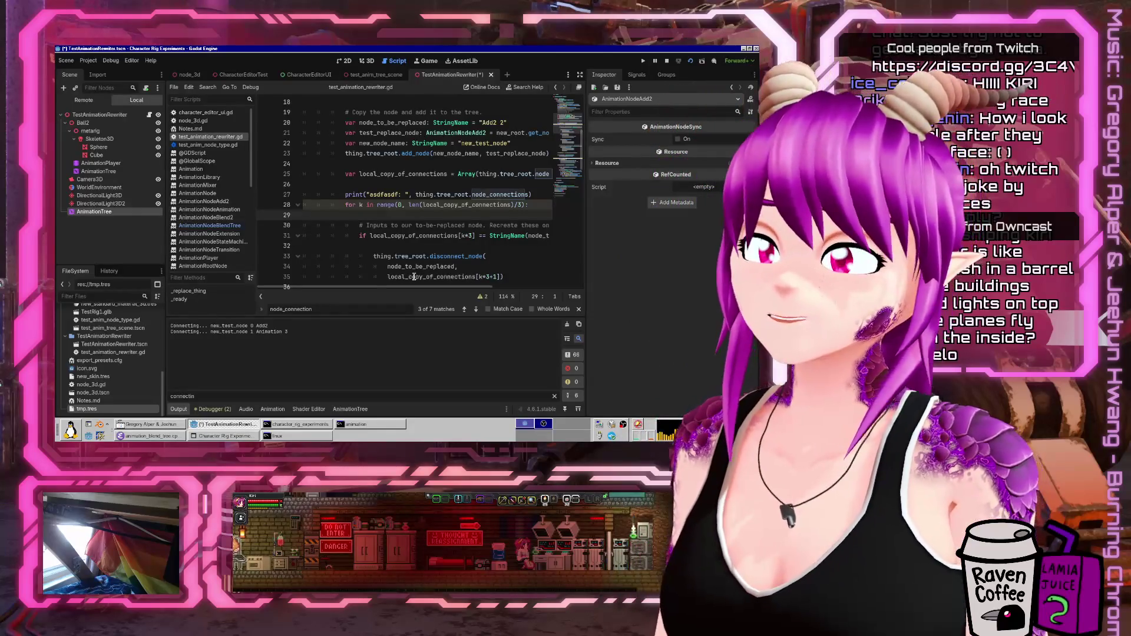
{"action": "left_click", "coordinate": [577, 309]}
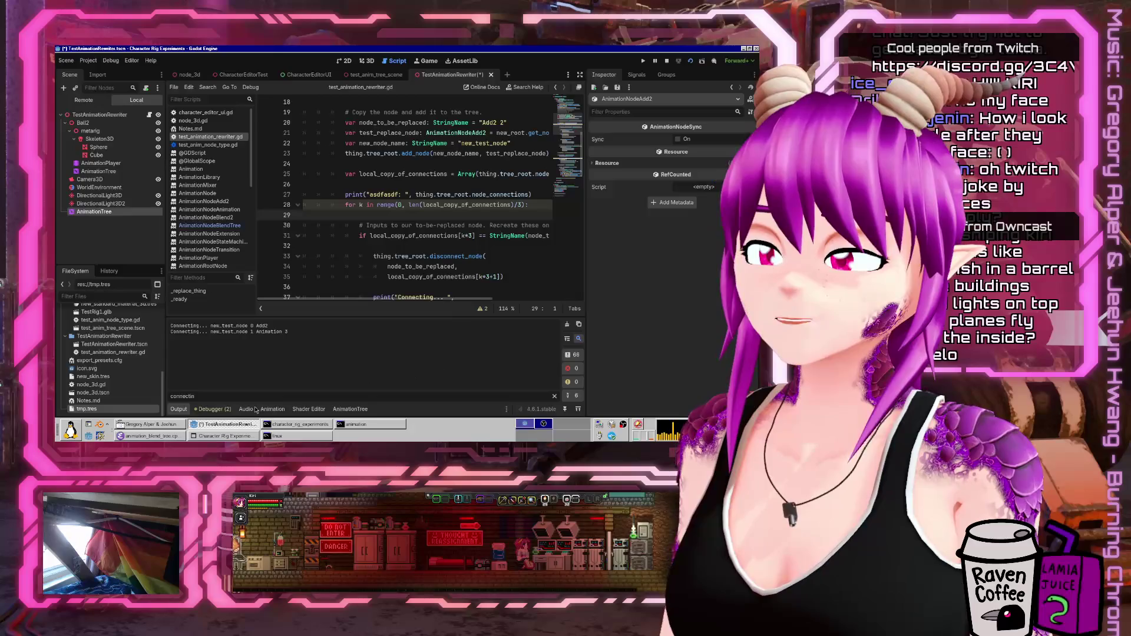
{"action": "left_click", "coordinate": [179, 411]}
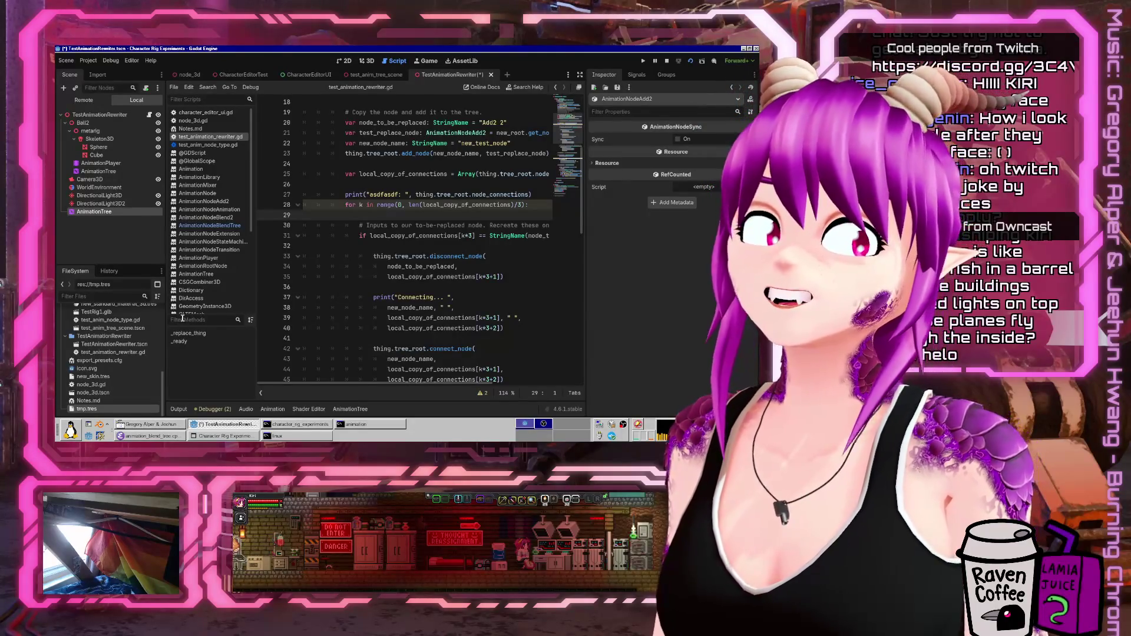
{"action": "left_click", "coordinate": [440, 308]}
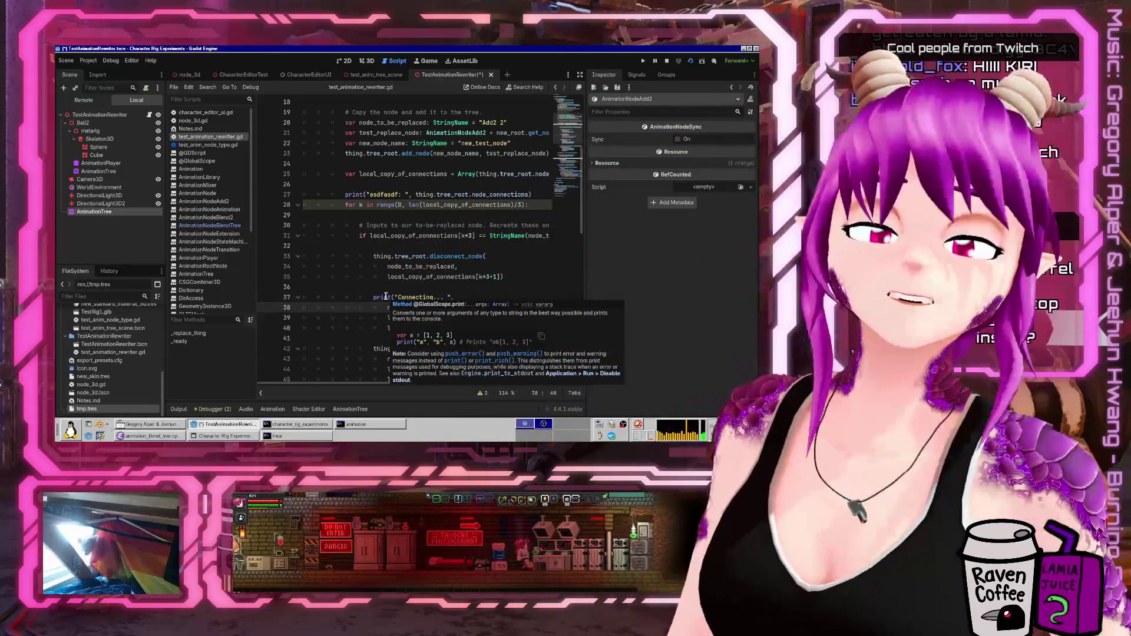
{"action": "left_click", "coordinate": [387, 298]}
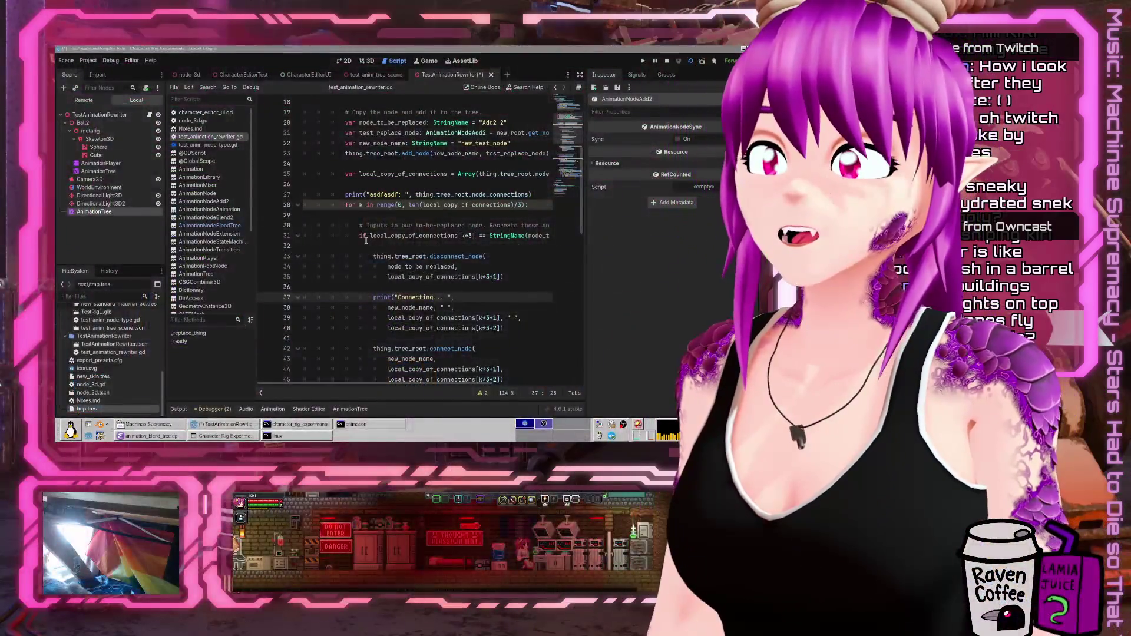
{"action": "left_click", "coordinate": [365, 242]}
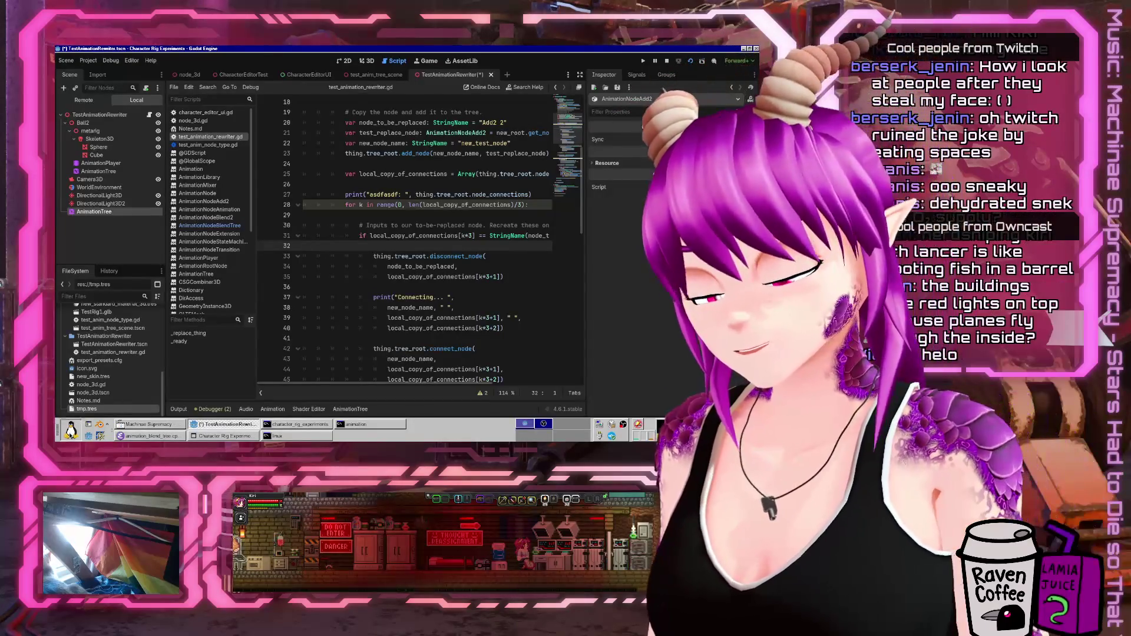
- Launch Xournal++ from the application menu, zoom in on the page, and undo a trial stroke
{"action": "left_click", "coordinate": [71, 430]}
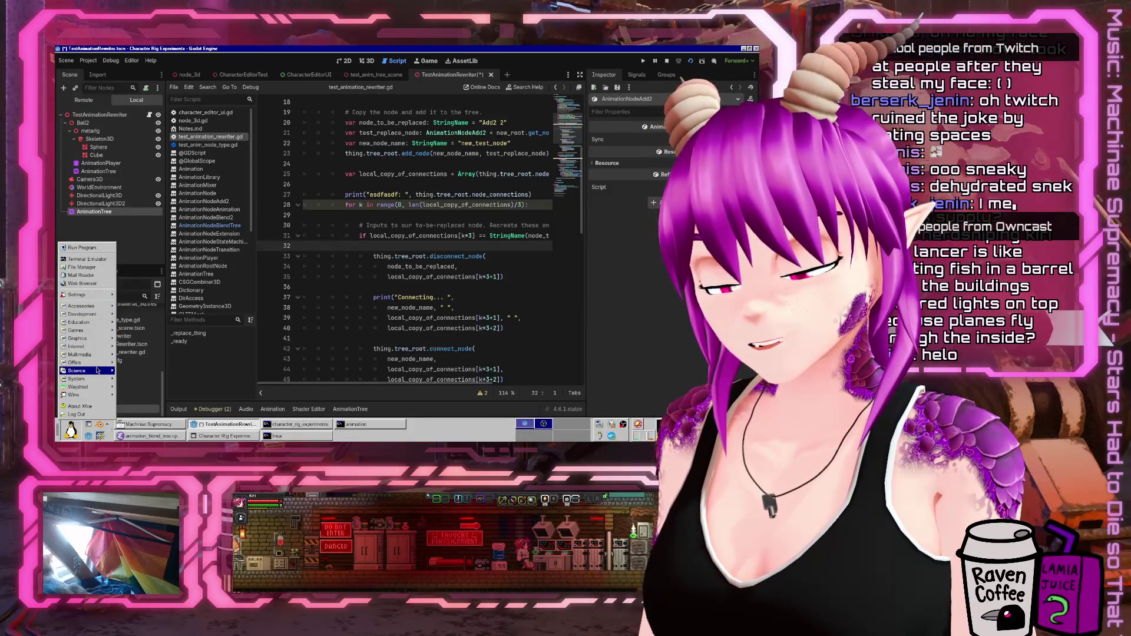
{"action": "left_click", "coordinate": [151, 405]}
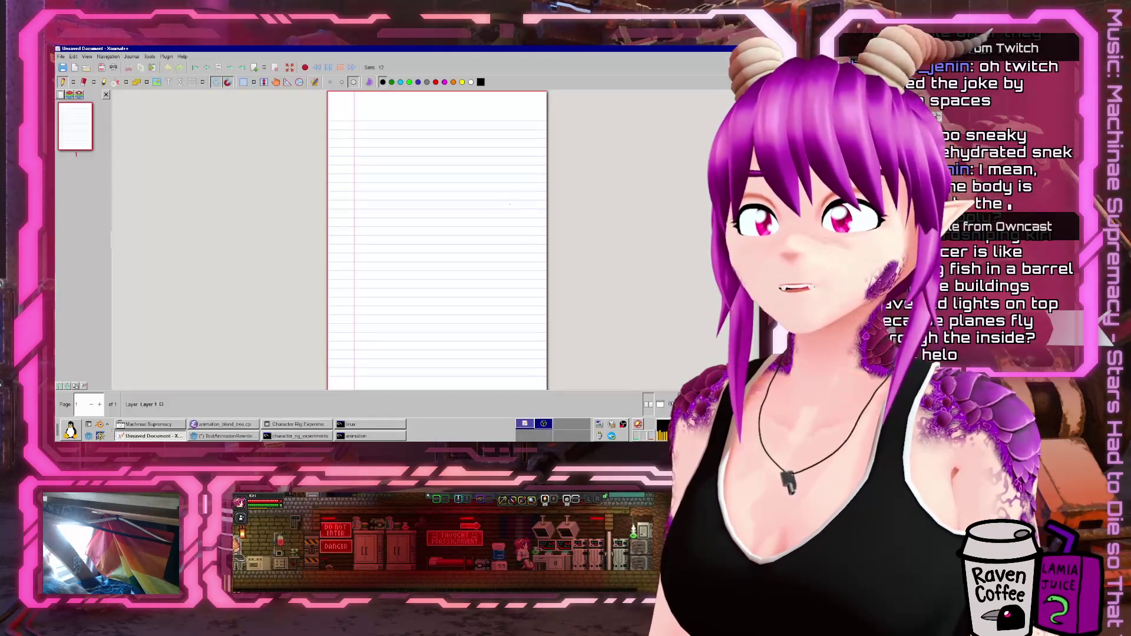
{"action": "left_click", "coordinate": [87, 56]}
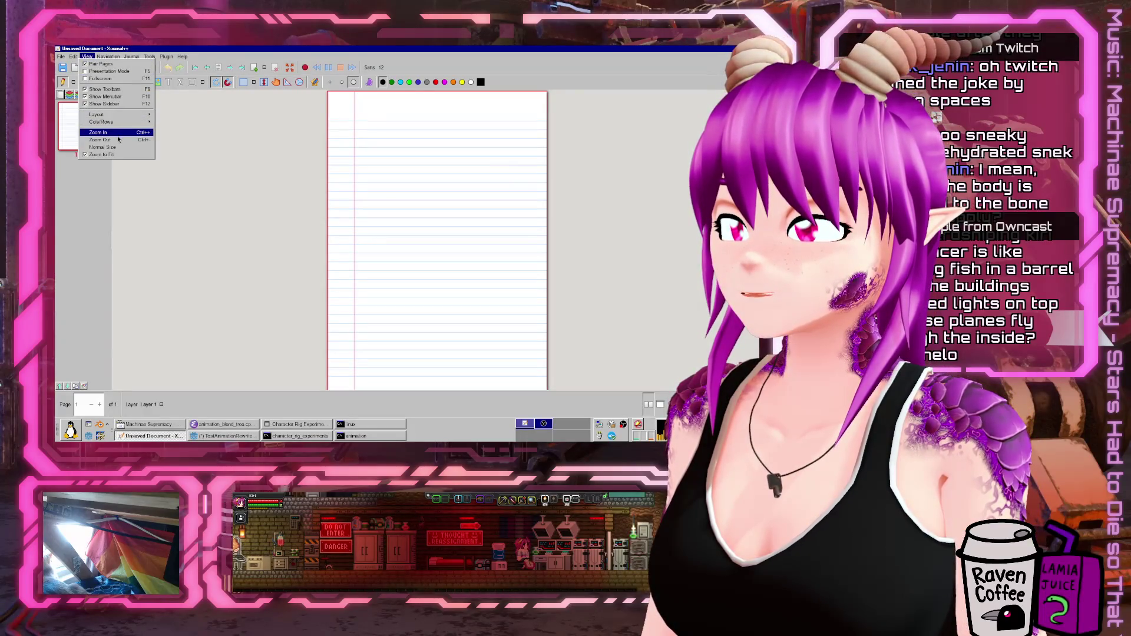
{"action": "left_click", "coordinate": [117, 134]}
{"action": "left_click_drag", "start_coordinate": [442, 198], "coordinate": [394, 272]}
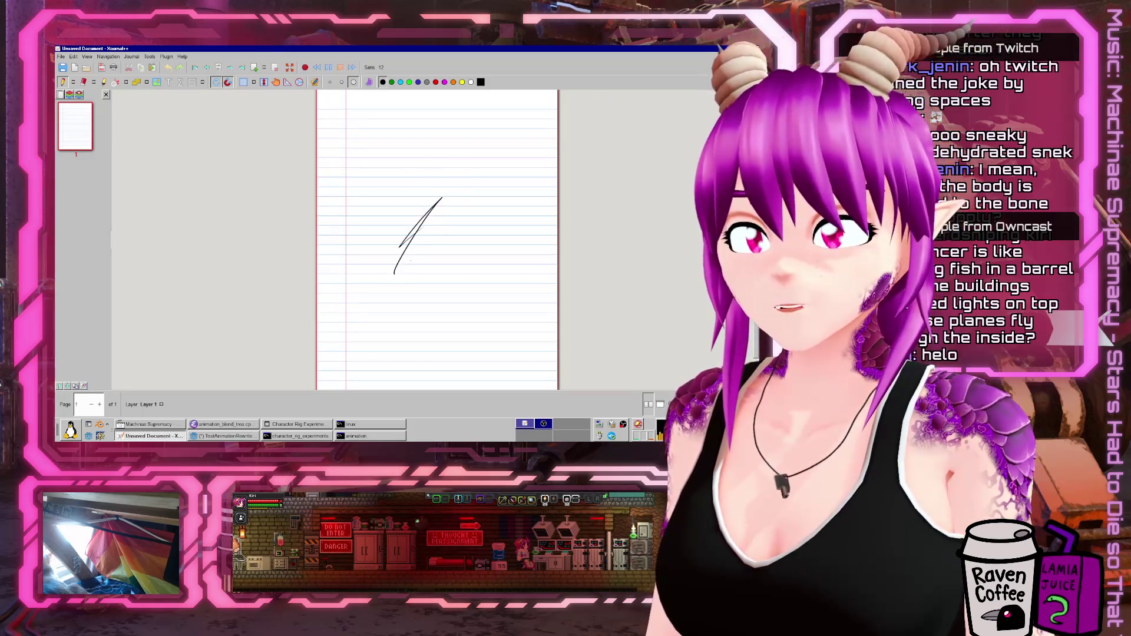
{"action": "key", "text": "ctrl+z"}
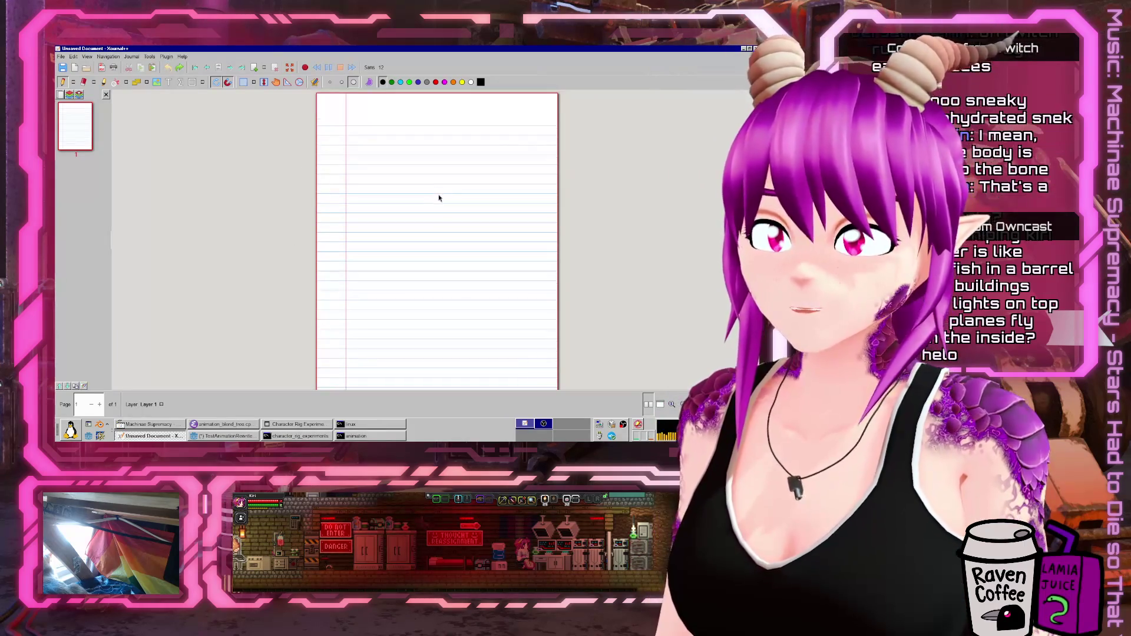
- Sketch and undo trial vertical lines, leaving one upright body line on the page
{"action": "scroll", "coordinate": [438, 198], "scroll_direction": "up", "scroll_amount": 4, "text": "ctrl"}
{"action": "scroll", "coordinate": [441, 185], "scroll_direction": "up", "scroll_amount": 3, "text": "ctrl"}
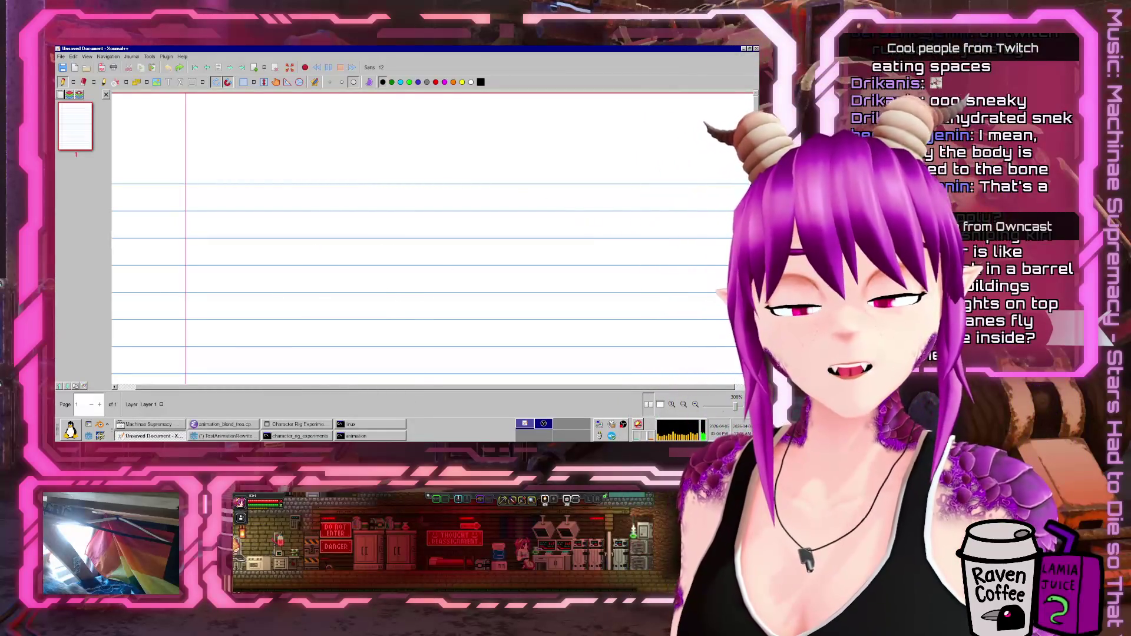
{"action": "scroll", "coordinate": [424, 235], "scroll_direction": "down", "scroll_amount": 1}
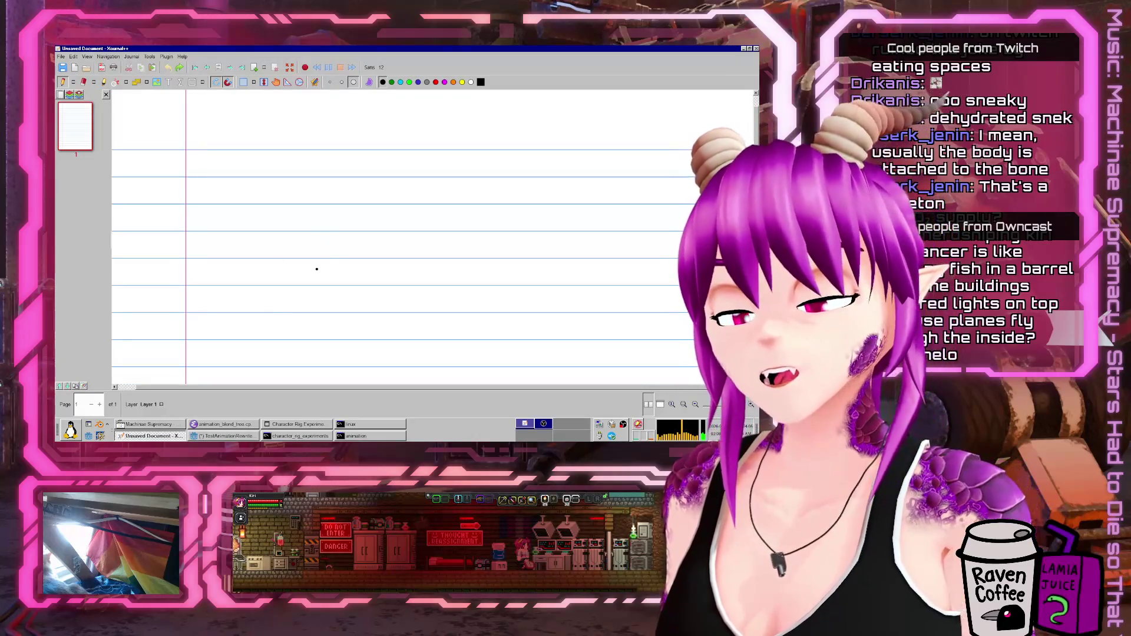
{"action": "left_click_drag", "start_coordinate": [300, 240], "coordinate": [301, 315]}
{"action": "left_click_drag", "start_coordinate": [361, 240], "coordinate": [369, 318]}
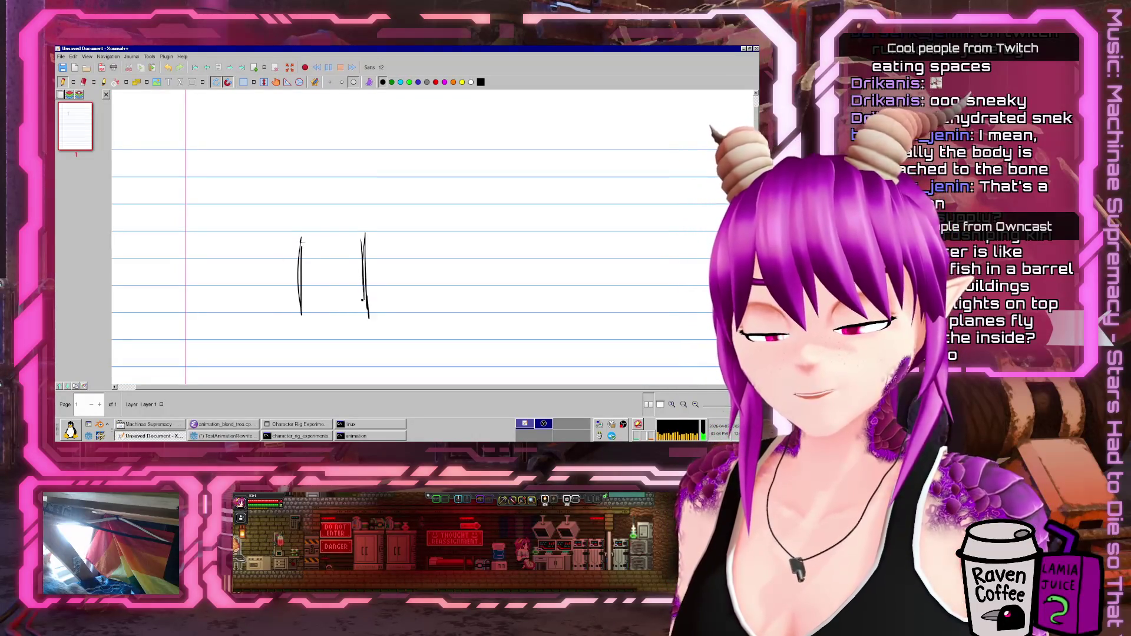
{"action": "left_click_drag", "start_coordinate": [334, 218], "coordinate": [335, 254]}
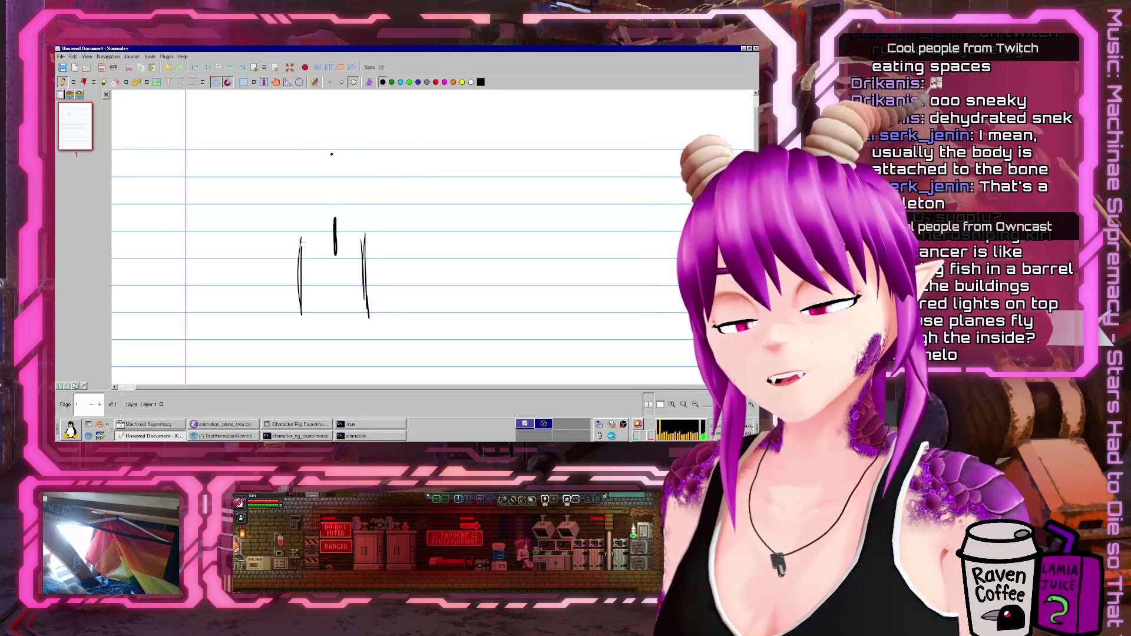
{"action": "left_click_drag", "start_coordinate": [299, 242], "coordinate": [301, 321]}
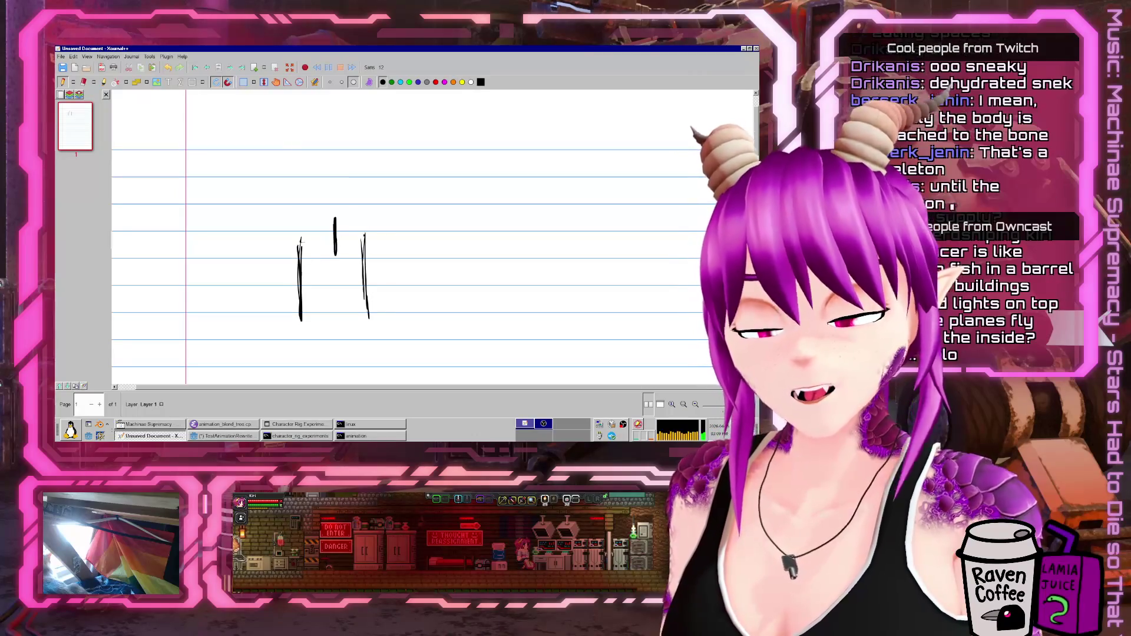
{"action": "left_click_drag", "start_coordinate": [364, 235], "coordinate": [369, 318]}
{"action": "key", "text": "ctrl+z"}
{"action": "key", "text": "ctrl+z"}
{"action": "key", "text": "ctrl+z"}
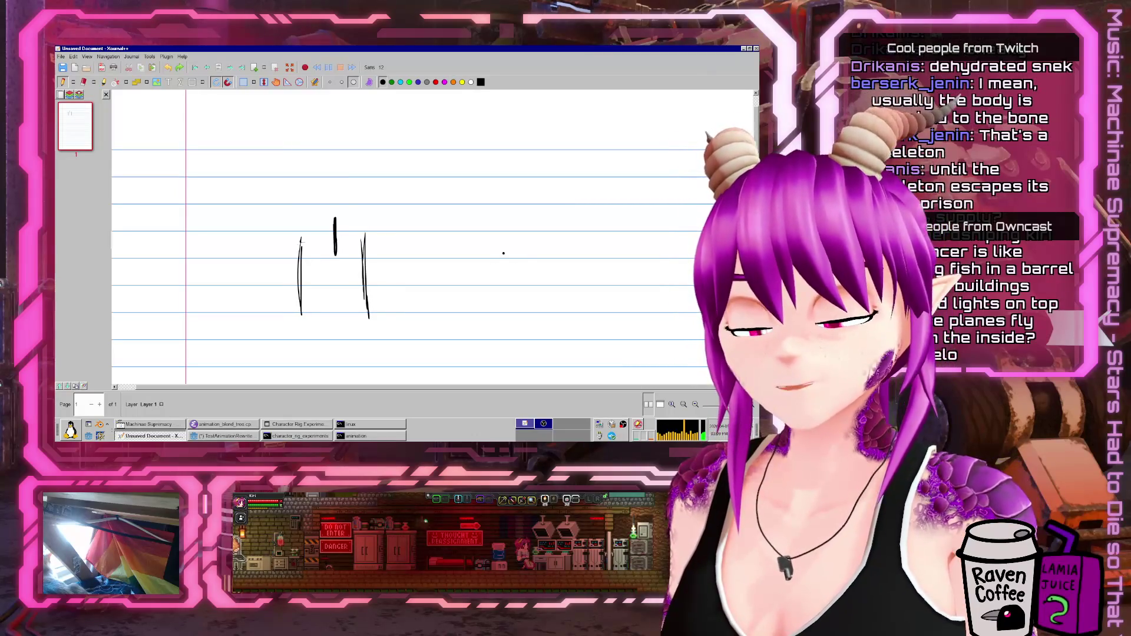
{"action": "key", "text": "ctrl+z"}
{"action": "left_click_drag", "start_coordinate": [360, 232], "coordinate": [349, 315]}
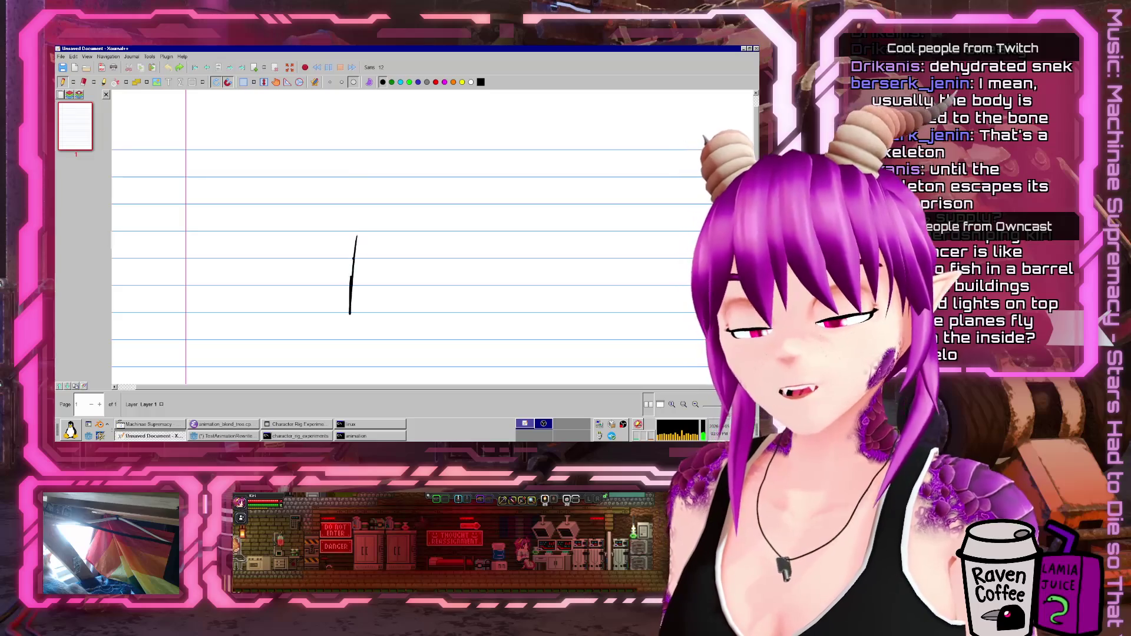
- Draw the stick figure's legs, thickened body line and short head stroke
{"action": "scroll", "coordinate": [366, 268], "scroll_direction": "down", "scroll_amount": 2}
{"action": "left_click_drag", "start_coordinate": [352, 247], "coordinate": [364, 321]}
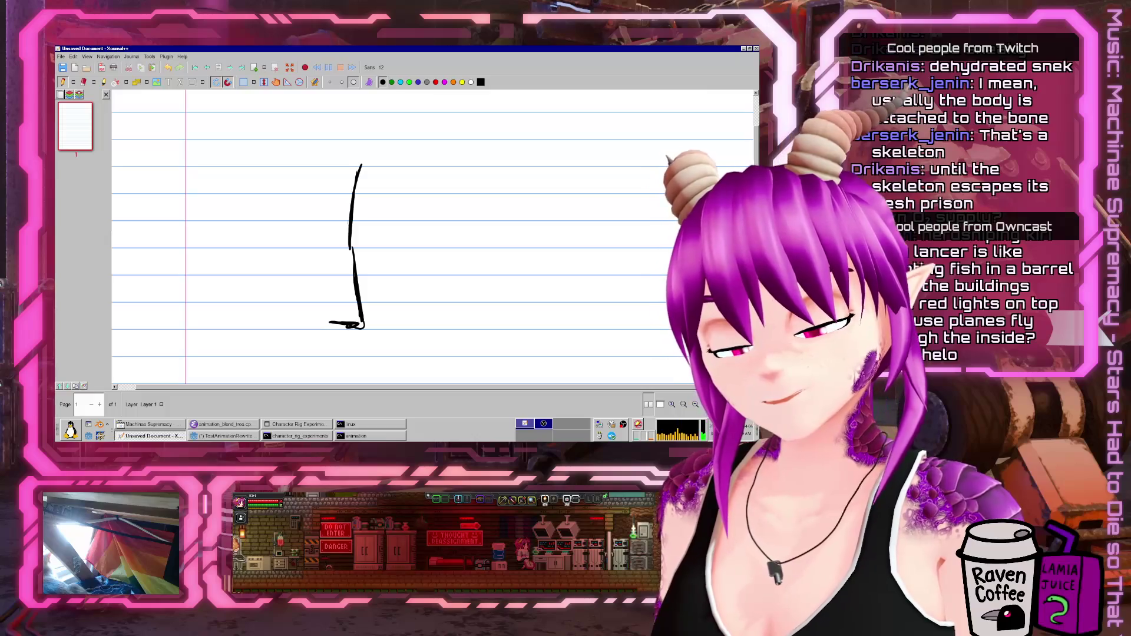
{"action": "left_click_drag", "start_coordinate": [347, 244], "coordinate": [361, 166]}
{"action": "left_click_drag", "start_coordinate": [353, 252], "coordinate": [366, 323]}
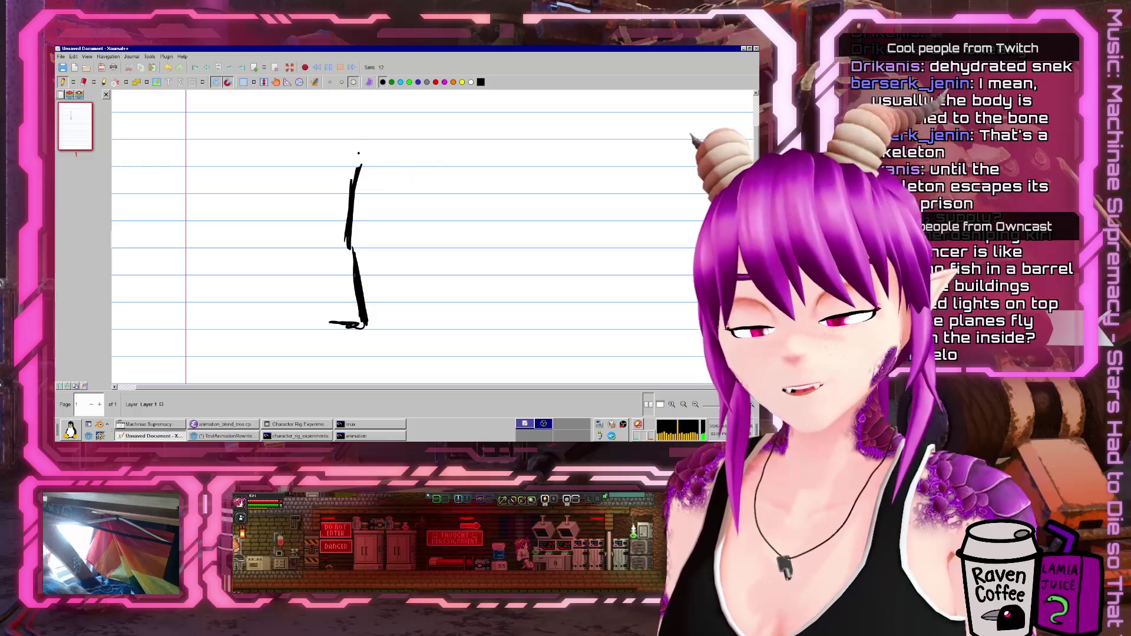
{"action": "left_click_drag", "start_coordinate": [363, 132], "coordinate": [374, 171]}
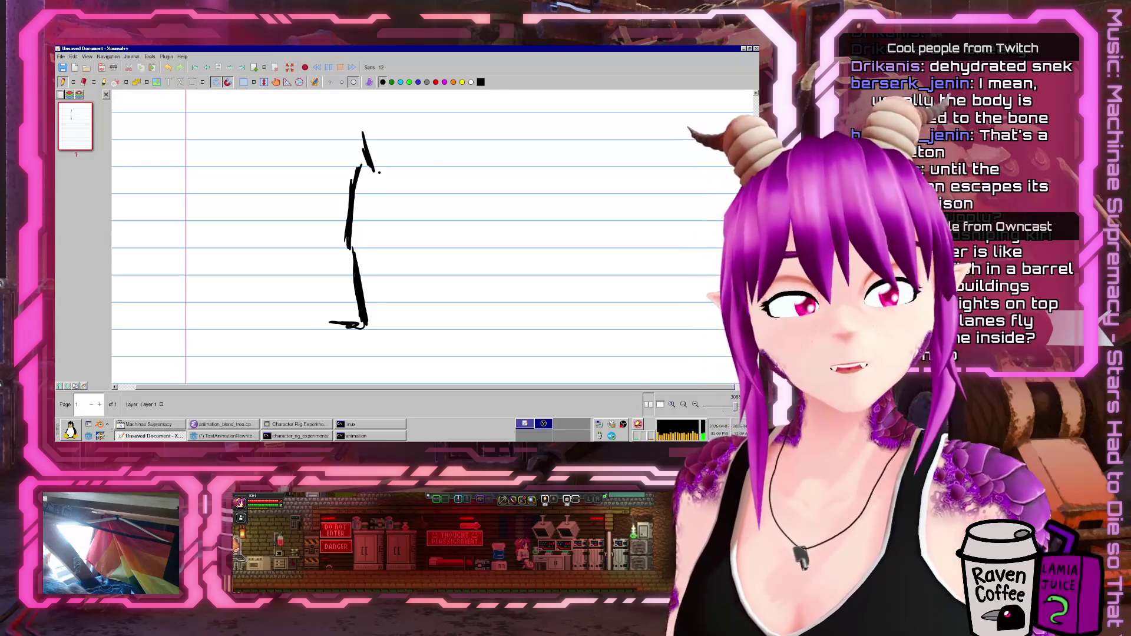
{"action": "scroll", "coordinate": [487, 350], "scroll_direction": "up", "scroll_amount": 3}
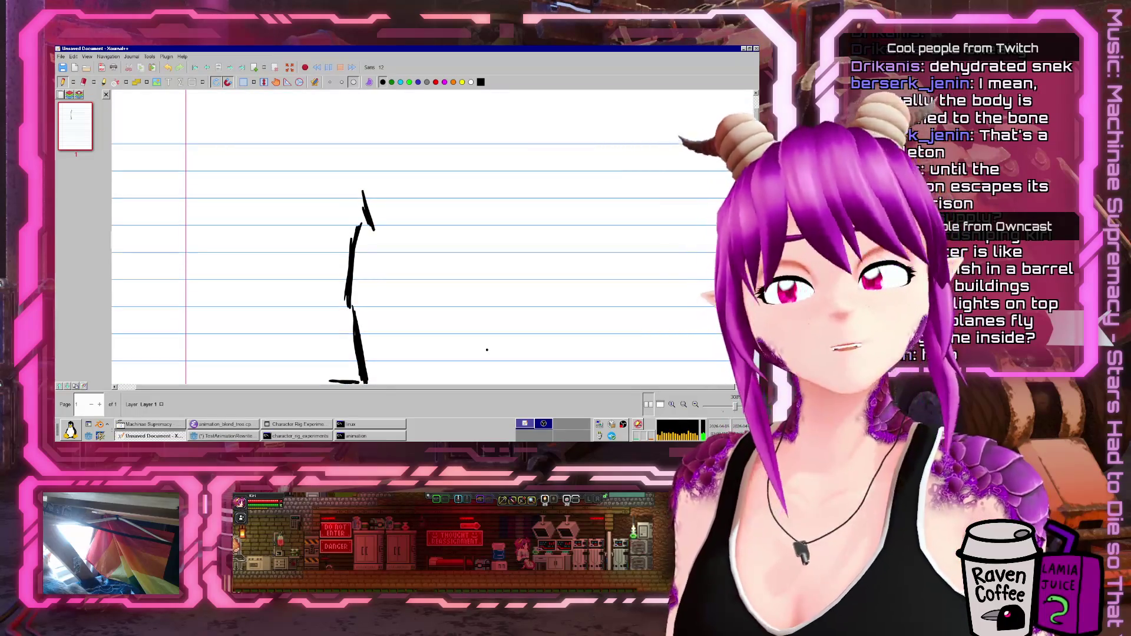
- Draw a dashed diagonal line right of the figure, undoing a stray head circle
{"action": "left_click_drag", "start_coordinate": [382, 238], "coordinate": [414, 273]}
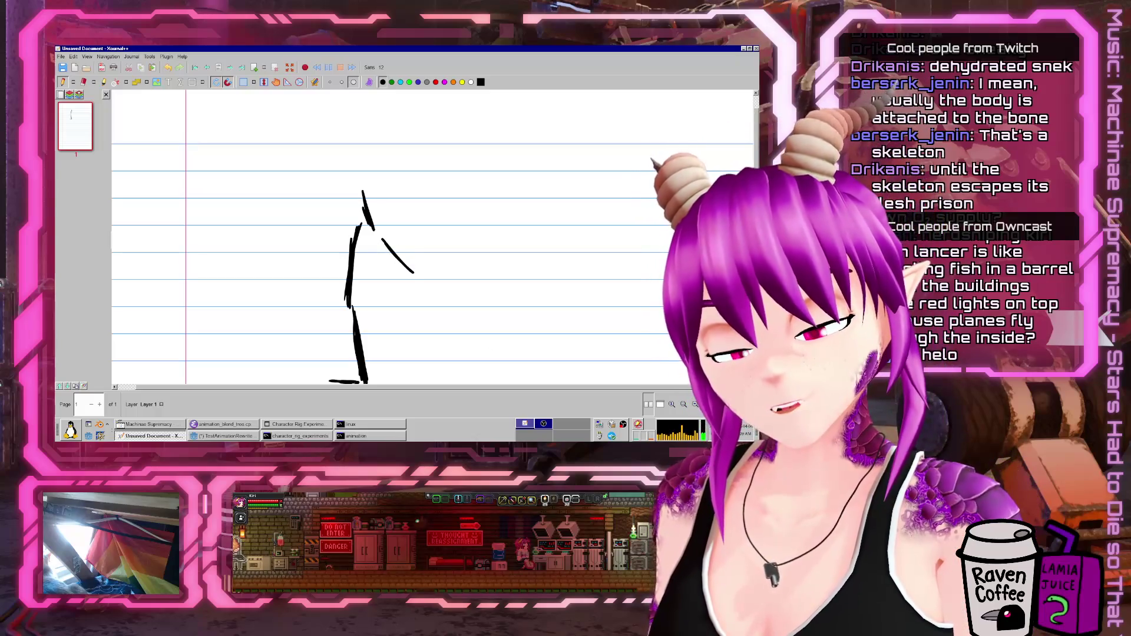
{"action": "left_click_drag", "start_coordinate": [459, 304], "coordinate": [490, 318]}
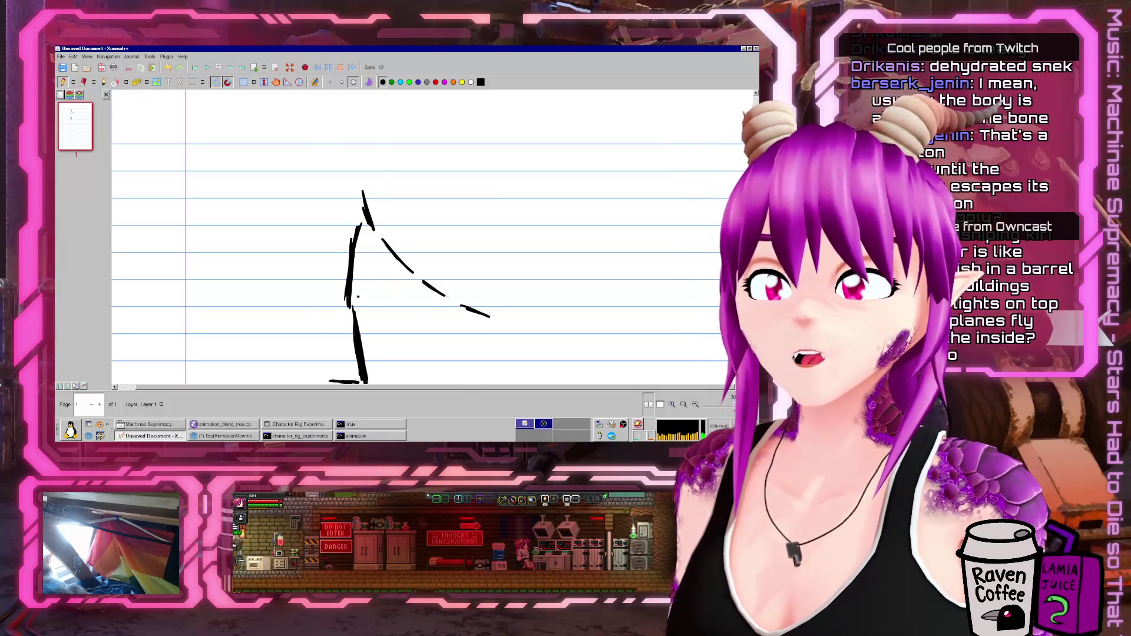
{"action": "scroll", "coordinate": [412, 247], "scroll_direction": "down", "scroll_amount": 2}
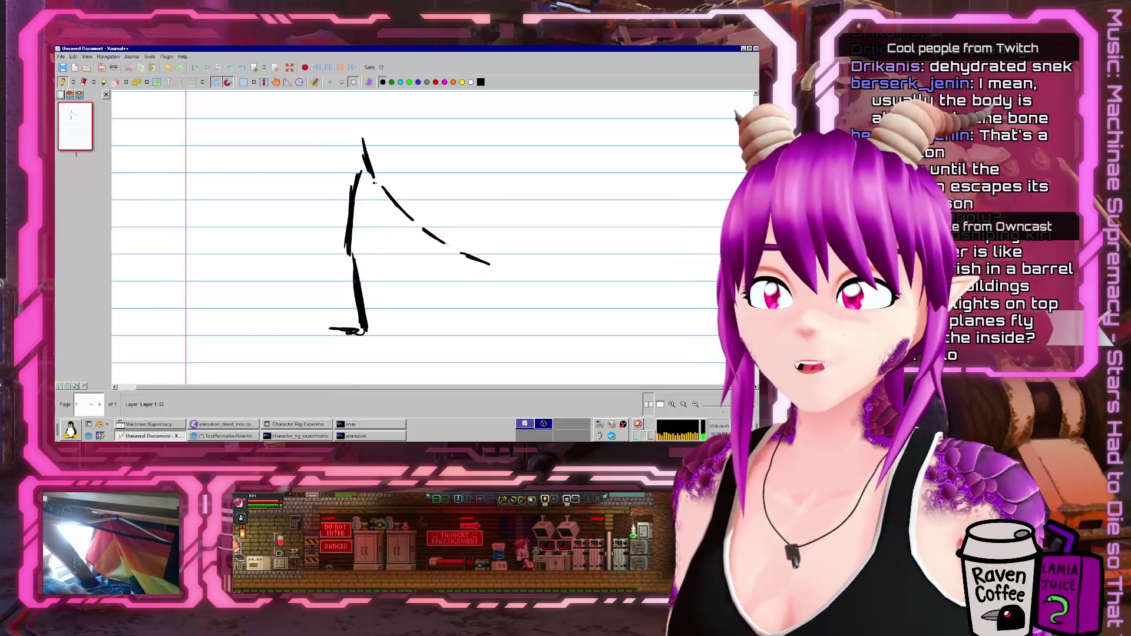
{"action": "left_click_drag", "start_coordinate": [349, 129], "coordinate": [342, 137]}
{"action": "key", "text": "ctrl+z"}
{"action": "key", "text": "ctrl+z"}
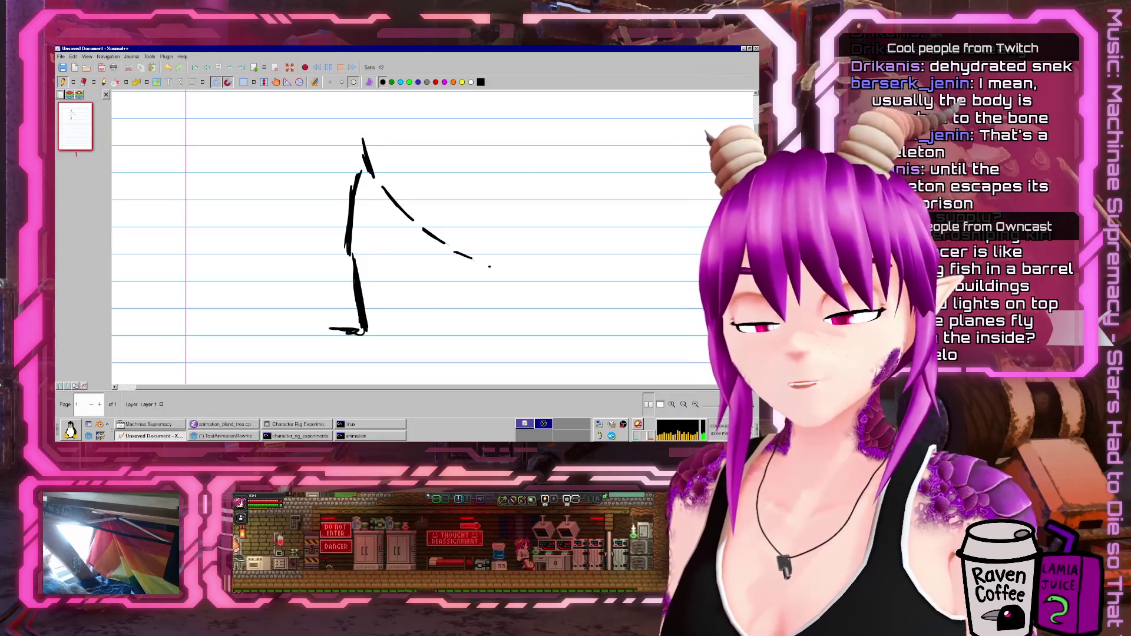
- Add a second upright stroke to the right and erase the first dashed diagonal
{"action": "scroll", "coordinate": [501, 387], "scroll_direction": "right", "scroll_amount": 2}
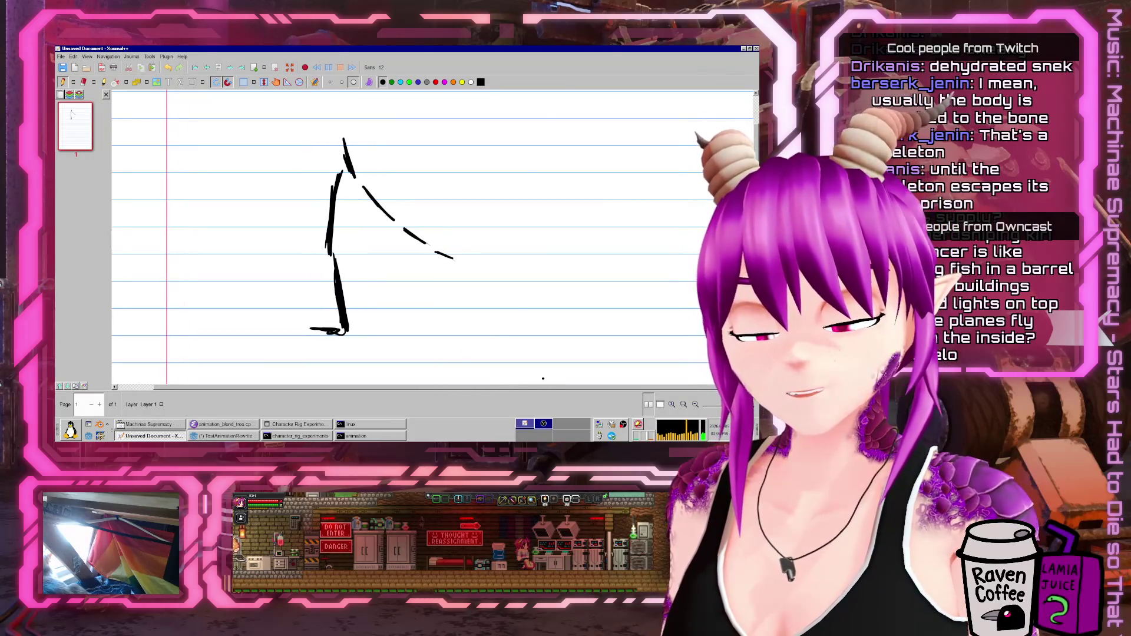
{"action": "mouse_move", "coordinate": [455, 143]}
{"action": "left_mouse_down"}
{"action": "mouse_move", "coordinate": [469, 181]}
{"action": "mouse_move", "coordinate": [571, 252]}
{"action": "left_mouse_up"}
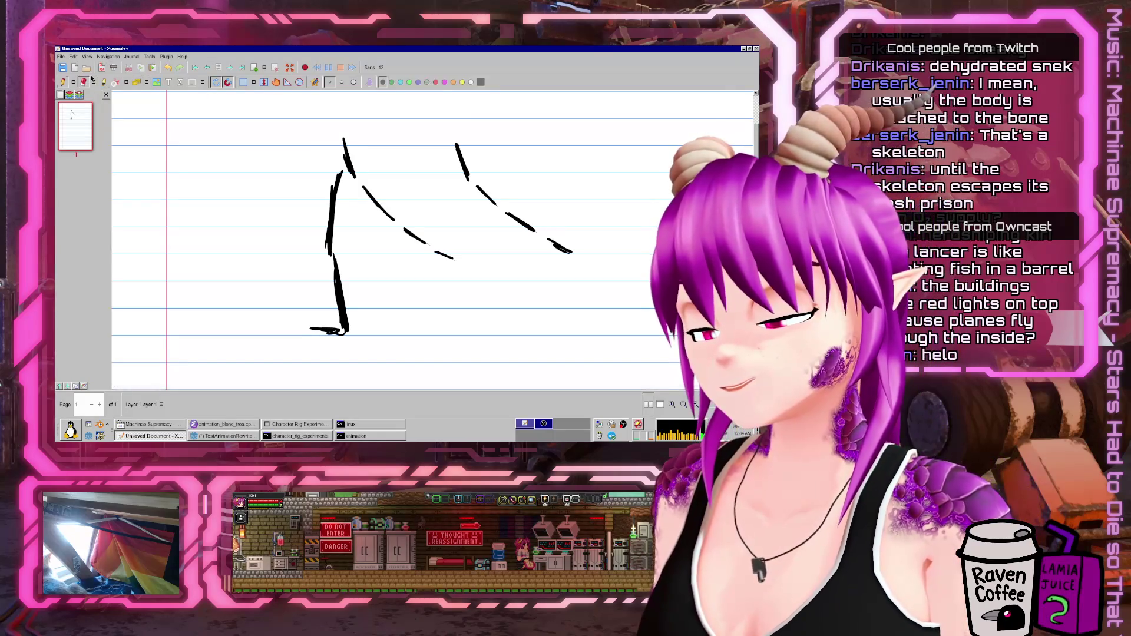
{"action": "key", "text": "ctrl+shift+e"}
{"action": "mouse_move", "coordinate": [367, 188]}
{"action": "left_mouse_down"}
{"action": "mouse_move", "coordinate": [453, 256]}
{"action": "mouse_move", "coordinate": [424, 245]}
{"action": "left_mouse_up"}
{"action": "left_click", "coordinate": [63, 82]}
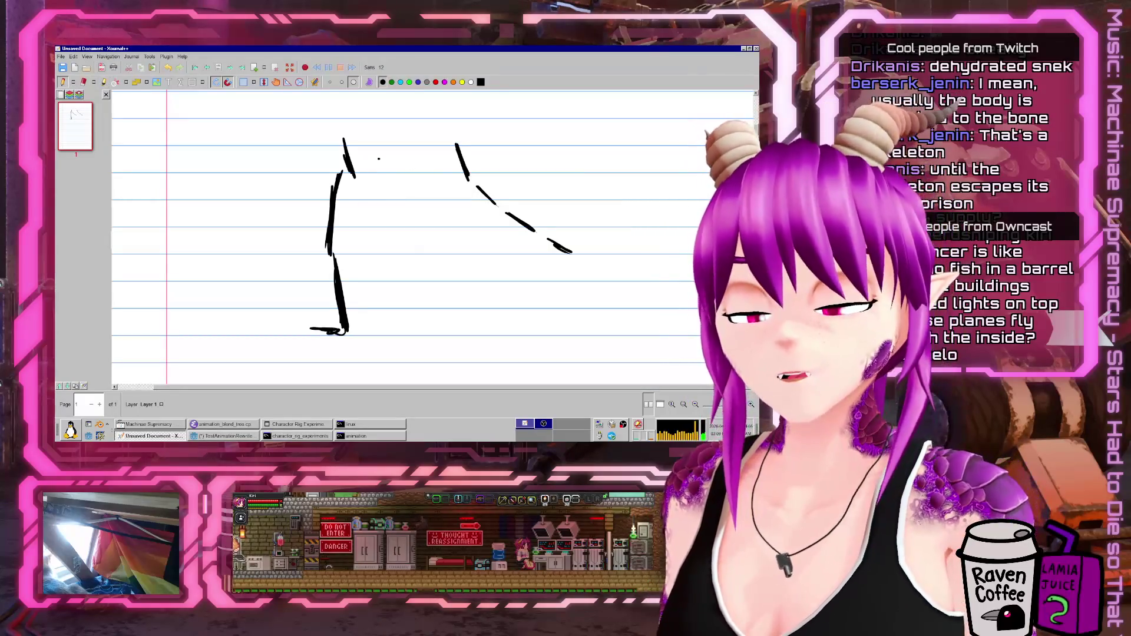
- Circle the second stroke's head and cross it out, discarding the trial arrows
{"action": "left_click_drag", "start_coordinate": [378, 159], "coordinate": [436, 153]}
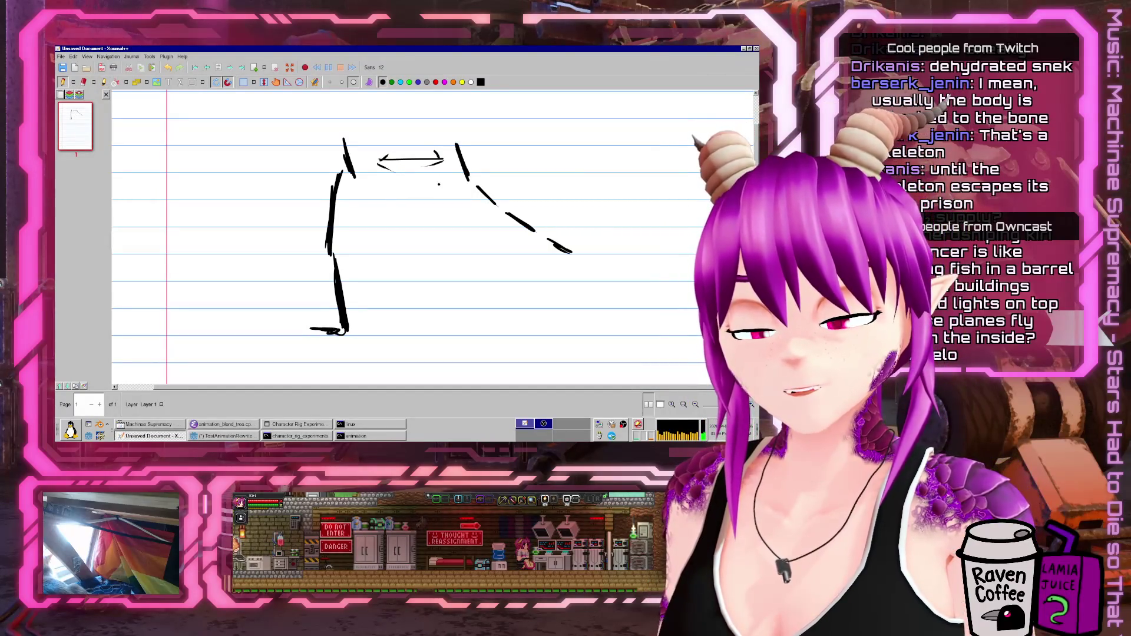
{"action": "key", "text": "ctrl+z"}
{"action": "key", "text": "ctrl+z"}
{"action": "mouse_move", "coordinate": [465, 134]}
{"action": "left_mouse_down"}
{"action": "mouse_move", "coordinate": [480, 179]}
{"action": "mouse_move", "coordinate": [438, 189]}
{"action": "left_mouse_up"}
{"action": "mouse_move", "coordinate": [389, 131]}
{"action": "left_mouse_down"}
{"action": "mouse_move", "coordinate": [356, 160]}
{"action": "mouse_move", "coordinate": [386, 161]}
{"action": "left_mouse_up"}
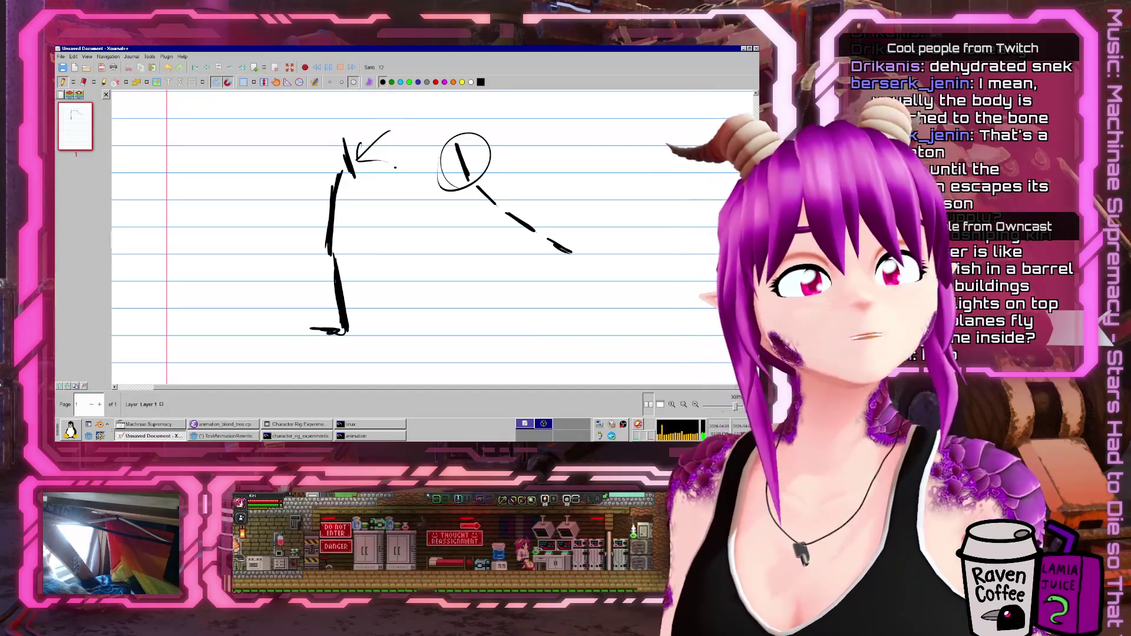
{"action": "key", "text": "ctrl+z"}
{"action": "key", "text": "ctrl+z"}
{"action": "key", "text": "ctrl+z"}
{"action": "mouse_move", "coordinate": [479, 124]}
{"action": "left_mouse_down"}
{"action": "mouse_move", "coordinate": [440, 160]}
{"action": "mouse_move", "coordinate": [443, 178]}
{"action": "mouse_move", "coordinate": [364, 157]}
{"action": "left_mouse_up"}
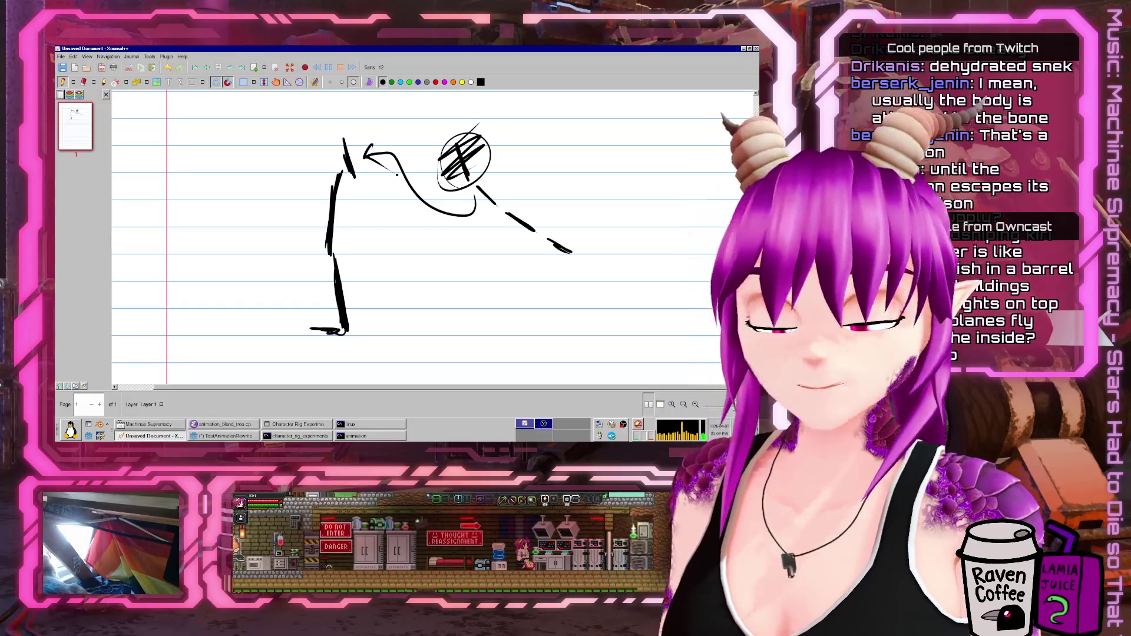
{"action": "scroll", "coordinate": [433, 236], "scroll_direction": "down", "scroll_amount": 5}
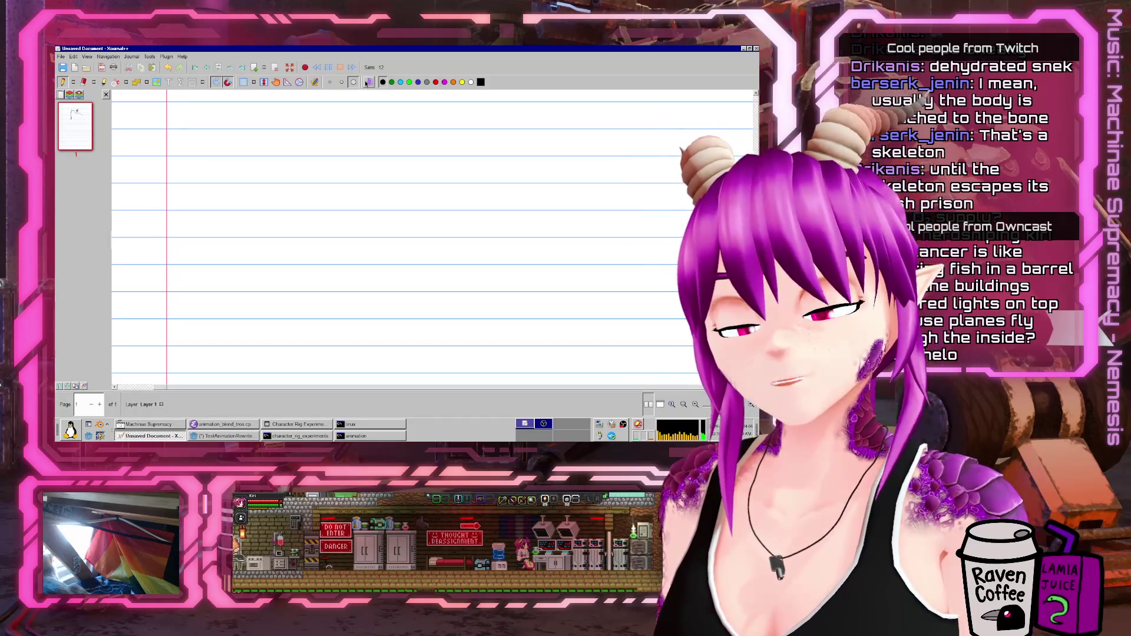
- On a blank area, draw the cat's L-shaped leg and horizontal back line
{"action": "scroll", "coordinate": [377, 235], "scroll_direction": "up", "scroll_amount": 3, "text": "ctrl"}
{"action": "scroll", "coordinate": [377, 236], "scroll_direction": "down", "scroll_amount": 3}
{"action": "scroll", "coordinate": [377, 235], "scroll_direction": "down", "scroll_amount": 1}
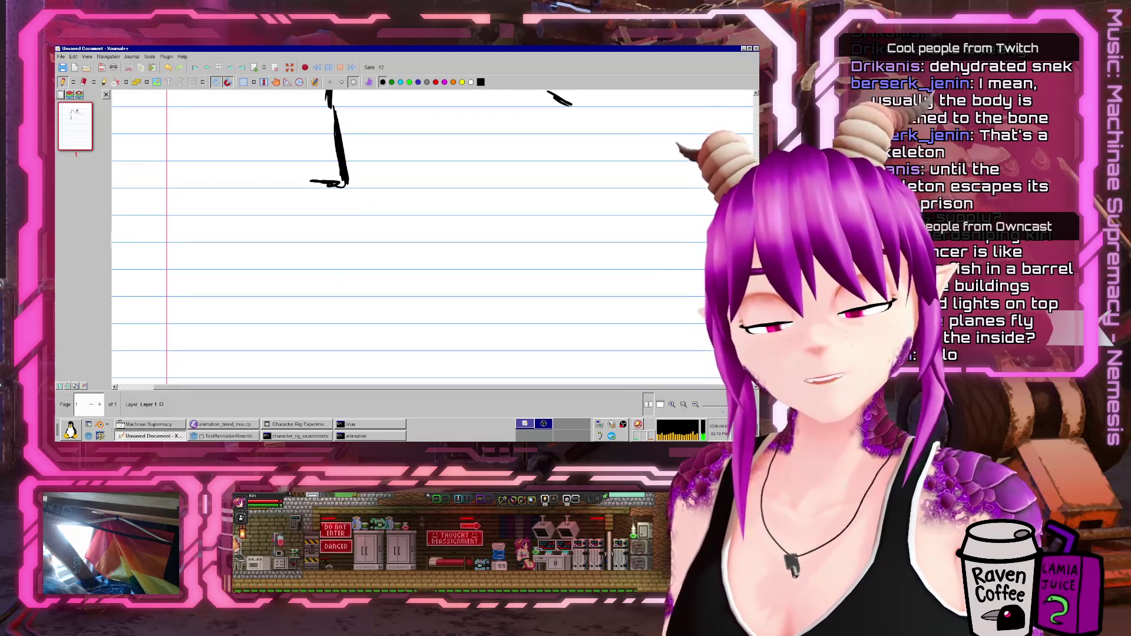
{"action": "scroll", "coordinate": [377, 236], "scroll_direction": "down", "scroll_amount": 3}
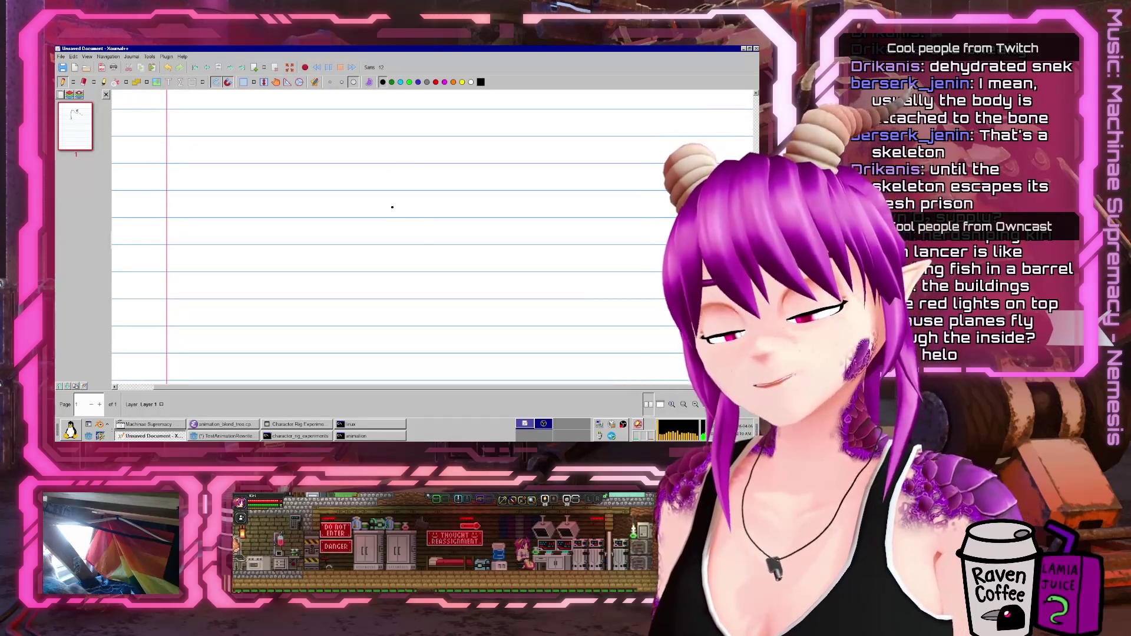
{"action": "mouse_move", "coordinate": [388, 206]}
{"action": "left_mouse_down"}
{"action": "mouse_move", "coordinate": [417, 246]}
{"action": "mouse_move", "coordinate": [381, 192]}
{"action": "mouse_move", "coordinate": [420, 250]}
{"action": "left_mouse_up"}
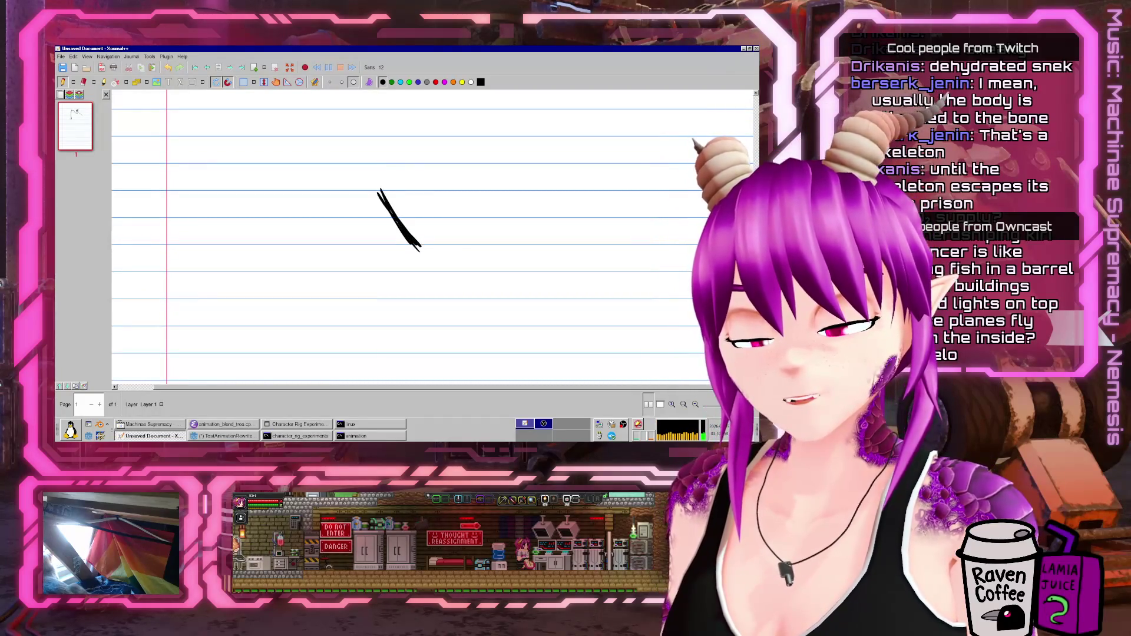
{"action": "key", "text": "ctrl+z"}
{"action": "mouse_move", "coordinate": [400, 189]}
{"action": "left_mouse_down"}
{"action": "mouse_move", "coordinate": [376, 249]}
{"action": "mouse_move", "coordinate": [421, 257]}
{"action": "mouse_move", "coordinate": [418, 311]}
{"action": "left_mouse_up"}
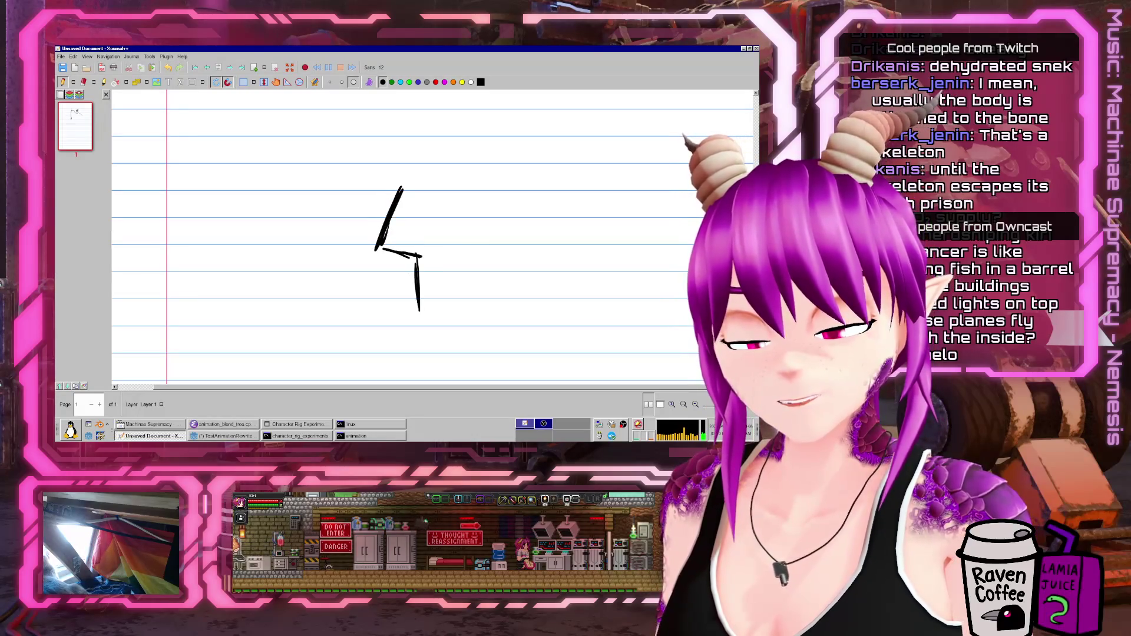
{"action": "left_click_drag", "start_coordinate": [381, 190], "coordinate": [433, 198]}
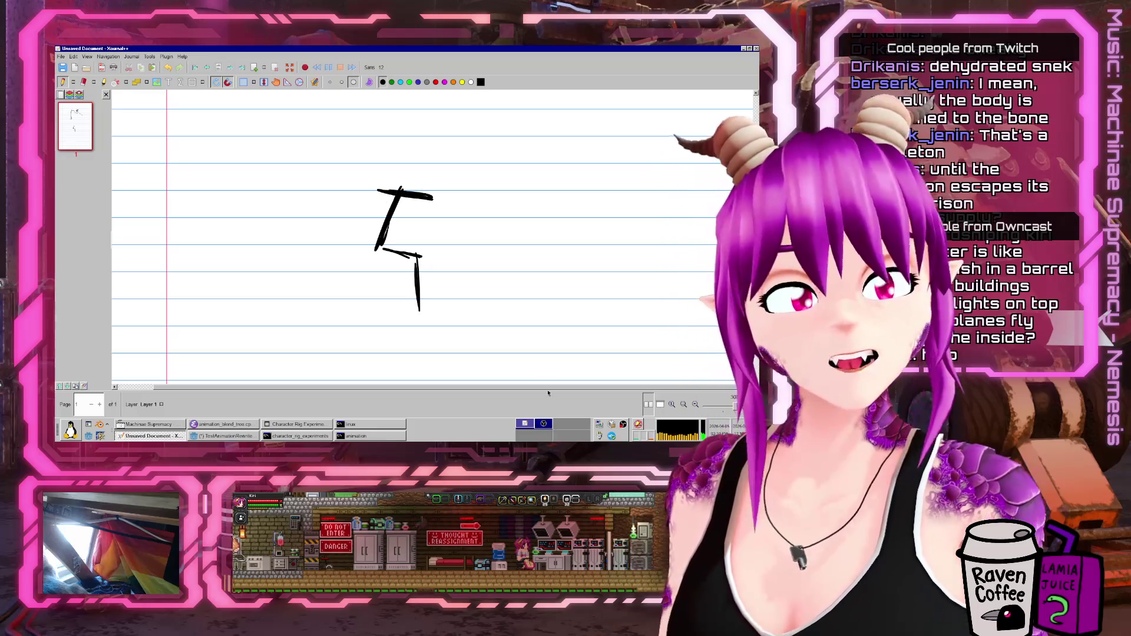
- Draw a dashed line rising up and to the right from the cat's back
{"action": "scroll", "coordinate": [433, 235], "scroll_direction": "down", "scroll_amount": 2}
{"action": "scroll", "coordinate": [433, 236], "scroll_direction": "up", "scroll_amount": 5}
{"action": "scroll", "coordinate": [453, 241], "scroll_direction": "down", "scroll_amount": 4}
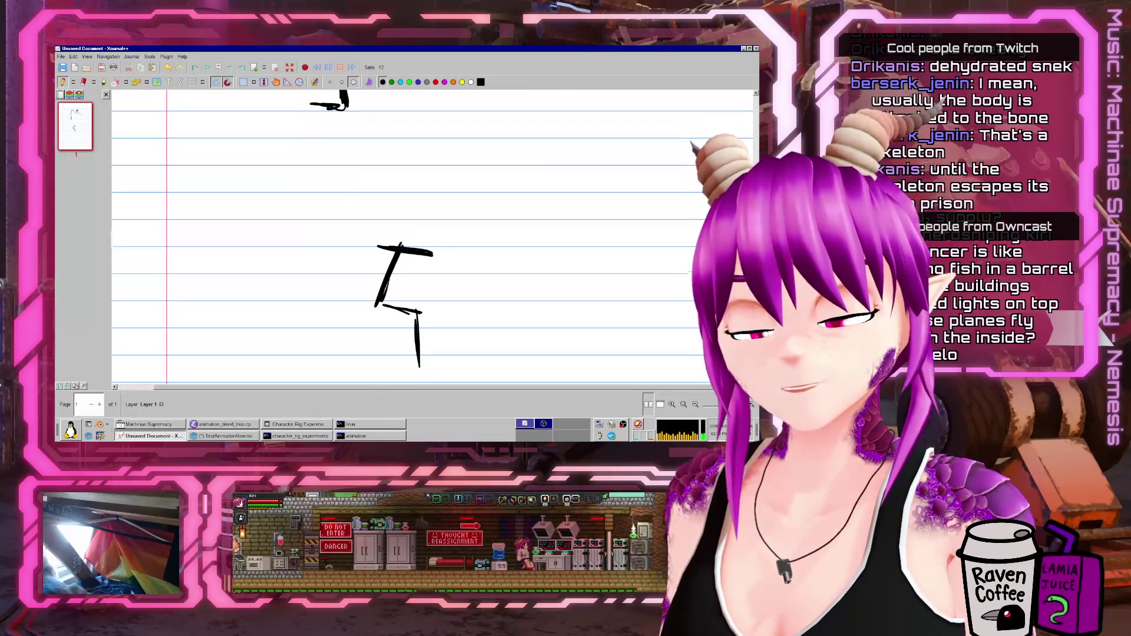
{"action": "left_click_drag", "start_coordinate": [445, 240], "coordinate": [512, 198]}
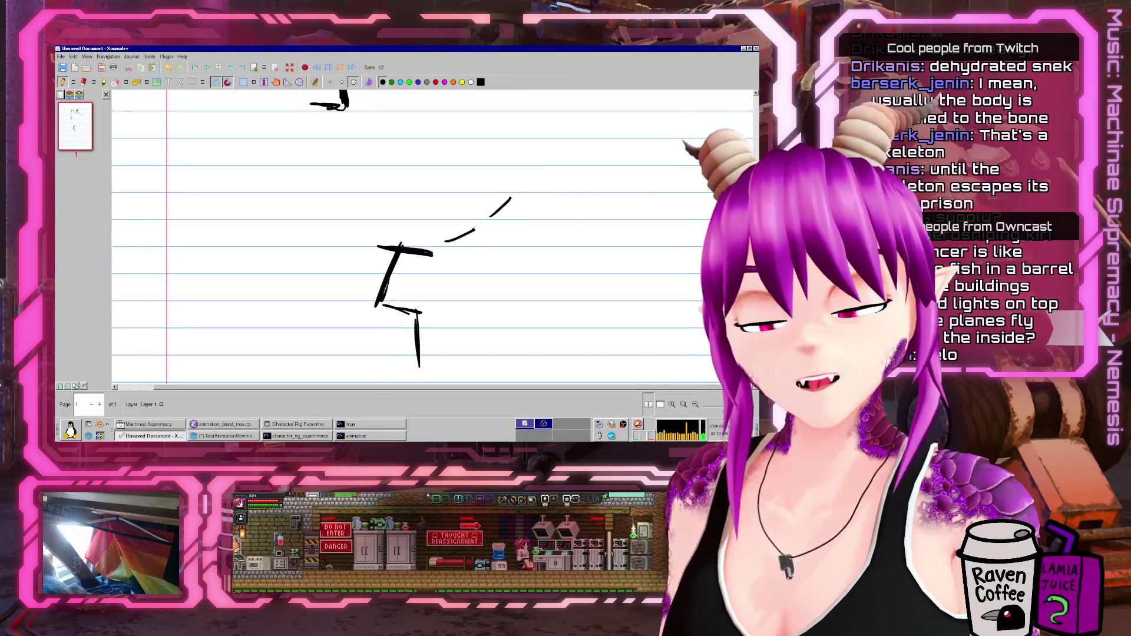
{"action": "left_click_drag", "start_coordinate": [550, 148], "coordinate": [552, 143]}
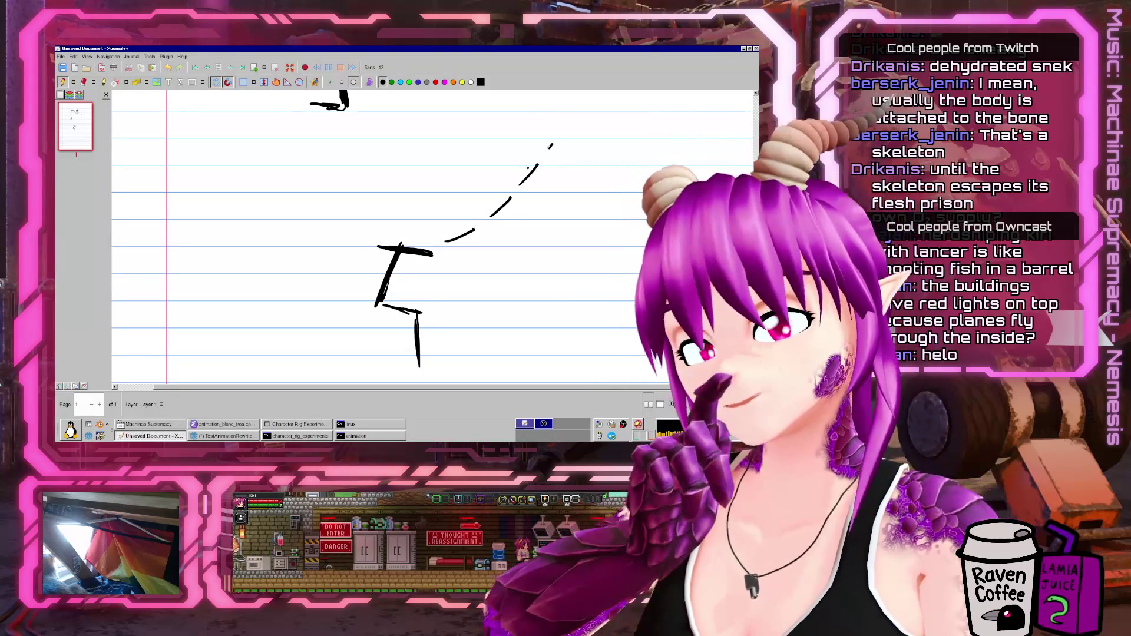
{"action": "left_click", "coordinate": [363, 247]}
- Add the neck line, an oval head on the left, and a pointed ear
{"action": "mouse_move", "coordinate": [288, 245]}
{"action": "left_mouse_down"}
{"action": "mouse_move", "coordinate": [324, 296]}
{"action": "mouse_move", "coordinate": [299, 364]}
{"action": "left_mouse_up"}
{"action": "mouse_move", "coordinate": [248, 264]}
{"action": "left_mouse_down"}
{"action": "mouse_move", "coordinate": [284, 243]}
{"action": "mouse_move", "coordinate": [258, 237]}
{"action": "left_mouse_up"}
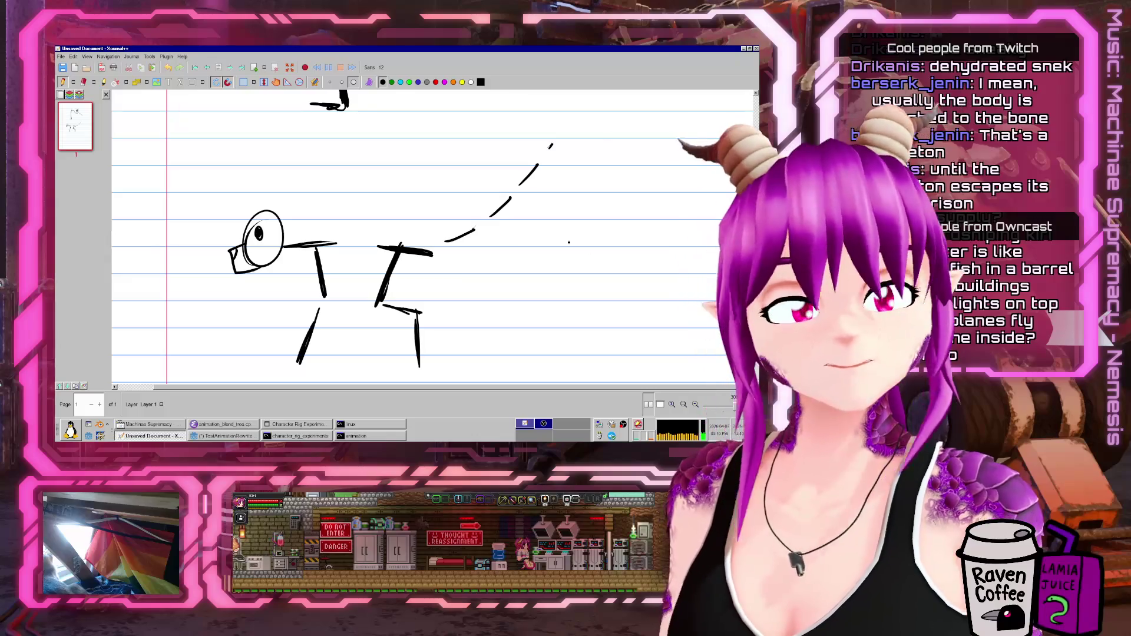
{"action": "left_click_drag", "start_coordinate": [274, 208], "coordinate": [287, 227]}
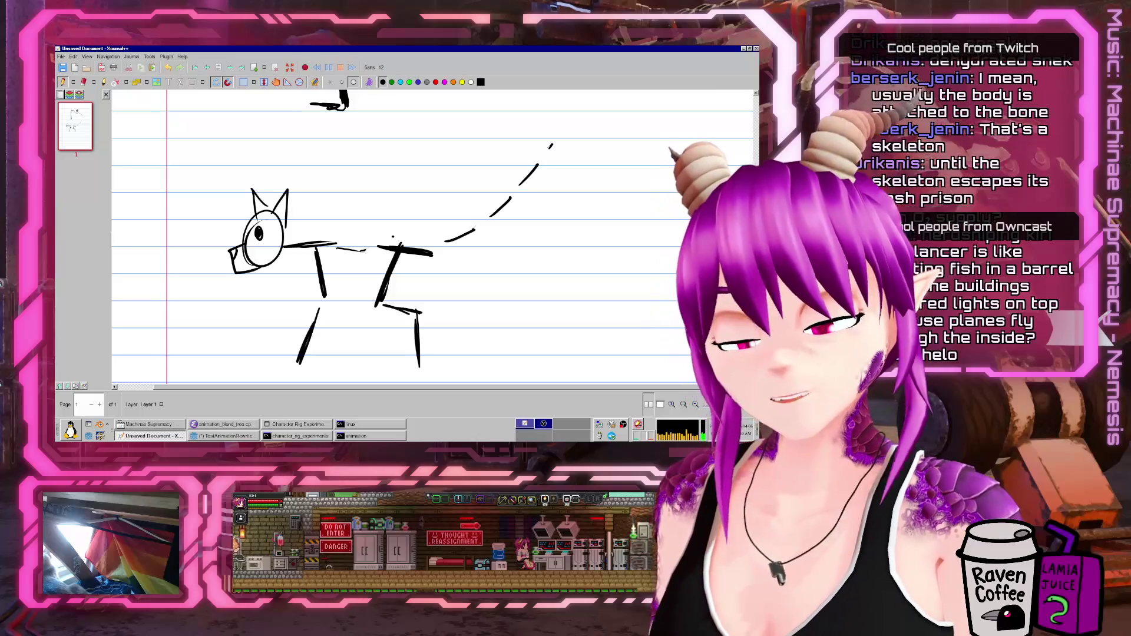
{"action": "scroll", "coordinate": [413, 236], "scroll_direction": "up", "scroll_amount": 1}
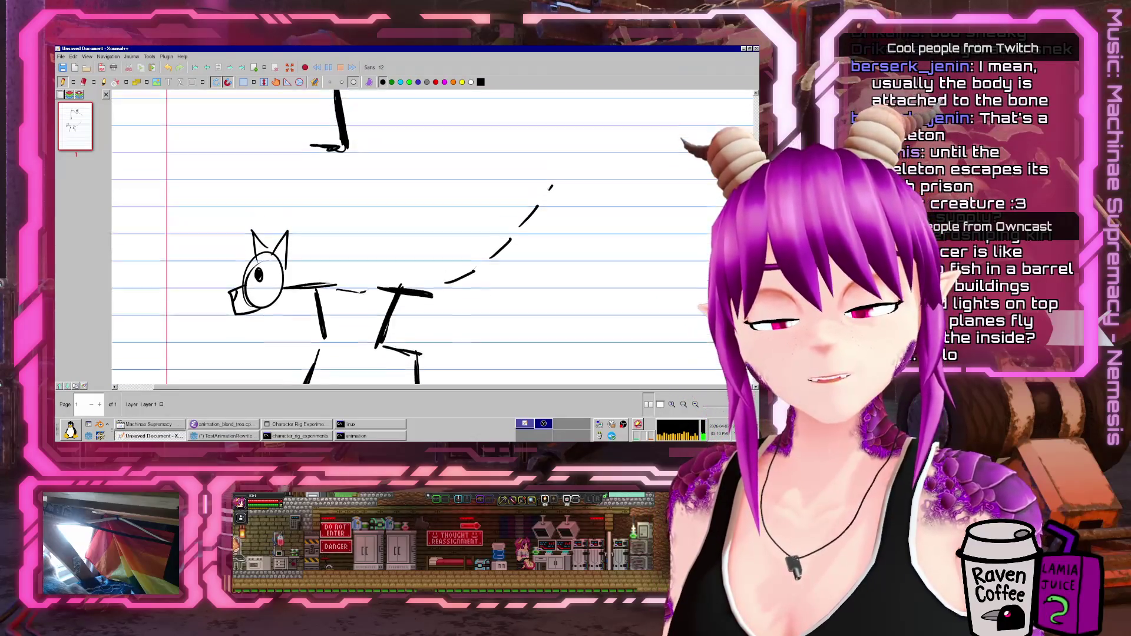
- Draw a line above the skull sketch
{"action": "scroll", "coordinate": [632, 163], "scroll_direction": "up", "scroll_amount": 8}
{"action": "scroll", "coordinate": [631, 163], "scroll_direction": "down", "scroll_amount": 6}
{"action": "scroll", "coordinate": [632, 162], "scroll_direction": "up", "scroll_amount": 3}
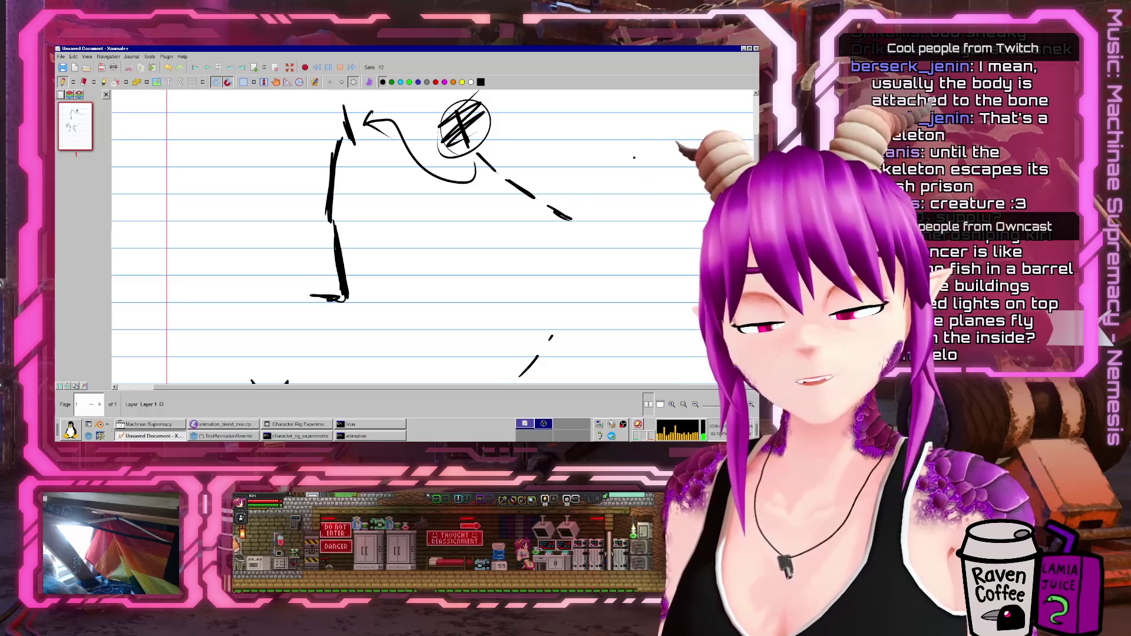
{"action": "scroll", "coordinate": [631, 163], "scroll_direction": "down", "scroll_amount": 8}
{"action": "scroll", "coordinate": [631, 162], "scroll_direction": "up", "scroll_amount": 8}
{"action": "scroll", "coordinate": [551, 335], "scroll_direction": "up", "scroll_amount": 3}
{"action": "left_click_drag", "start_coordinate": [463, 181], "coordinate": [362, 193]}
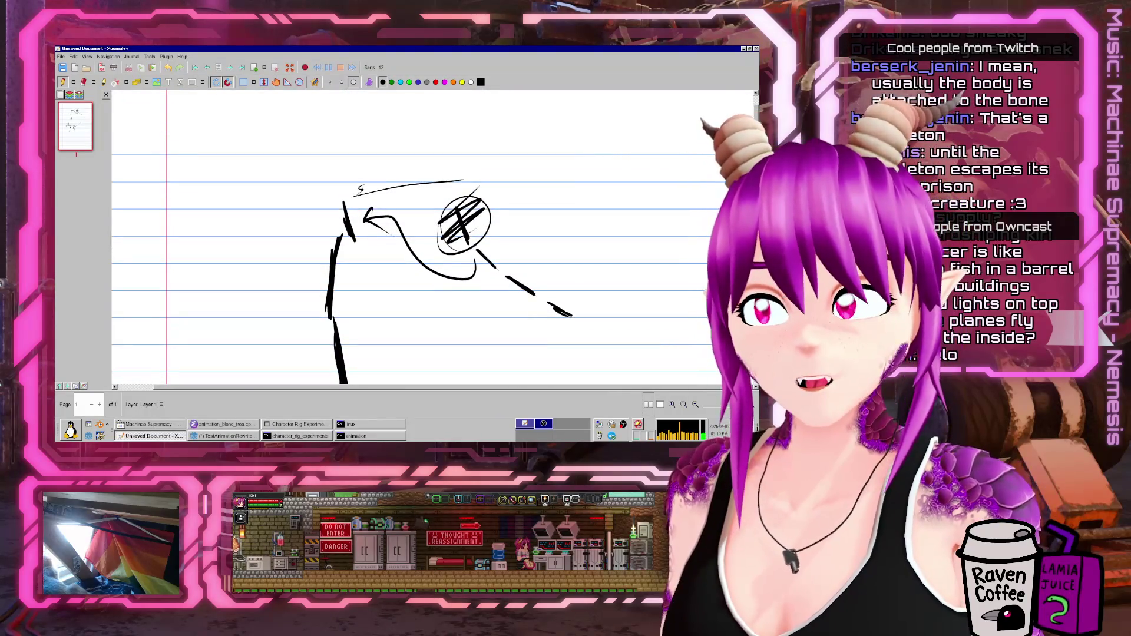
{"action": "scroll", "coordinate": [412, 235], "scroll_direction": "down", "scroll_amount": 10}
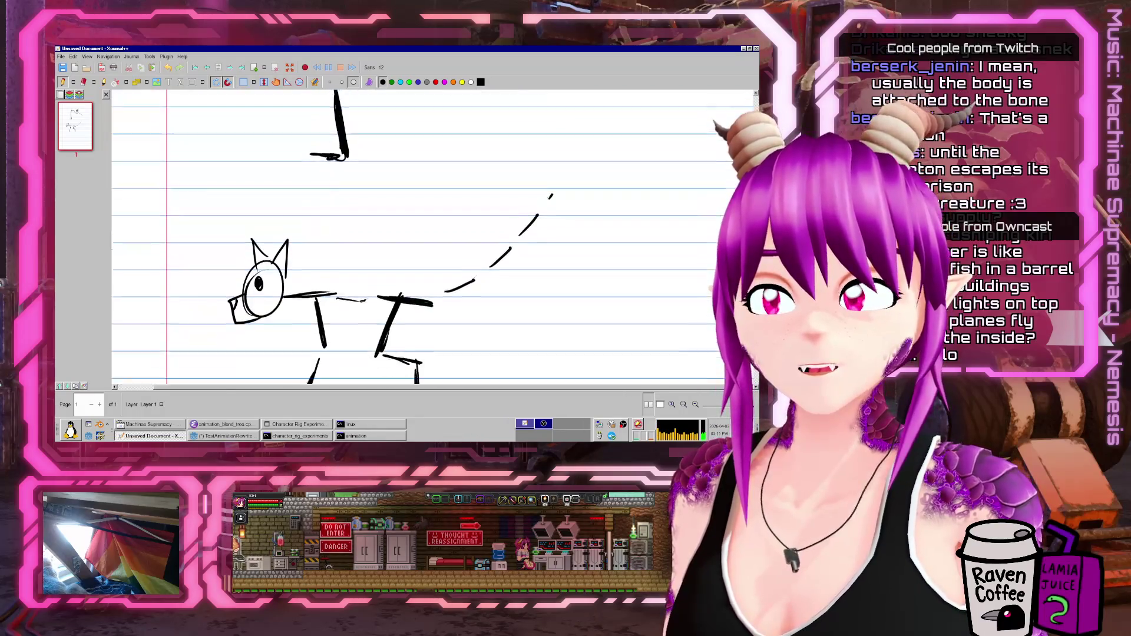
- Erase the cat's rising dashed line and return to the pen
{"action": "left_click", "coordinate": [83, 82]}
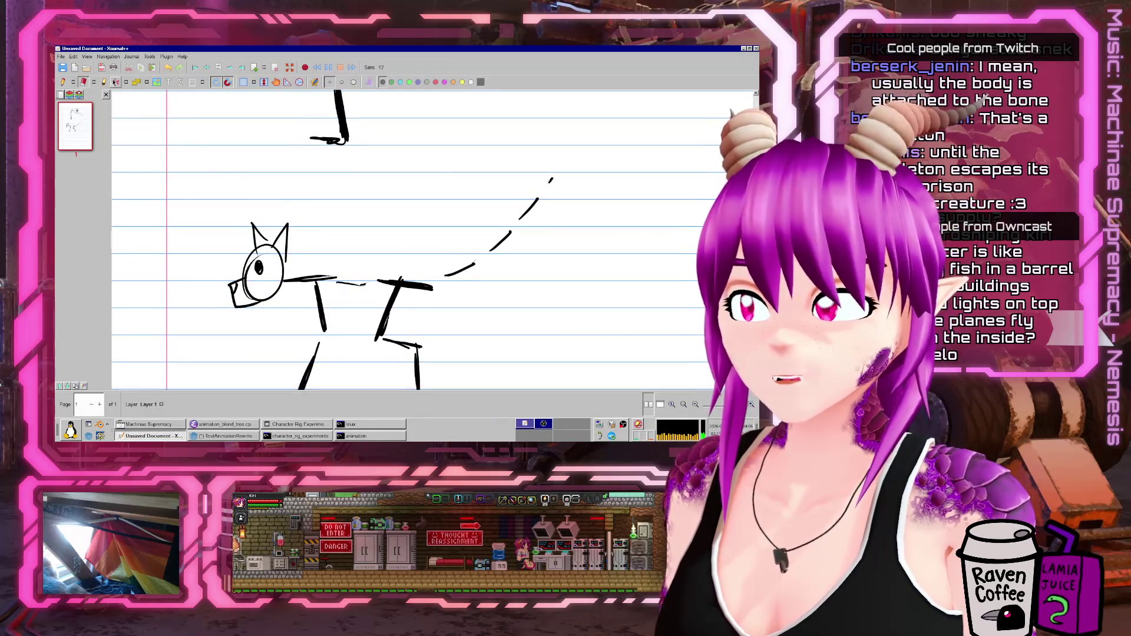
{"action": "left_click", "coordinate": [478, 257]}
{"action": "left_click_drag", "start_coordinate": [478, 257], "coordinate": [548, 183]}
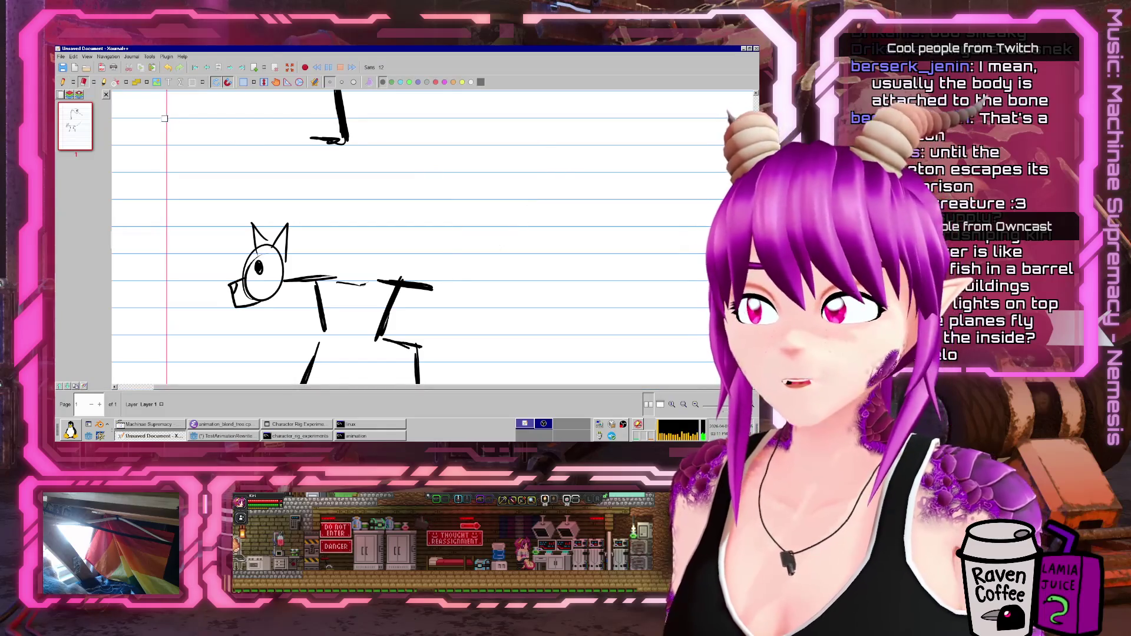
{"action": "left_click", "coordinate": [62, 81]}
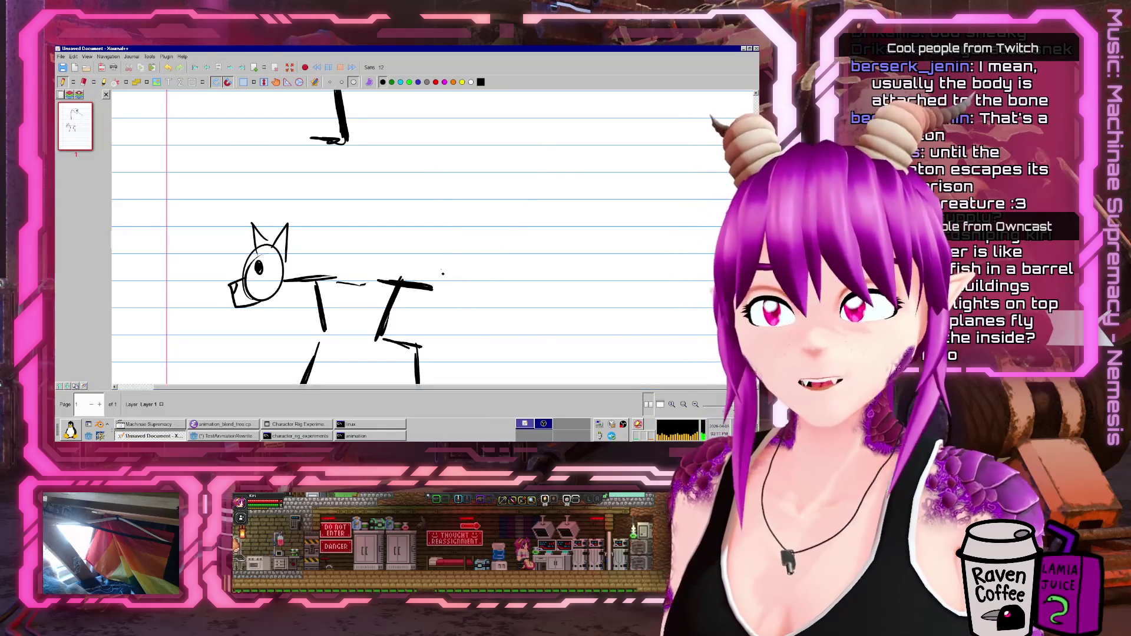
- Draw strokes sloping down from the cat's back as a drooping dashed line
{"action": "left_click_drag", "start_coordinate": [438, 261], "coordinate": [465, 311]}
{"action": "scroll", "coordinate": [669, 222], "scroll_direction": "down", "scroll_amount": 3}
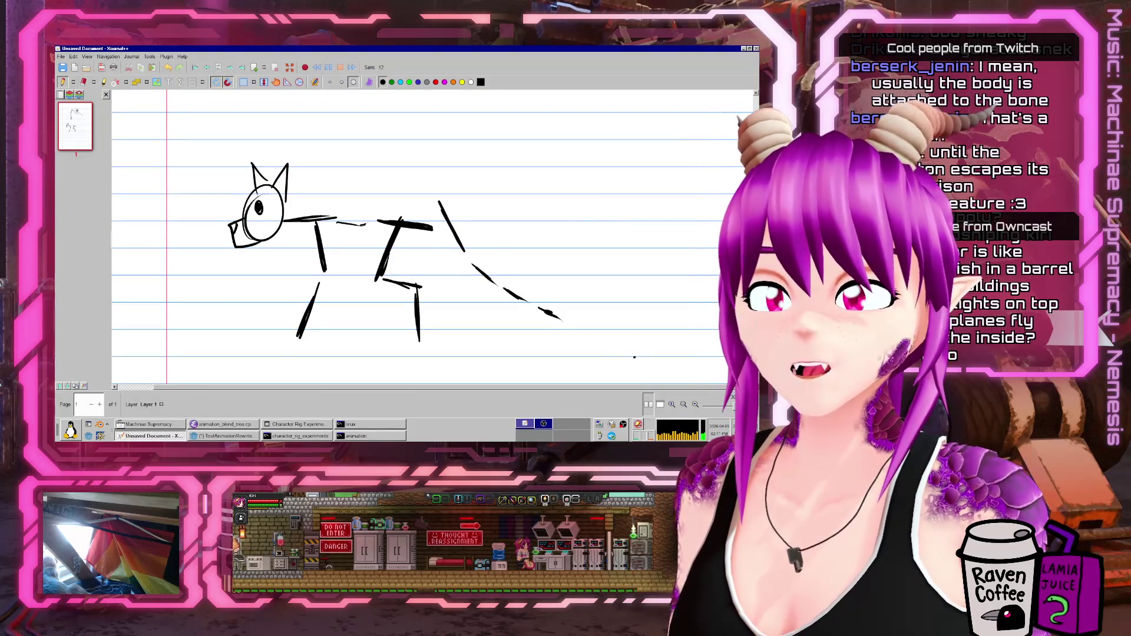
{"action": "scroll", "coordinate": [547, 159], "scroll_direction": "up", "scroll_amount": 5}
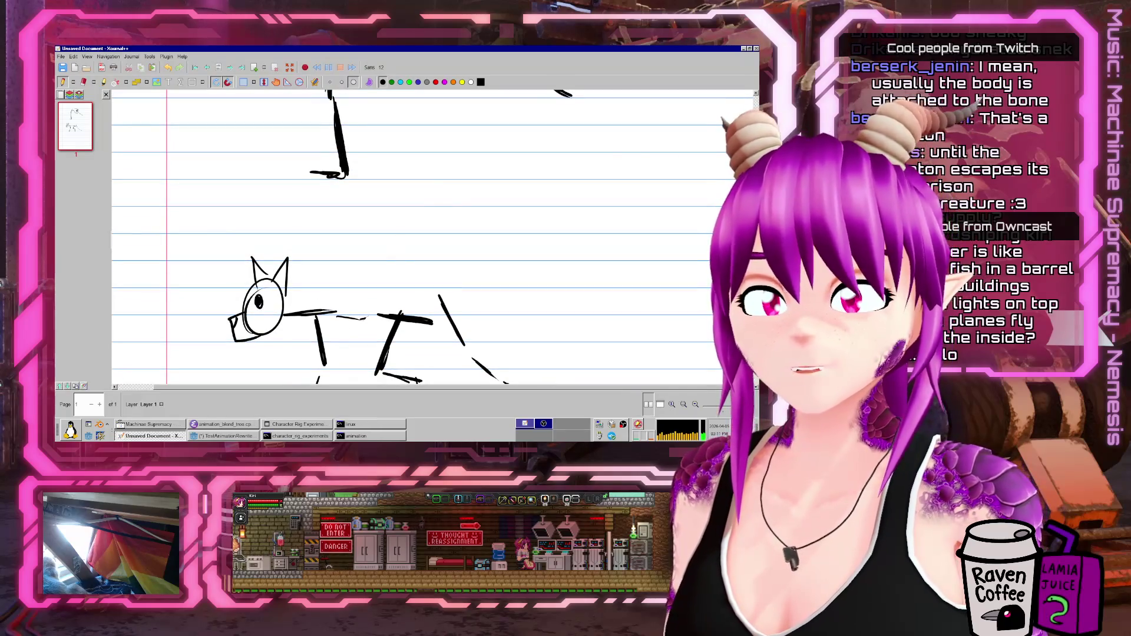
{"action": "scroll", "coordinate": [395, 236], "scroll_direction": "down", "scroll_amount": 3}
{"action": "scroll", "coordinate": [395, 235], "scroll_direction": "up", "scroll_amount": 2}
{"action": "mouse_move", "coordinate": [409, 169]}
{"action": "left_mouse_down"}
{"action": "mouse_move", "coordinate": [393, 225]}
{"action": "mouse_move", "coordinate": [447, 200]}
{"action": "left_mouse_up"}
{"action": "scroll", "coordinate": [586, 210], "scroll_direction": "down", "scroll_amount": 2}
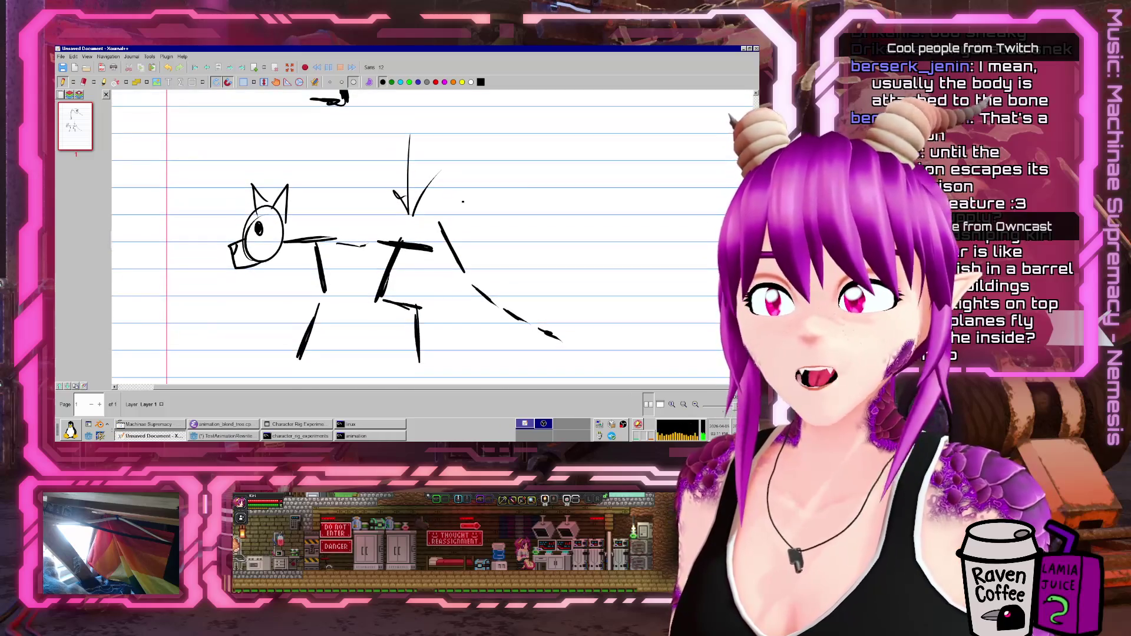
- Add a short stroke on the cat's back after undoing the arrow-like marks
{"action": "left_click_drag", "start_coordinate": [317, 140], "coordinate": [300, 188]}
{"action": "key", "text": "ctrl+z"}
{"action": "key", "text": "ctrl+z"}
{"action": "key", "text": "ctrl+z"}
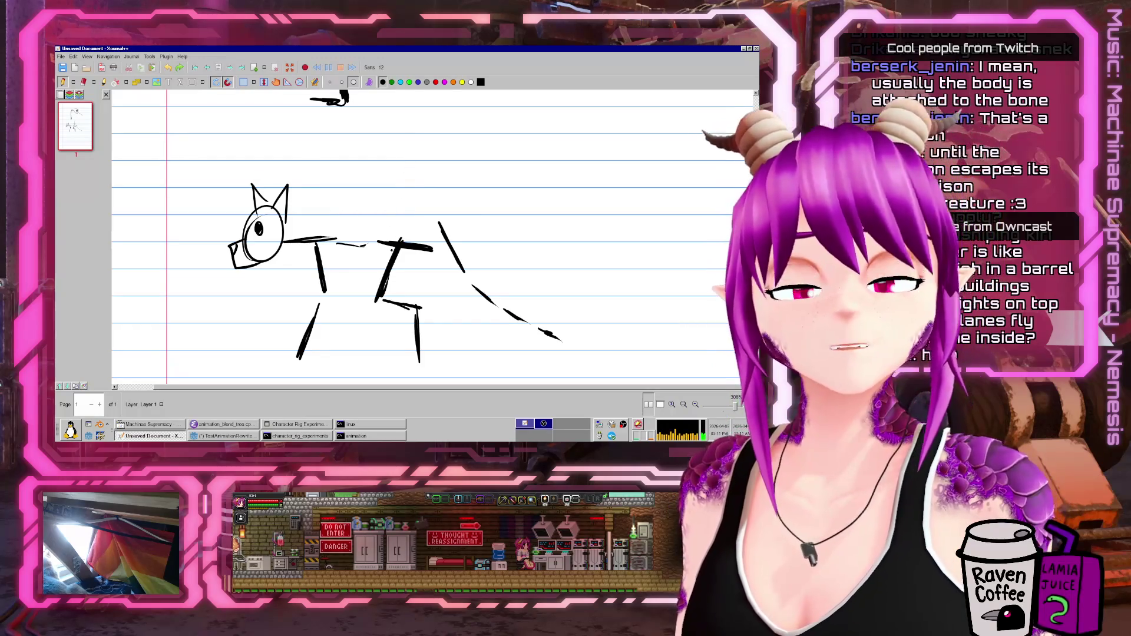
{"action": "scroll", "coordinate": [394, 236], "scroll_direction": "up", "scroll_amount": 3}
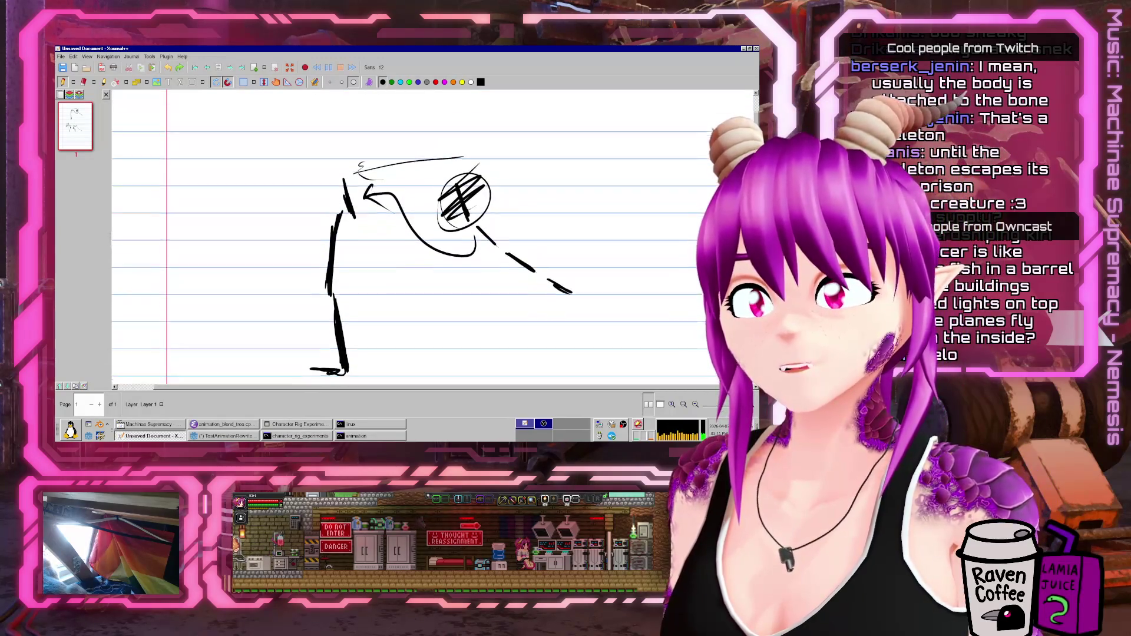
{"action": "scroll", "coordinate": [395, 235], "scroll_direction": "down", "scroll_amount": 2}
{"action": "scroll", "coordinate": [394, 236], "scroll_direction": "up", "scroll_amount": 6}
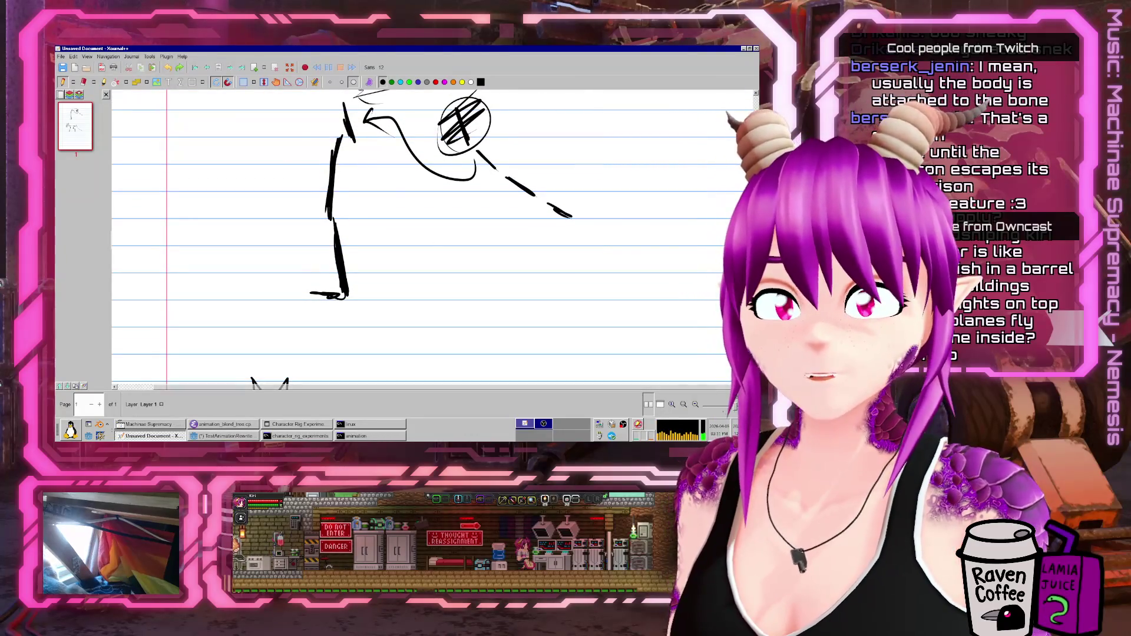
{"action": "scroll", "coordinate": [395, 236], "scroll_direction": "down", "scroll_amount": 6}
{"action": "left_click_drag", "start_coordinate": [452, 285], "coordinate": [481, 278]}
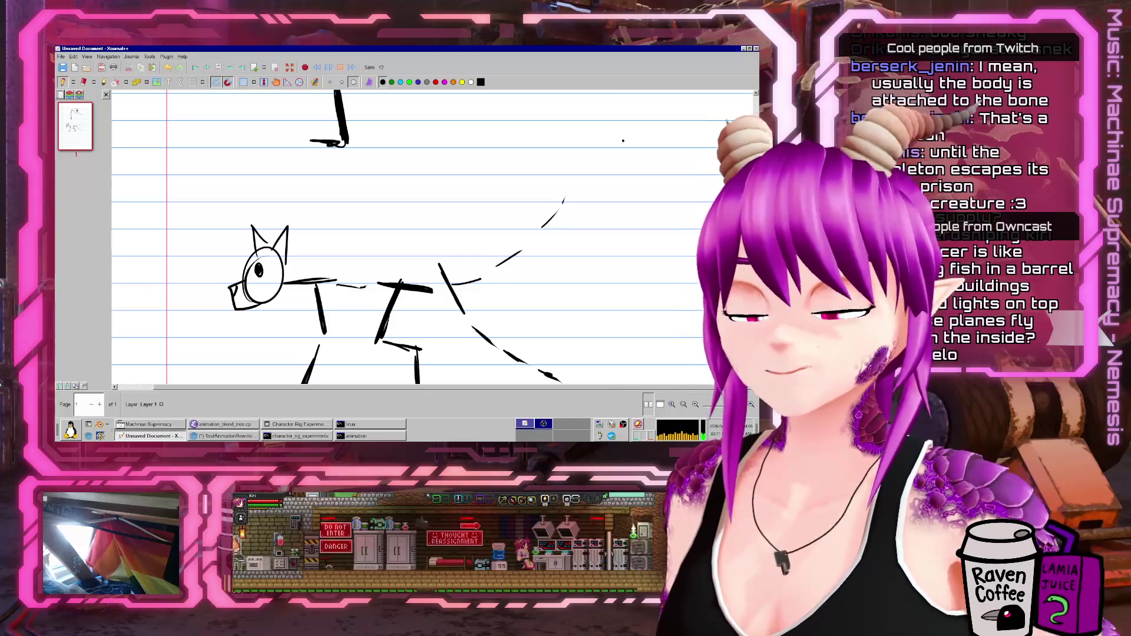
{"action": "scroll", "coordinate": [413, 235], "scroll_direction": "down", "scroll_amount": 5}
{"action": "scroll", "coordinate": [413, 235], "scroll_direction": "down", "scroll_amount": 5}
{"action": "scroll", "coordinate": [412, 236], "scroll_direction": "up", "scroll_amount": 2}
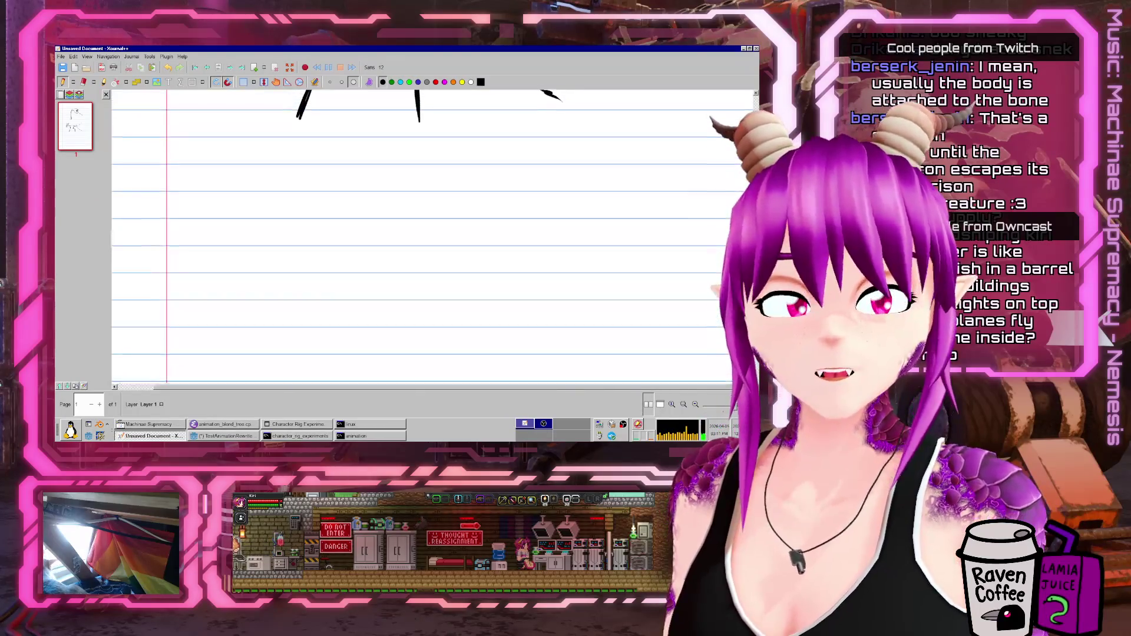
- Draw a small hook mark below the sketches, then return to Godot and save TestAnimationRewriter
{"action": "scroll", "coordinate": [412, 236], "scroll_direction": "down", "scroll_amount": 2}
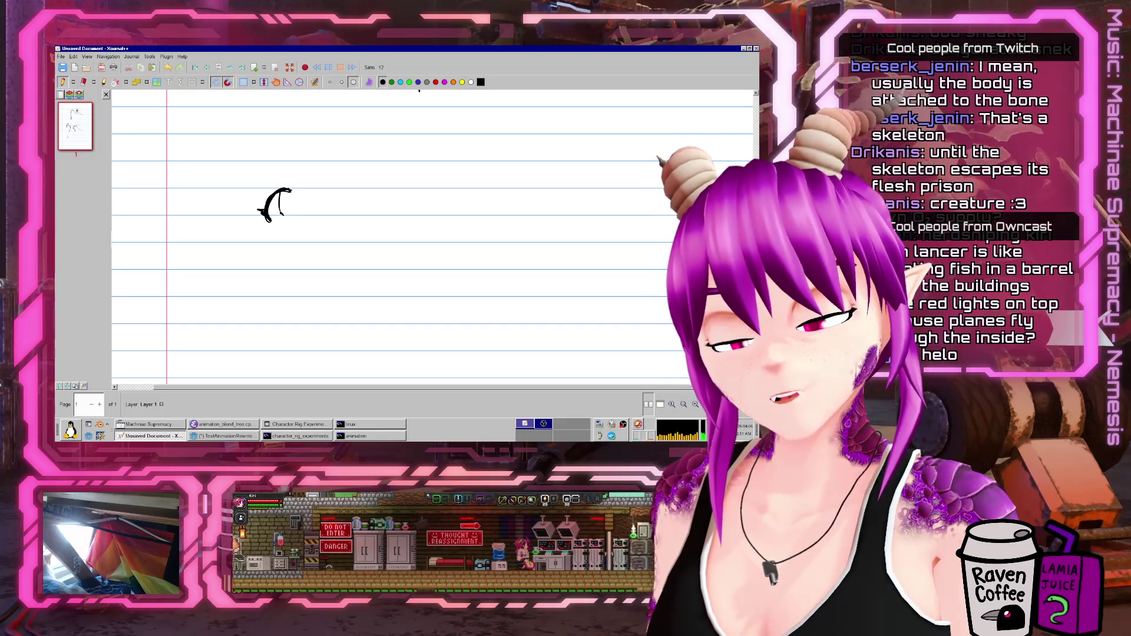
{"action": "left_click_drag", "start_coordinate": [283, 203], "coordinate": [287, 217]}
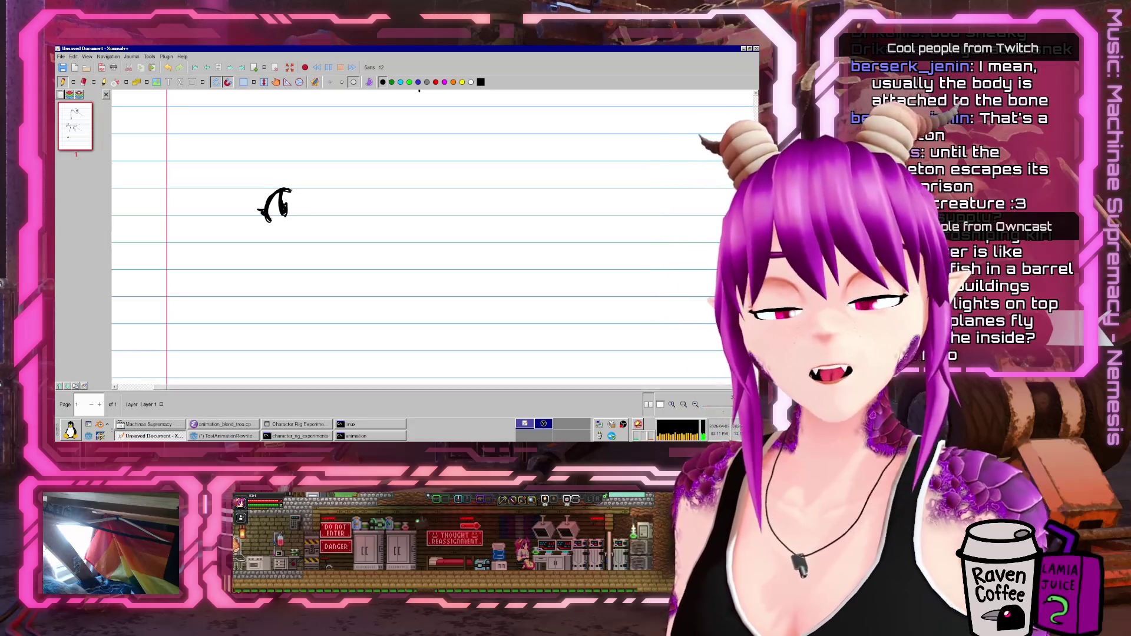
{"action": "scroll", "coordinate": [413, 235], "scroll_direction": "up", "scroll_amount": 5, "text": "ctrl"}
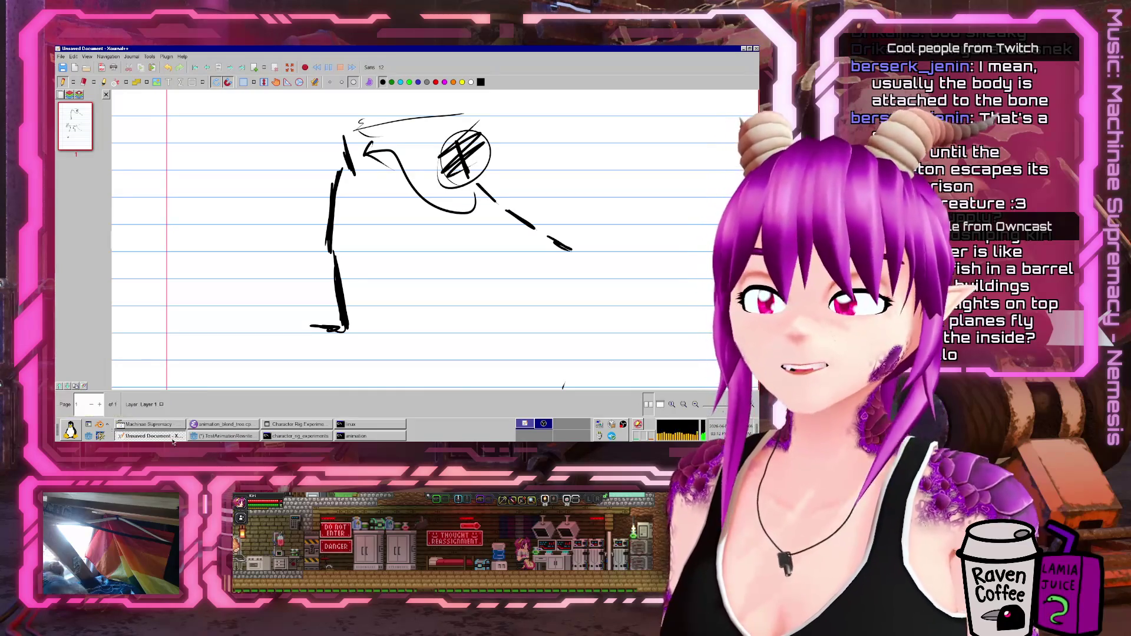
{"action": "left_click", "coordinate": [224, 435]}
{"action": "key", "text": "ctrl+s"}
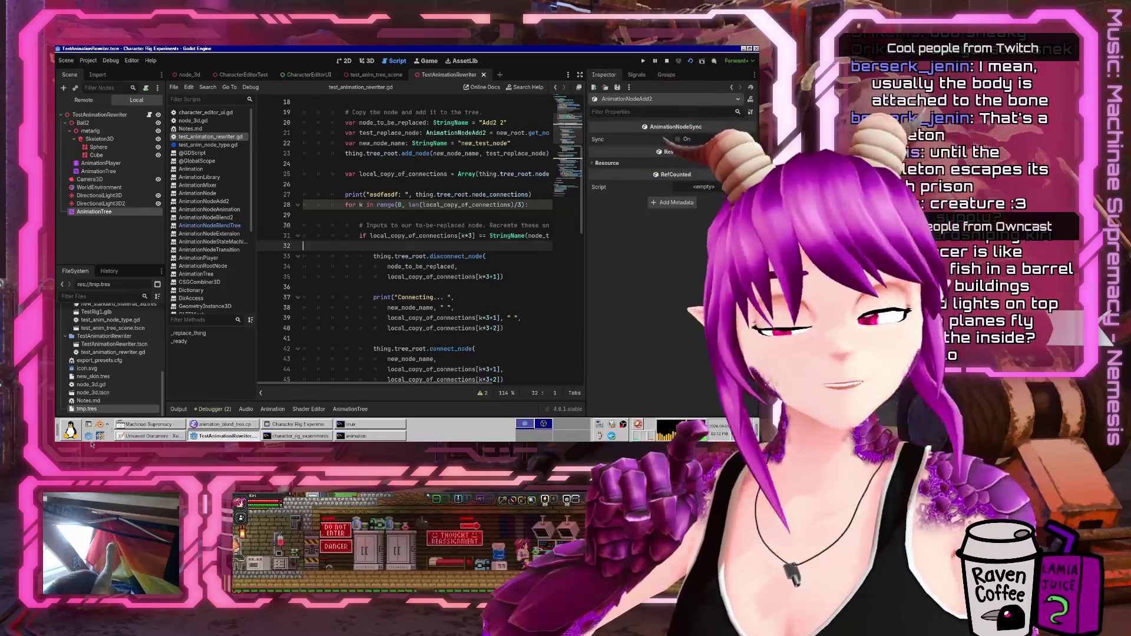
- Bring the terminal with the Blender add-on output to the front from the taskbar
{"action": "left_click", "coordinate": [100, 425]}
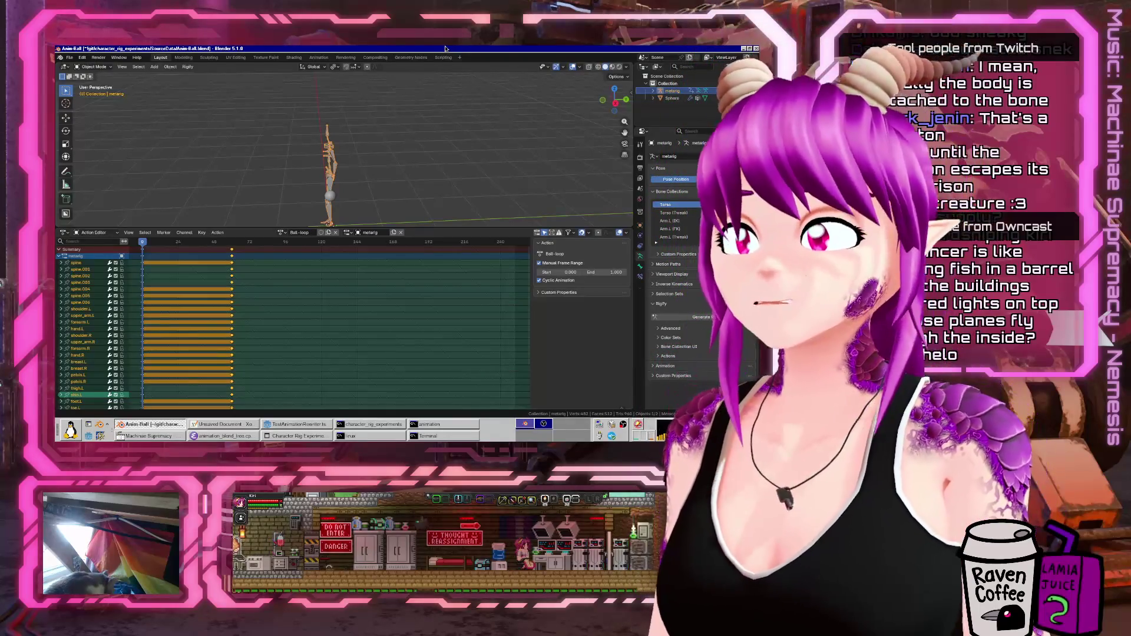
- Enlarge the 3D view above the Action Editor and check the action list, keeping Ball-loop
{"action": "middle_click_drag", "start_coordinate": [376, 177], "coordinate": [414, 203]}
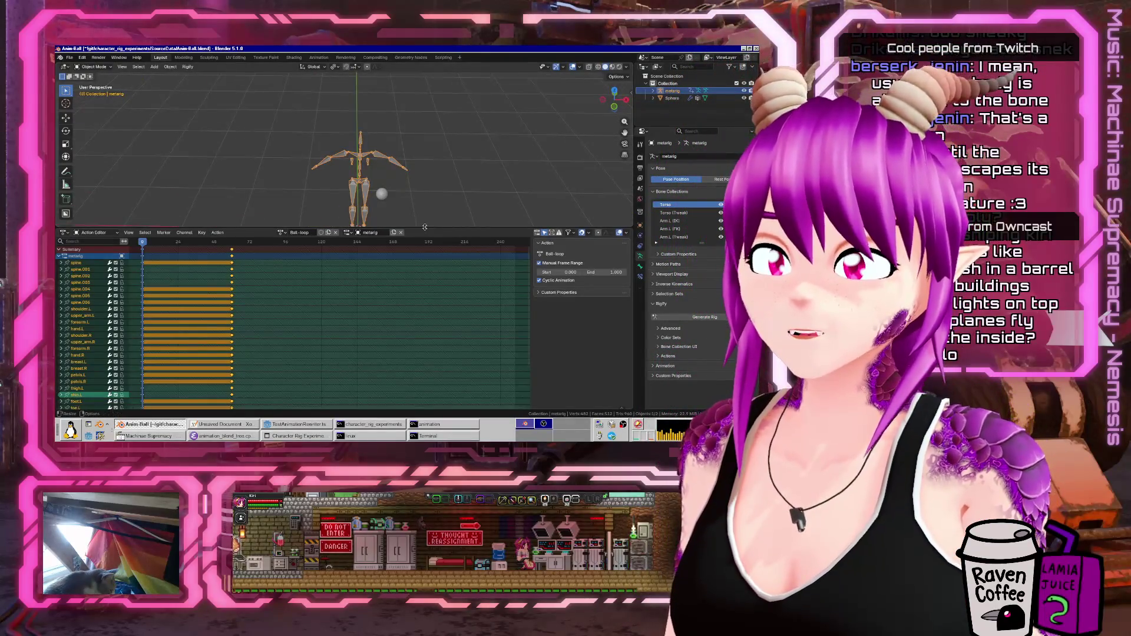
{"action": "left_click_drag", "start_coordinate": [422, 228], "coordinate": [412, 296]}
{"action": "middle_click_drag", "start_coordinate": [377, 259], "coordinate": [307, 282]}
{"action": "left_click", "coordinate": [284, 300]}
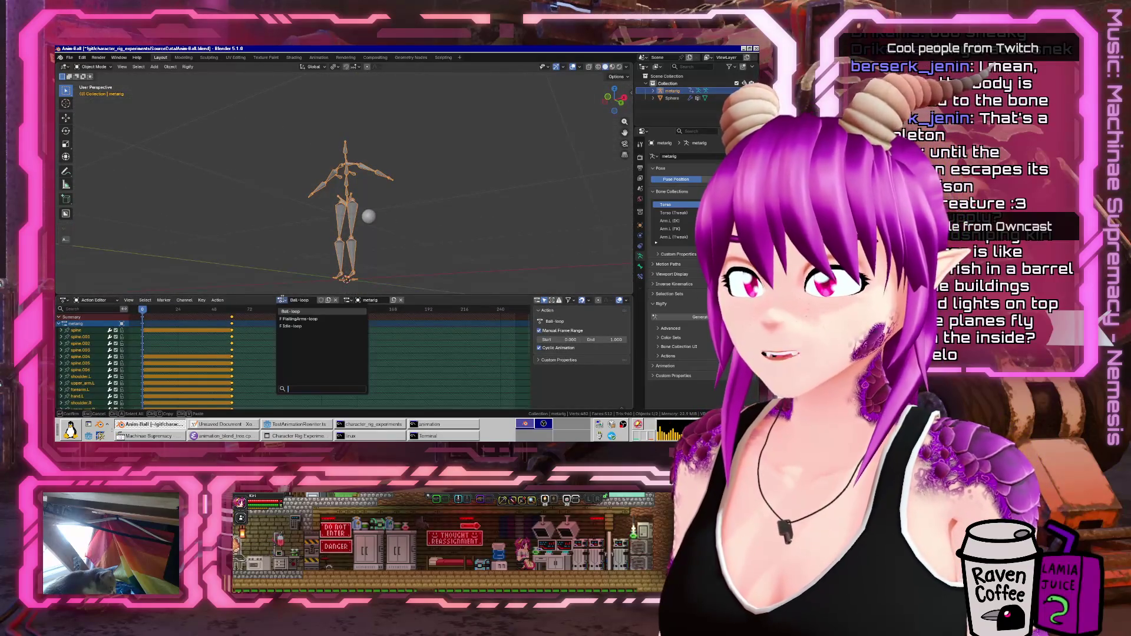
{"action": "key", "text": "Escape"}
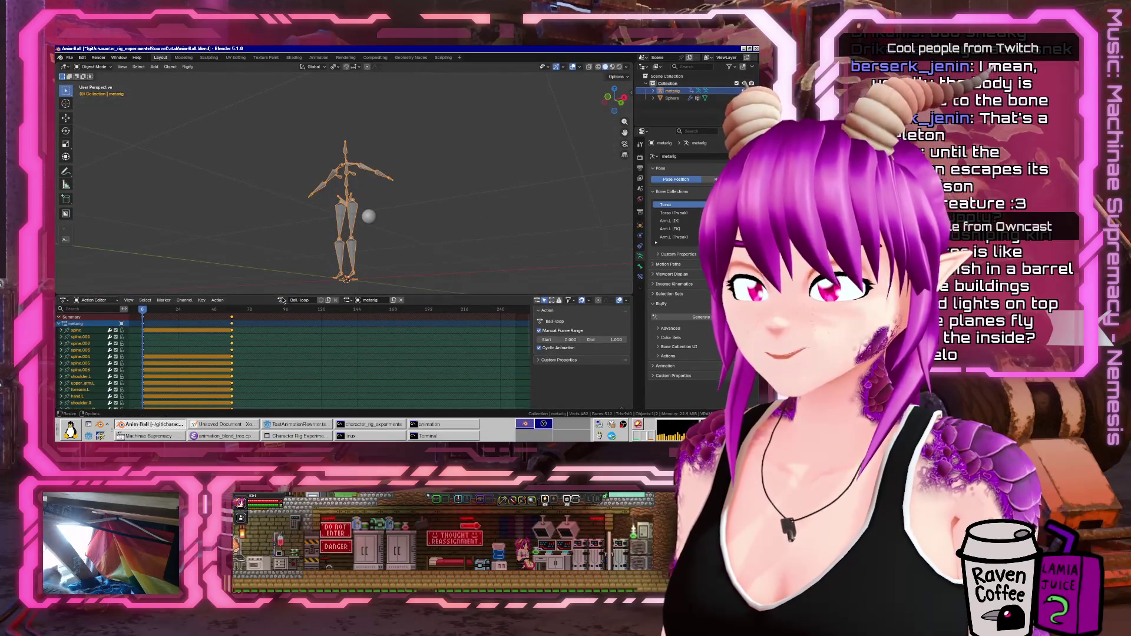
{"action": "left_click", "coordinate": [282, 301]}
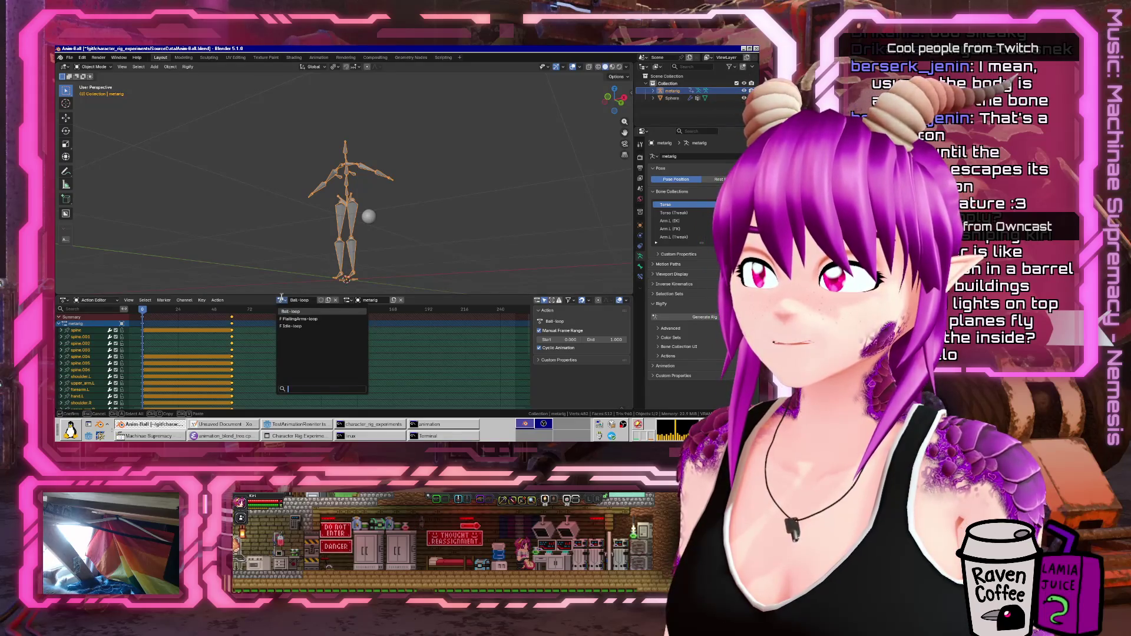
{"action": "key", "text": "Escape"}
{"action": "middle_click_drag", "start_coordinate": [278, 291], "coordinate": [269, 285]}
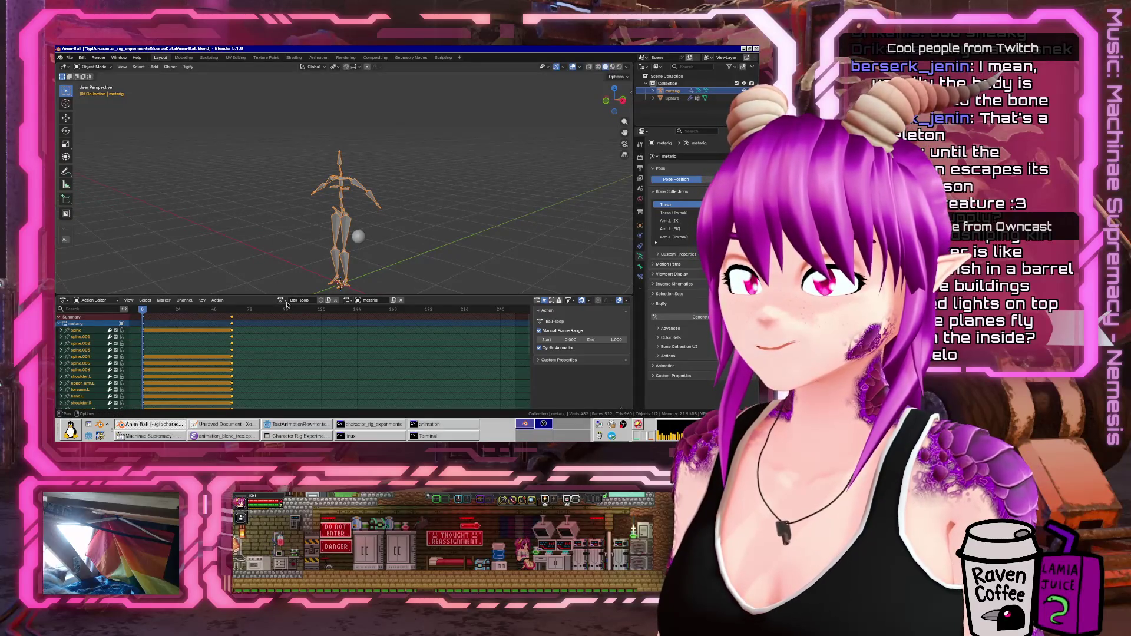
{"action": "left_click", "coordinate": [293, 425]}
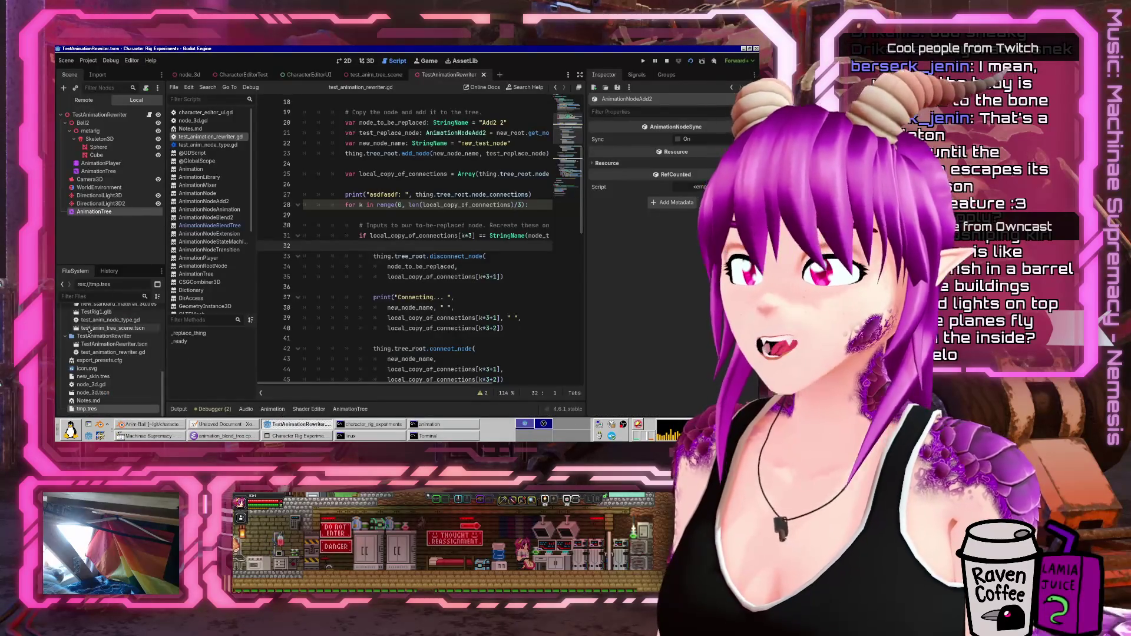
{"action": "scroll", "coordinate": [100, 363], "scroll_direction": "down", "scroll_amount": 3}
{"action": "scroll", "coordinate": [100, 362], "scroll_direction": "up", "scroll_amount": 4}
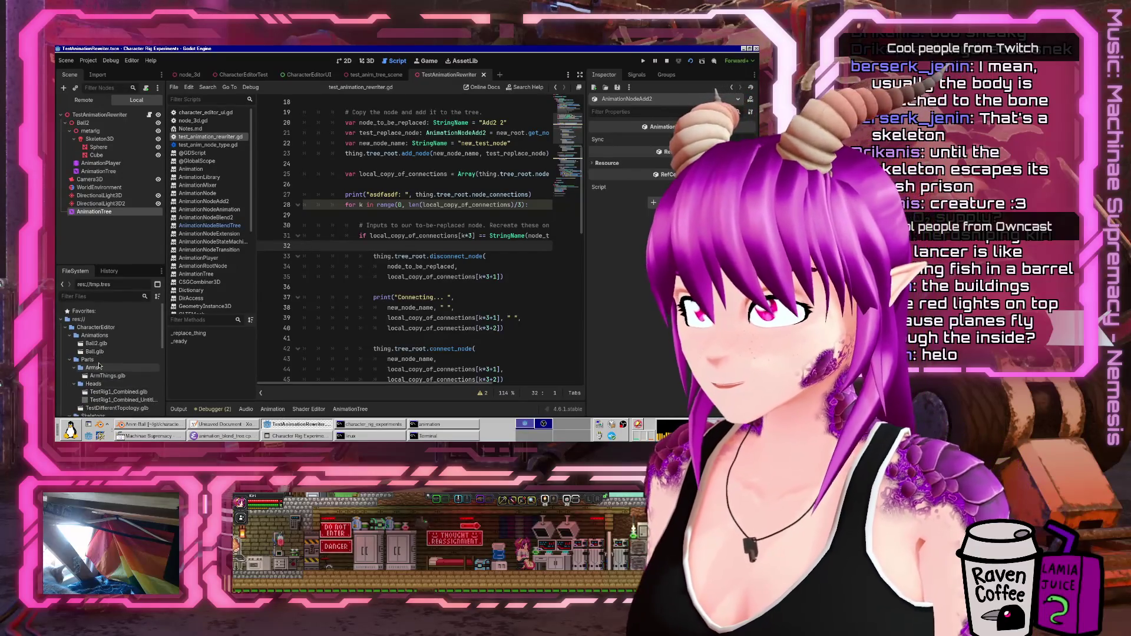
{"action": "left_click", "coordinate": [108, 336]}
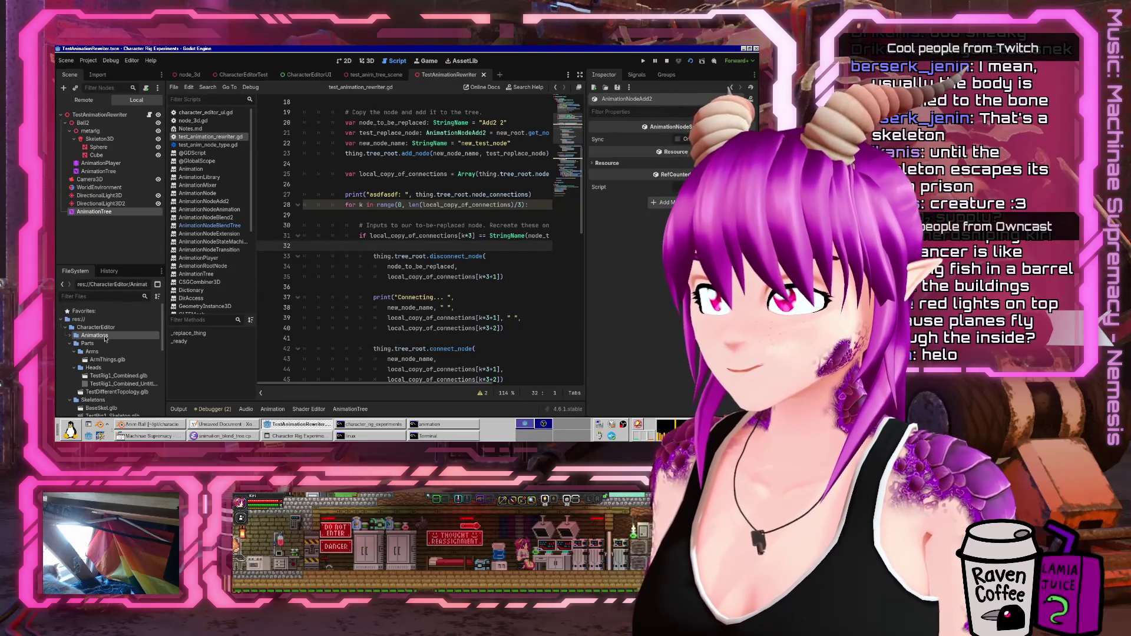
{"action": "left_click", "coordinate": [99, 343]}
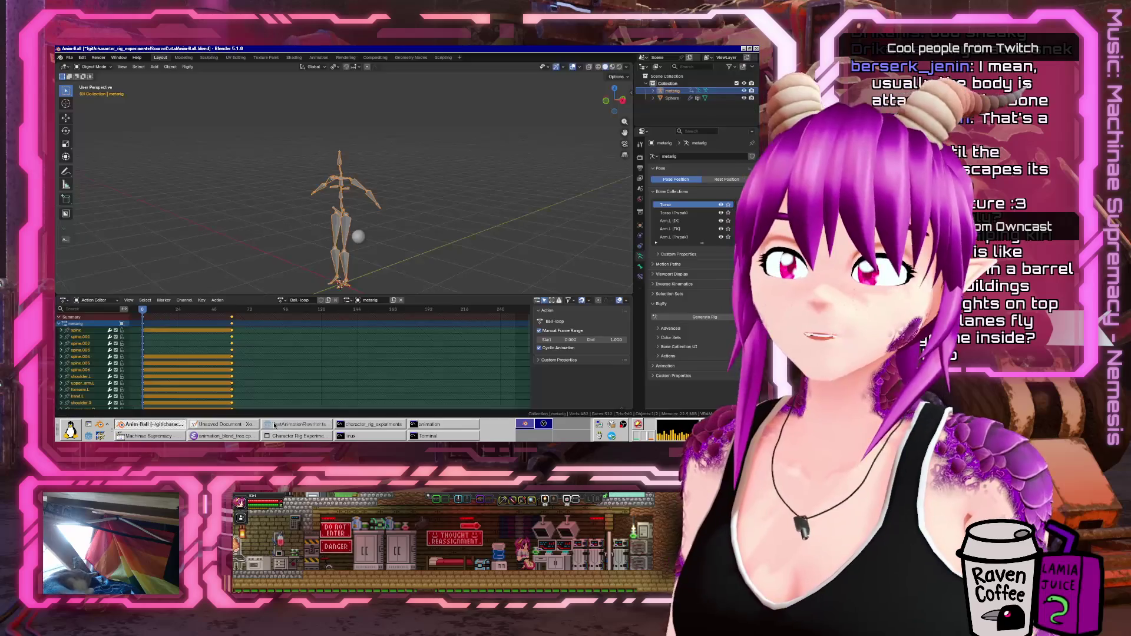
{"action": "key", "text": "alt+Tab"}
{"action": "mouse_move", "coordinate": [353, 223]}
{"action": "middle_mouse_down"}
{"action": "mouse_move", "coordinate": [306, 212]}
{"action": "mouse_move", "coordinate": [277, 224]}
{"action": "mouse_move", "coordinate": [330, 288]}
{"action": "middle_mouse_up"}
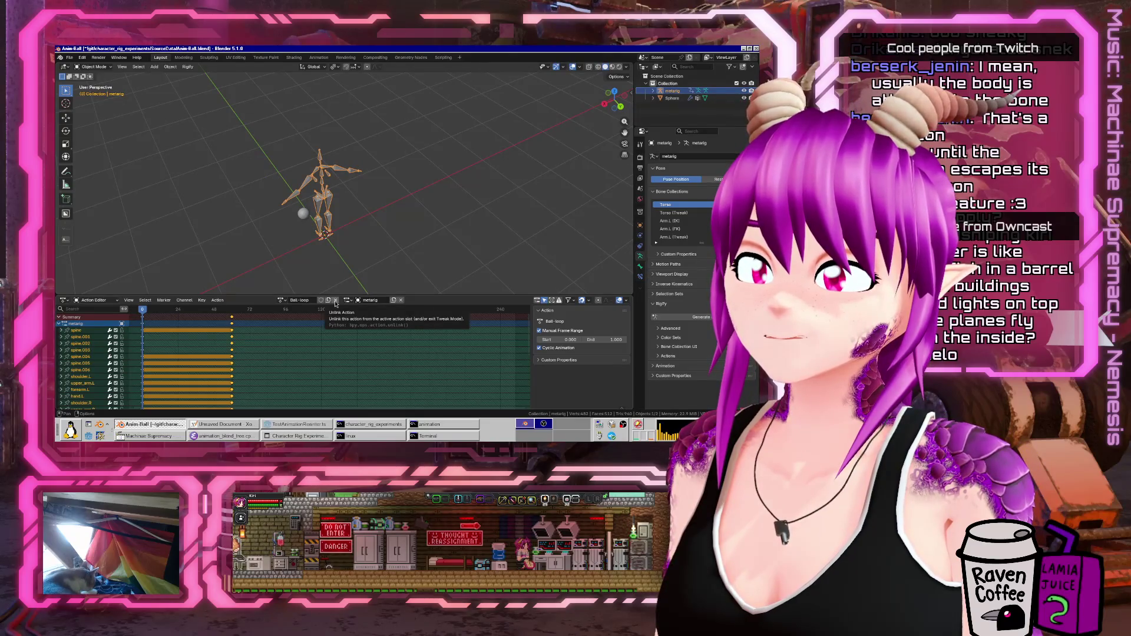
- Replace the Ball-loop action with a new action named 'Walk-loop'
{"action": "left_click", "coordinate": [333, 302]}
{"action": "left_click", "coordinate": [334, 301]}
{"action": "double_click", "coordinate": [310, 301]}
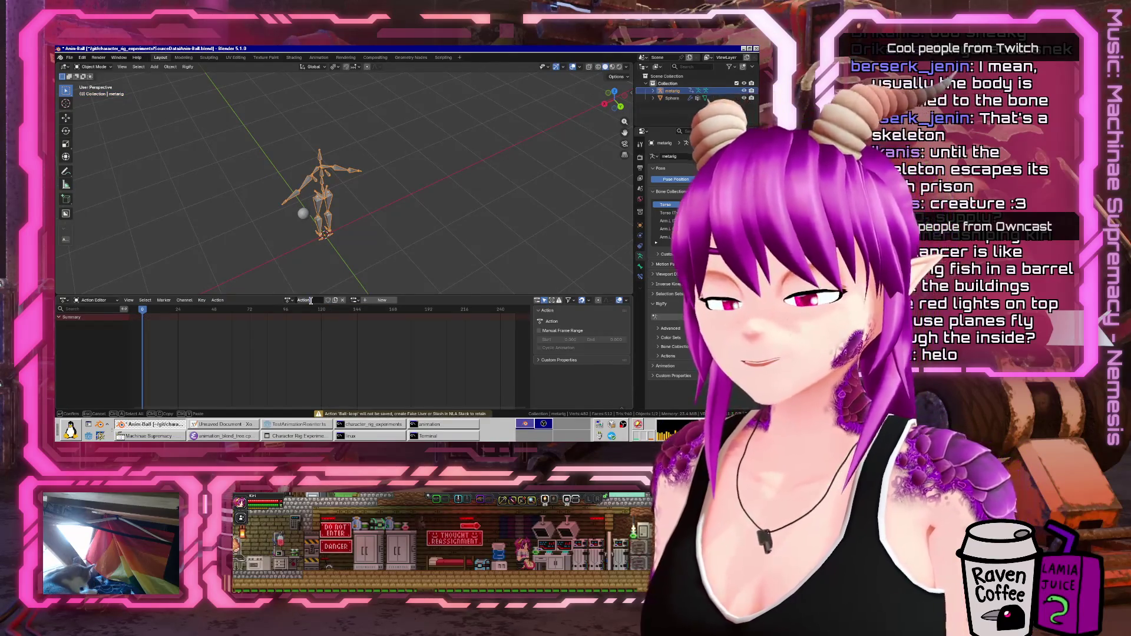
{"action": "type", "text": "Walk-loop"}
{"action": "key", "text": "Return"}
- In Pose Mode side view, rotate the left and right thighs apart into a stride
{"action": "mouse_move", "coordinate": [335, 281]}
{"action": "middle_mouse_down"}
{"action": "mouse_move", "coordinate": [311, 152]}
{"action": "mouse_move", "coordinate": [345, 203]}
{"action": "mouse_move", "coordinate": [366, 177]}
{"action": "middle_mouse_up"}
{"action": "key", "text": "ctrl+Tab"}
{"action": "key", "text": "KP_1"}
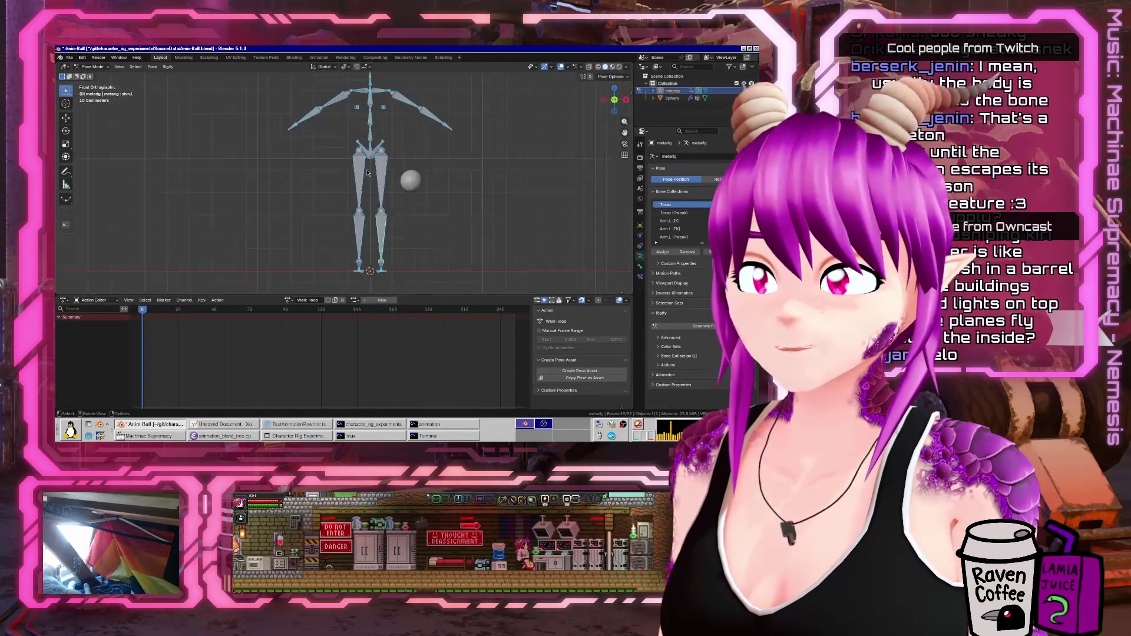
{"action": "left_click", "coordinate": [367, 173]}
{"action": "key", "text": "KP_3"}
{"action": "key", "text": "r"}
{"action": "left_click", "coordinate": [305, 245]}
{"action": "left_click", "coordinate": [303, 239]}
{"action": "key", "text": "r"}
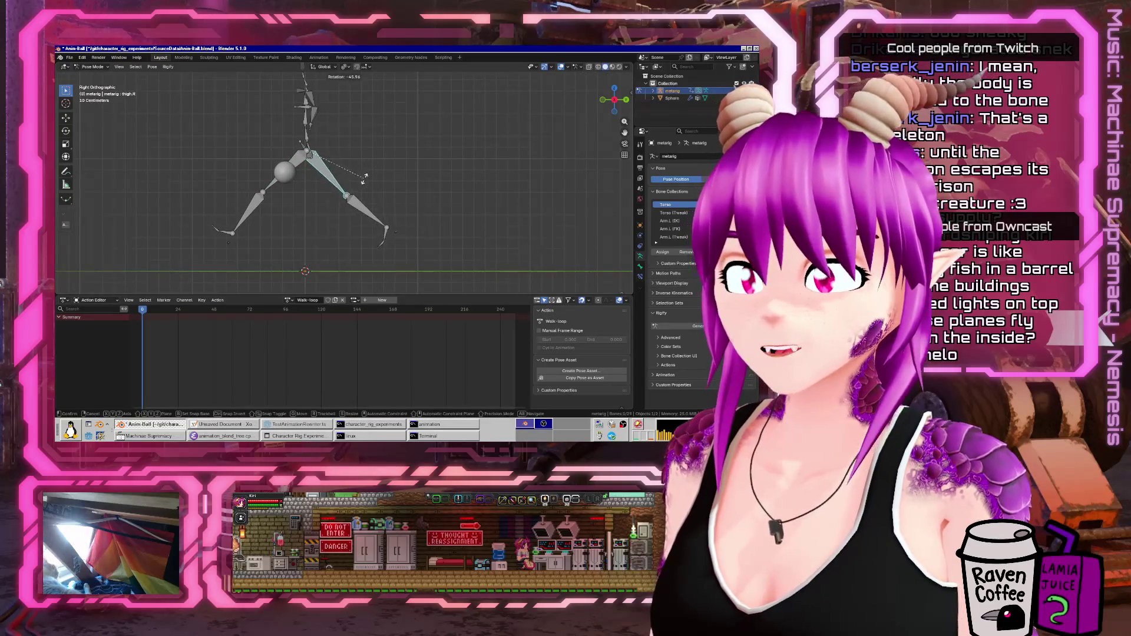
{"action": "left_click", "coordinate": [339, 185]}
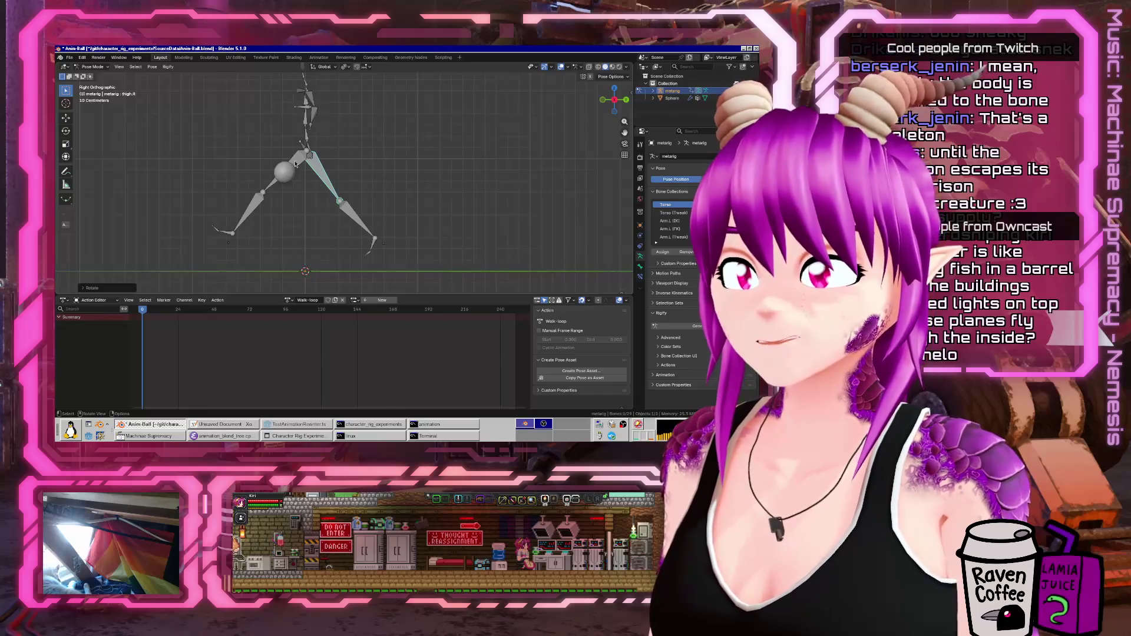
- Refine both thigh angles and rotate the right and left feet
{"action": "left_click", "coordinate": [262, 190]}
{"action": "key", "text": "r"}
{"action": "left_click", "coordinate": [277, 195]}
{"action": "left_click", "coordinate": [323, 186]}
{"action": "key", "text": "r"}
{"action": "left_click", "coordinate": [335, 203]}
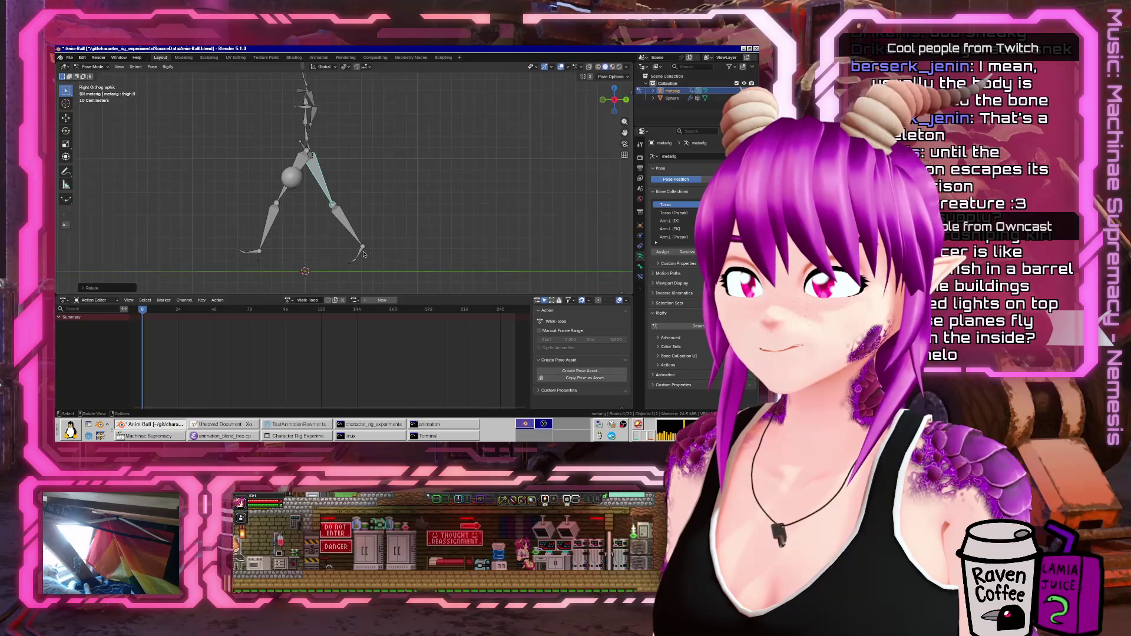
{"action": "left_click", "coordinate": [357, 250]}
{"action": "key", "text": "r"}
{"action": "left_click", "coordinate": [371, 263]}
{"action": "left_click", "coordinate": [253, 252]}
{"action": "key", "text": "r"}
{"action": "left_click", "coordinate": [252, 258]}
- Lower the hips by moving the base spine bone down along Z
{"action": "mouse_move", "coordinate": [340, 184]}
{"action": "middle_mouse_down"}
{"action": "mouse_move", "coordinate": [288, 147]}
{"action": "mouse_move", "coordinate": [300, 150]}
{"action": "middle_mouse_up"}
{"action": "left_click", "coordinate": [297, 133]}
{"action": "left_click", "coordinate": [302, 153]}
{"action": "key", "text": "g"}
{"action": "key", "text": "z"}
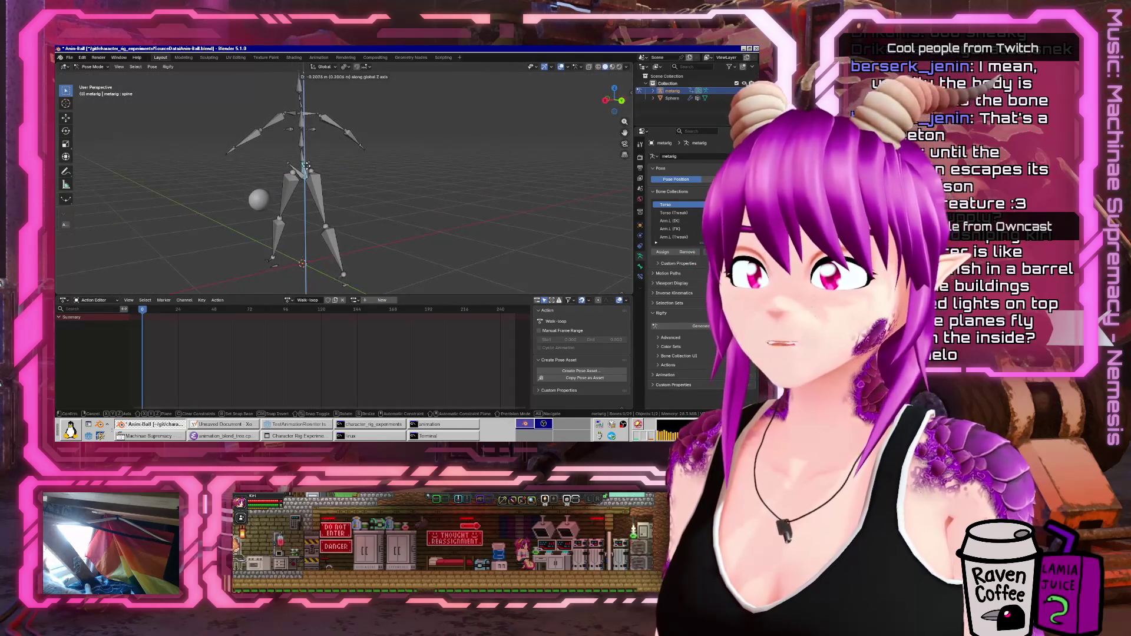
{"action": "left_click", "coordinate": [305, 166]}
{"action": "middle_click_drag", "start_coordinate": [306, 167], "coordinate": [410, 198]}
{"action": "key", "text": "KP_3"}
{"action": "middle_click_drag", "start_coordinate": [328, 191], "coordinate": [342, 224]}
{"action": "key", "text": "KP_3"}
{"action": "key", "text": "ctrl+z"}
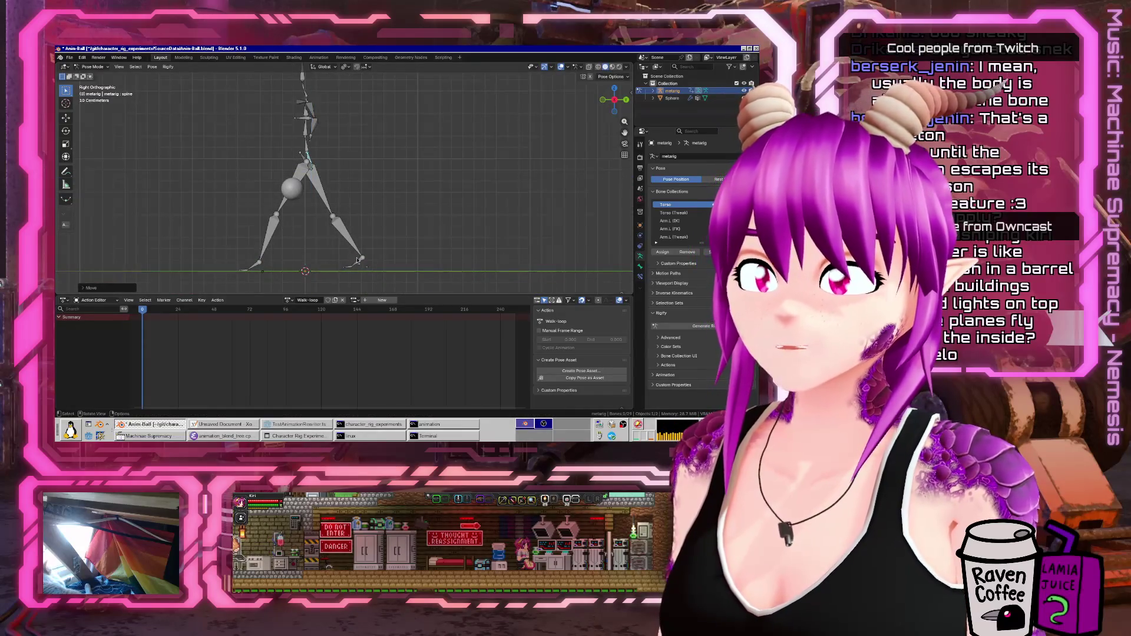
- Readjust the right thigh, then select all leg bones plus the spine bone
{"action": "left_click", "coordinate": [361, 249]}
{"action": "left_click", "coordinate": [323, 205]}
{"action": "key", "text": "r"}
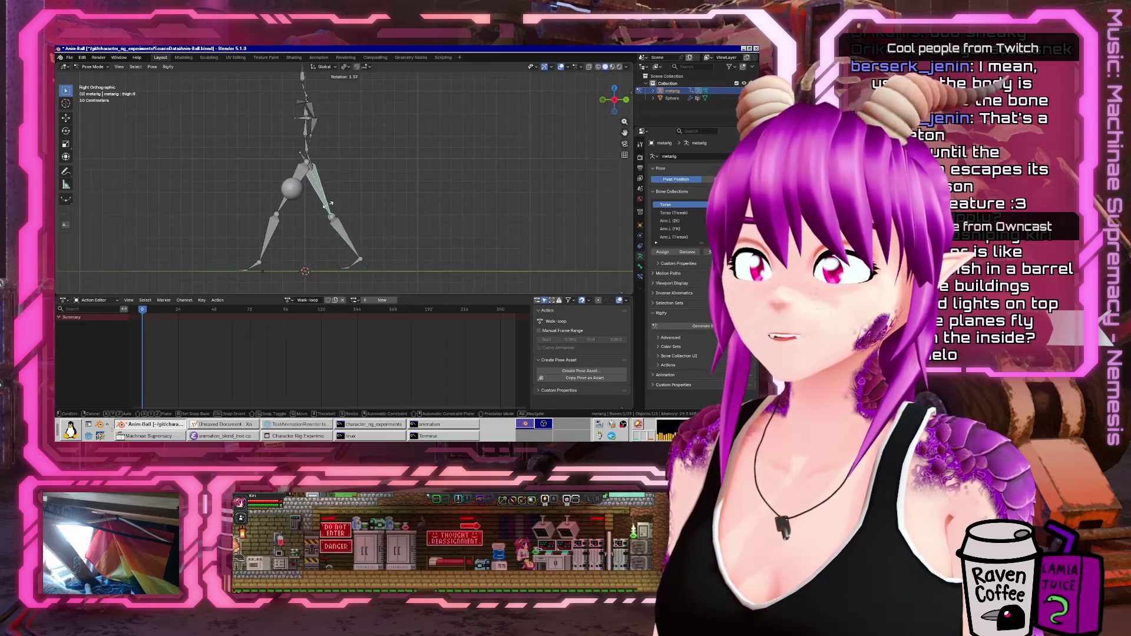
{"action": "left_click", "coordinate": [325, 209]}
{"action": "left_click", "coordinate": [339, 239], "text": "shift"}
{"action": "key", "text": "c"}
{"action": "left_click_drag", "start_coordinate": [253, 269], "coordinate": [377, 268]}
{"action": "key", "text": "Escape"}
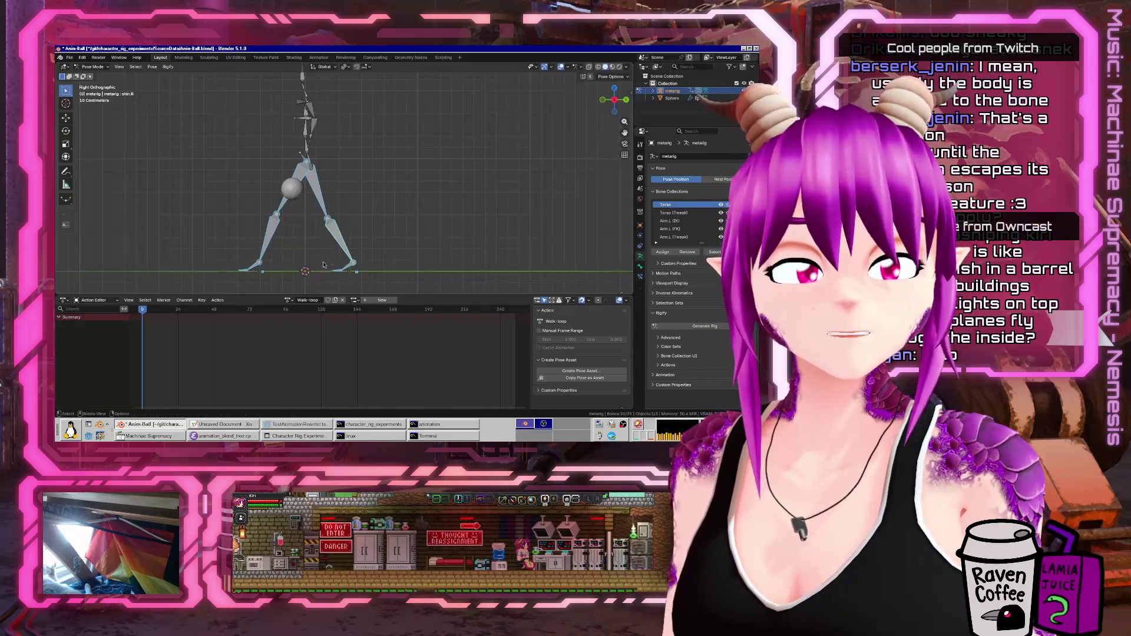
{"action": "mouse_move", "coordinate": [378, 211]}
{"action": "middle_mouse_down"}
{"action": "mouse_move", "coordinate": [306, 141]}
{"action": "mouse_move", "coordinate": [374, 156]}
{"action": "middle_mouse_up"}
{"action": "left_click", "coordinate": [296, 126], "text": "shift"}
{"action": "scroll", "coordinate": [374, 156], "scroll_direction": "down", "scroll_amount": 3}
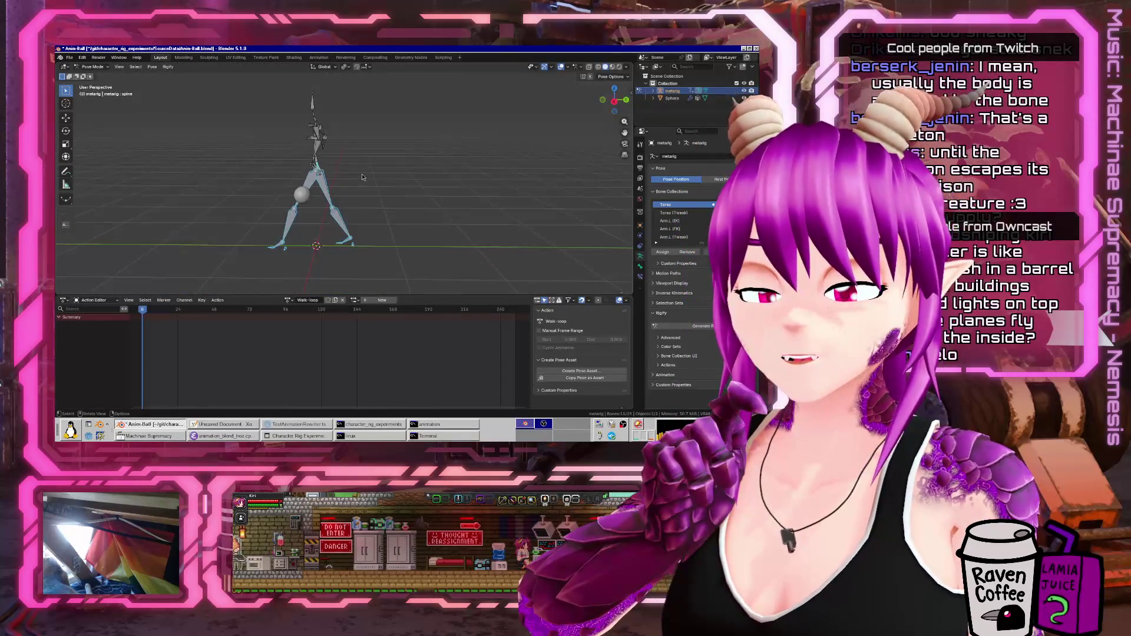
- Keyframe the stride pose, then copy it, paste it and keyframe it again at frame 48
{"action": "key", "text": "i"}
{"action": "right_click", "coordinate": [294, 191]}
{"action": "type", "text": "copy pose"}
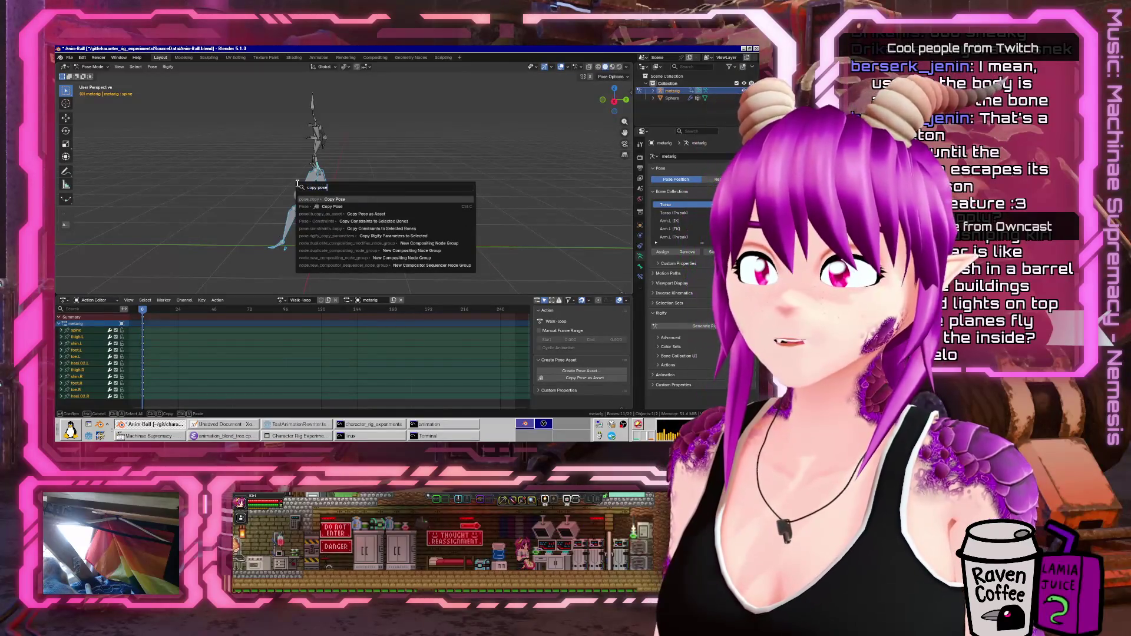
{"action": "left_click", "coordinate": [298, 187]}
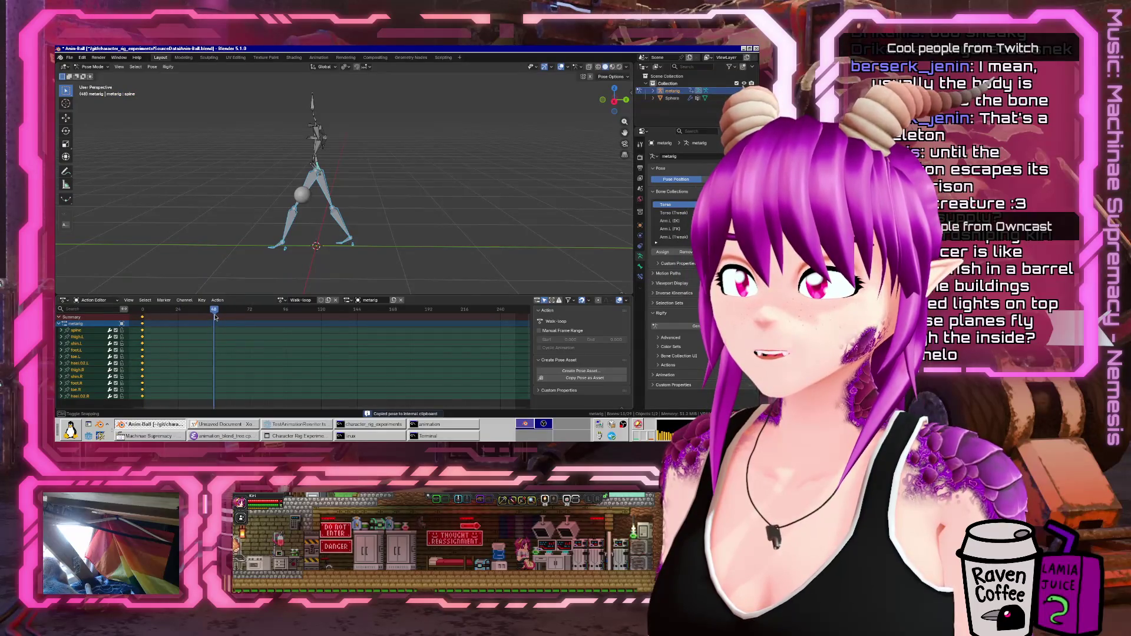
{"action": "key", "text": "F3"}
{"action": "type", "text": "paste flip"}
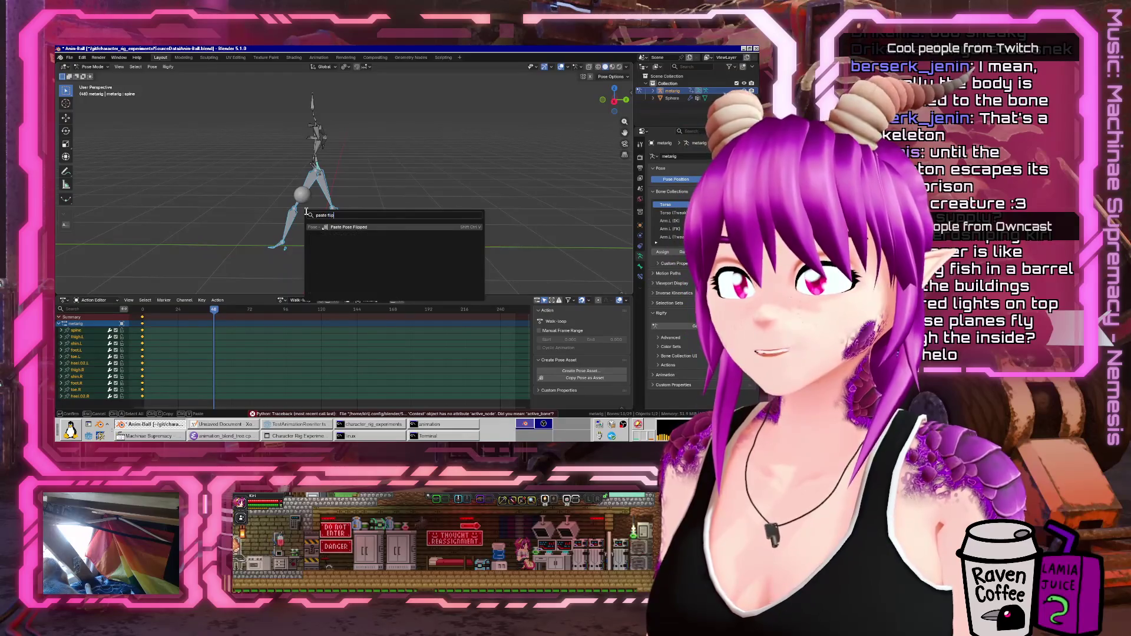
{"action": "key", "text": "Return"}
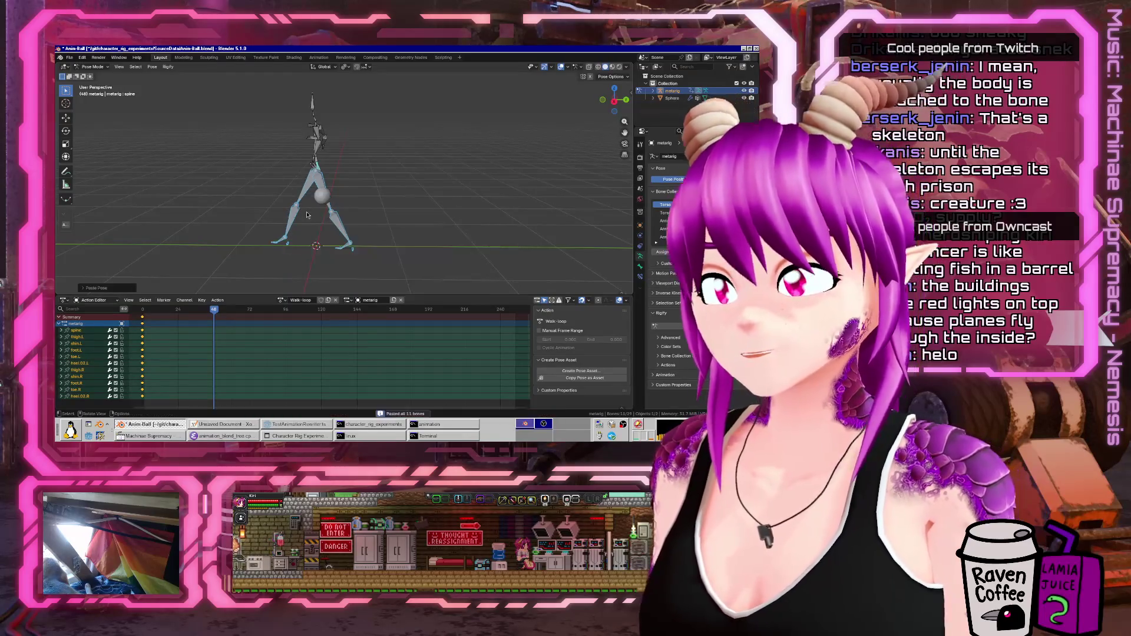
{"action": "key", "text": "i"}
- Move the frame-48 keyframes to frame 58 in the Action Editor
{"action": "mouse_move", "coordinate": [220, 311]}
{"action": "left_mouse_down"}
{"action": "mouse_move", "coordinate": [183, 330]}
{"action": "mouse_move", "coordinate": [236, 336]}
{"action": "left_mouse_up"}
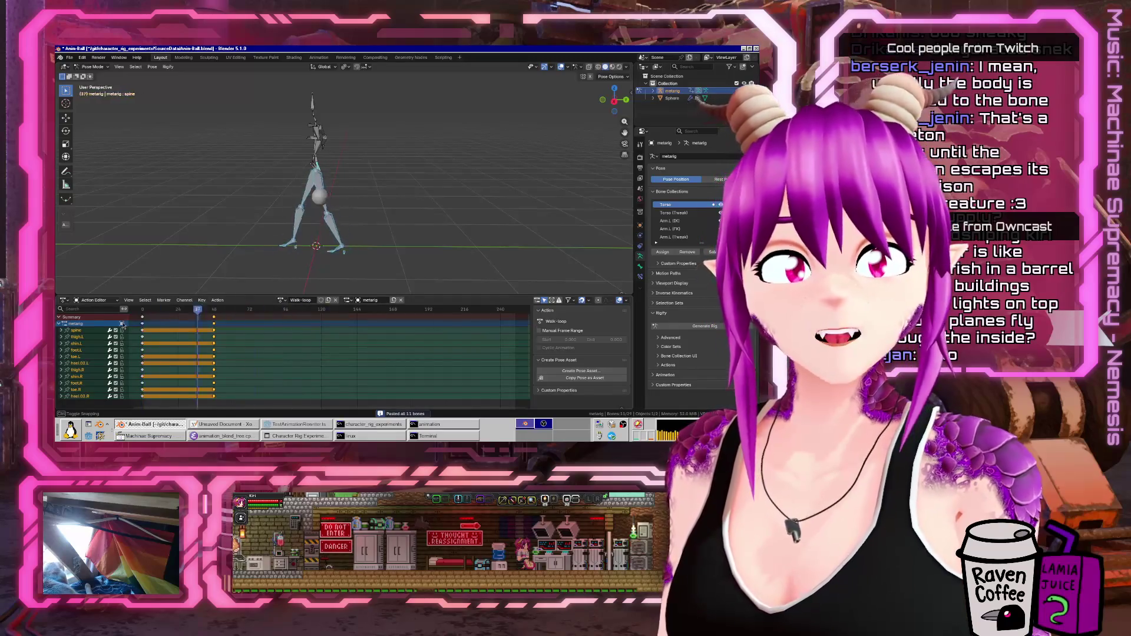
{"action": "key", "text": "shift+Left"}
{"action": "scroll", "coordinate": [206, 328], "scroll_direction": "down", "scroll_amount": 3}
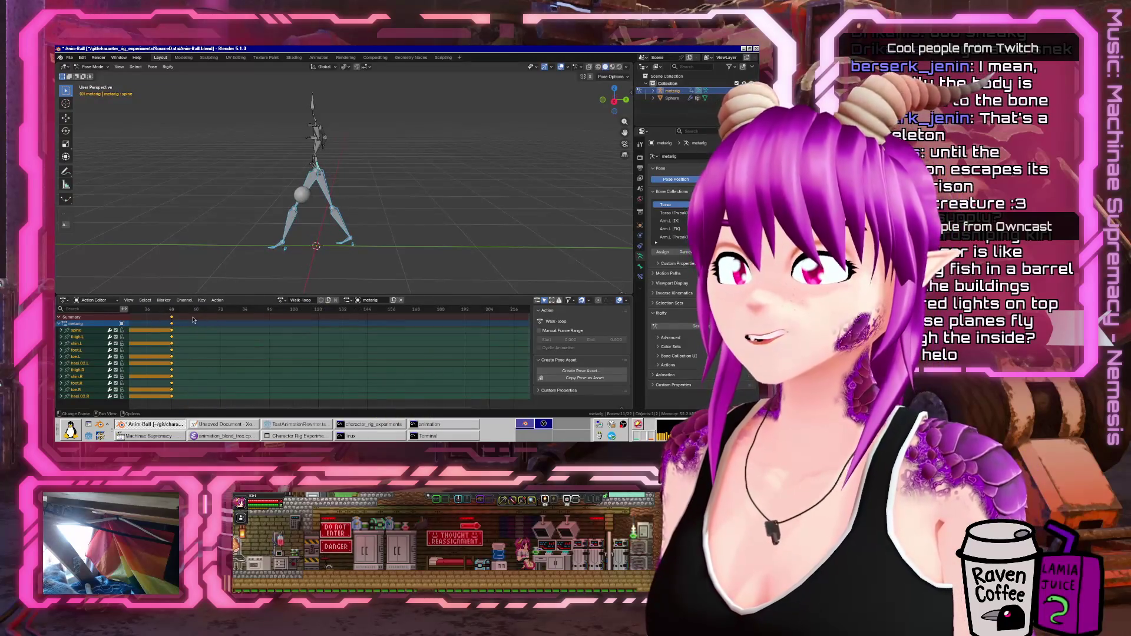
{"action": "left_click_drag", "start_coordinate": [172, 318], "coordinate": [196, 319]}
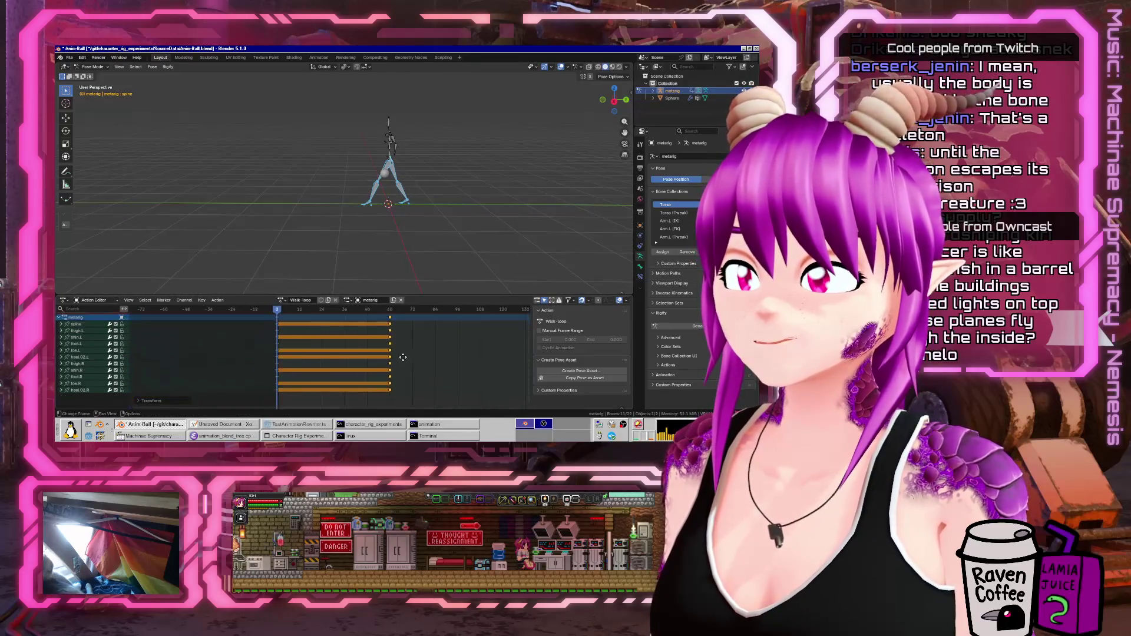
{"action": "scroll", "coordinate": [153, 358], "scroll_direction": "left", "scroll_amount": 5, "text": "ctrl"}
{"action": "scroll", "coordinate": [502, 194], "scroll_direction": "up", "scroll_amount": 3}
- Duplicate the frame-0 keyframes with Shift+D and place the copies at frame 120
{"action": "middle_click_drag", "start_coordinate": [502, 195], "coordinate": [412, 200]}
{"action": "left_click_drag", "start_coordinate": [266, 309], "coordinate": [248, 306]}
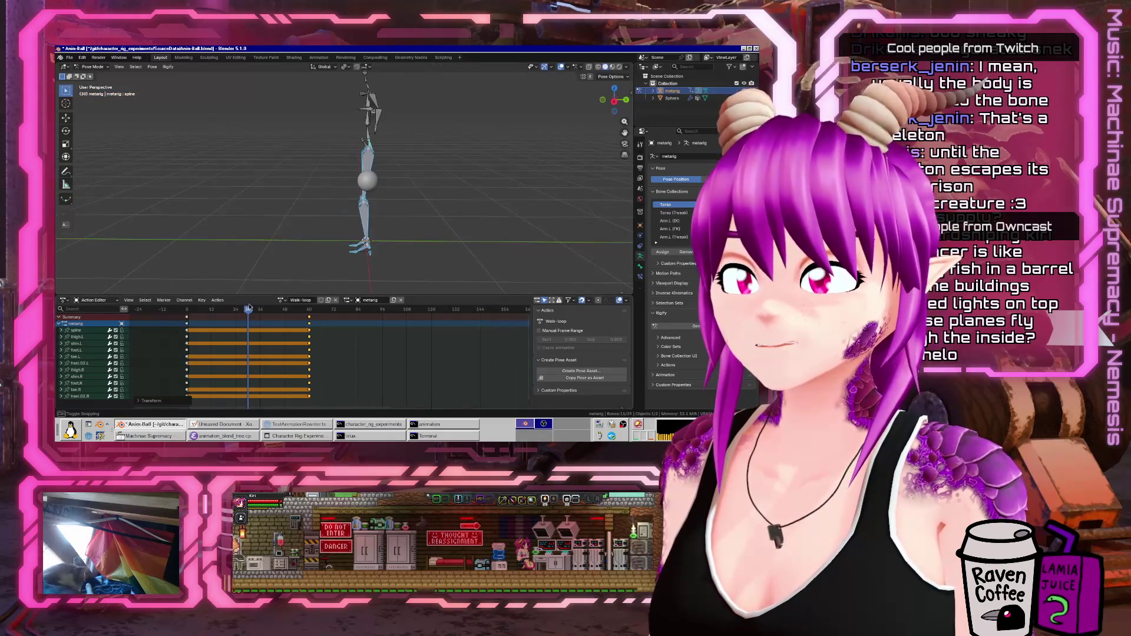
{"action": "left_click", "coordinate": [187, 308]}
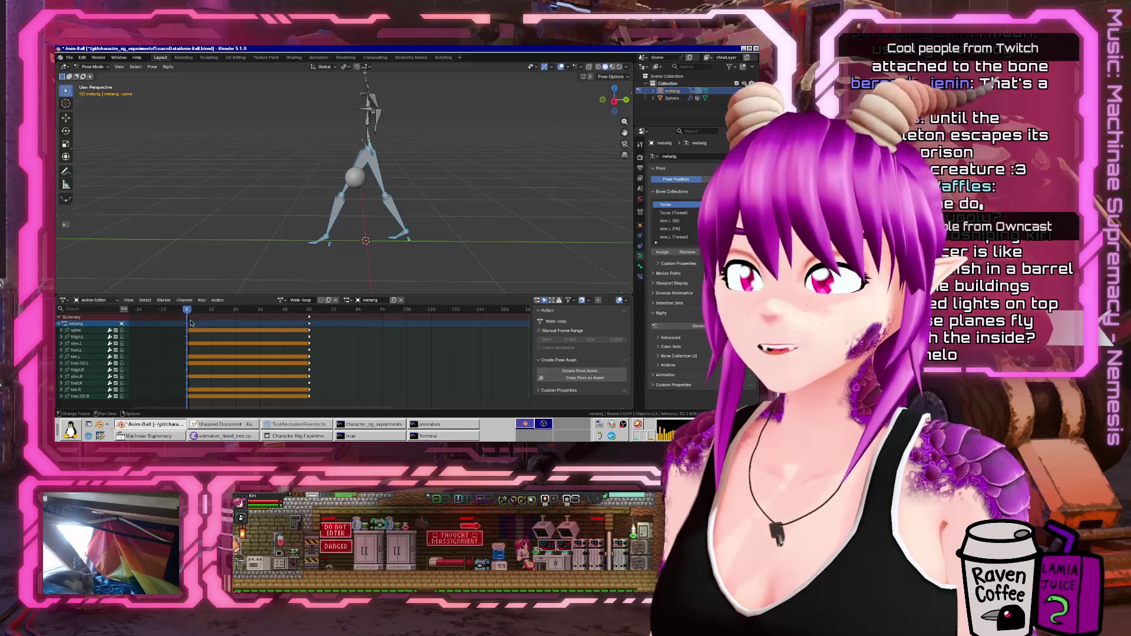
{"action": "key", "text": "shift+d"}
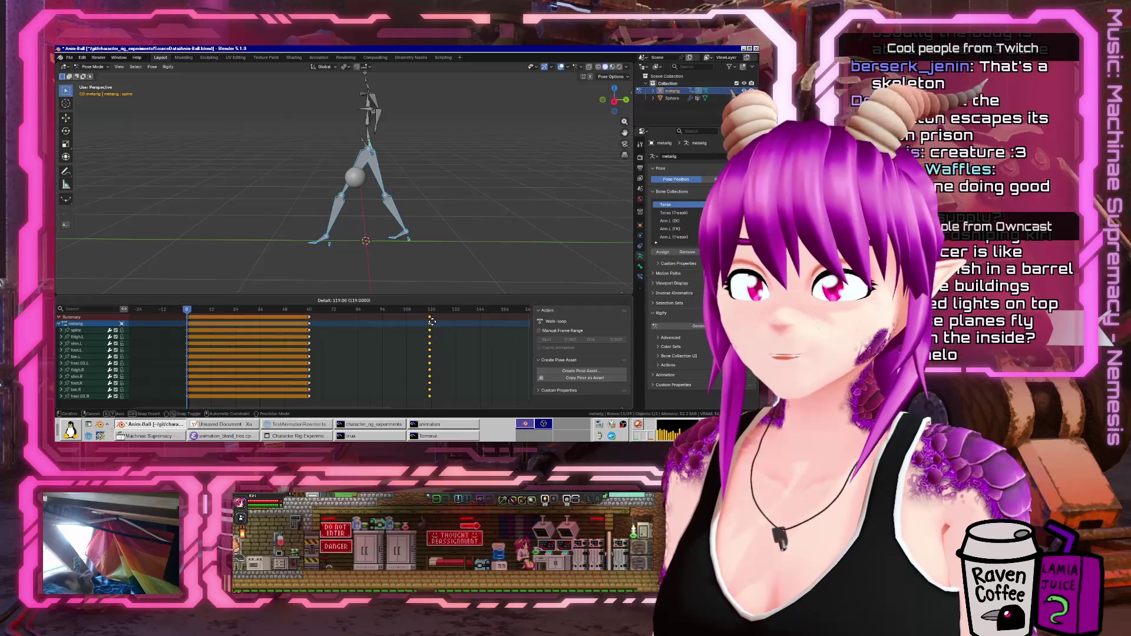
{"action": "left_click", "coordinate": [433, 323]}
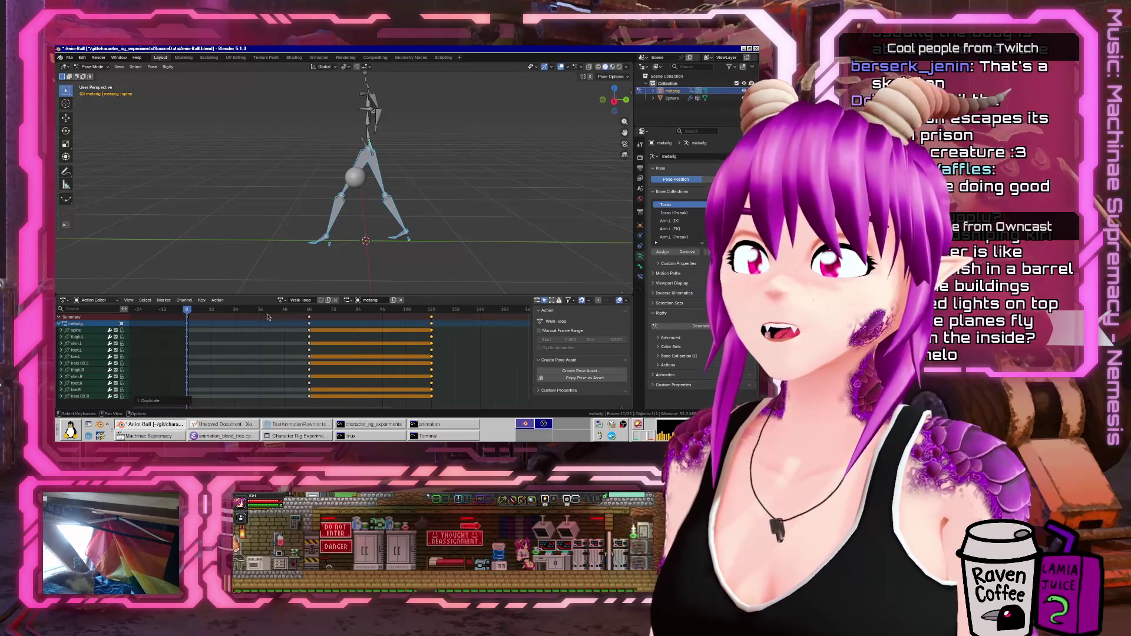
- Scrub to frame 25 and view the armature up close to check the pose
{"action": "left_click_drag", "start_coordinate": [192, 310], "coordinate": [239, 319]}
{"action": "middle_click_drag", "start_coordinate": [368, 261], "coordinate": [345, 266]}
{"action": "left_click_drag", "start_coordinate": [237, 311], "coordinate": [248, 317]}
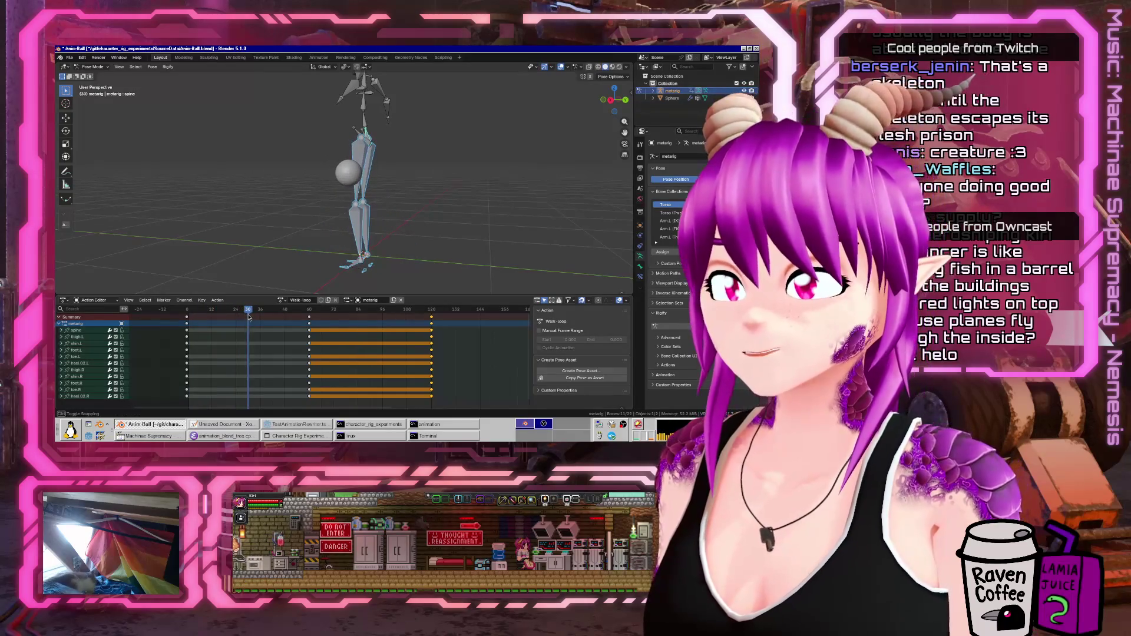
- Select the right thigh bone and rotate it in Right Ortho view
{"action": "left_click", "coordinate": [362, 203]}
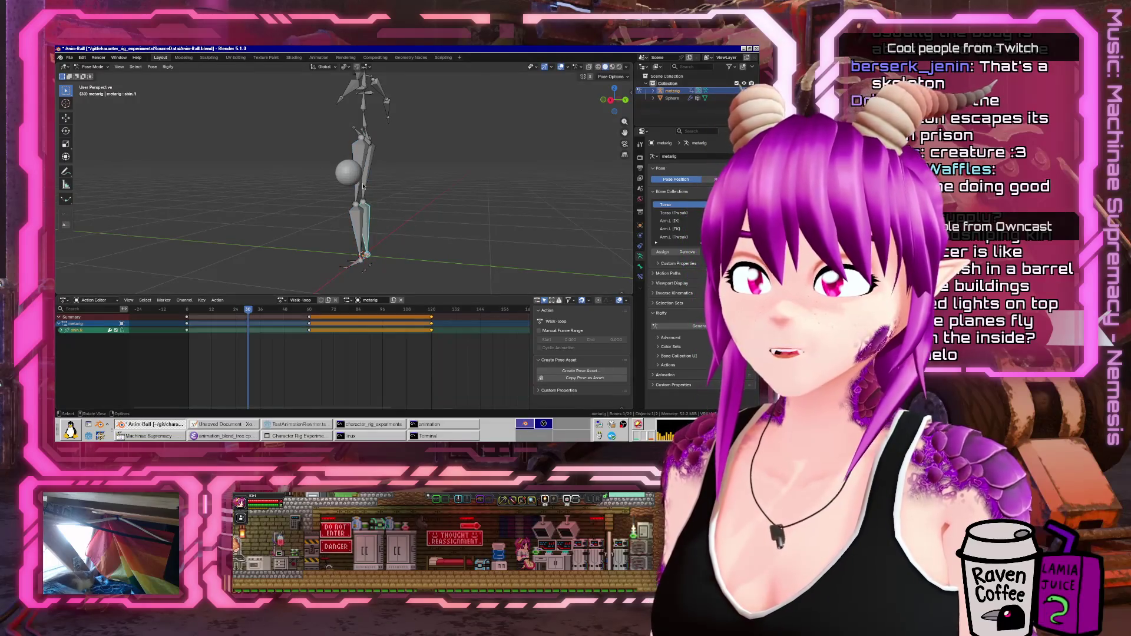
{"action": "left_click", "coordinate": [366, 196]}
{"action": "left_click", "coordinate": [365, 189]}
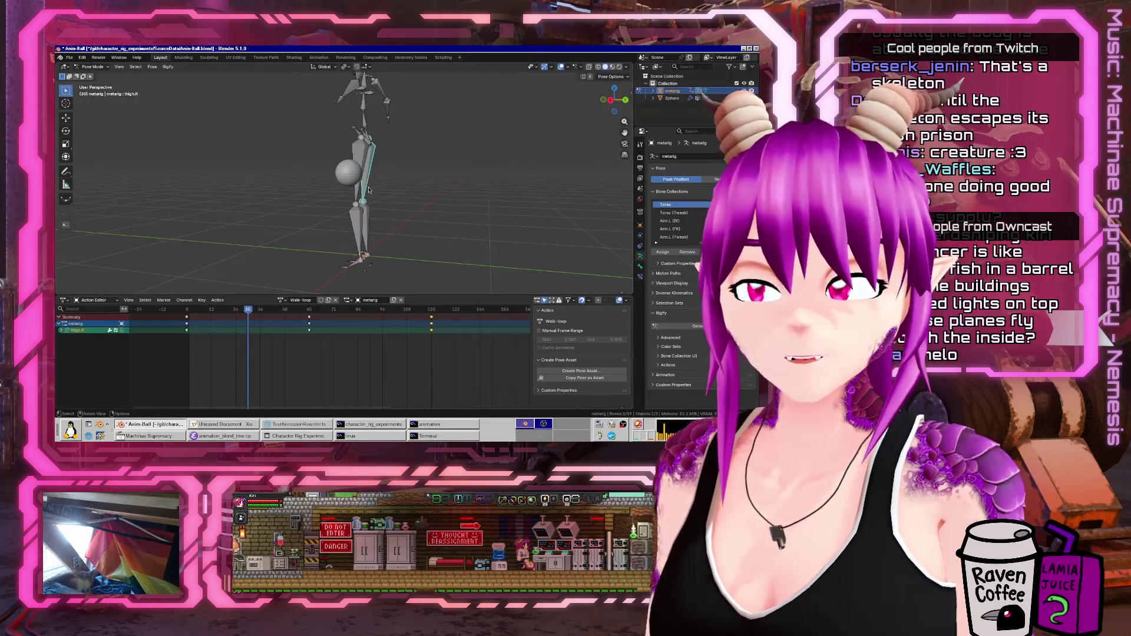
{"action": "key", "text": "KP_3"}
{"action": "key", "text": "r"}
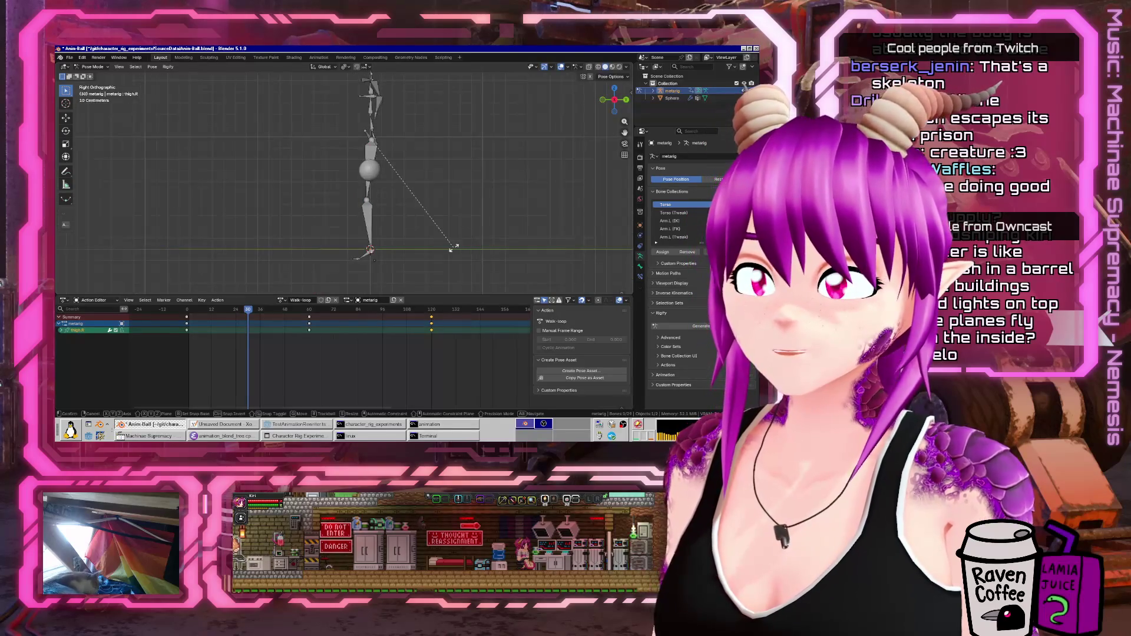
{"action": "left_click", "coordinate": [439, 224]}
- Bend the right knee with the shin and swing the right thigh forward
{"action": "left_click", "coordinate": [366, 223]}
{"action": "key", "text": "r"}
{"action": "left_click", "coordinate": [369, 193]}
{"action": "left_click", "coordinate": [367, 182]}
{"action": "key", "text": "r"}
{"action": "left_click", "coordinate": [357, 181]}
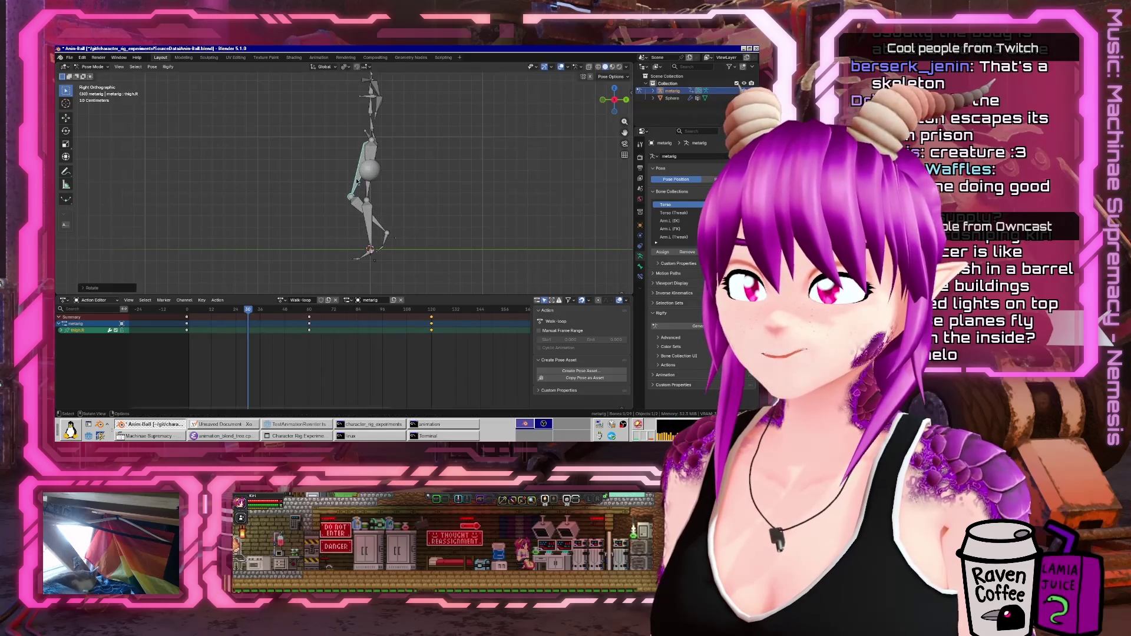
{"action": "left_click", "coordinate": [379, 232], "text": "shift"}
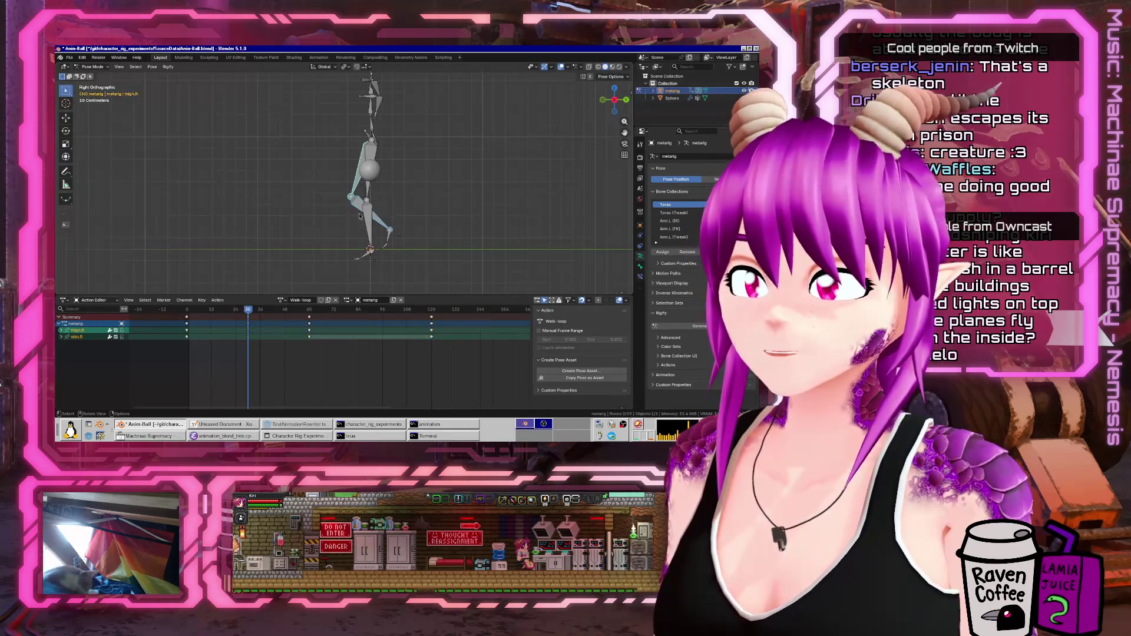
- Near frame 54, raise the spine bone along Z and insert a keyframe
{"action": "mouse_move", "coordinate": [251, 316]}
{"action": "left_mouse_down"}
{"action": "mouse_move", "coordinate": [235, 317]}
{"action": "mouse_move", "coordinate": [301, 318]}
{"action": "mouse_move", "coordinate": [182, 307]}
{"action": "mouse_move", "coordinate": [249, 293]}
{"action": "left_mouse_up"}
{"action": "mouse_move", "coordinate": [348, 176]}
{"action": "middle_mouse_down"}
{"action": "mouse_move", "coordinate": [371, 155]}
{"action": "mouse_move", "coordinate": [354, 145]}
{"action": "middle_mouse_up"}
{"action": "left_click", "coordinate": [358, 132]}
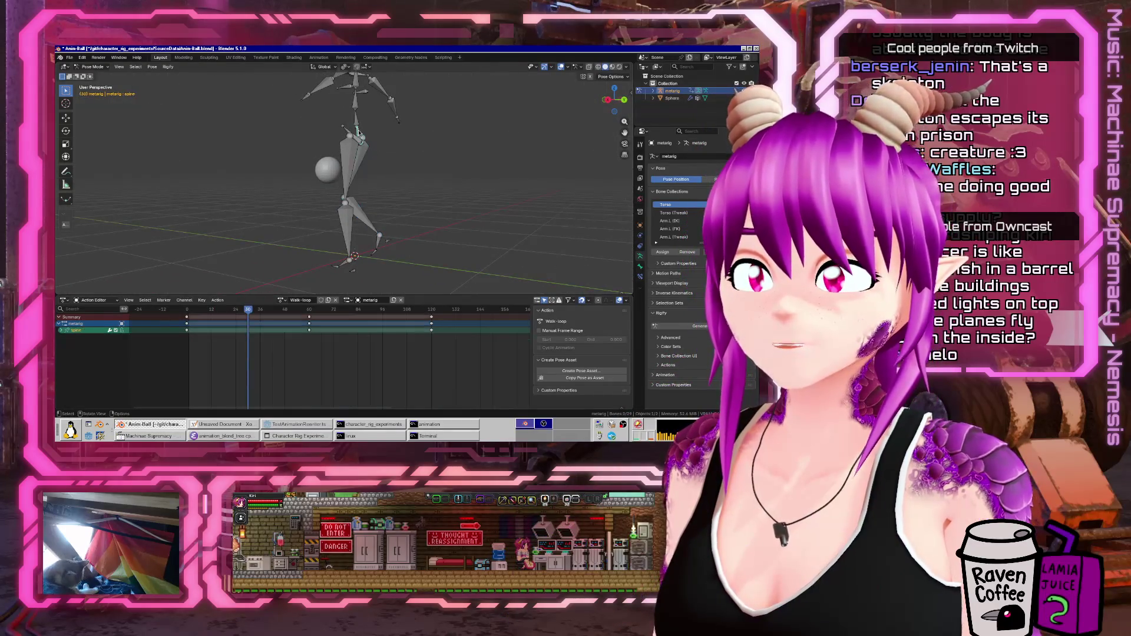
{"action": "key", "text": "KP_3"}
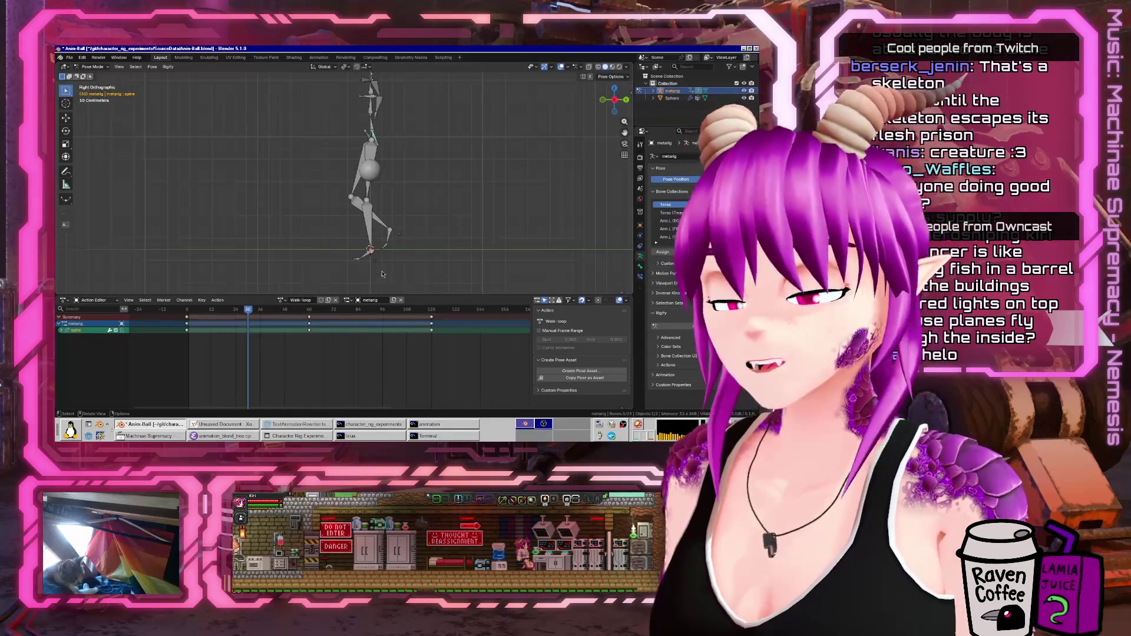
{"action": "key", "text": "g"}
{"action": "key", "text": "z"}
{"action": "left_click", "coordinate": [387, 260]}
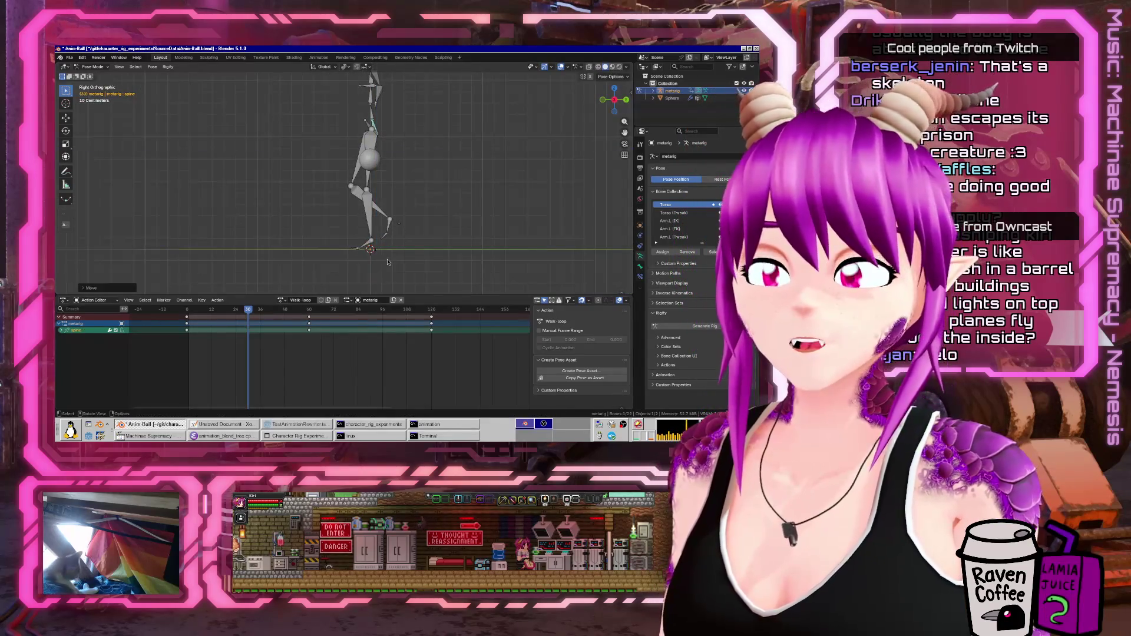
{"action": "key", "text": "i"}
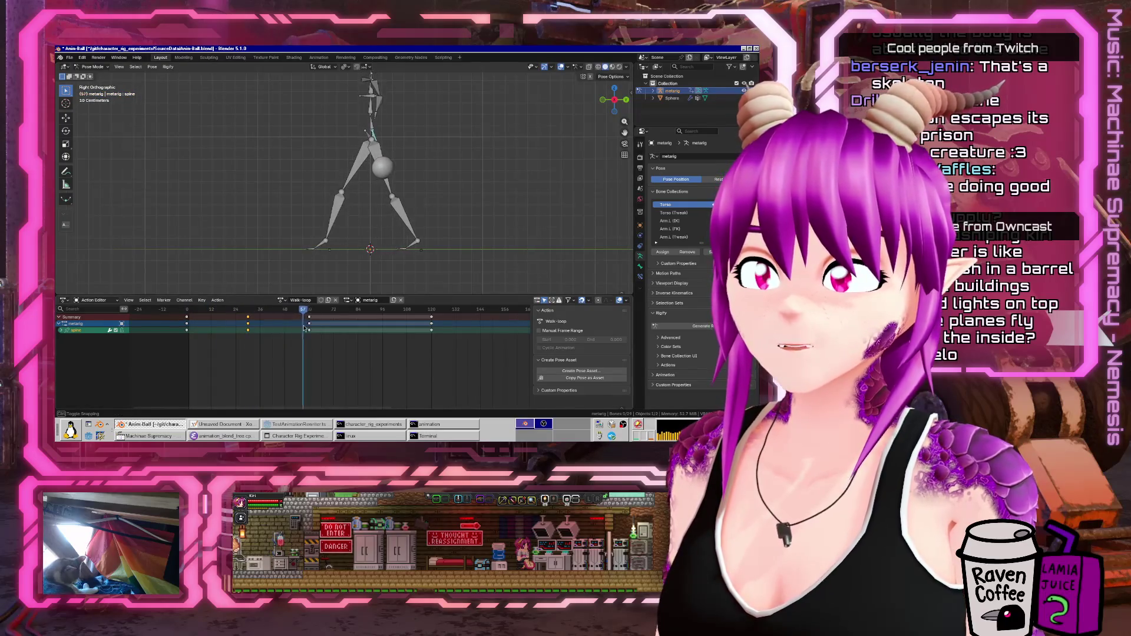
- At frame 59, select the spine plus both legs' thigh, shin, foot, toe and heel bones
{"action": "left_click_drag", "start_coordinate": [310, 329], "coordinate": [248, 324]}
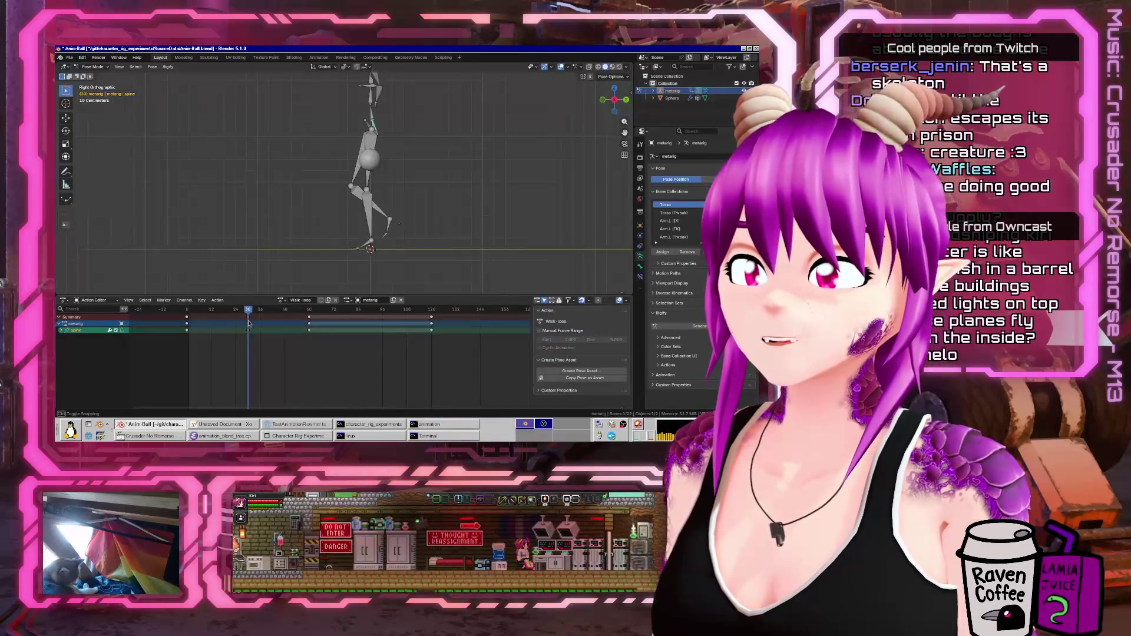
{"action": "middle_click_drag", "start_coordinate": [394, 160], "coordinate": [411, 189]}
{"action": "left_click_drag", "start_coordinate": [354, 182], "coordinate": [397, 206]}
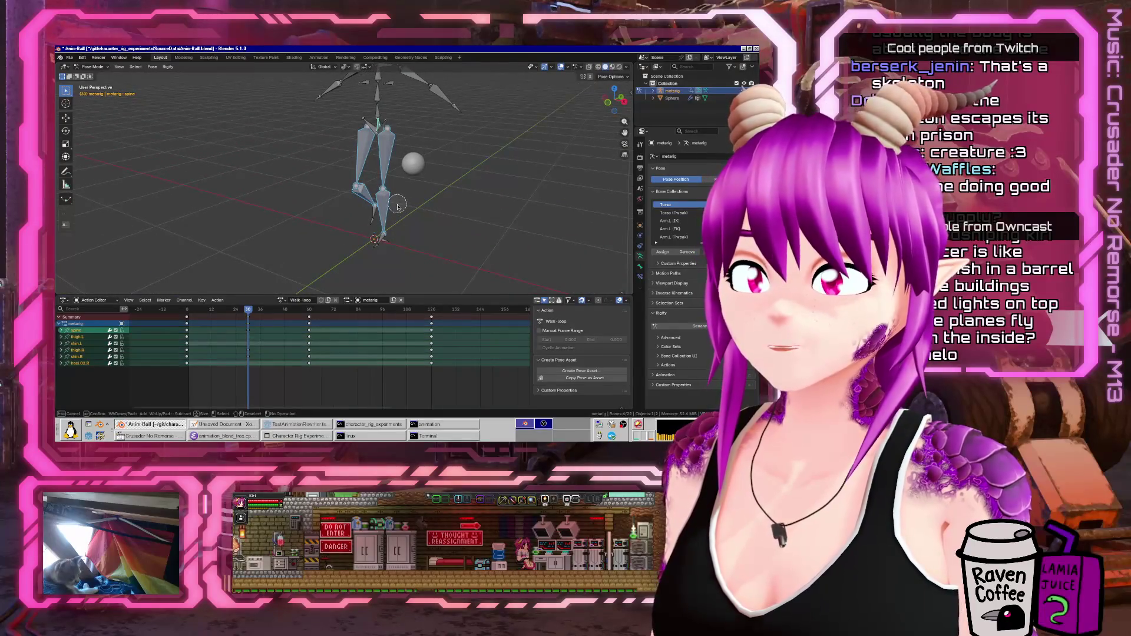
{"action": "key", "text": "alt+a"}
{"action": "mouse_move", "coordinate": [384, 206]}
{"action": "middle_mouse_down"}
{"action": "mouse_move", "coordinate": [520, 196]}
{"action": "mouse_move", "coordinate": [330, 194]}
{"action": "mouse_move", "coordinate": [359, 175]}
{"action": "mouse_move", "coordinate": [350, 180]}
{"action": "middle_mouse_up"}
{"action": "left_click", "coordinate": [387, 112]}
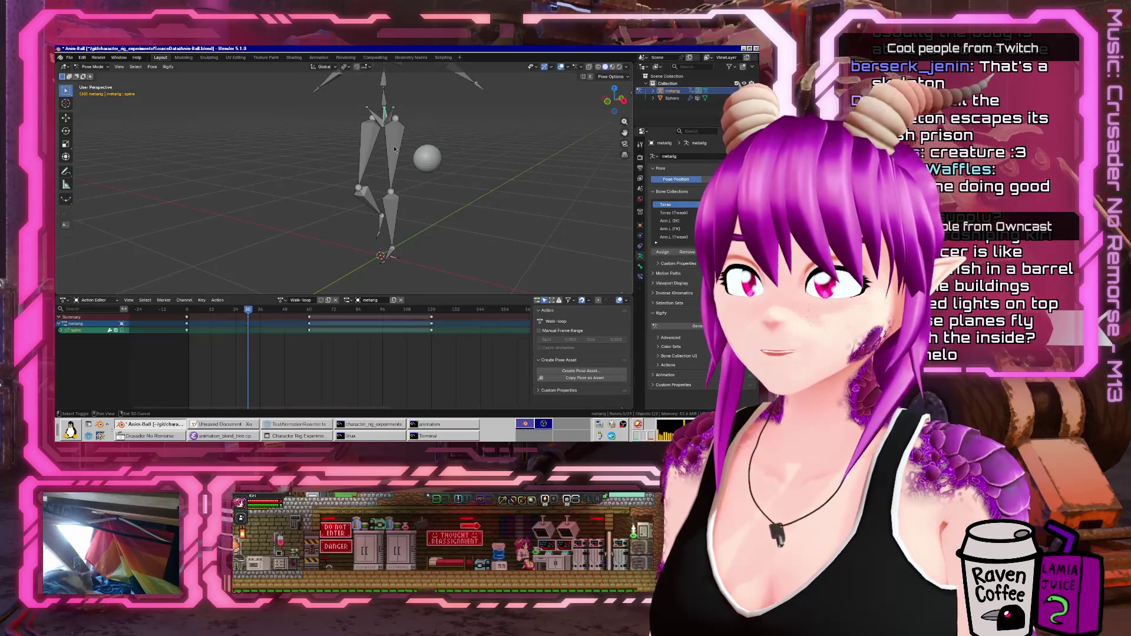
{"action": "left_click", "coordinate": [395, 150], "text": "shift"}
{"action": "left_click", "coordinate": [366, 170], "text": "shift"}
{"action": "key", "text": "c"}
{"action": "mouse_move", "coordinate": [367, 196]}
{"action": "left_mouse_down"}
{"action": "mouse_move", "coordinate": [386, 251]}
{"action": "mouse_move", "coordinate": [410, 239]}
{"action": "mouse_move", "coordinate": [394, 221]}
{"action": "left_mouse_up"}
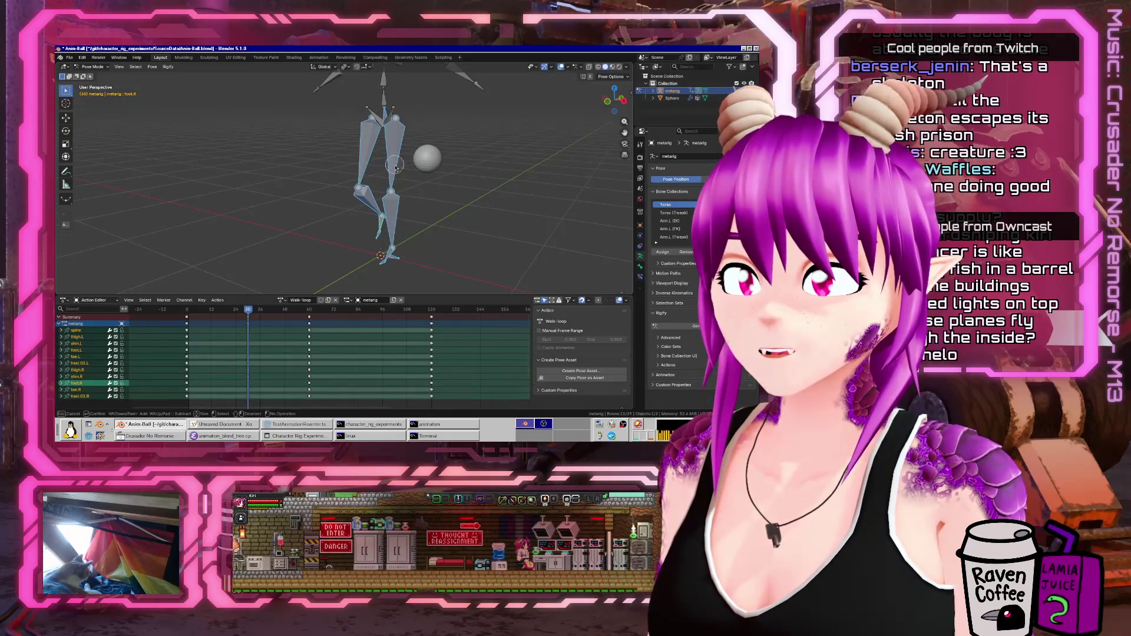
{"action": "middle_click_drag", "start_coordinate": [372, 188], "coordinate": [374, 171]}
- Copy the pose, paste it flipped near frame 90, and play the walk
{"action": "key", "text": "F3"}
{"action": "type", "text": "copy pose"}
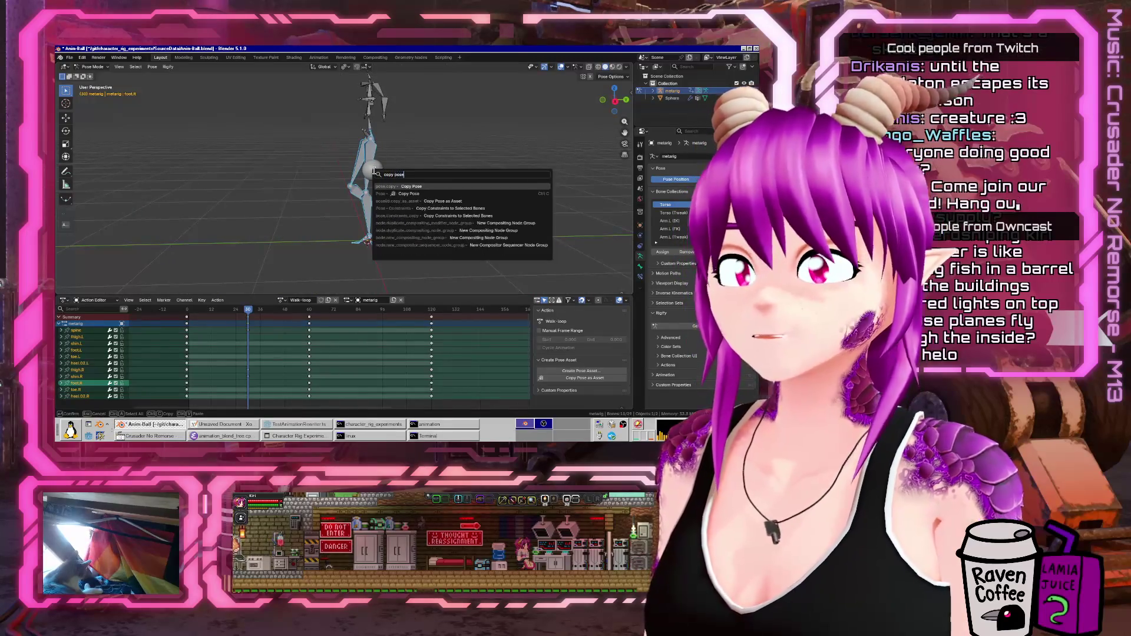
{"action": "key", "text": "Return"}
{"action": "left_click_drag", "start_coordinate": [389, 310], "coordinate": [377, 313]}
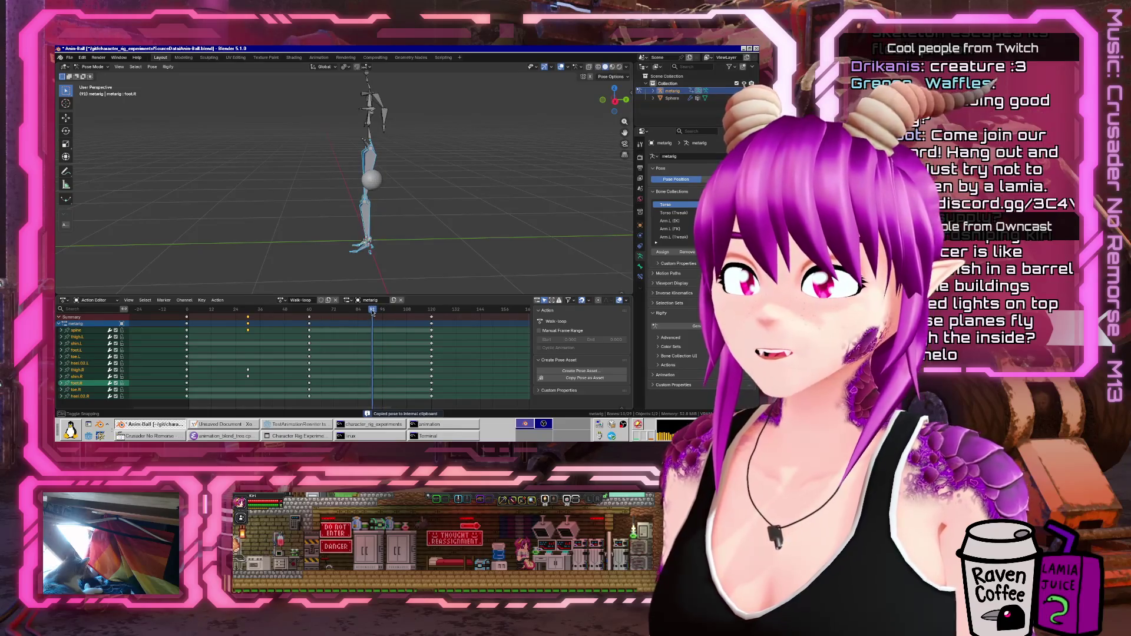
{"action": "key", "text": "F3"}
{"action": "type", "text": "paste flippe"}
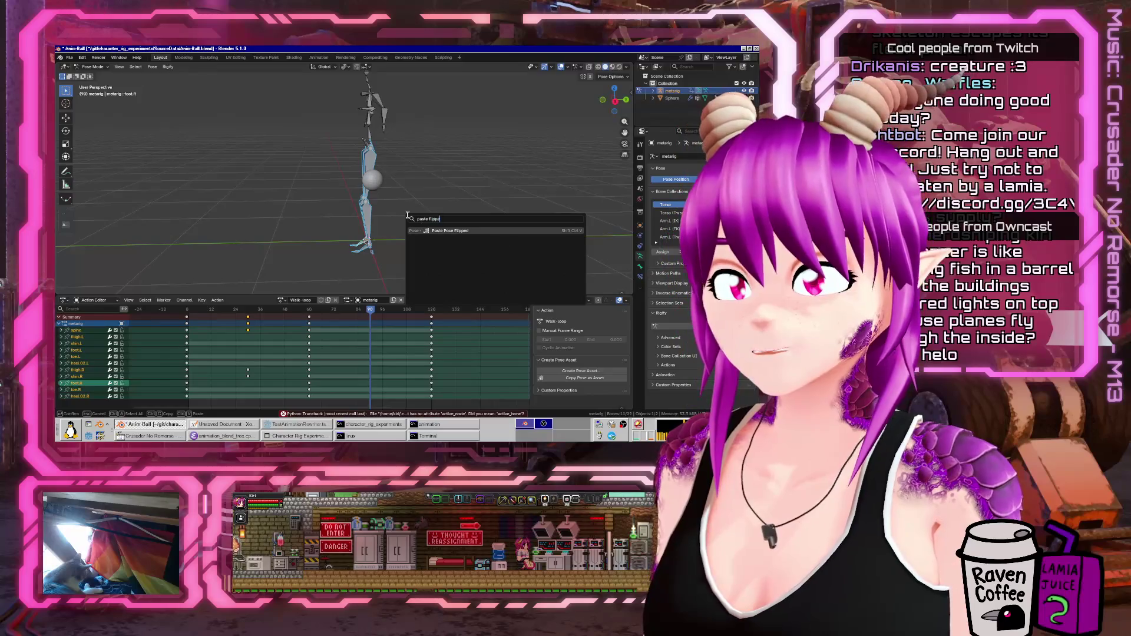
{"action": "key", "text": "Return"}
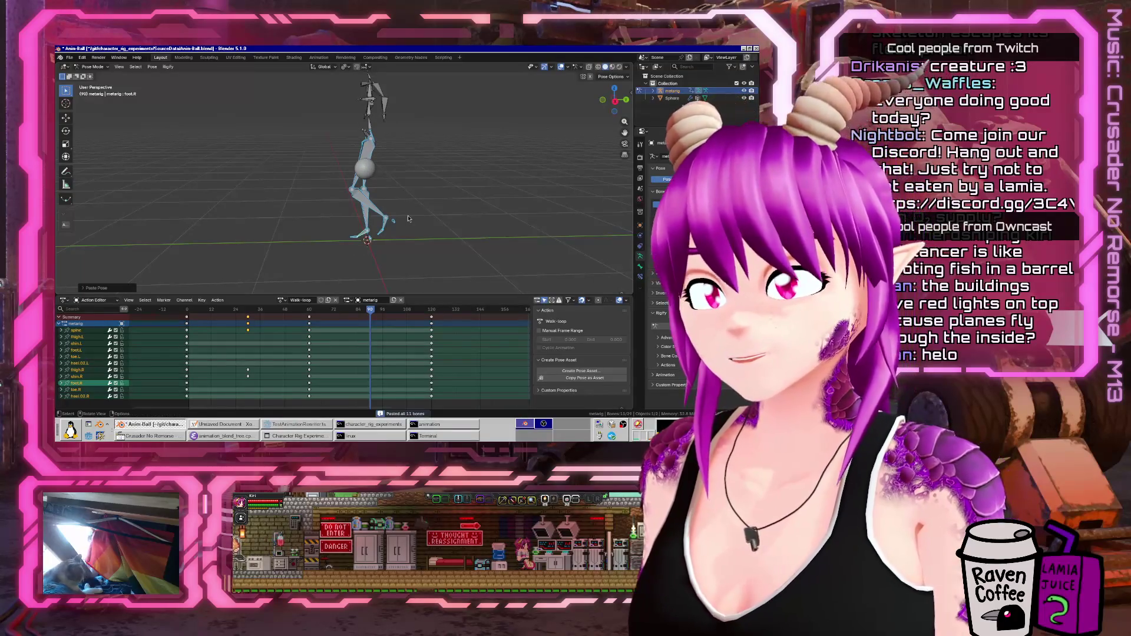
{"action": "middle_click_drag", "start_coordinate": [436, 231], "coordinate": [406, 236]}
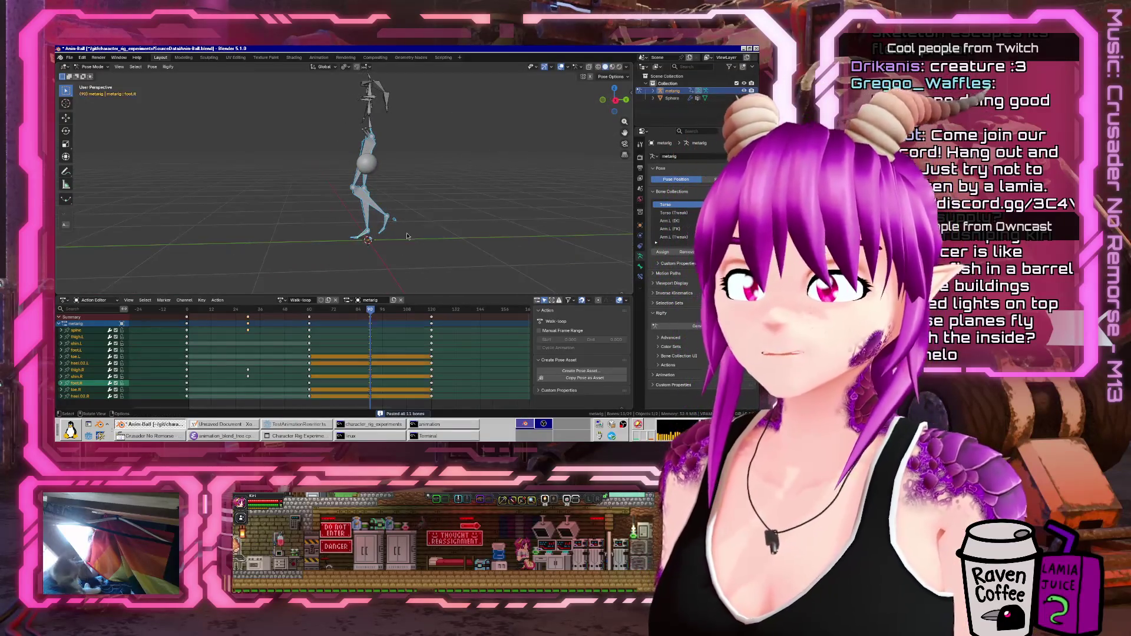
{"action": "key", "text": "space"}
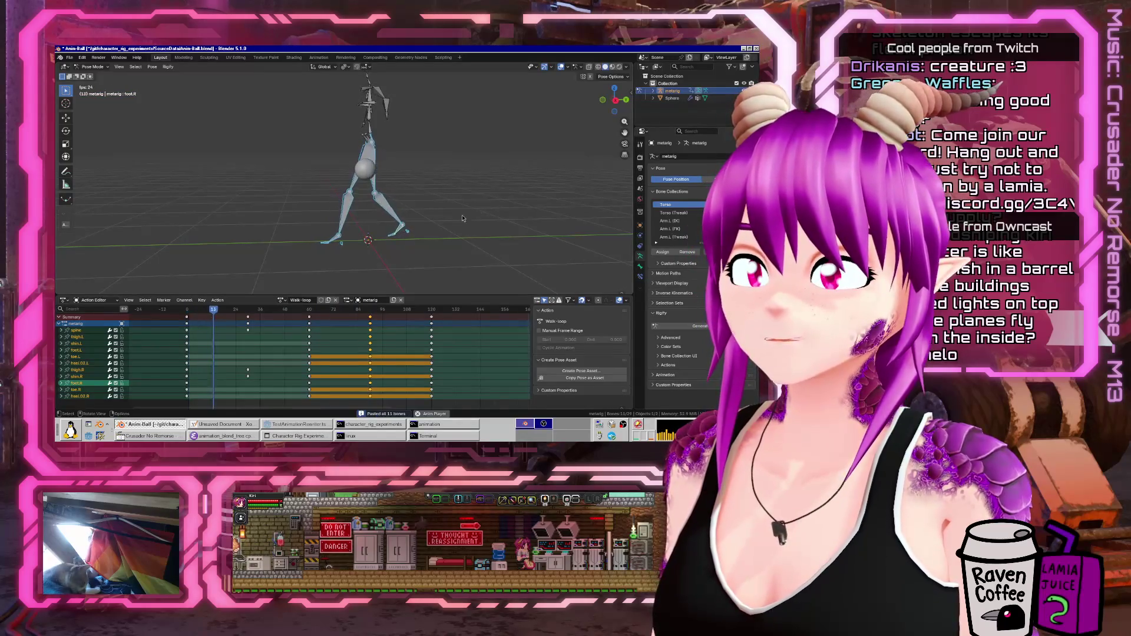
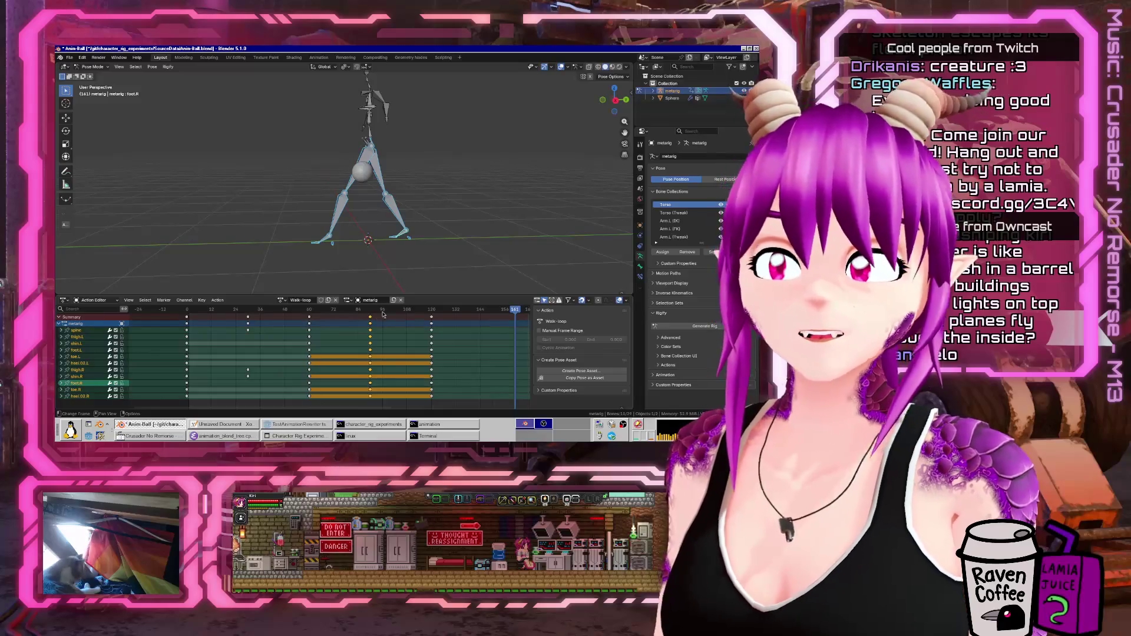
- Try shifting the frame-36 keys, cancel, and move the playhead back to frame 30
{"action": "left_click", "coordinate": [247, 318]}
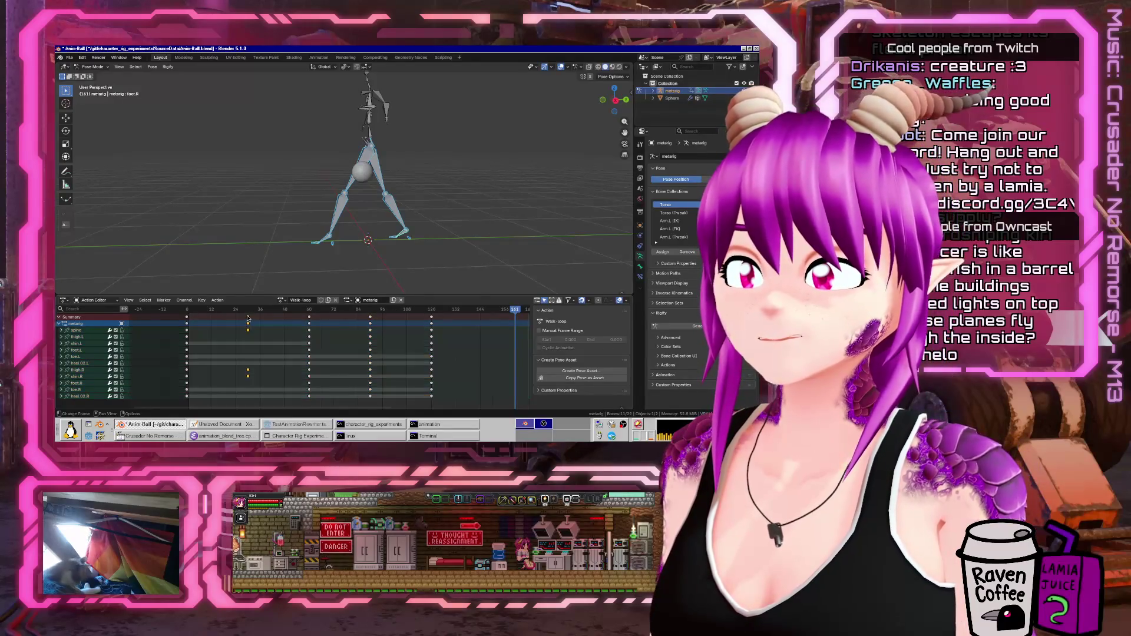
{"action": "key", "text": "g"}
{"action": "key", "text": "Escape"}
{"action": "mouse_move", "coordinate": [494, 311]}
{"action": "left_mouse_down"}
{"action": "mouse_move", "coordinate": [240, 315]}
{"action": "mouse_move", "coordinate": [504, 321]}
{"action": "mouse_move", "coordinate": [446, 329]}
{"action": "left_mouse_up"}
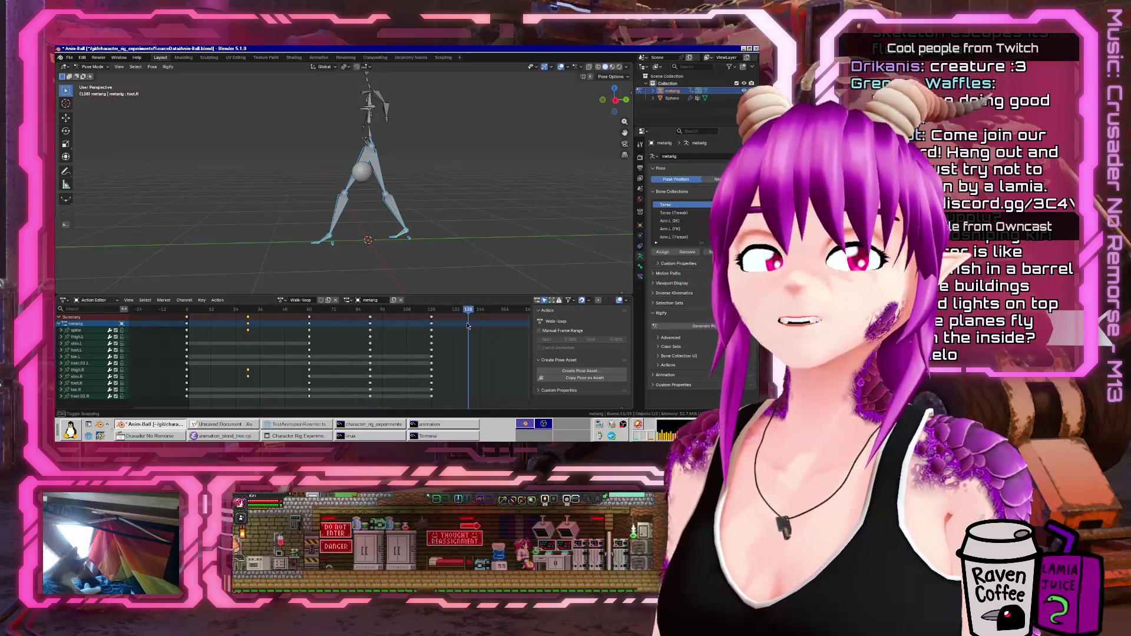
- Orbit around the rig to inspect its stride from several angles, then unlink the walk action
{"action": "middle_click_drag", "start_coordinate": [463, 224], "coordinate": [413, 235]}
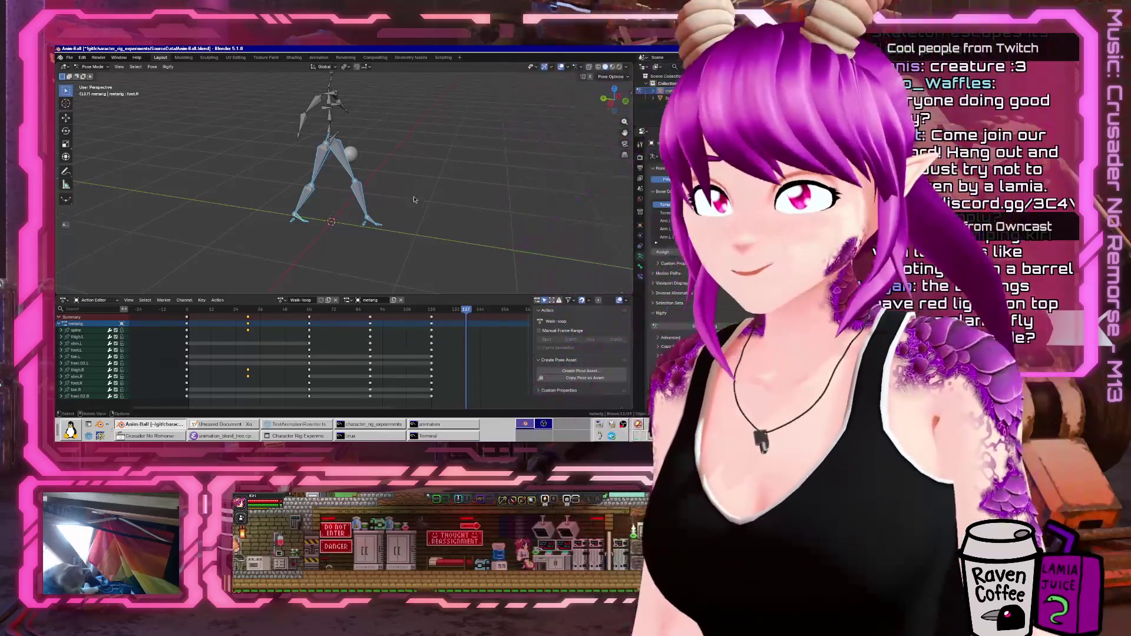
{"action": "mouse_move", "coordinate": [465, 229]}
{"action": "middle_mouse_down"}
{"action": "mouse_move", "coordinate": [458, 191]}
{"action": "mouse_move", "coordinate": [378, 207]}
{"action": "middle_mouse_up"}
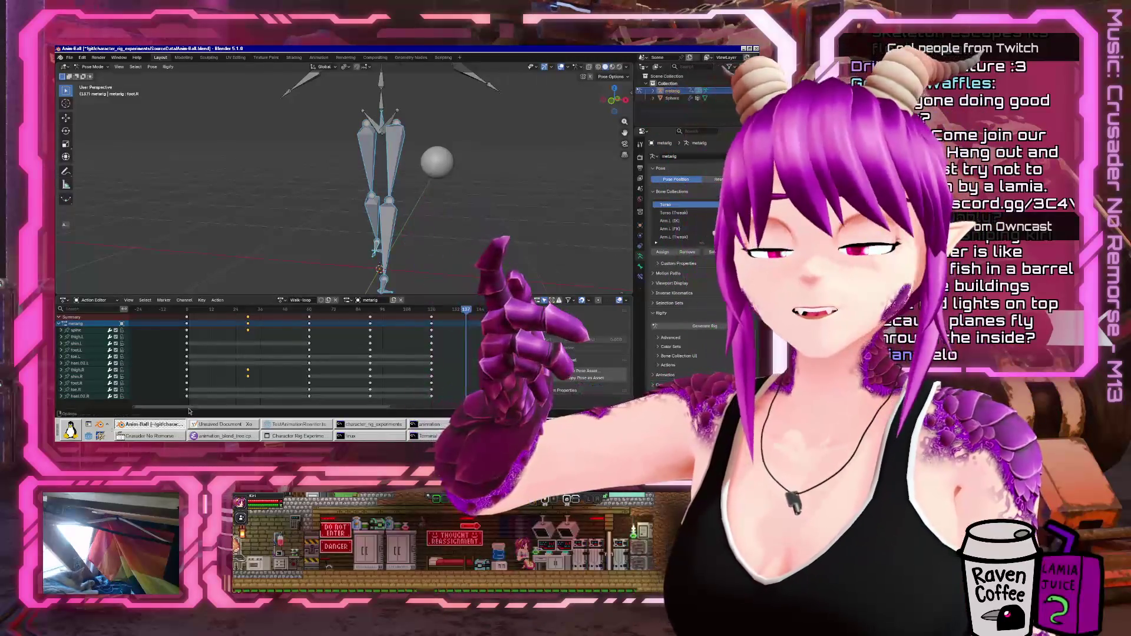
{"action": "mouse_move", "coordinate": [306, 255]}
{"action": "middle_mouse_down"}
{"action": "mouse_move", "coordinate": [271, 190]}
{"action": "mouse_move", "coordinate": [274, 202]}
{"action": "middle_mouse_up"}
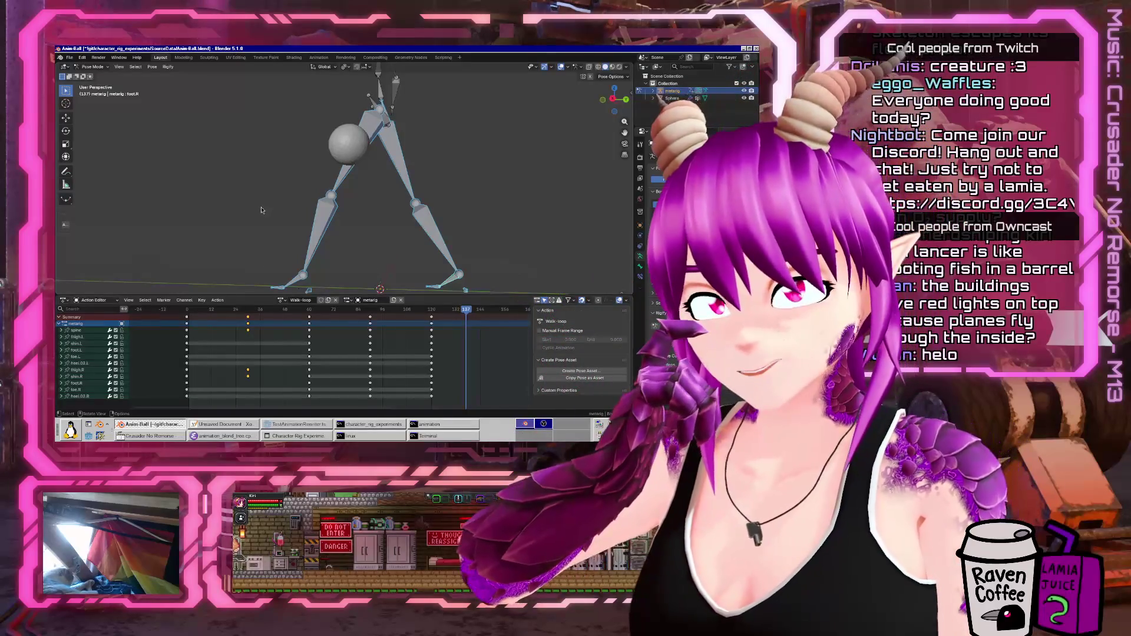
{"action": "middle_click_drag", "start_coordinate": [264, 208], "coordinate": [335, 198]}
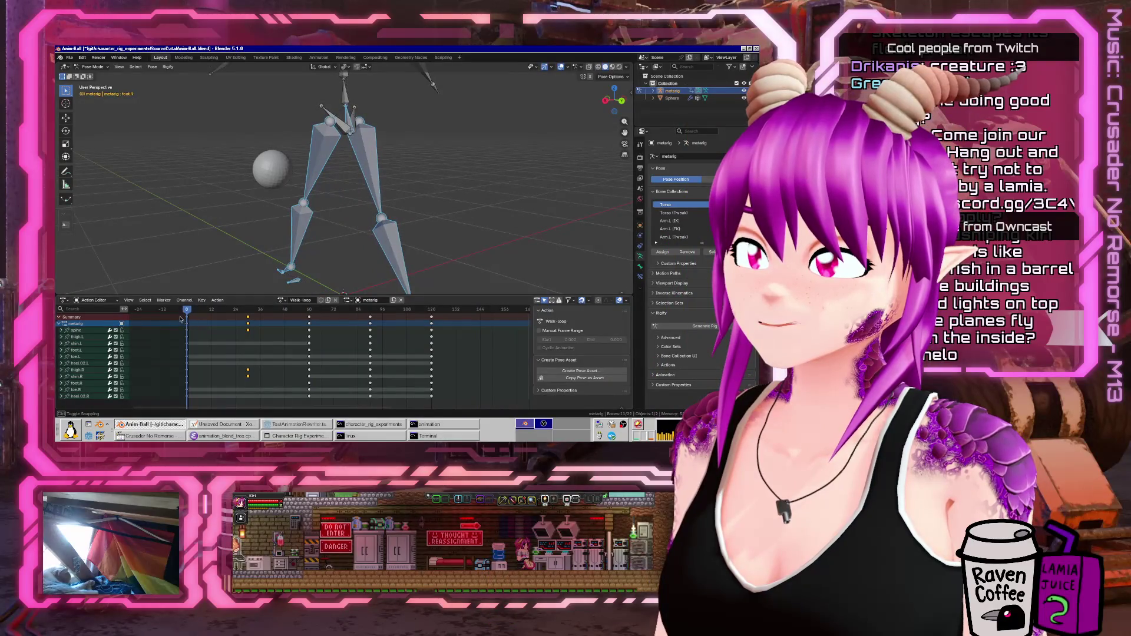
{"action": "middle_click_drag", "start_coordinate": [369, 201], "coordinate": [298, 151]}
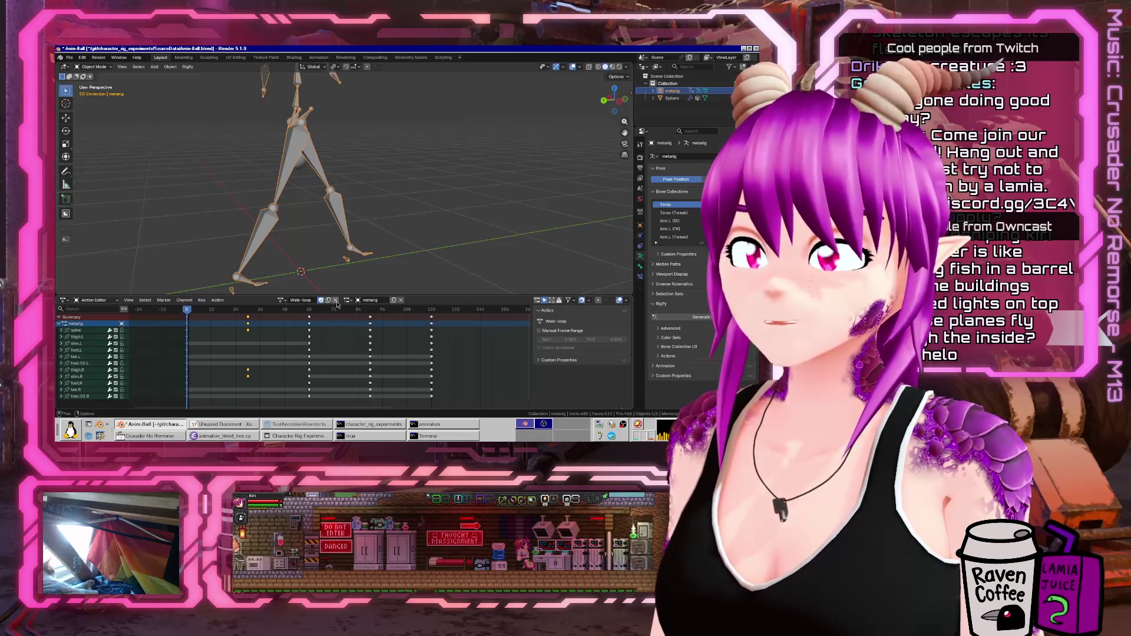
{"action": "left_click", "coordinate": [336, 300]}
- In Pose Mode, run Clear Pose Transforms to reset every bone to its rest pose
{"action": "middle_click_drag", "start_coordinate": [360, 229], "coordinate": [382, 209]}
{"action": "key", "text": "ctrl+Tab"}
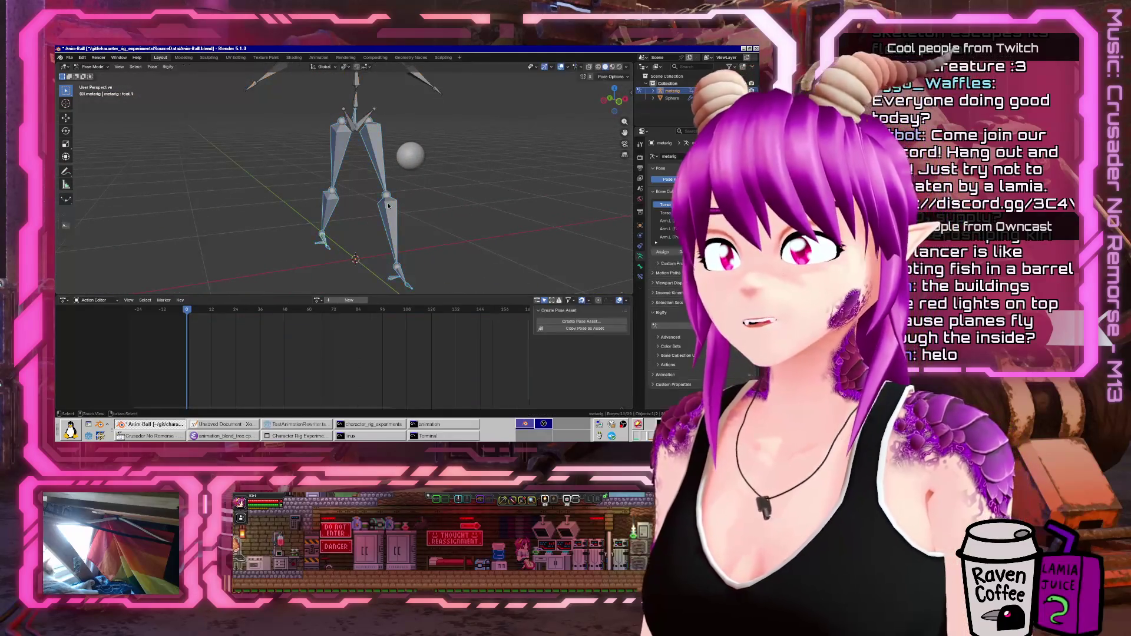
{"action": "right_click", "coordinate": [388, 205]}
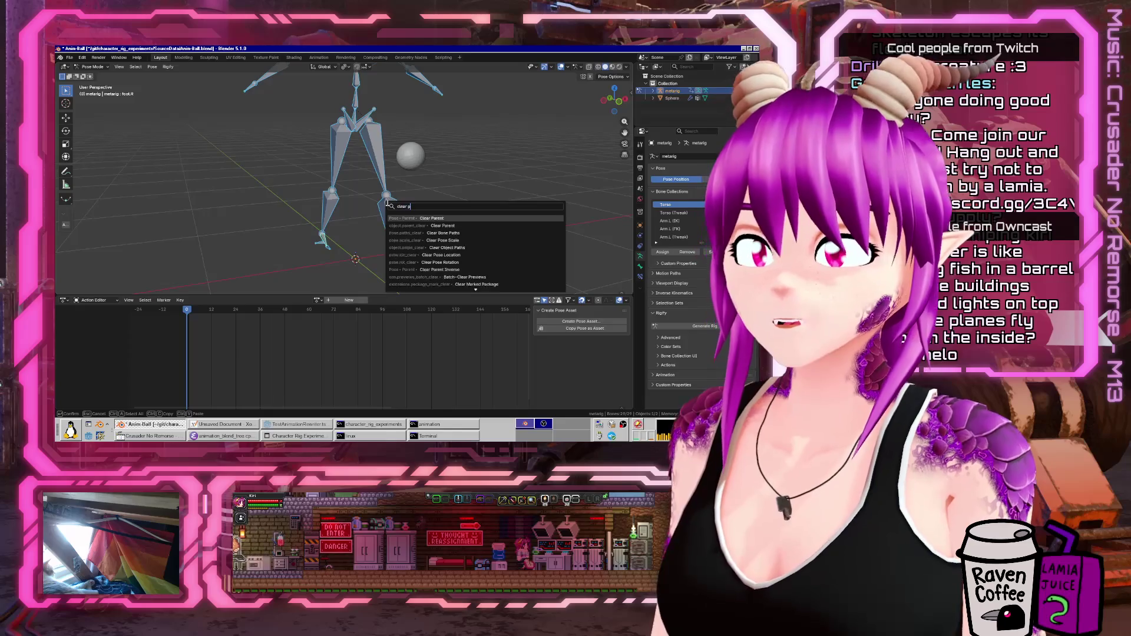
{"action": "key", "text": "Escape"}
{"action": "key", "text": "F3"}
{"action": "type", "text": "clear pose"}
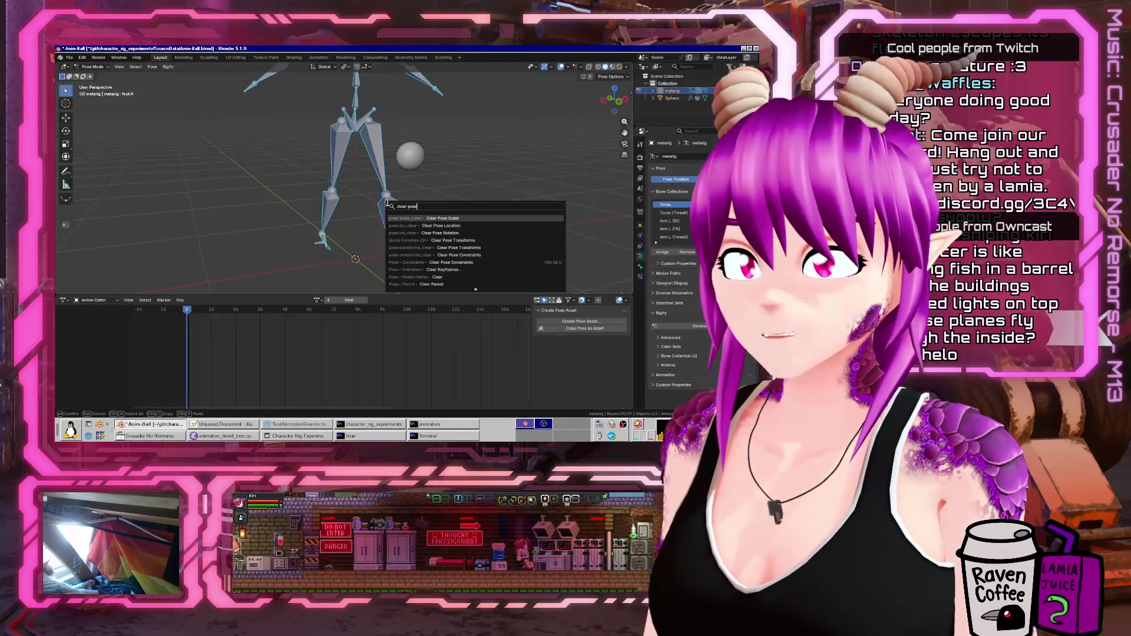
{"action": "key", "text": "BackSpace"}
{"action": "key", "text": "BackSpace"}
{"action": "key", "text": "BackSpace"}
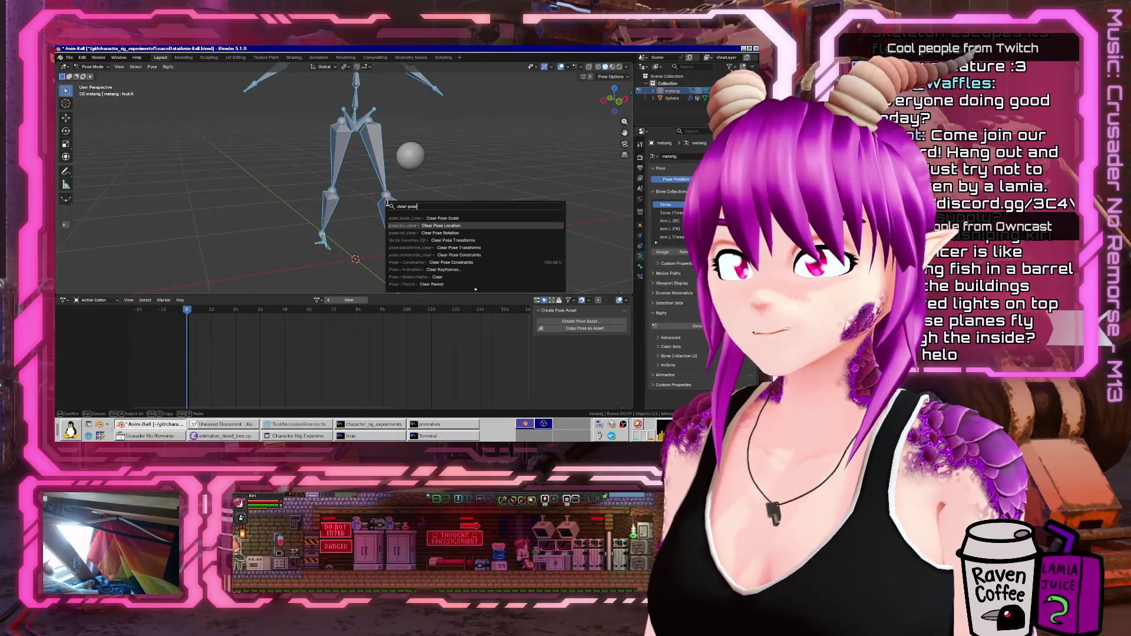
{"action": "key", "text": "BackSpace"}
{"action": "type", "text": "transfor"}
{"action": "key", "text": "Return"}
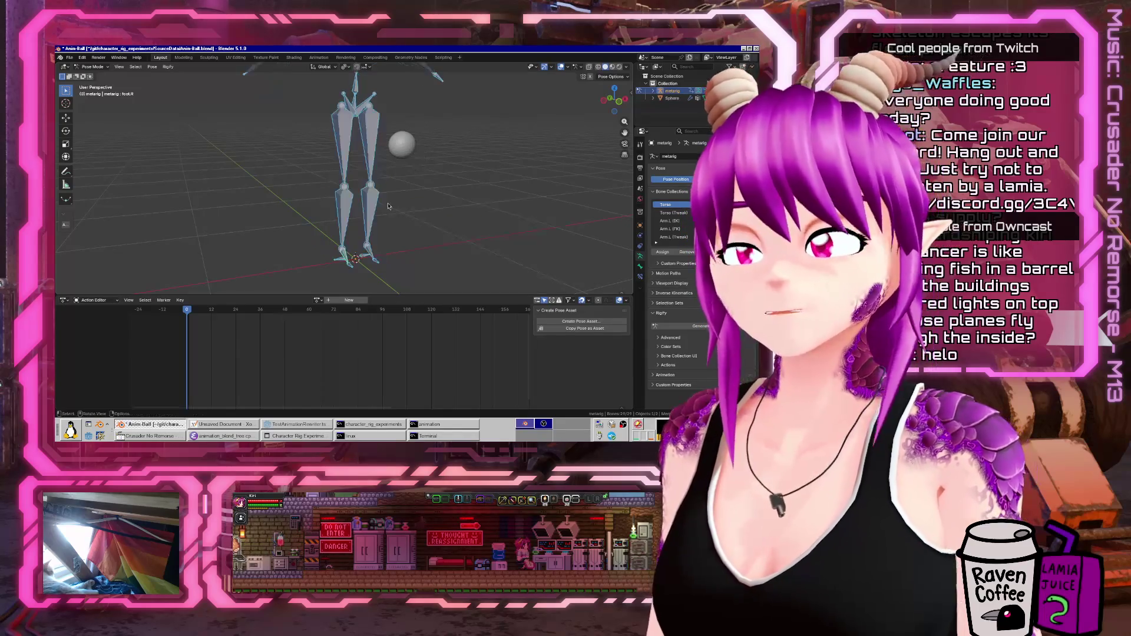
- Enlarge the 3D view and switch the armature into Edit Mode
{"action": "key", "text": "q"}
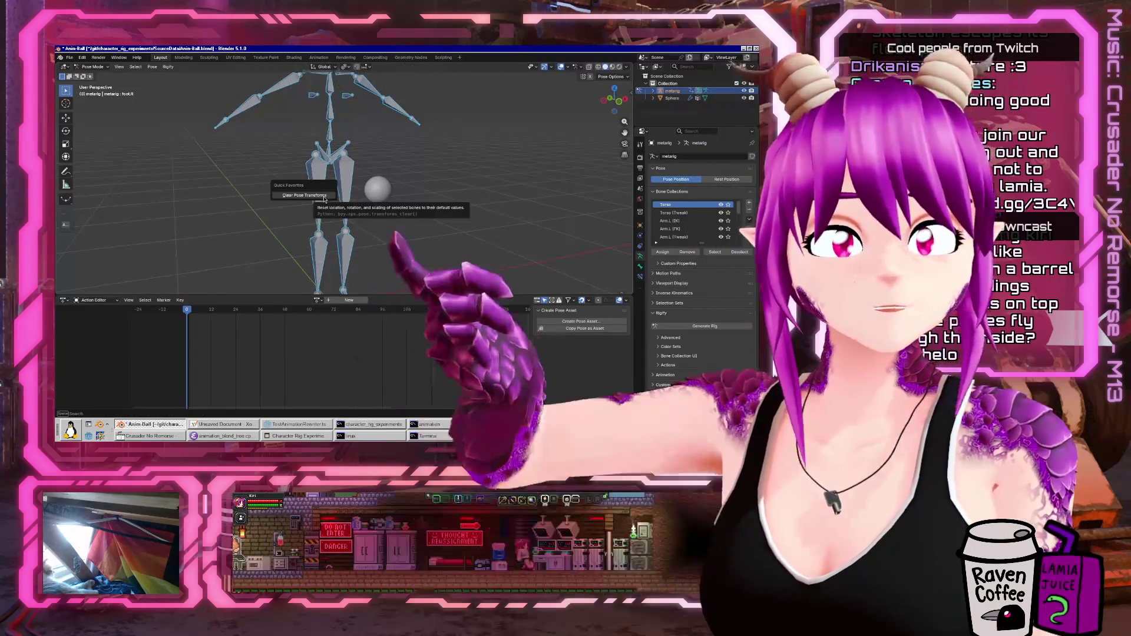
{"action": "left_click_drag", "start_coordinate": [436, 296], "coordinate": [433, 383]}
{"action": "mouse_move", "coordinate": [412, 294]}
{"action": "middle_mouse_down"}
{"action": "mouse_move", "coordinate": [365, 283]}
{"action": "mouse_move", "coordinate": [401, 264]}
{"action": "middle_mouse_up"}
{"action": "key", "text": "Tab"}
{"action": "key", "text": "Tab"}
{"action": "key", "text": "Tab"}
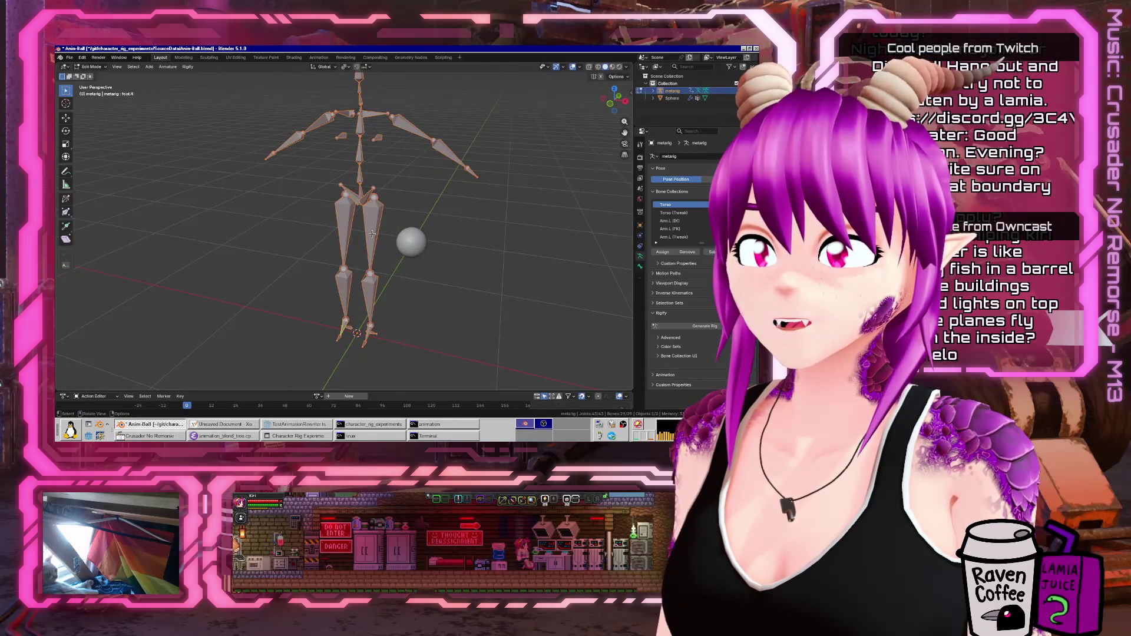
- Return to Object Mode and add a cylinder with 8 vertices, viewed from the front
{"action": "key", "text": "ctrl+Tab"}
{"action": "left_click", "coordinate": [326, 242]}
{"action": "key", "text": "shift+a"}
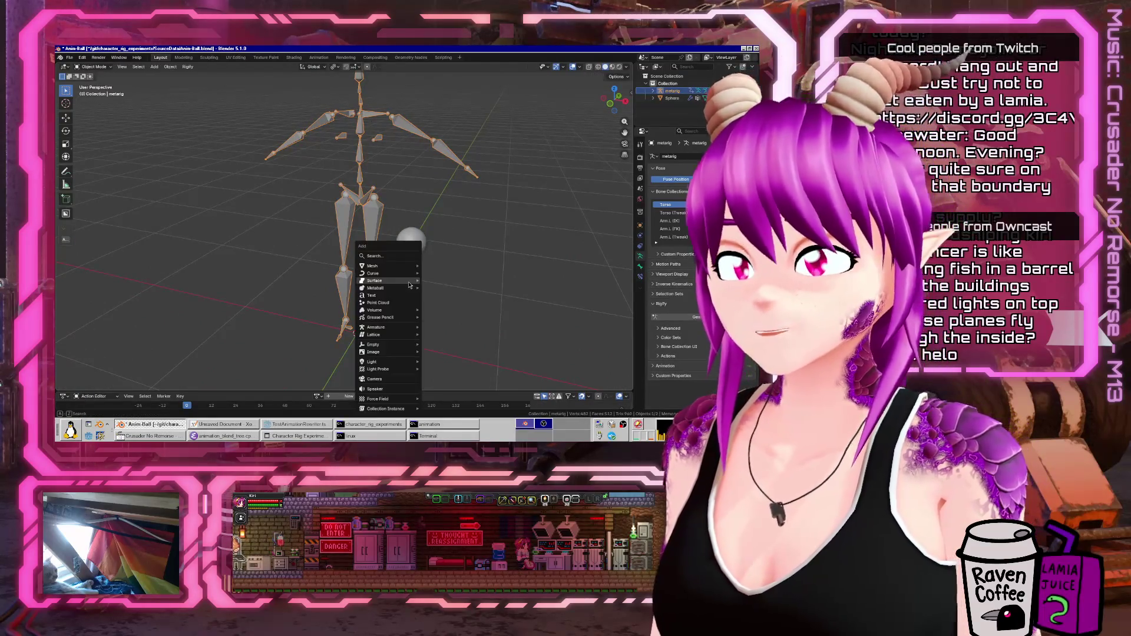
{"action": "type", "text": "cy"}
{"action": "key", "text": "Return"}
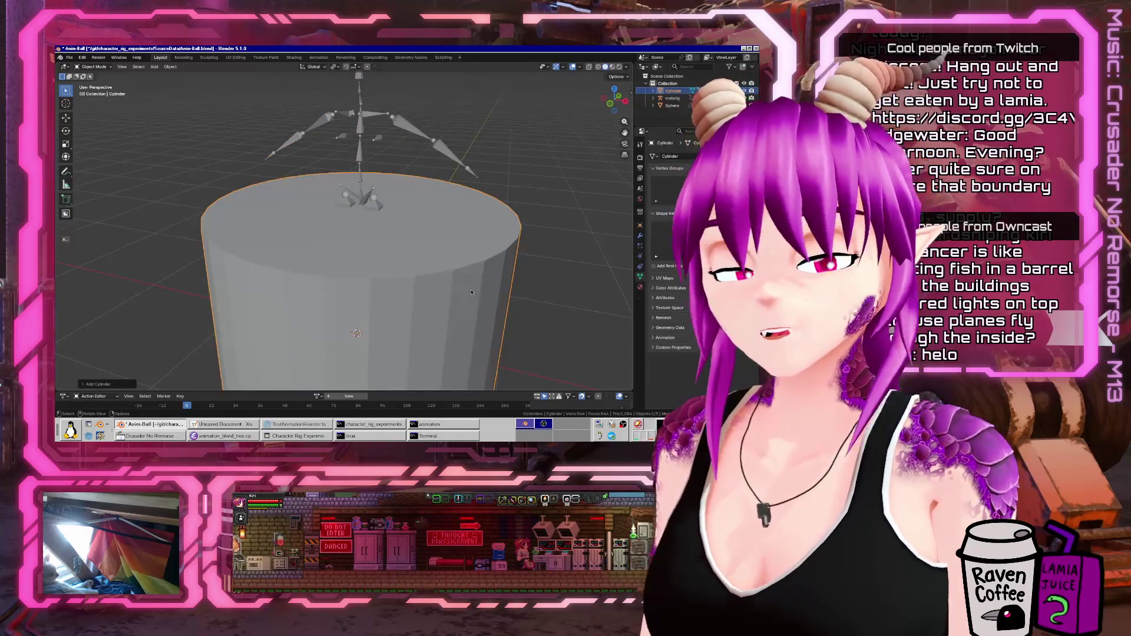
{"action": "key", "text": "KP_1"}
{"action": "scroll", "coordinate": [254, 300], "scroll_direction": "down", "scroll_amount": 4}
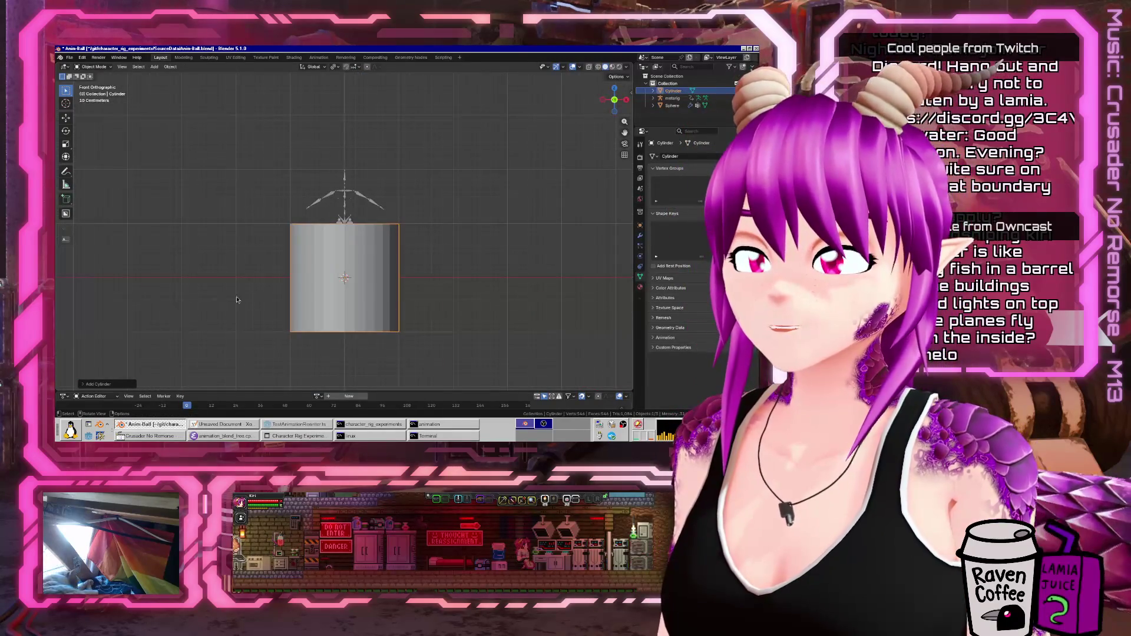
{"action": "left_click", "coordinate": [98, 384]}
{"action": "type", "text": "8"}
{"action": "key", "text": "Return"}
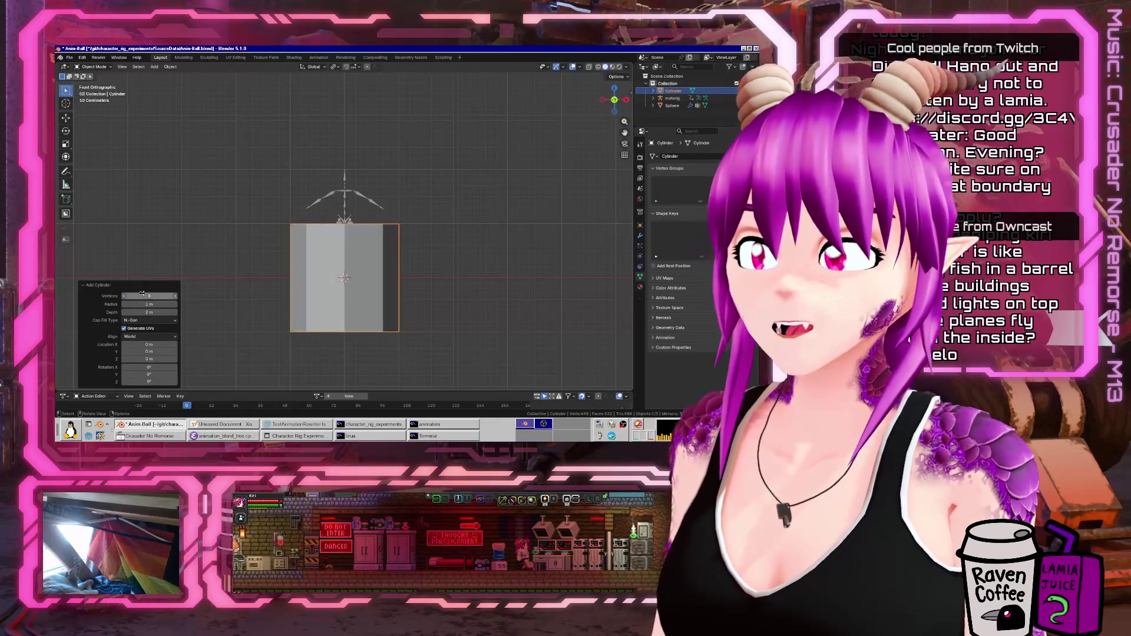
- Scale the cylinder down and position it over the thigh bone
{"action": "key", "text": "Tab"}
{"action": "key", "text": "s"}
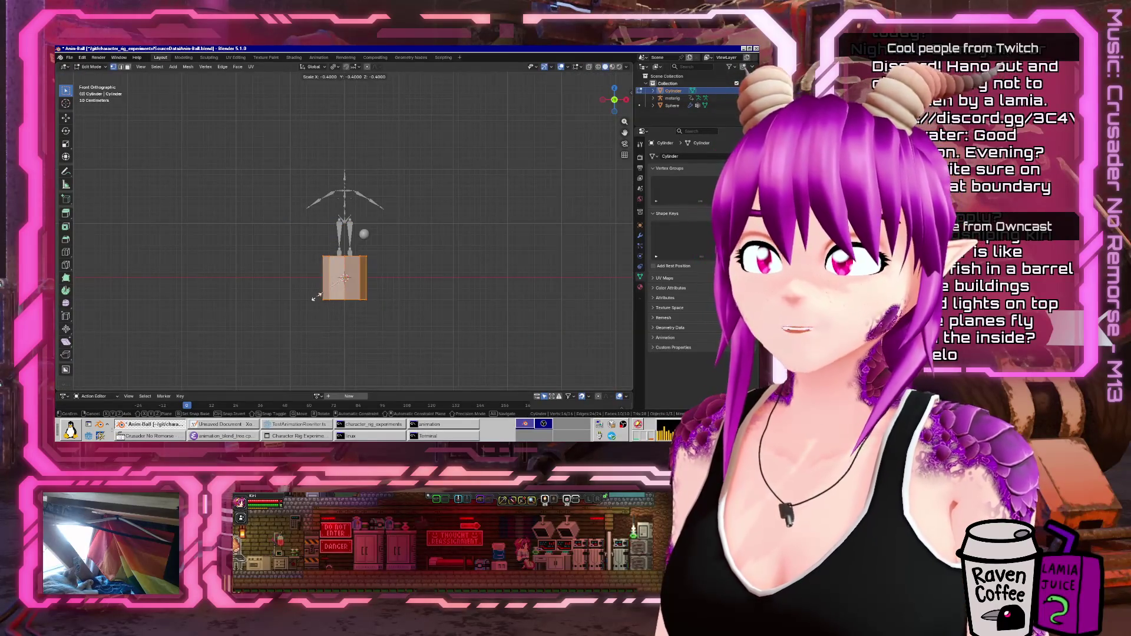
{"action": "left_click", "coordinate": [332, 294]}
{"action": "scroll", "coordinate": [332, 295], "scroll_direction": "up", "scroll_amount": 5}
{"action": "key", "text": "g"}
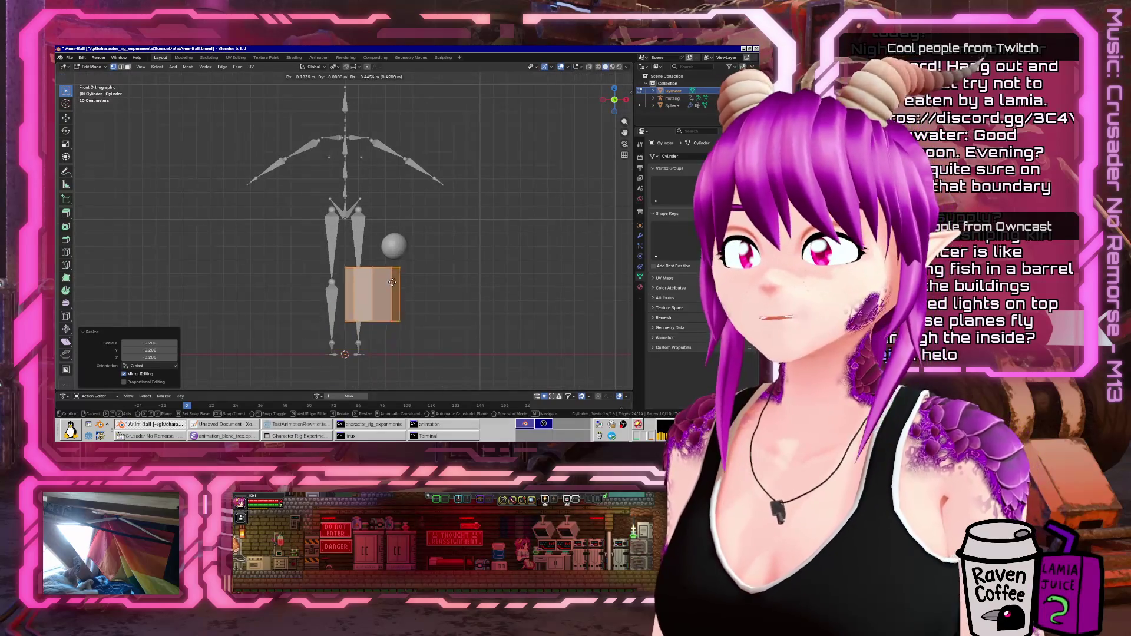
{"action": "left_click", "coordinate": [394, 235]}
{"action": "key", "text": "s"}
{"action": "left_click", "coordinate": [382, 237]}
{"action": "scroll", "coordinate": [605, 268], "scroll_direction": "up", "scroll_amount": 3}
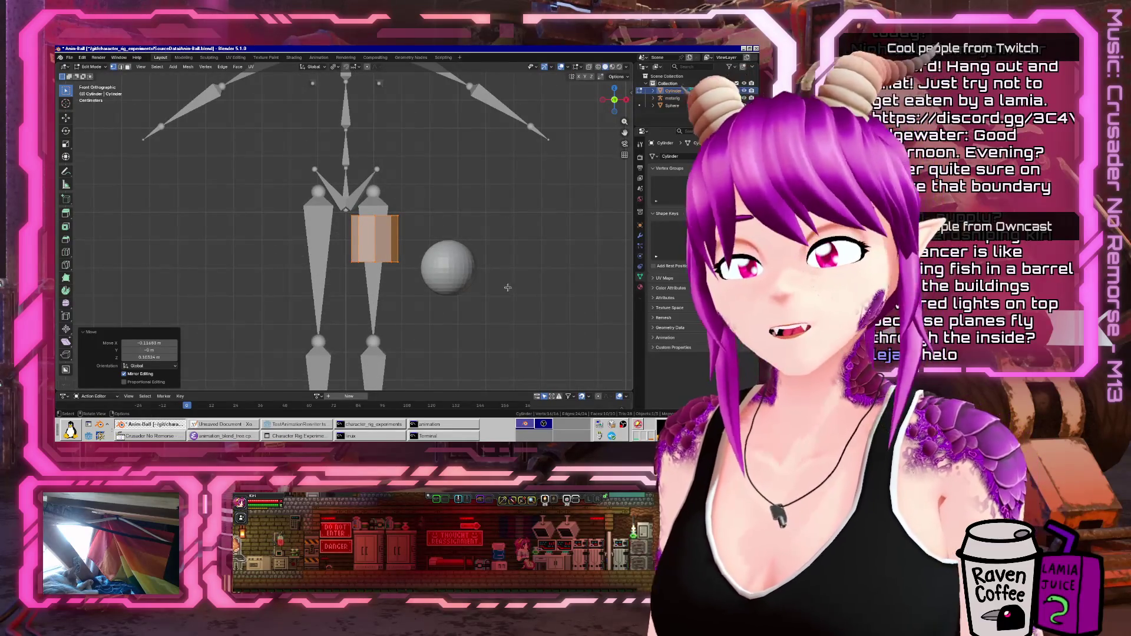
- In X-ray, stretch the cylinder's bottom down toward the knee, taper it and add edge loops
{"action": "key", "text": "alt+z"}
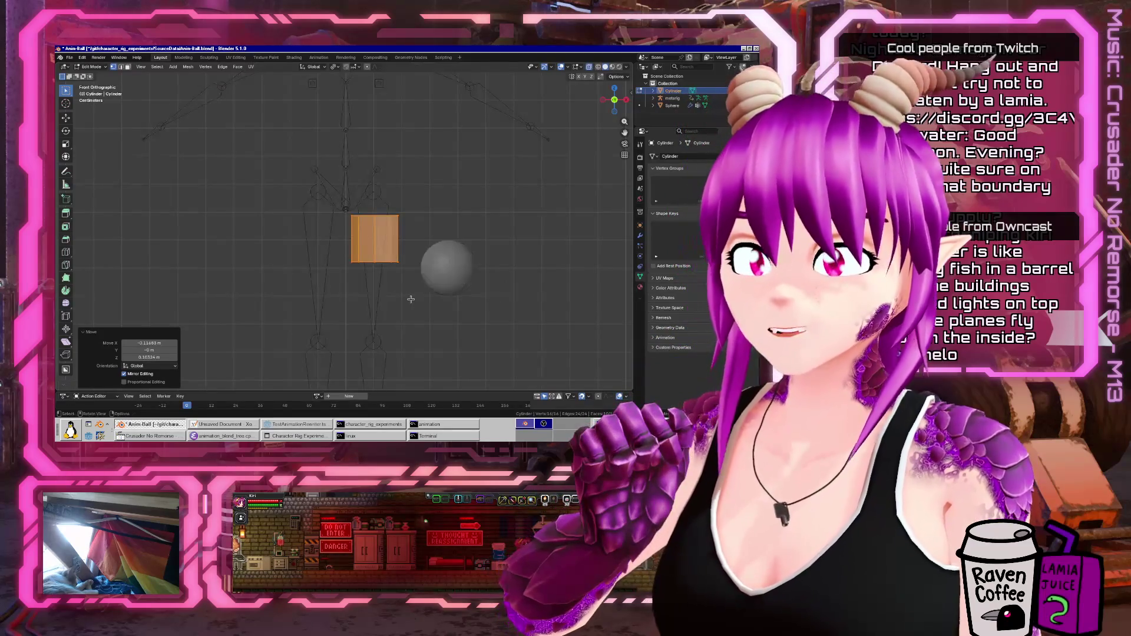
{"action": "left_click_drag", "start_coordinate": [340, 253], "coordinate": [412, 277]}
{"action": "key", "text": "g"}
{"action": "key", "text": "z"}
{"action": "left_click", "coordinate": [422, 325]}
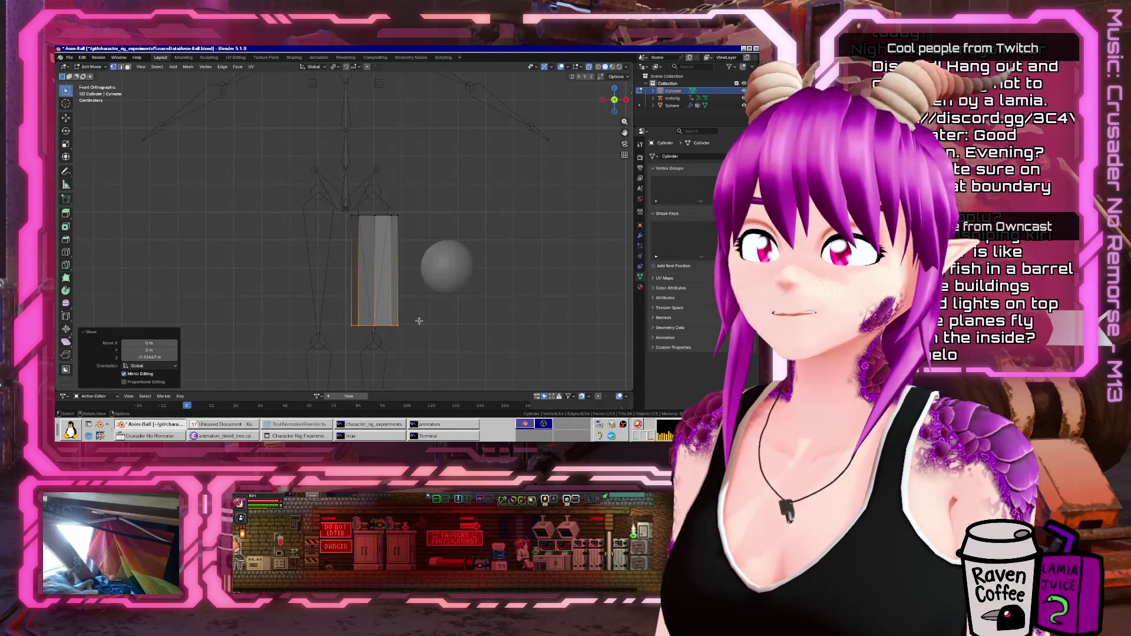
{"action": "key", "text": "s"}
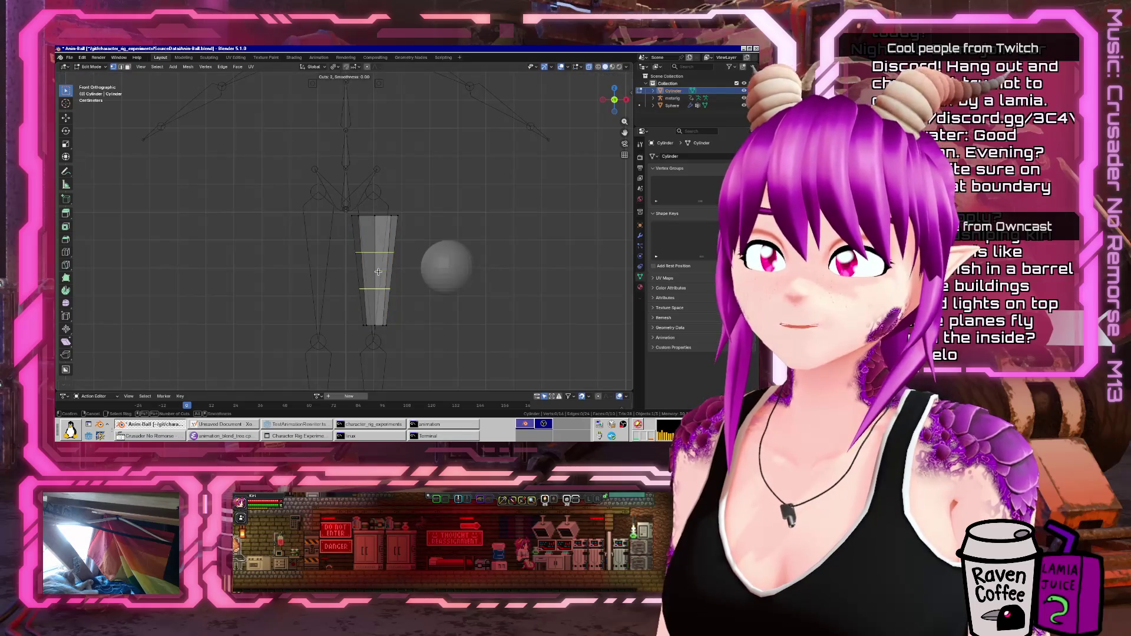
{"action": "left_click", "coordinate": [377, 271]}
{"action": "right_click", "coordinate": [378, 271]}
{"action": "left_click", "coordinate": [452, 279]}
- Slant the top loop toward the hip, raise the middle loop, and add a widened loop
{"action": "left_click", "coordinate": [390, 214], "text": "alt"}
{"action": "key", "text": "g"}
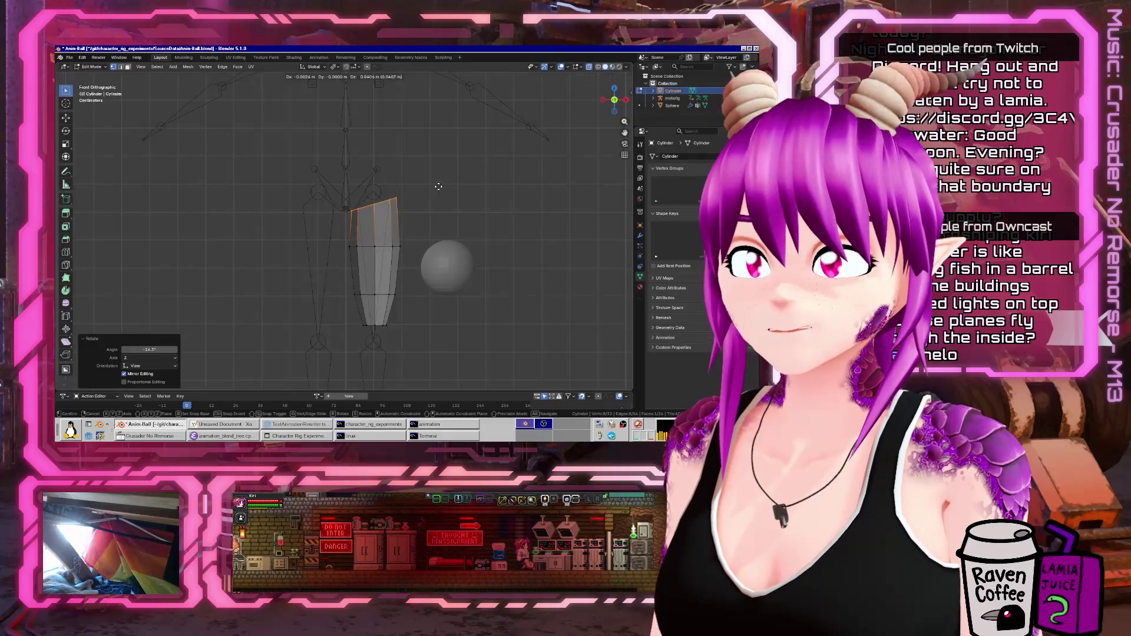
{"action": "left_click", "coordinate": [443, 187]}
{"action": "left_click", "coordinate": [374, 246], "text": "alt"}
{"action": "key", "text": "g"}
{"action": "left_click", "coordinate": [386, 289]}
{"action": "key", "text": "ctrl+r"}
{"action": "left_click", "coordinate": [389, 280]}
{"action": "right_click", "coordinate": [388, 280]}
{"action": "key", "text": "s"}
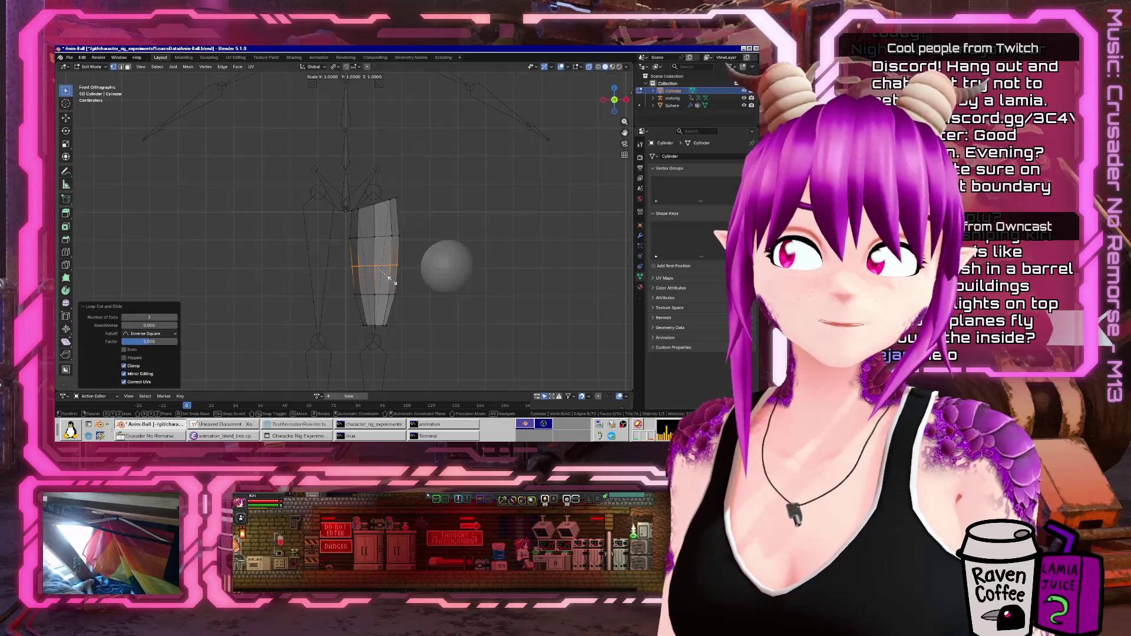
{"action": "left_click", "coordinate": [393, 282]}
- Add a Mirror modifier to the thigh cylinder in Object Mode
{"action": "key", "text": "Tab"}
{"action": "left_click", "coordinate": [639, 238]}
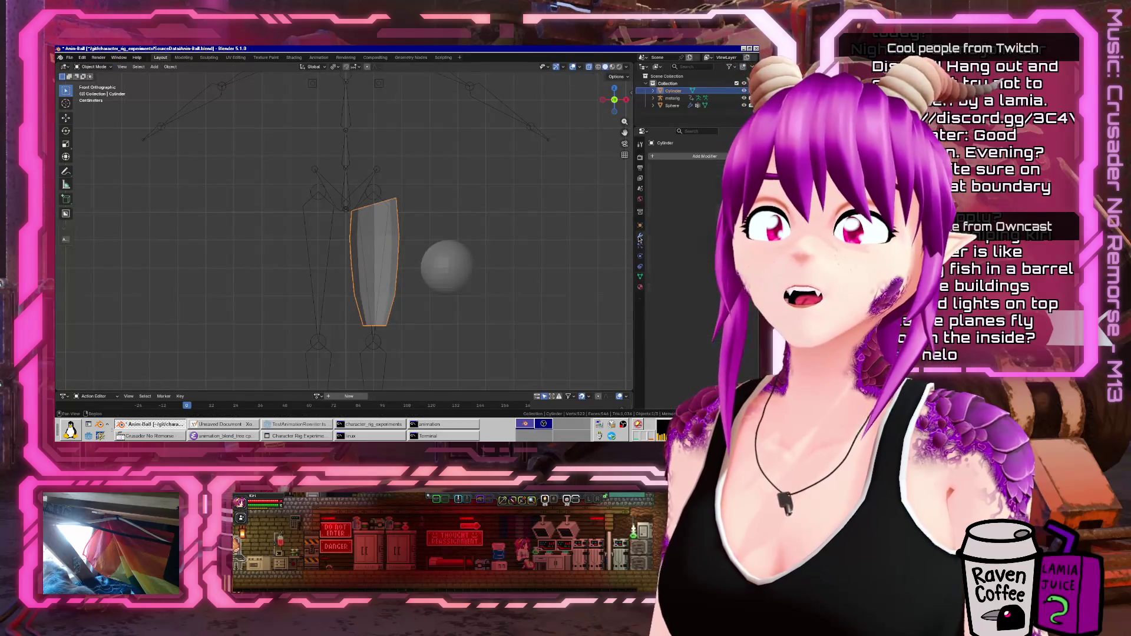
{"action": "left_click", "coordinate": [701, 156]}
{"action": "mouse_move", "coordinate": [662, 179]}
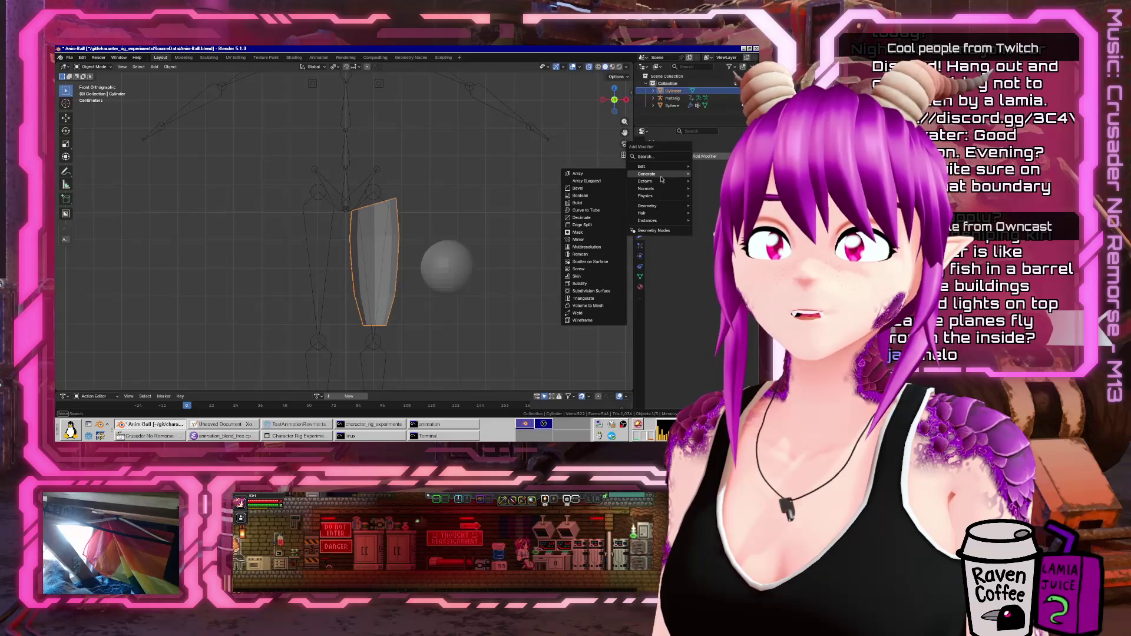
{"action": "key", "text": "Escape"}
{"action": "left_click", "coordinate": [673, 157]}
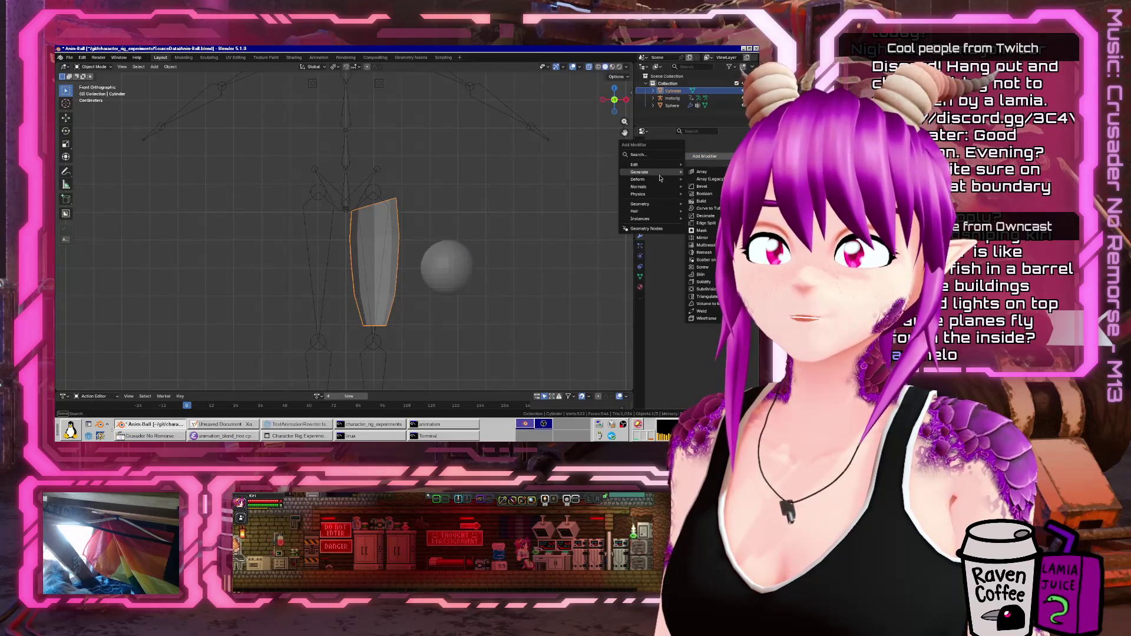
{"action": "left_click", "coordinate": [710, 239]}
- Check the mirrored thigh pieces from the front with the cylinder back in Edit Mode
{"action": "mouse_move", "coordinate": [377, 259]}
{"action": "middle_mouse_down"}
{"action": "mouse_move", "coordinate": [338, 264]}
{"action": "mouse_move", "coordinate": [389, 280]}
{"action": "mouse_move", "coordinate": [342, 283]}
{"action": "mouse_move", "coordinate": [391, 281]}
{"action": "middle_mouse_up"}
{"action": "scroll", "coordinate": [388, 280], "scroll_direction": "down", "scroll_amount": 3}
{"action": "key", "text": "Tab"}
{"action": "key", "text": "KP_1"}
{"action": "scroll", "coordinate": [390, 281], "scroll_direction": "up", "scroll_amount": 4}
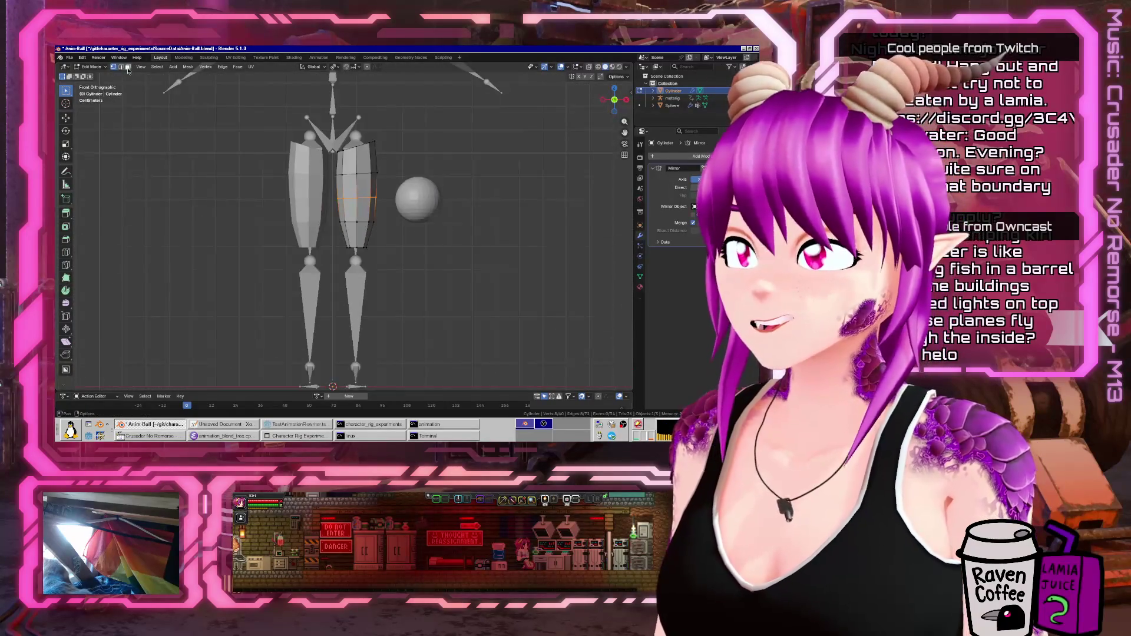
{"action": "scroll", "coordinate": [358, 285], "scroll_direction": "down", "scroll_amount": 2}
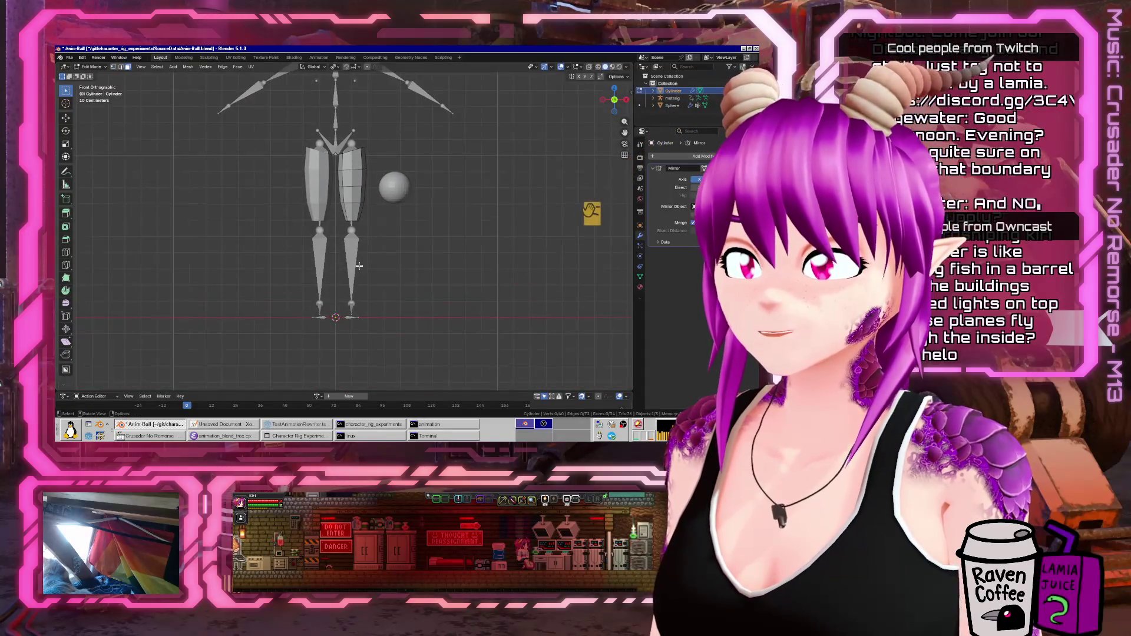
- Add another cylinder, shrink it and place it at the knee
{"action": "key", "text": "shift+a"}
{"action": "type", "text": "cylind"}
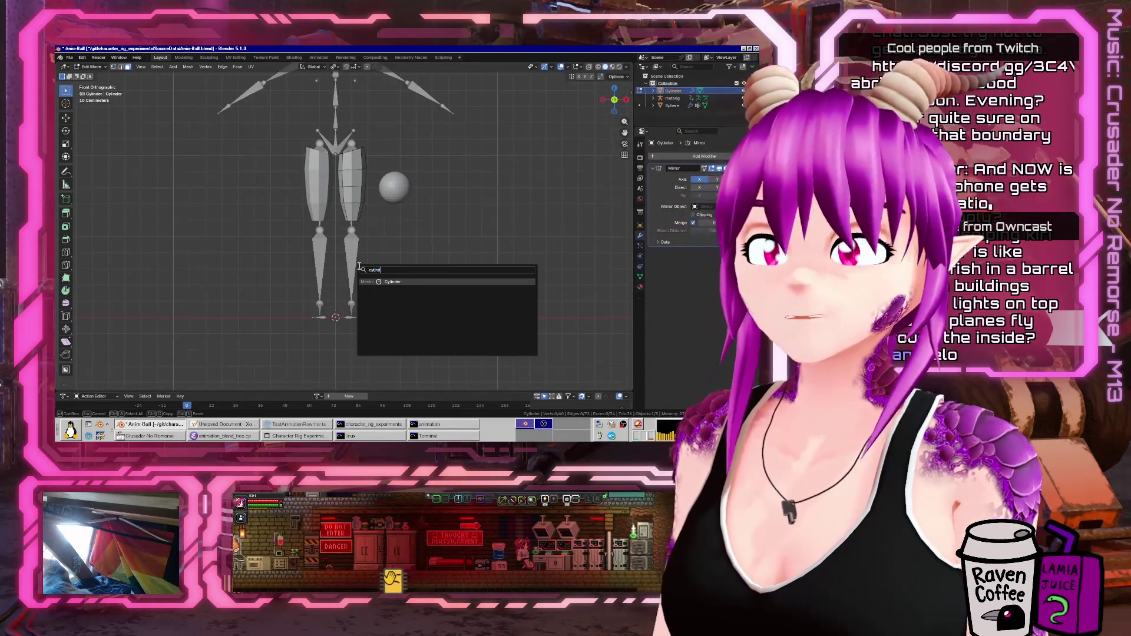
{"action": "key", "text": "Return"}
{"action": "key", "text": "s"}
{"action": "key", "text": "g"}
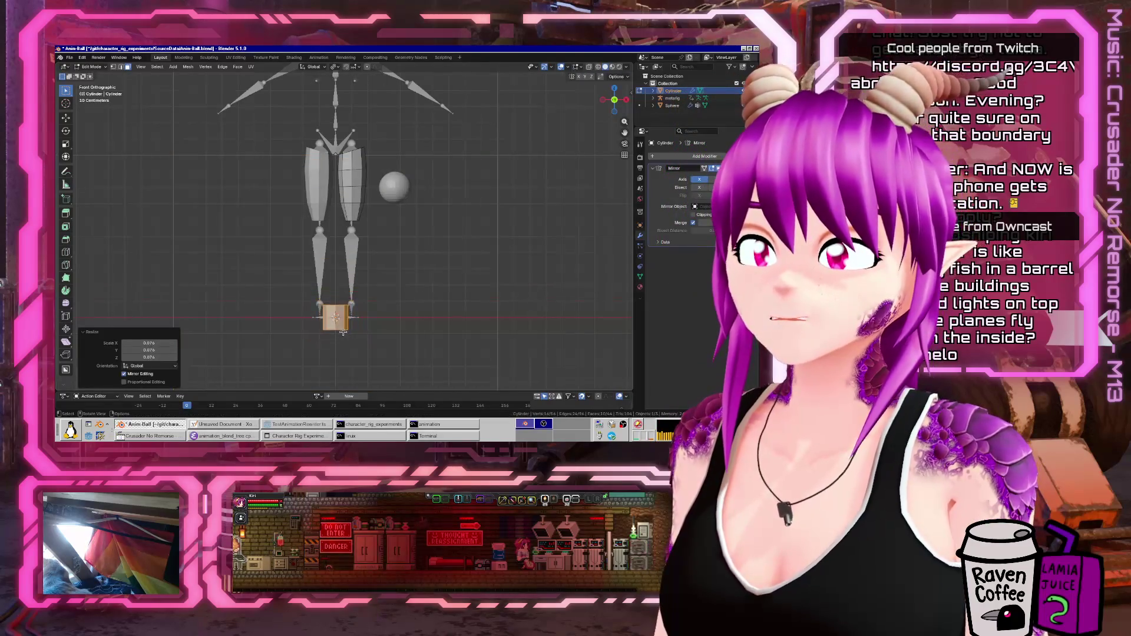
{"action": "left_click", "coordinate": [366, 288]}
{"action": "left_click", "coordinate": [114, 66]}
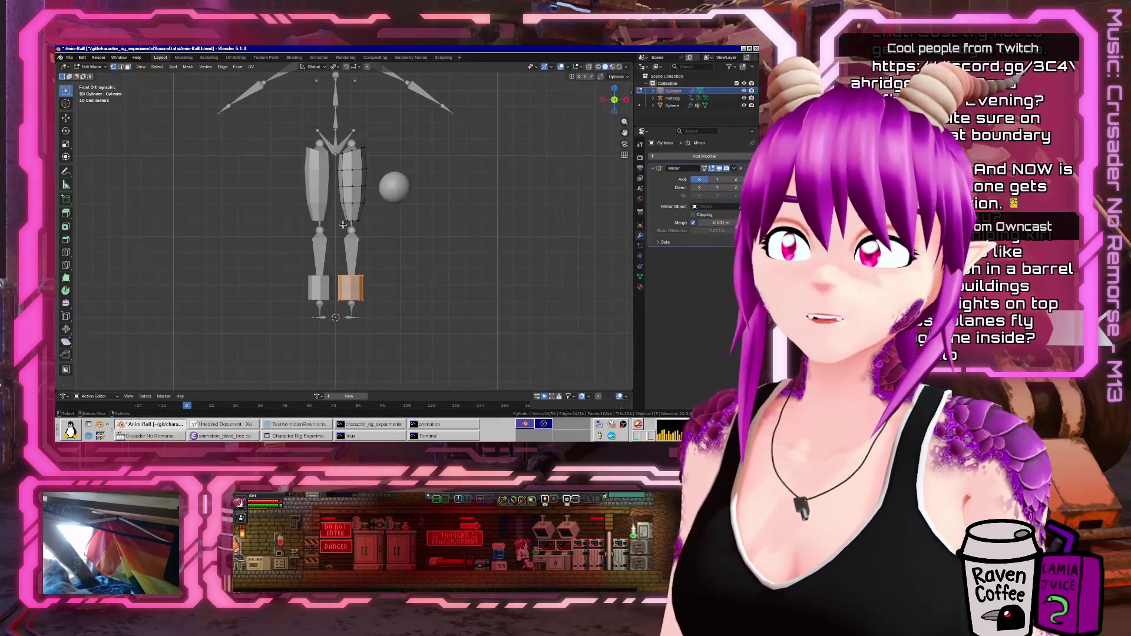
{"action": "key", "text": "g"}
{"action": "left_click", "coordinate": [368, 255]}
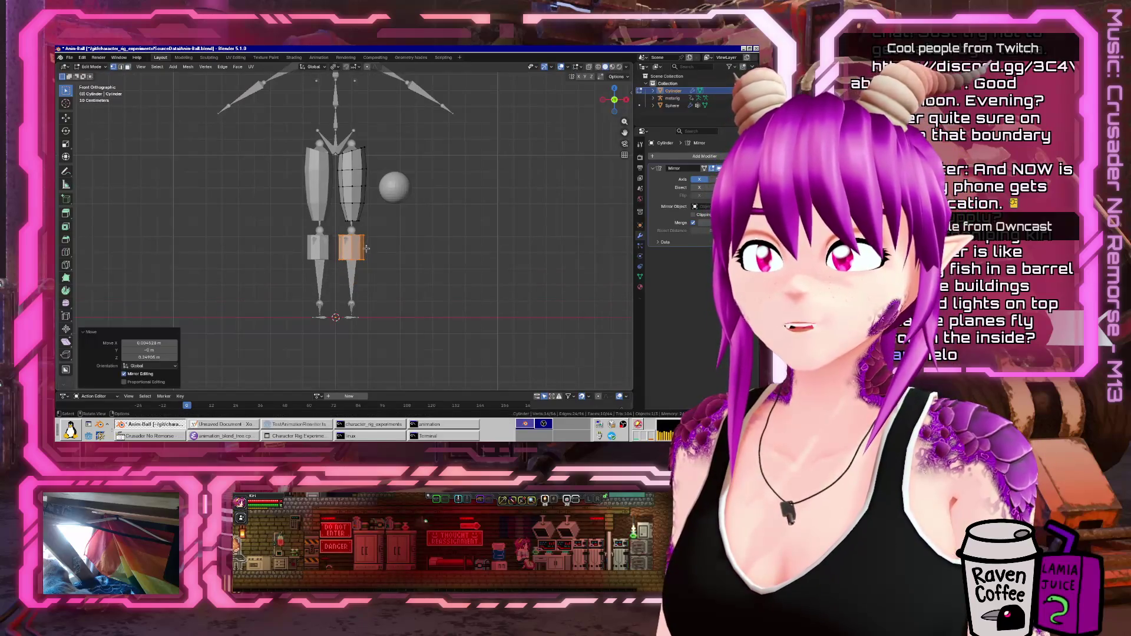
- Stretch the lower-leg piece's bottom loop down to the ankle and scale it
{"action": "left_click", "coordinate": [354, 267], "text": "alt"}
{"action": "key", "text": "g"}
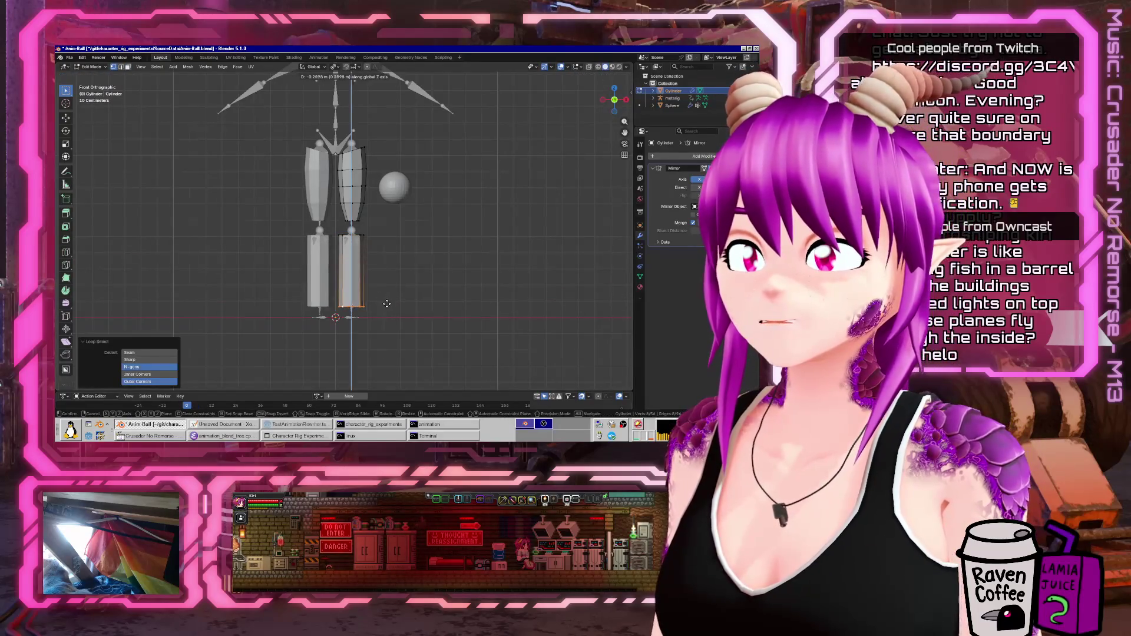
{"action": "left_click", "coordinate": [388, 301]}
{"action": "key", "text": "s"}
{"action": "middle_click_drag", "start_coordinate": [367, 296], "coordinate": [354, 278]}
{"action": "scroll", "coordinate": [358, 288], "scroll_direction": "up", "scroll_amount": 5}
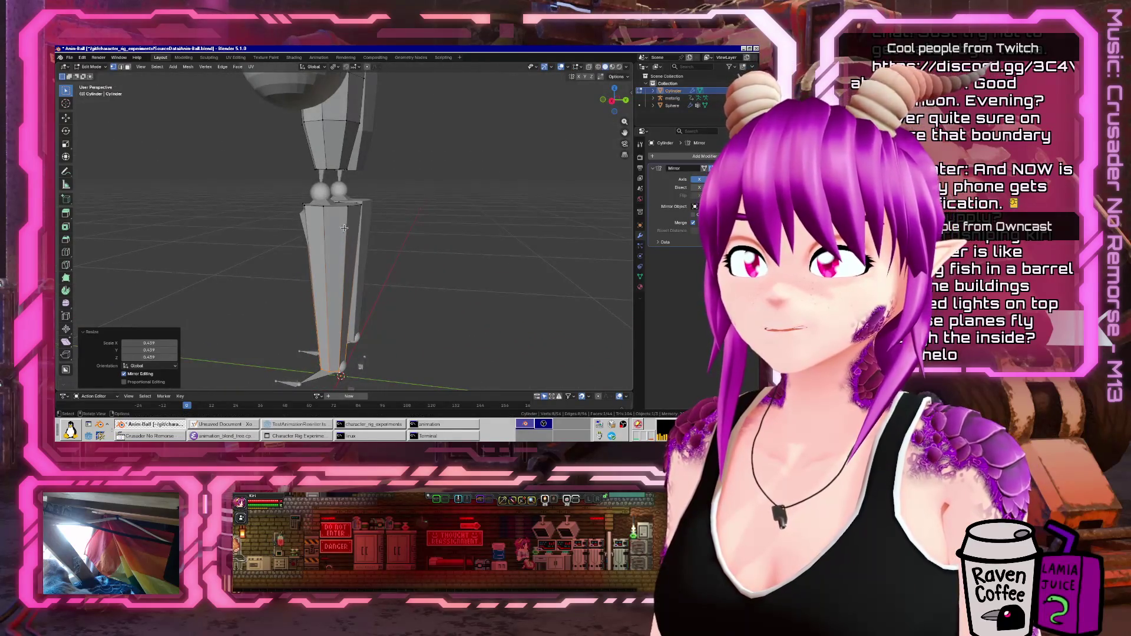
{"action": "left_click", "coordinate": [333, 204], "text": "alt"}
{"action": "key", "text": "ctrl+b"}
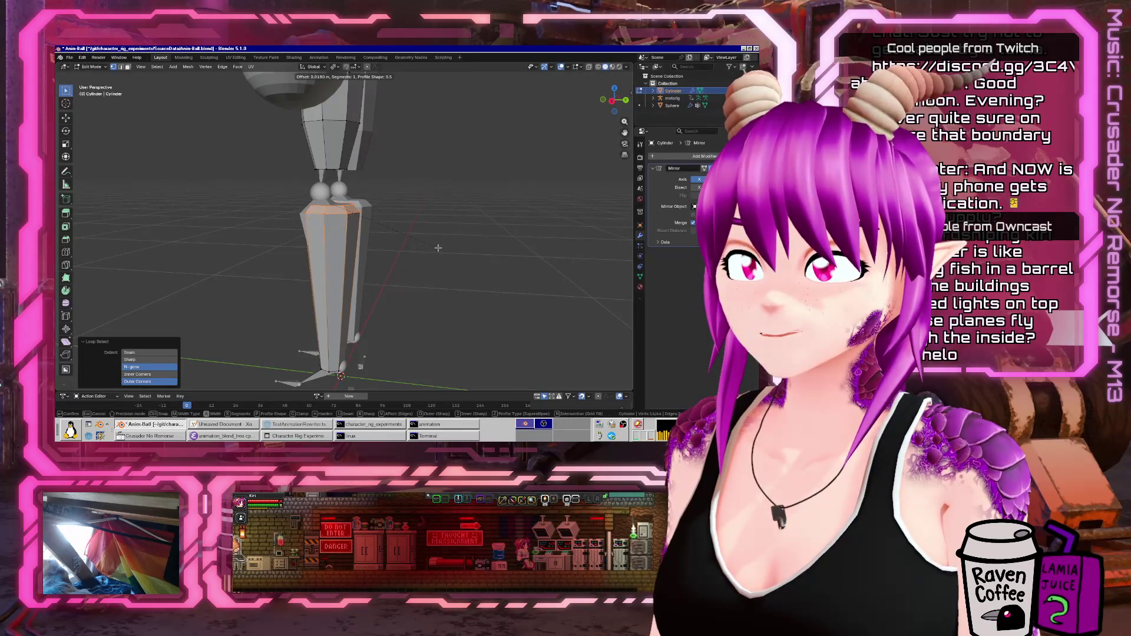
{"action": "key", "text": "Escape"}
- Add a loop cut across the calf and widen it, then check the leg from front and side
{"action": "key", "text": "ctrl+r"}
{"action": "left_click", "coordinate": [339, 277]}
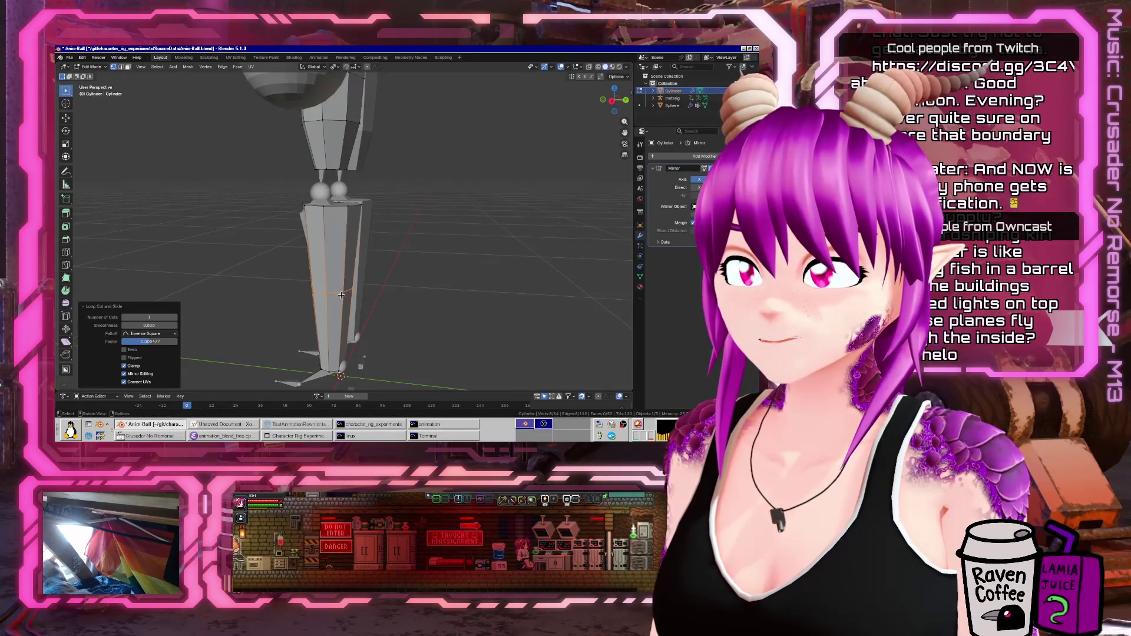
{"action": "key", "text": "s"}
{"action": "left_click", "coordinate": [365, 265]}
{"action": "mouse_move", "coordinate": [365, 265]}
{"action": "middle_mouse_down"}
{"action": "mouse_move", "coordinate": [364, 242]}
{"action": "mouse_move", "coordinate": [434, 291]}
{"action": "mouse_move", "coordinate": [482, 241]}
{"action": "middle_mouse_up"}
{"action": "key", "text": "Tab"}
{"action": "key", "text": "KP_1"}
{"action": "key", "text": "KP_3"}
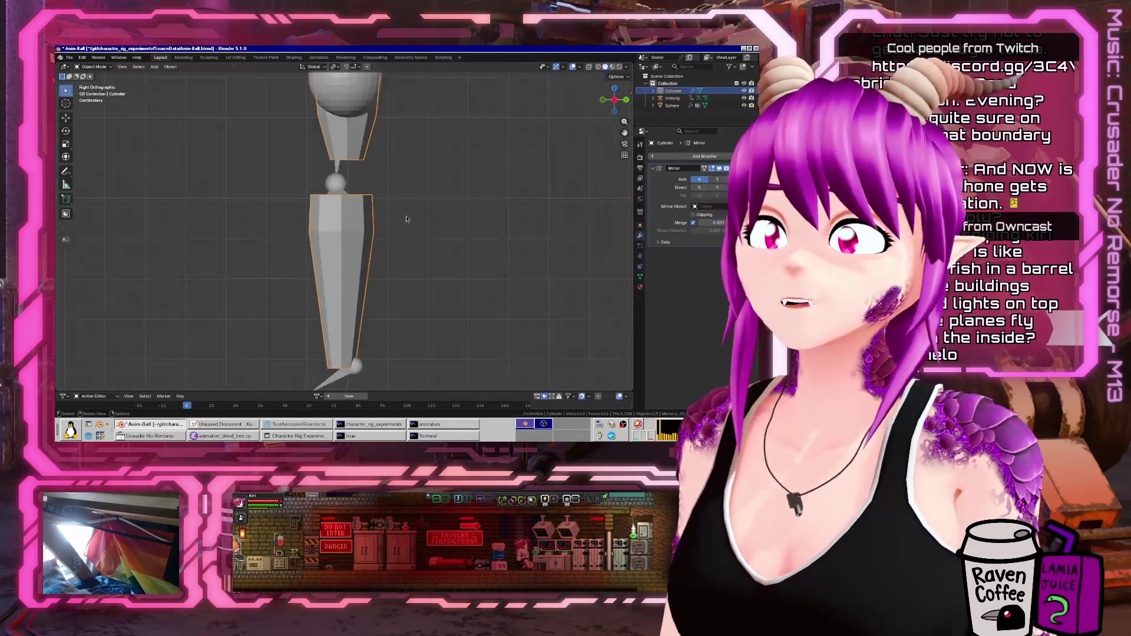
- Try nudging the thigh piece in Edit Mode, then undo the move
{"action": "key", "text": "Tab"}
{"action": "key", "text": "a"}
{"action": "key", "text": "g"}
{"action": "left_click", "coordinate": [366, 253]}
{"action": "key", "text": "ctrl+z"}
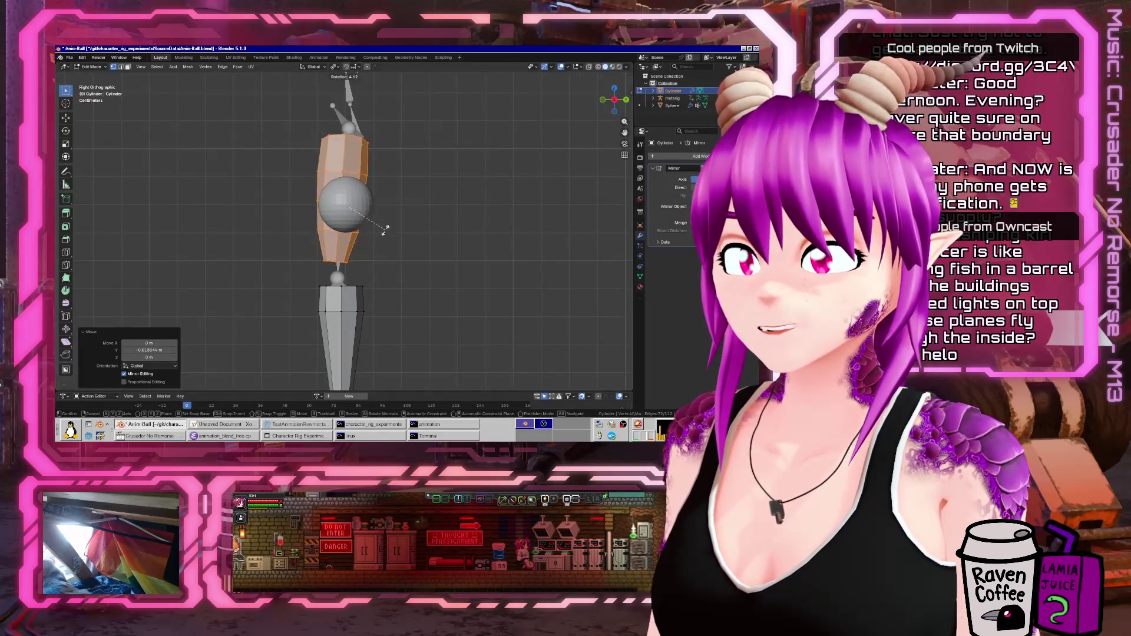
{"action": "key", "text": "alt+a"}
- Tilt and shift the lower-leg piece to follow its bone, then return to Object Mode
{"action": "key", "text": "l"}
{"action": "mouse_move", "coordinate": [365, 320]}
{"action": "middle_mouse_down", "text": "shift"}
{"action": "mouse_move", "coordinate": [365, 238]}
{"action": "mouse_move", "coordinate": [425, 236]}
{"action": "mouse_move", "coordinate": [489, 278]}
{"action": "mouse_move", "coordinate": [408, 302]}
{"action": "mouse_move", "coordinate": [360, 297]}
{"action": "middle_mouse_up", "text": "shift"}
{"action": "key", "text": "r"}
{"action": "left_click", "coordinate": [394, 214]}
{"action": "key", "text": "g"}
{"action": "left_click", "coordinate": [398, 211]}
{"action": "key", "text": "Tab"}
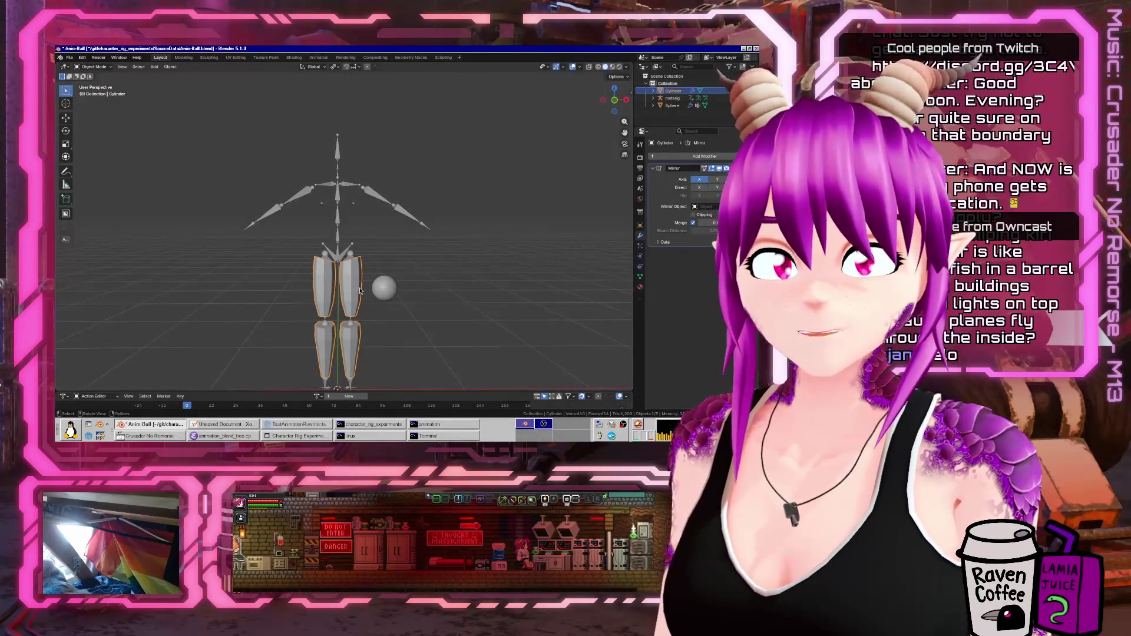
- In front view, add a cube to the mesh, shrink it and move it up to the chest
{"action": "key", "text": "KP_1"}
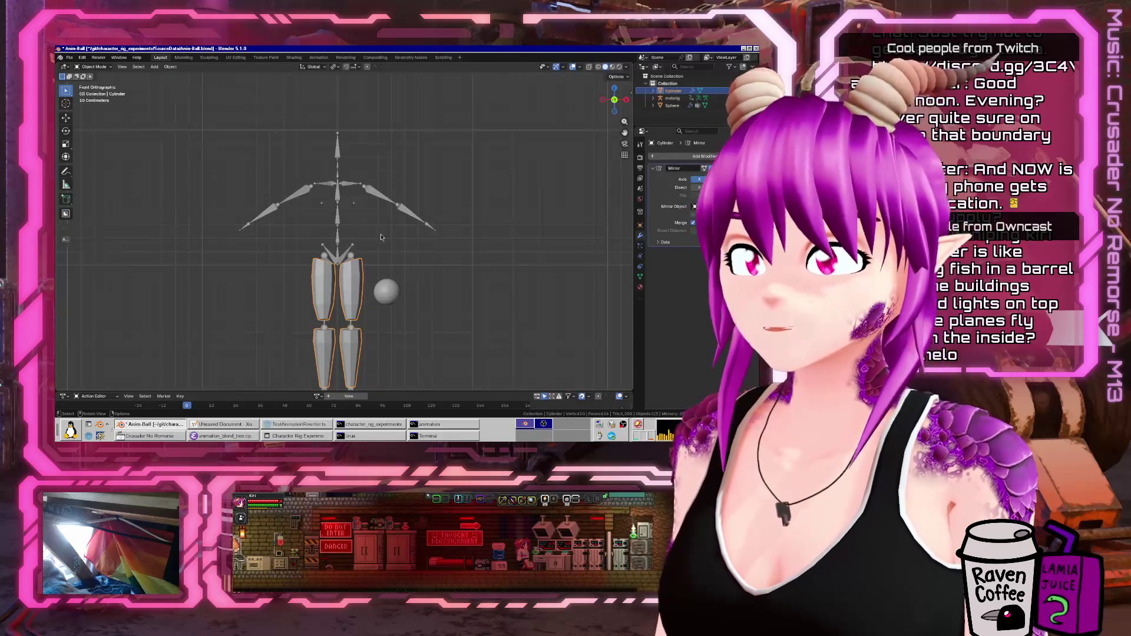
{"action": "key", "text": "Tab"}
{"action": "key", "text": "shift+a"}
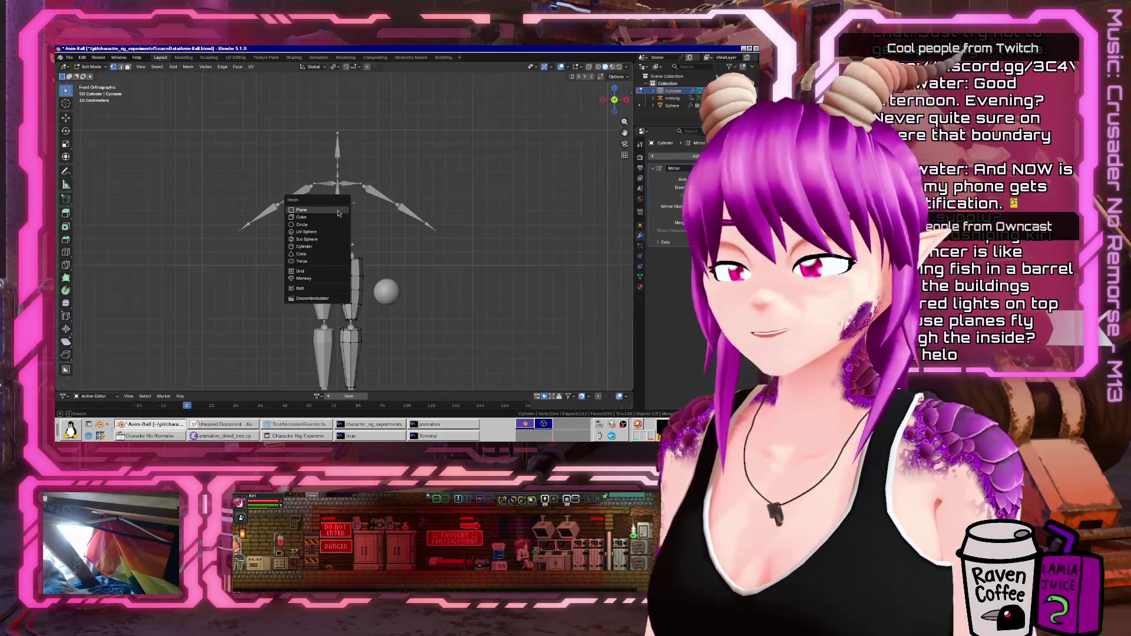
{"action": "type", "text": "cube"}
{"action": "key", "text": "Return"}
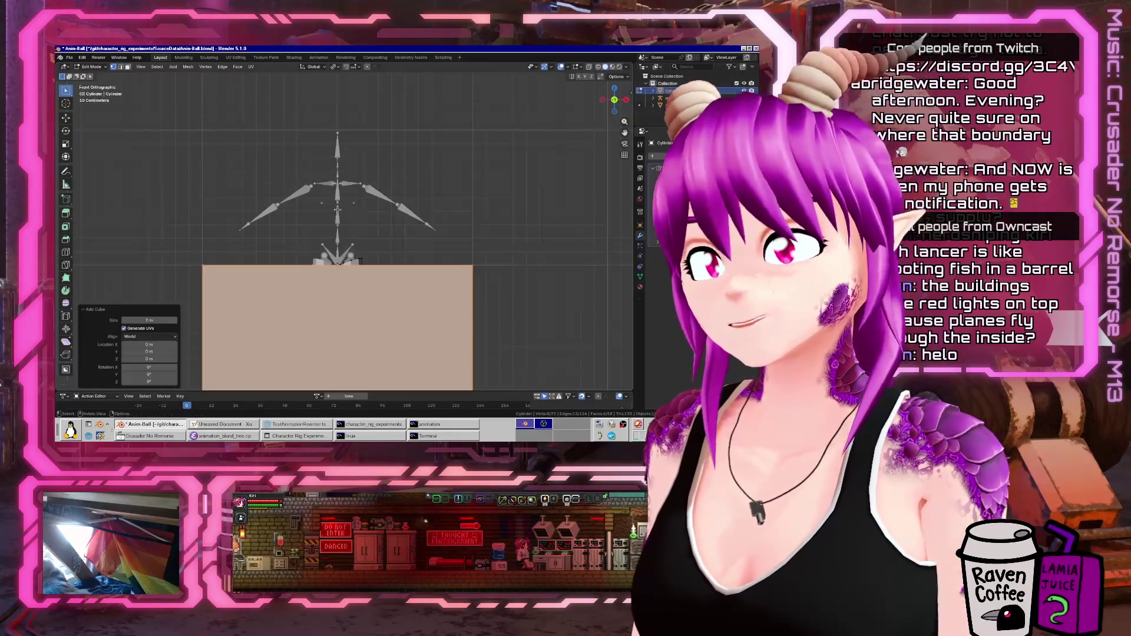
{"action": "key", "text": "s"}
{"action": "left_click", "coordinate": [338, 358]}
{"action": "key", "text": "g"}
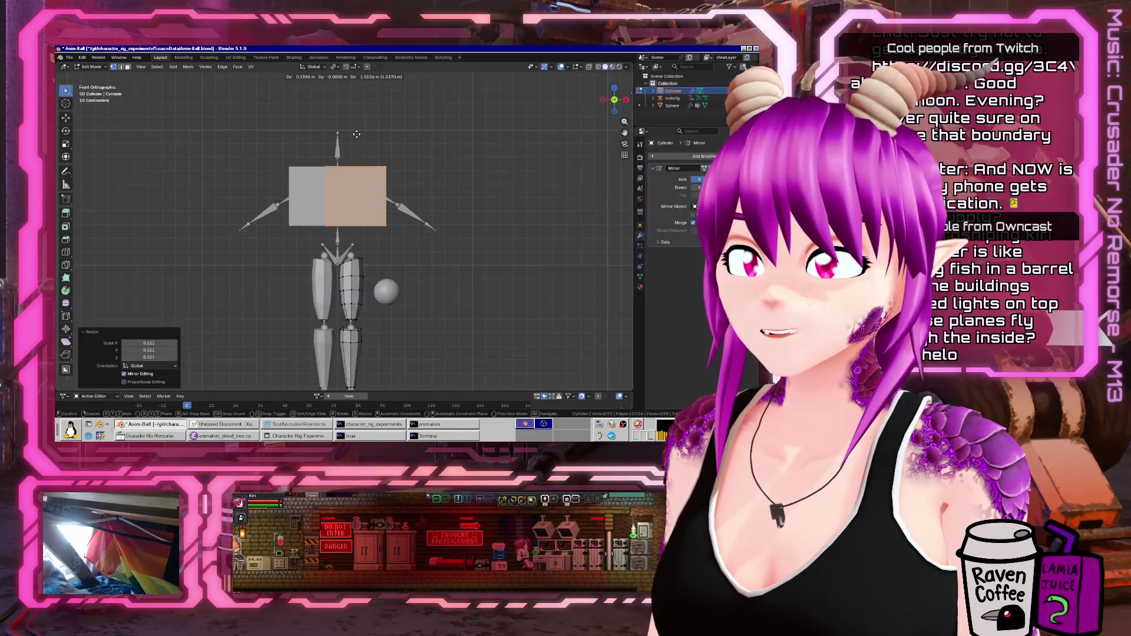
{"action": "left_click", "coordinate": [353, 183]}
- Position the cube half beside the spine and delete its inner face
{"action": "mouse_move", "coordinate": [353, 182]}
{"action": "middle_mouse_down"}
{"action": "mouse_move", "coordinate": [444, 194]}
{"action": "mouse_move", "coordinate": [420, 221]}
{"action": "mouse_move", "coordinate": [341, 192]}
{"action": "mouse_move", "coordinate": [350, 201]}
{"action": "middle_mouse_up"}
{"action": "key", "text": "g"}
{"action": "left_click", "coordinate": [430, 207]}
{"action": "key", "text": "g"}
{"action": "left_click", "coordinate": [405, 215]}
{"action": "middle_click_drag", "start_coordinate": [421, 206], "coordinate": [442, 205]}
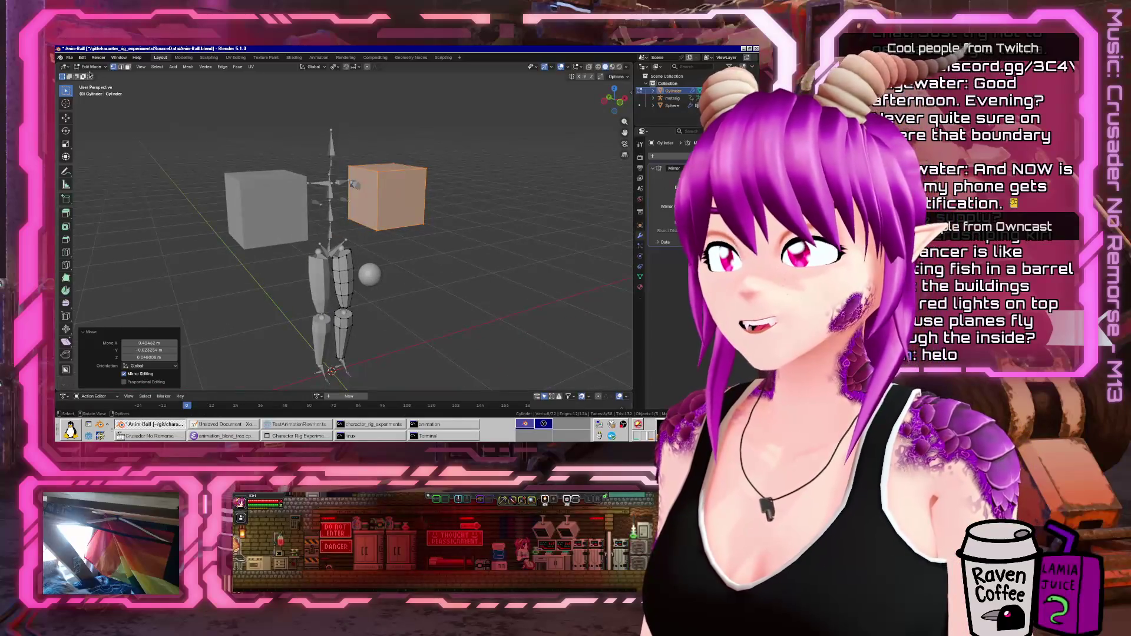
{"action": "left_click", "coordinate": [127, 66]}
{"action": "left_click", "coordinate": [362, 197]}
{"action": "key", "text": "x"}
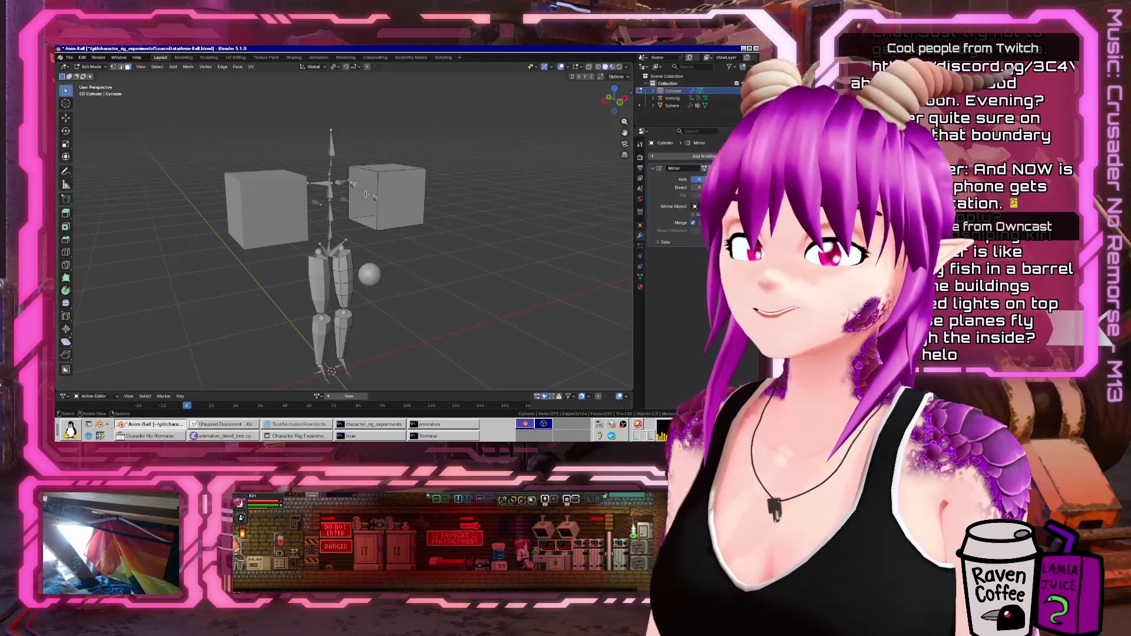
- Slide the cube in toward the spine along X and flatten its depth along Y
{"action": "key", "text": "l"}
{"action": "middle_click_drag", "start_coordinate": [359, 195], "coordinate": [443, 187]}
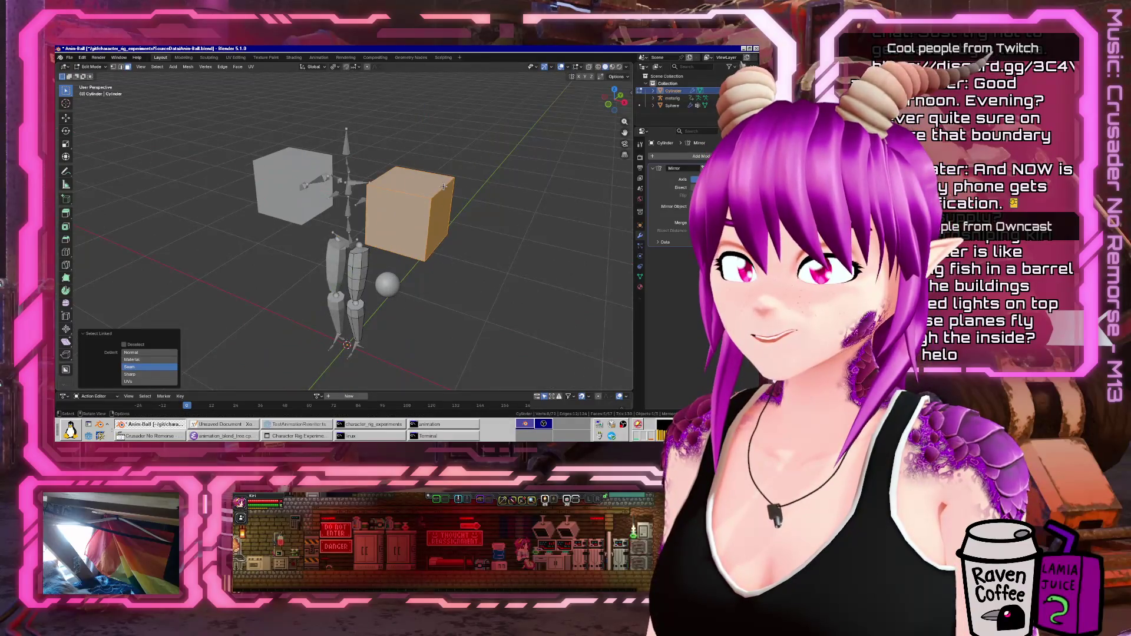
{"action": "key", "text": "g"}
{"action": "middle_click_drag", "start_coordinate": [422, 224], "coordinate": [468, 199]}
{"action": "key", "text": "x"}
{"action": "left_click", "coordinate": [442, 212]}
{"action": "key", "text": "s"}
{"action": "key", "text": "y"}
{"action": "left_click", "coordinate": [427, 203]}
{"action": "left_click", "coordinate": [431, 208]}
- Nudge the torso box slightly backward along the Y axis
{"action": "scroll", "coordinate": [432, 207], "scroll_direction": "up", "scroll_amount": 8}
{"action": "mouse_move", "coordinate": [459, 212]}
{"action": "middle_mouse_down"}
{"action": "mouse_move", "coordinate": [520, 217]}
{"action": "mouse_move", "coordinate": [427, 172]}
{"action": "mouse_move", "coordinate": [460, 233]}
{"action": "mouse_move", "coordinate": [565, 213]}
{"action": "mouse_move", "coordinate": [420, 246]}
{"action": "mouse_move", "coordinate": [350, 248]}
{"action": "mouse_move", "coordinate": [341, 168]}
{"action": "middle_mouse_up"}
{"action": "scroll", "coordinate": [519, 217], "scroll_direction": "down", "scroll_amount": 4}
{"action": "scroll", "coordinate": [427, 172], "scroll_direction": "up", "scroll_amount": 3}
{"action": "key", "text": "g"}
{"action": "key", "text": "y"}
{"action": "left_click", "coordinate": [462, 235]}
{"action": "scroll", "coordinate": [565, 213], "scroll_direction": "down", "scroll_amount": 4}
{"action": "scroll", "coordinate": [420, 246], "scroll_direction": "up", "scroll_amount": 3}
{"action": "key", "text": "ctrl+r"}
- Add a centred edge loop through the torso box and nudge the top loop backward
{"action": "left_click", "coordinate": [350, 247]}
{"action": "right_click", "coordinate": [351, 248]}
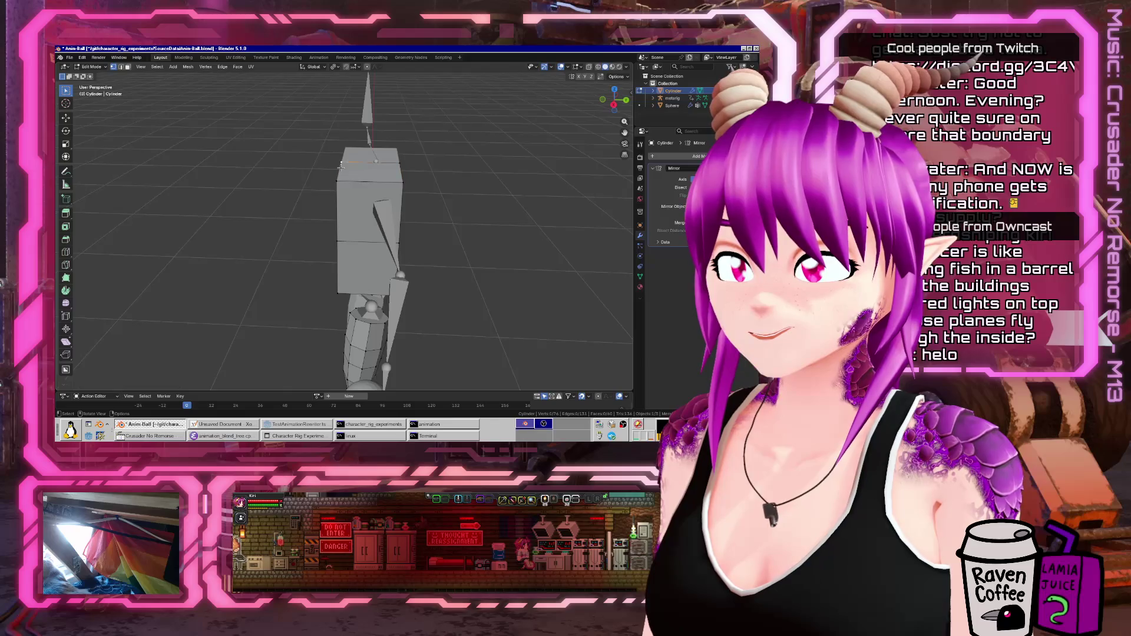
{"action": "key", "text": "g"}
{"action": "key", "text": "y"}
{"action": "left_click", "coordinate": [438, 173]}
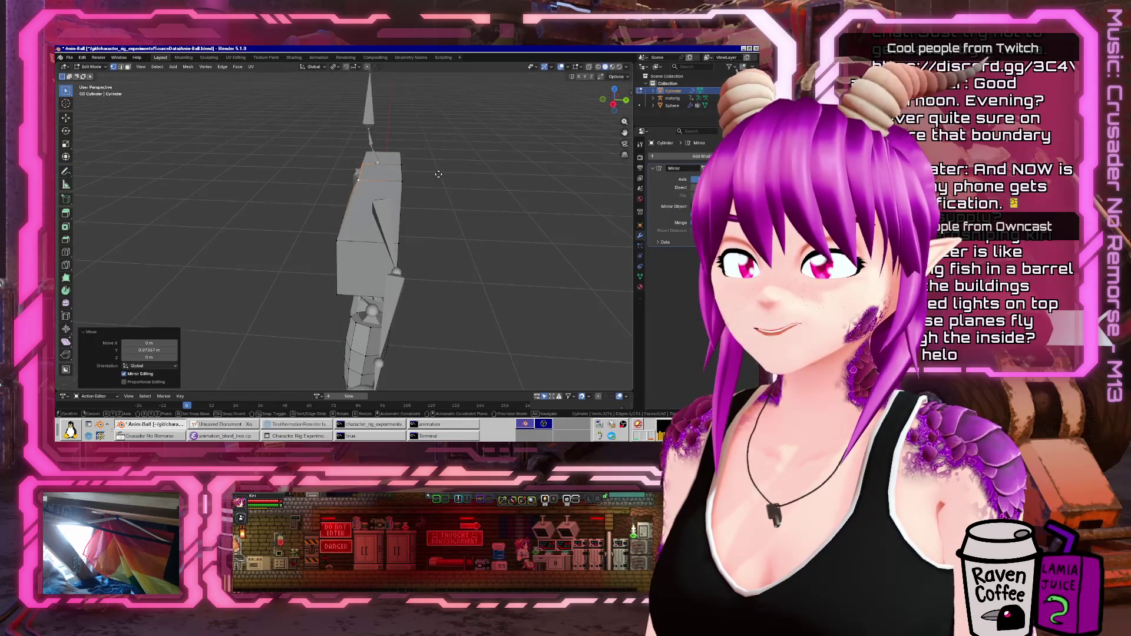
- Push selected front and left-side torso edges front-to-back along Y
{"action": "left_click", "coordinate": [435, 175], "text": "ctrl"}
{"action": "mouse_move", "coordinate": [434, 175]}
{"action": "middle_mouse_down"}
{"action": "mouse_move", "coordinate": [454, 223]}
{"action": "mouse_move", "coordinate": [475, 230]}
{"action": "middle_mouse_up"}
{"action": "key", "text": "g"}
{"action": "key", "text": "y"}
{"action": "left_click", "coordinate": [458, 228]}
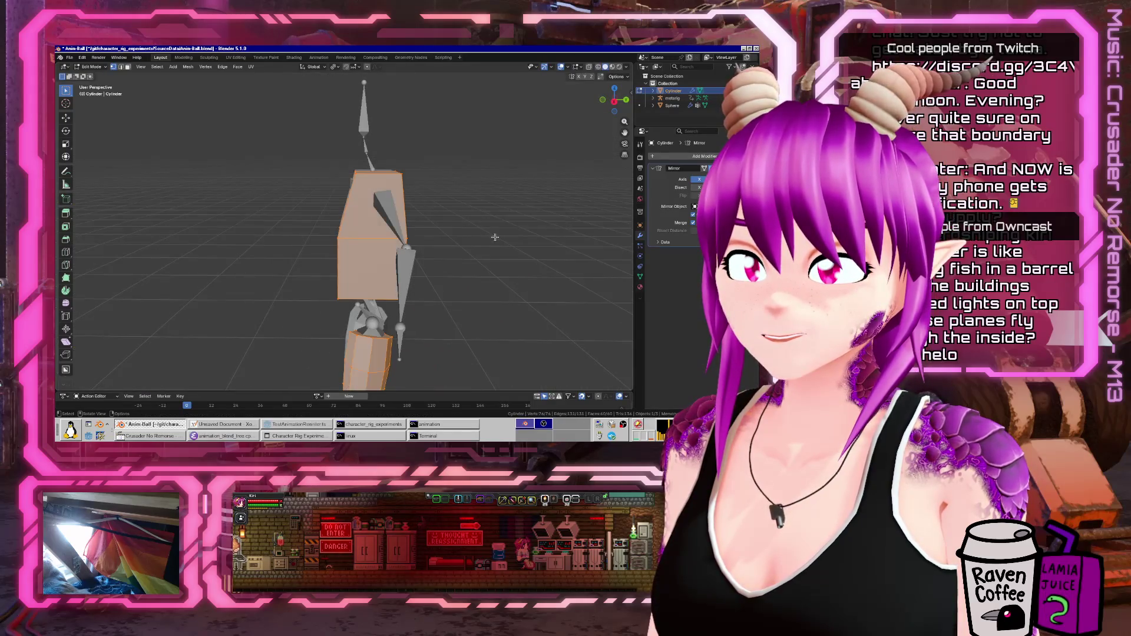
{"action": "middle_click_drag", "start_coordinate": [352, 279], "coordinate": [342, 291]}
{"action": "left_click", "coordinate": [341, 291], "text": "alt"}
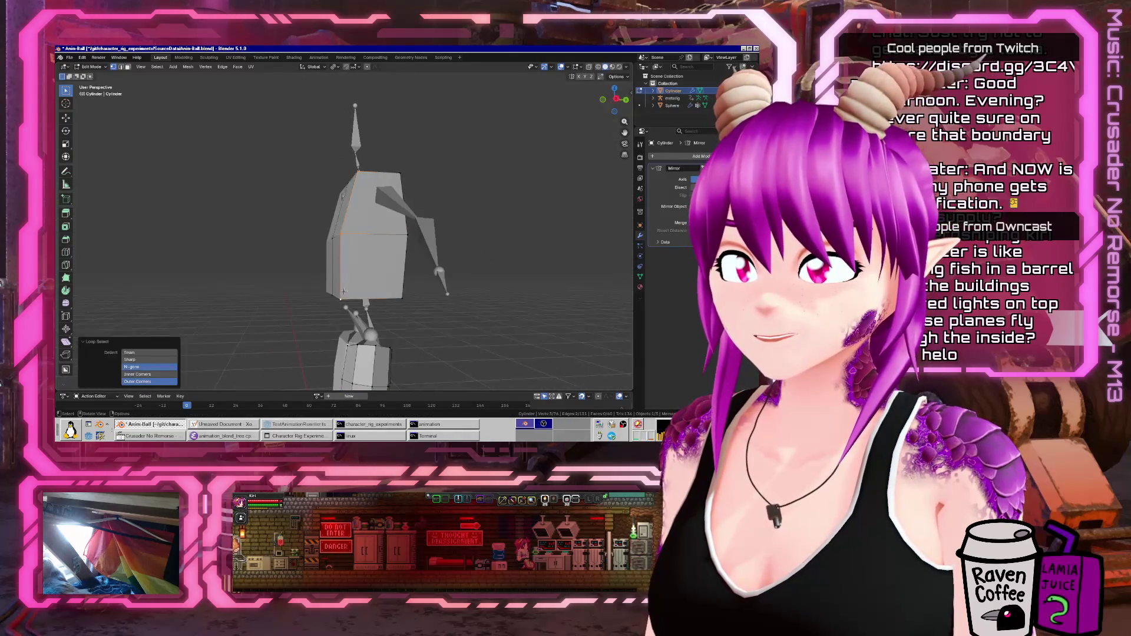
{"action": "key", "text": "c"}
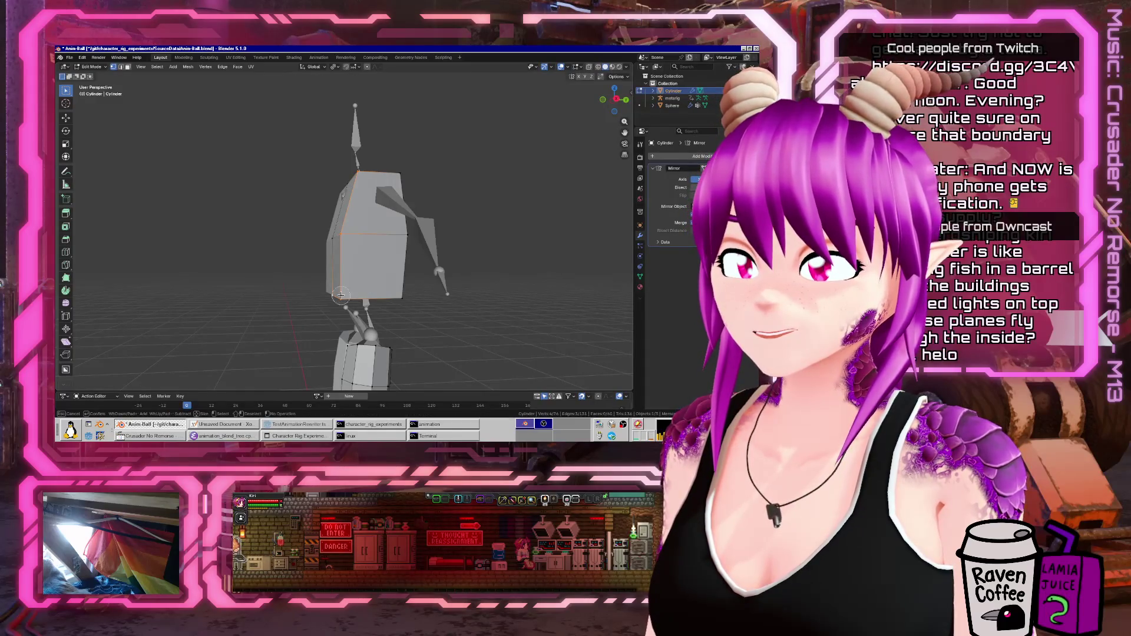
{"action": "key", "text": "g"}
{"action": "key", "text": "y"}
{"action": "left_click", "coordinate": [358, 295]}
- Pull a brush-selected set of torso edges sideways along X
{"action": "middle_click_drag", "start_coordinate": [358, 295], "coordinate": [365, 280]}
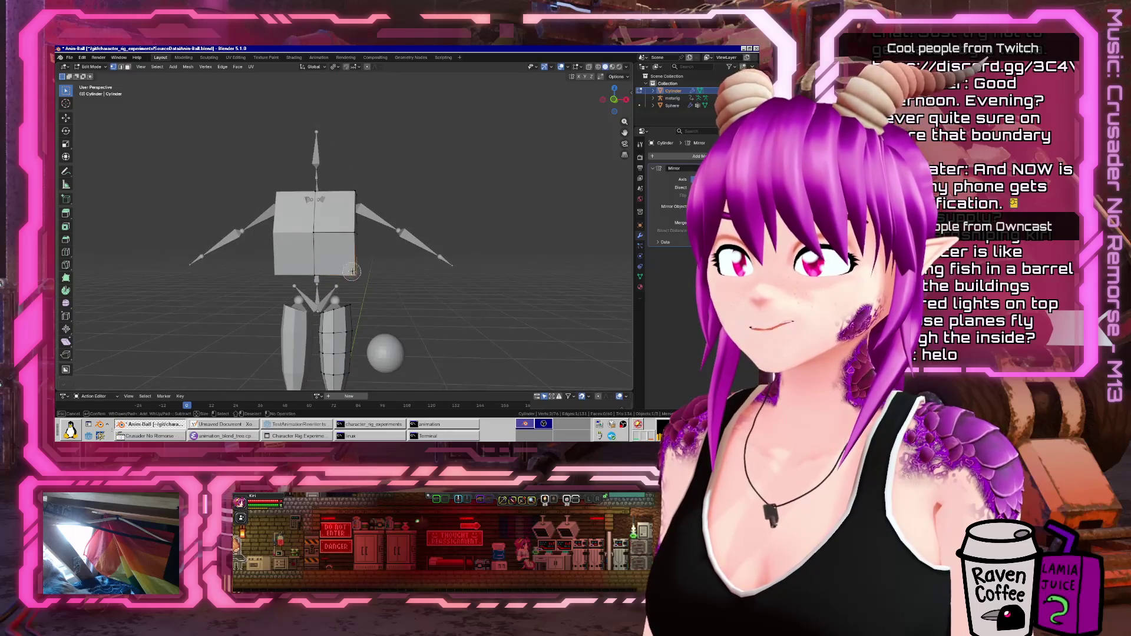
{"action": "key", "text": "alt+a"}
{"action": "key", "text": "c"}
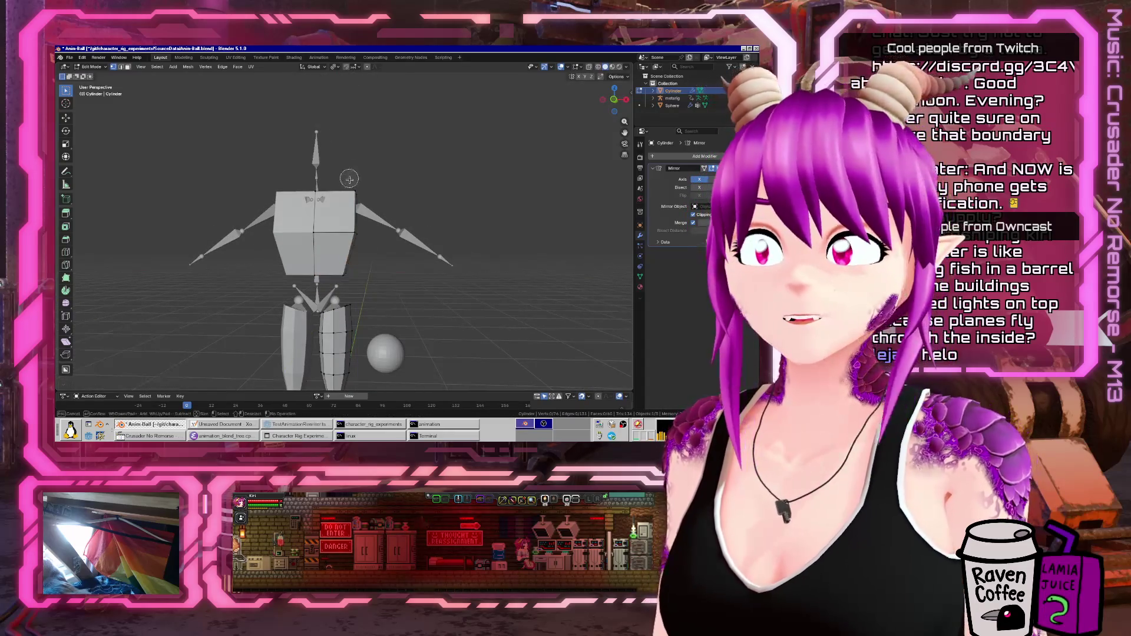
{"action": "key", "text": "g"}
{"action": "key", "text": "x"}
{"action": "middle_click_drag", "start_coordinate": [370, 188], "coordinate": [358, 218]}
{"action": "left_click", "coordinate": [364, 206]}
- Shift the torso's side edges sideways along X to angle its corners
{"action": "left_click", "coordinate": [366, 231], "text": "alt"}
{"action": "key", "text": "b"}
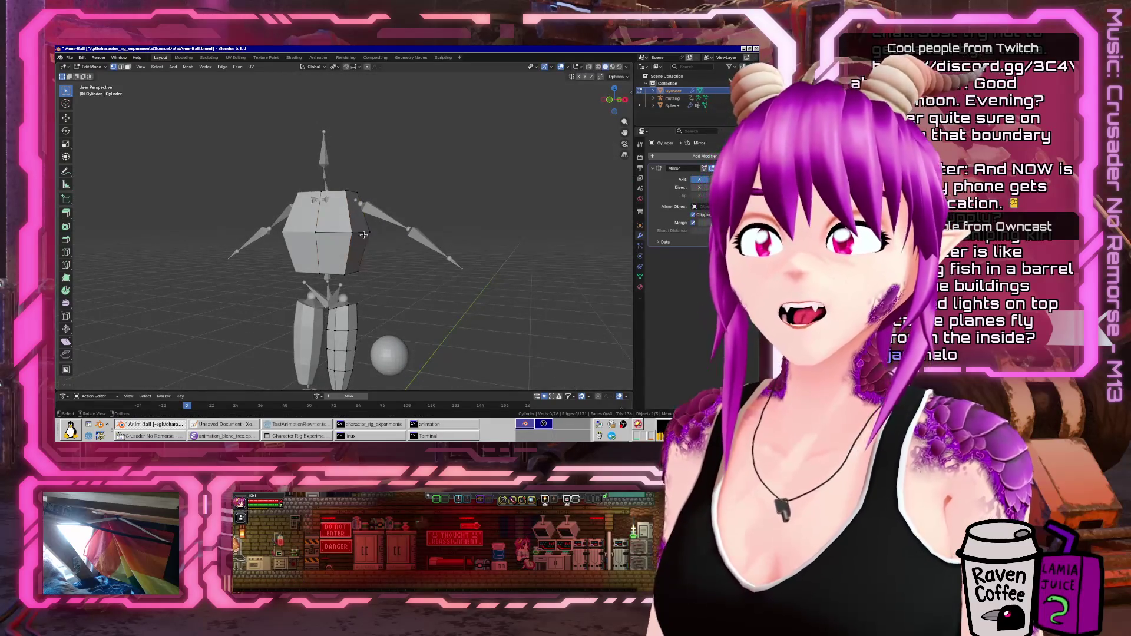
{"action": "left_click", "coordinate": [360, 231], "text": "ctrl"}
{"action": "key", "text": "g"}
{"action": "key", "text": "y"}
{"action": "key", "text": "Escape"}
{"action": "middle_click_drag", "start_coordinate": [383, 232], "coordinate": [429, 234]}
{"action": "key", "text": "g"}
{"action": "key", "text": "z"}
{"action": "key", "text": "x"}
{"action": "left_click", "coordinate": [428, 228]}
{"action": "mouse_move", "coordinate": [429, 229]}
{"action": "middle_mouse_down"}
{"action": "mouse_move", "coordinate": [465, 227]}
{"action": "mouse_move", "coordinate": [397, 216]}
{"action": "middle_mouse_up"}
{"action": "left_click", "coordinate": [383, 233], "text": "alt"}
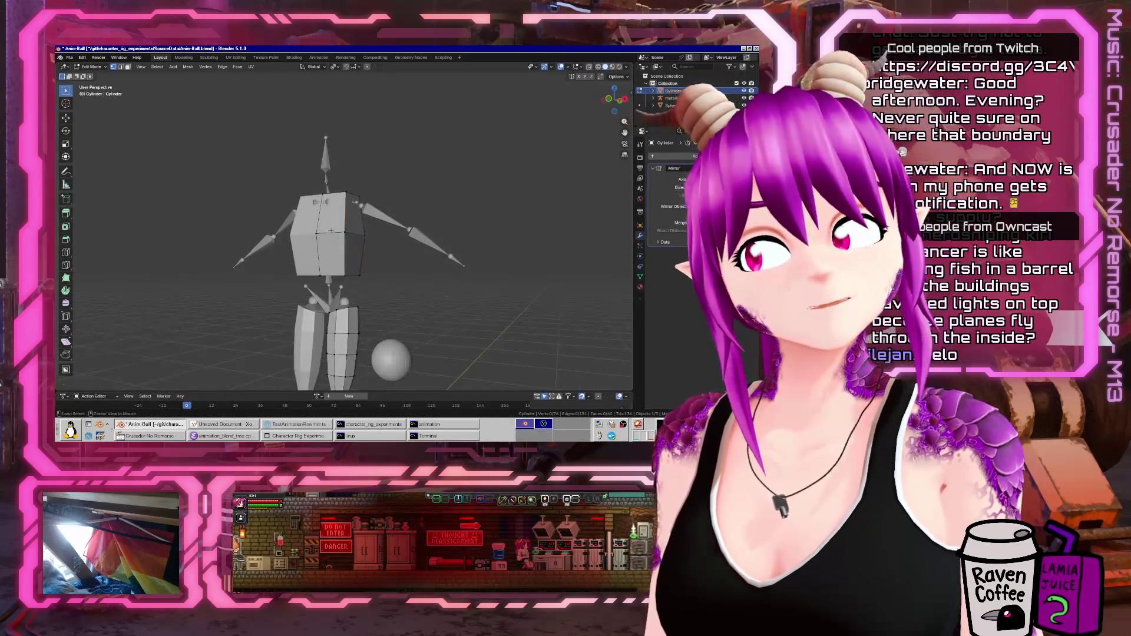
- Bevel the horizontal torso edge loop with Ctrl+B
{"action": "key", "text": "ctrl+b"}
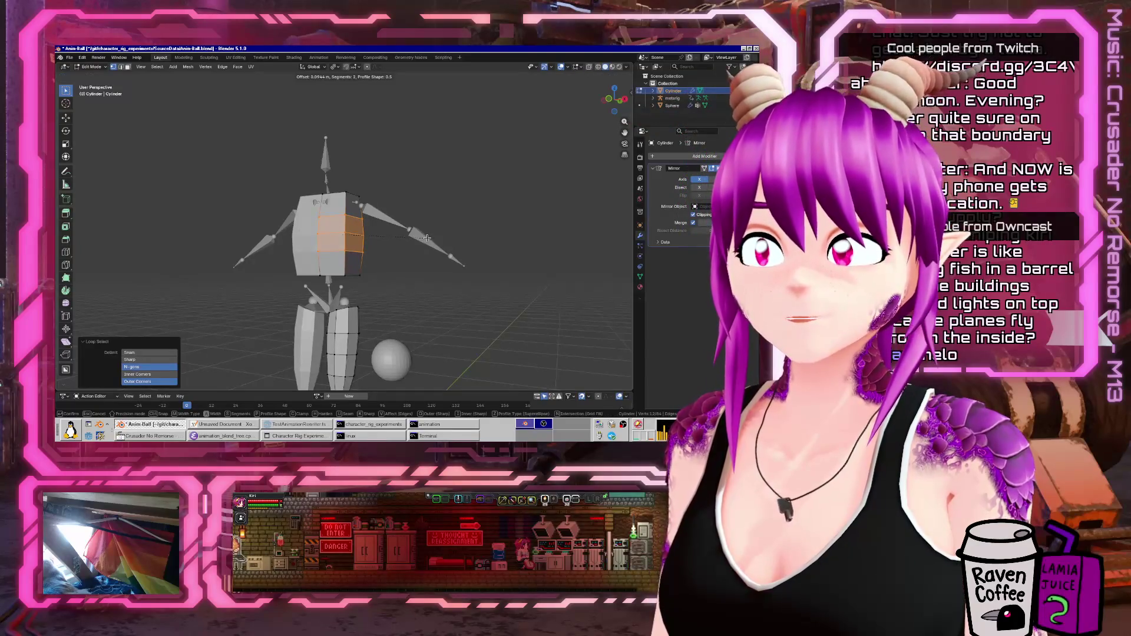
{"action": "left_click", "coordinate": [426, 238]}
{"action": "mouse_move", "coordinate": [426, 238]}
{"action": "middle_mouse_down"}
{"action": "mouse_move", "coordinate": [340, 235]}
{"action": "mouse_move", "coordinate": [372, 213]}
{"action": "middle_mouse_up"}
- Bevel a vertical torso edge loop, then return to Object Mode in front view
{"action": "left_click", "coordinate": [340, 235], "text": "alt"}
{"action": "key", "text": "ctrl+b"}
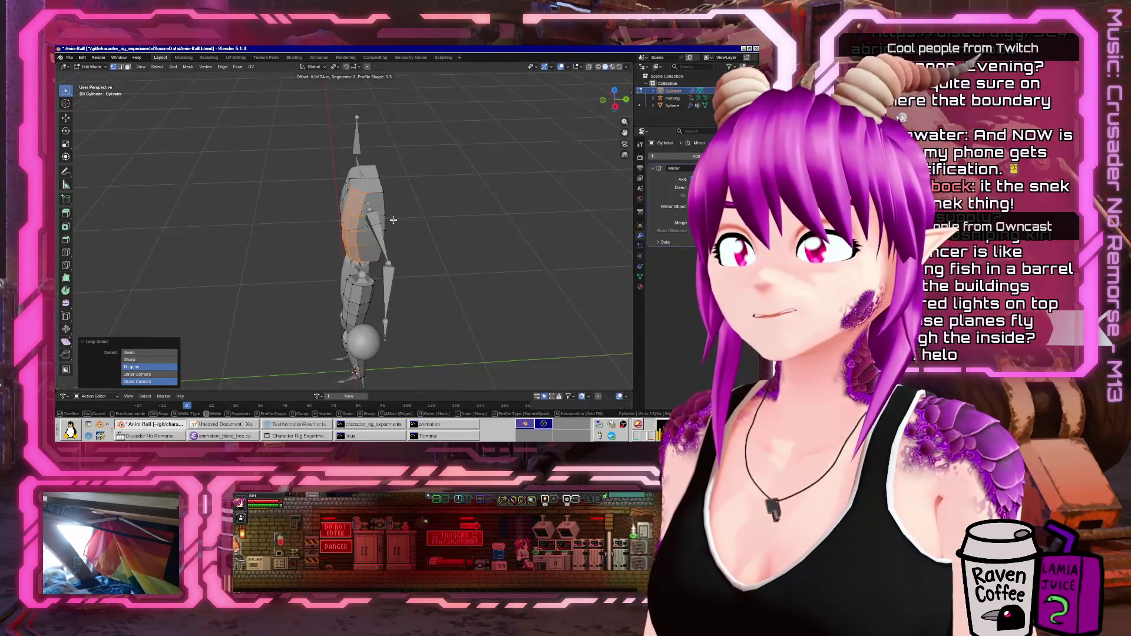
{"action": "mouse_move", "coordinate": [393, 219]}
{"action": "middle_mouse_down"}
{"action": "mouse_move", "coordinate": [344, 220]}
{"action": "mouse_move", "coordinate": [365, 188]}
{"action": "middle_mouse_up"}
{"action": "left_click", "coordinate": [396, 218]}
{"action": "key", "text": "Tab"}
{"action": "key", "text": "Tab"}
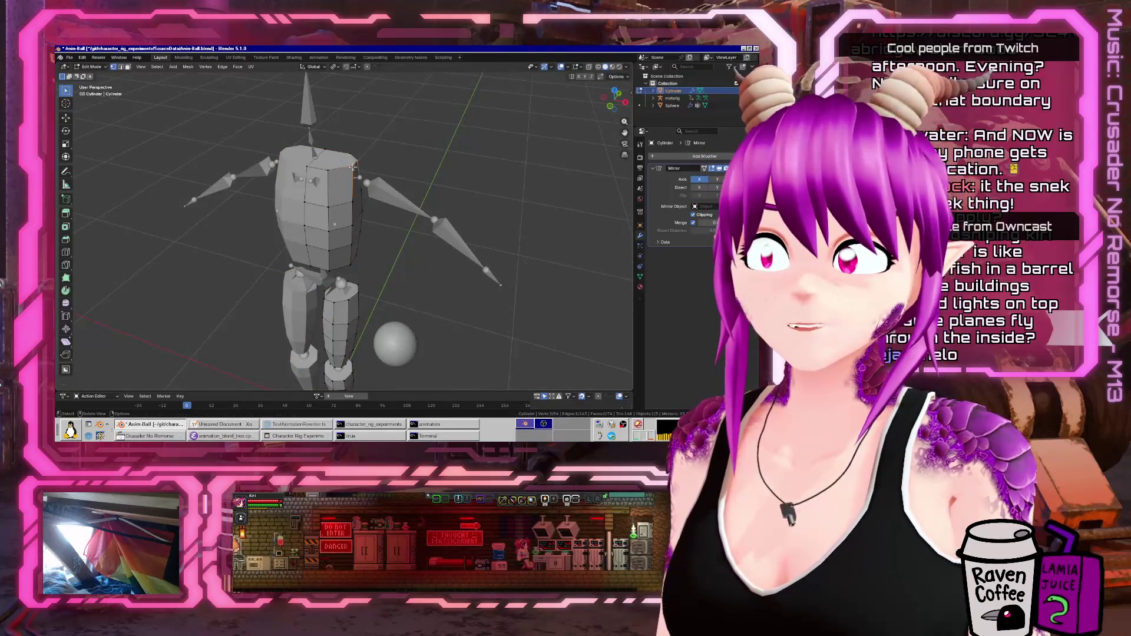
{"action": "key", "text": "KP_1"}
{"action": "scroll", "coordinate": [370, 162], "scroll_direction": "up", "scroll_amount": 2}
- Move the torso's top corner vertices and shift them sideways to fit the rig
{"action": "key", "text": "g"}
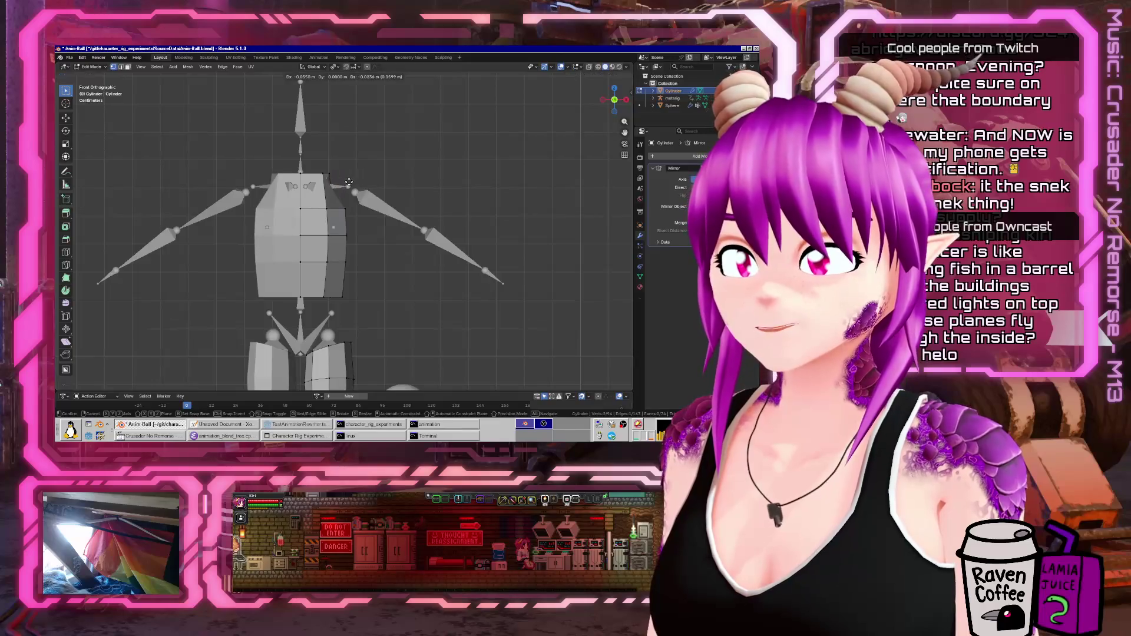
{"action": "left_click", "coordinate": [353, 180]}
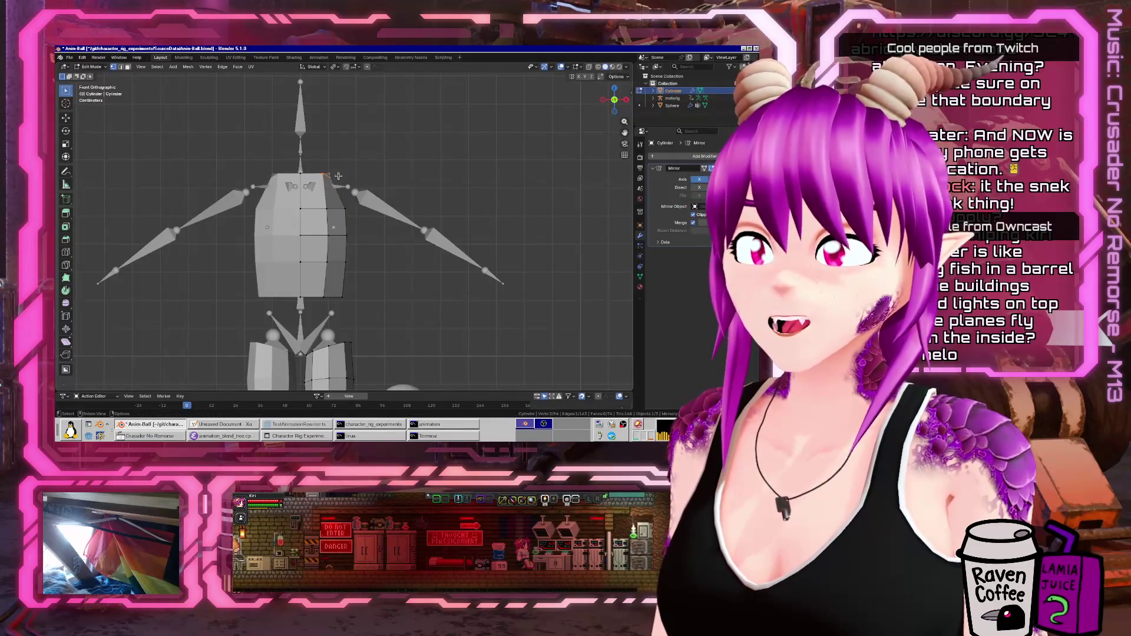
{"action": "mouse_move", "coordinate": [338, 176]}
{"action": "middle_mouse_down"}
{"action": "mouse_move", "coordinate": [400, 191]}
{"action": "mouse_move", "coordinate": [411, 281]}
{"action": "mouse_move", "coordinate": [406, 242]}
{"action": "mouse_move", "coordinate": [381, 255]}
{"action": "mouse_move", "coordinate": [384, 333]}
{"action": "mouse_move", "coordinate": [432, 351]}
{"action": "mouse_move", "coordinate": [395, 321]}
{"action": "middle_mouse_up"}
{"action": "key", "text": "g"}
{"action": "left_click", "coordinate": [383, 251]}
{"action": "key", "text": "g"}
{"action": "left_click", "coordinate": [420, 349]}
- Adjust the torso vertices along the X axis and vertically
{"action": "scroll", "coordinate": [359, 291], "scroll_direction": "up", "scroll_amount": 3}
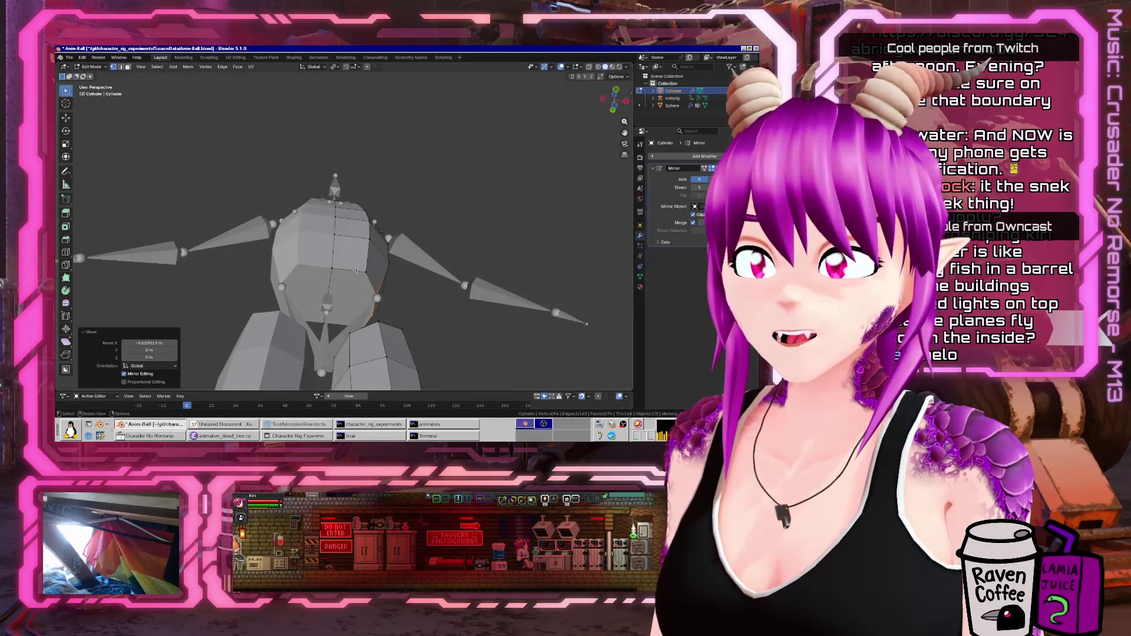
{"action": "scroll", "coordinate": [354, 269], "scroll_direction": "down", "scroll_amount": 3}
{"action": "mouse_move", "coordinate": [355, 269]}
{"action": "middle_mouse_down"}
{"action": "mouse_move", "coordinate": [403, 346]}
{"action": "mouse_move", "coordinate": [331, 67]}
{"action": "middle_mouse_up"}
{"action": "key", "text": "g"}
{"action": "key", "text": "x"}
{"action": "left_click", "coordinate": [404, 350]}
{"action": "mouse_move", "coordinate": [341, 177]}
{"action": "middle_mouse_down"}
{"action": "mouse_move", "coordinate": [365, 213]}
{"action": "mouse_move", "coordinate": [327, 240]}
{"action": "middle_mouse_up"}
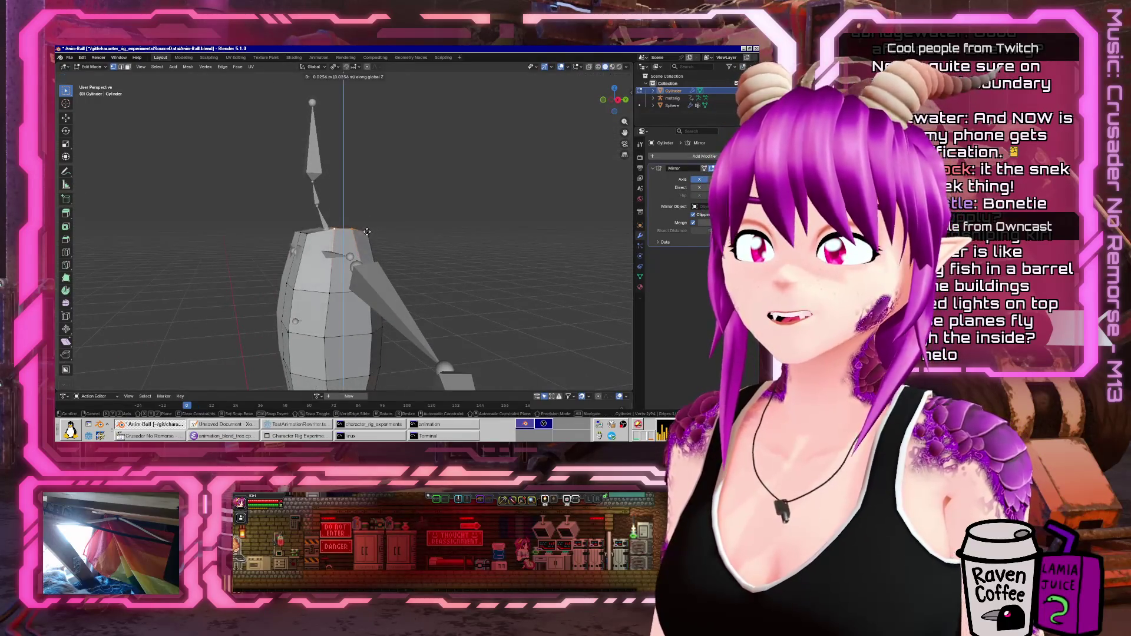
{"action": "left_click", "coordinate": [343, 207]}
{"action": "mouse_move", "coordinate": [343, 207]}
{"action": "middle_mouse_down"}
{"action": "mouse_move", "coordinate": [361, 269]}
{"action": "mouse_move", "coordinate": [386, 241]}
{"action": "middle_mouse_up"}
- Shift the torso vertices front-to-back along Y and horizontally with Z locked
{"action": "key", "text": "g"}
{"action": "key", "text": "y"}
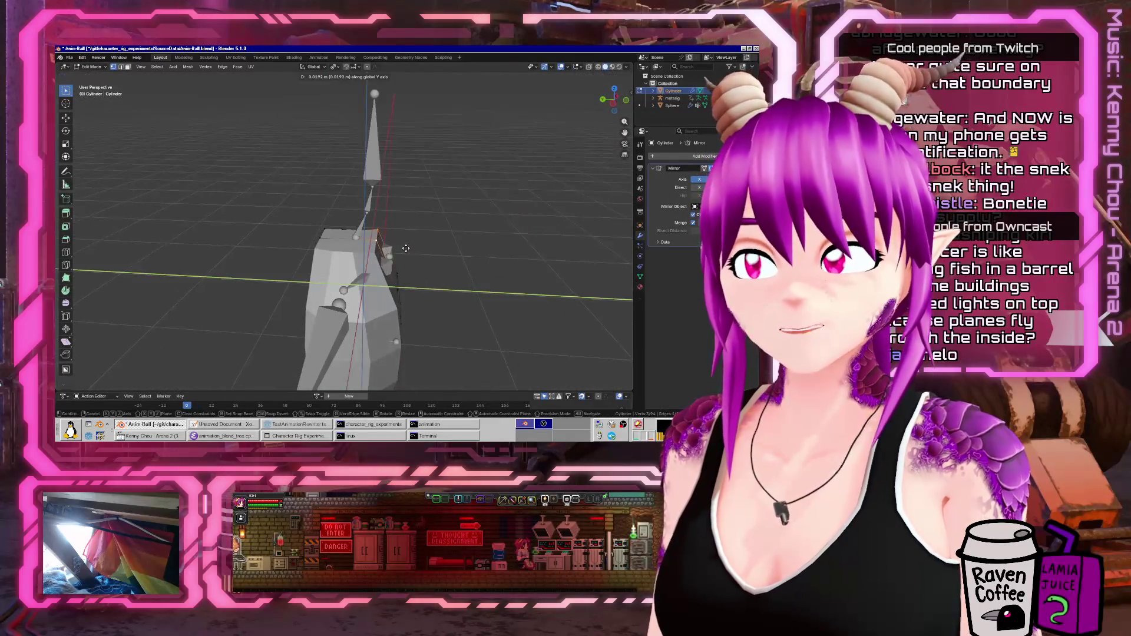
{"action": "left_click", "coordinate": [407, 249]}
{"action": "mouse_move", "coordinate": [407, 249]}
{"action": "middle_mouse_down"}
{"action": "mouse_move", "coordinate": [304, 225]}
{"action": "mouse_move", "coordinate": [337, 256]}
{"action": "mouse_move", "coordinate": [364, 330]}
{"action": "mouse_move", "coordinate": [380, 289]}
{"action": "middle_mouse_up"}
{"action": "key", "text": "g"}
{"action": "key", "text": "shift+z"}
{"action": "left_click", "coordinate": [340, 259]}
- Slide the torso's bottom edge loop into place toward the waist
{"action": "key", "text": "Tab"}
{"action": "scroll", "coordinate": [364, 330], "scroll_direction": "down", "scroll_amount": 3}
{"action": "key", "text": "Tab"}
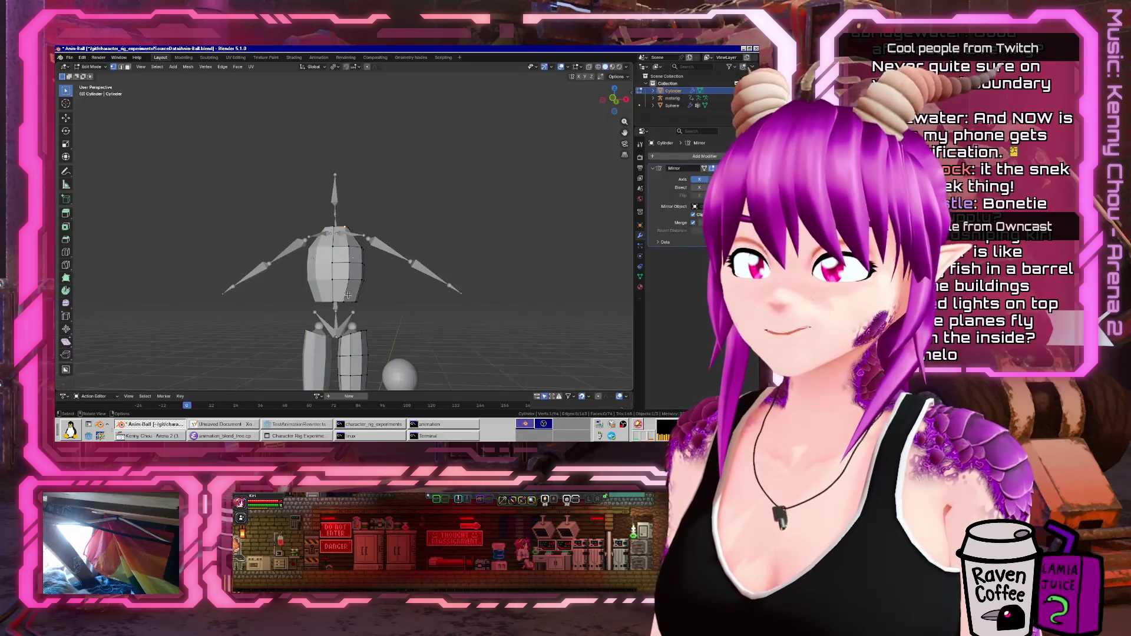
{"action": "left_click", "coordinate": [335, 302], "text": "alt"}
{"action": "key", "text": "g"}
{"action": "key", "text": "g"}
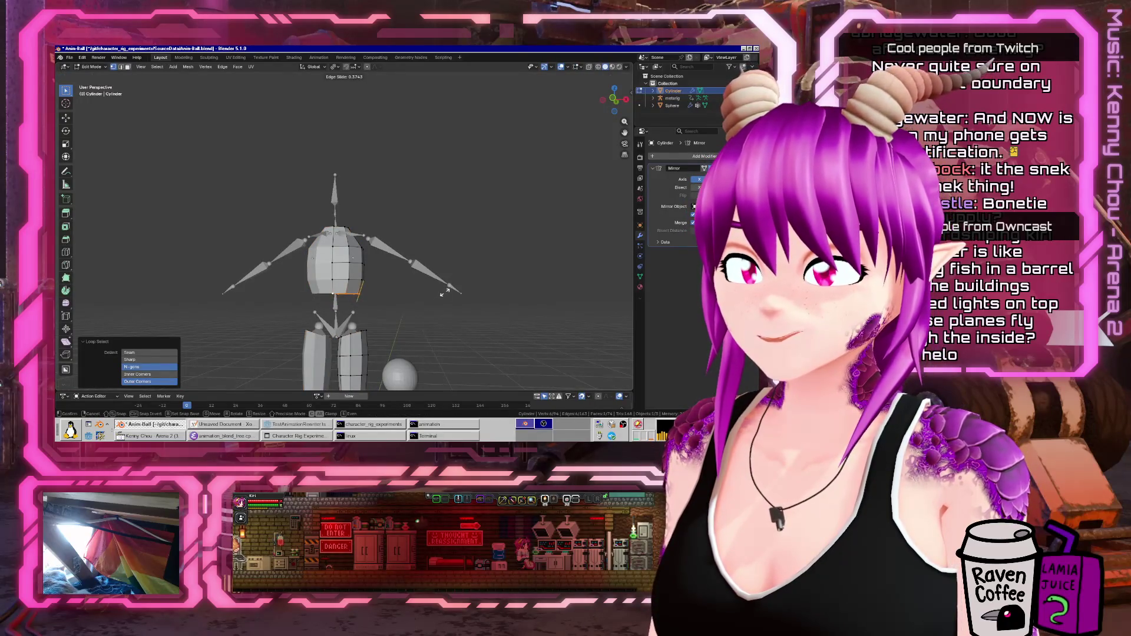
{"action": "left_click", "coordinate": [445, 292]}
{"action": "key", "text": "Tab"}
{"action": "middle_click_drag", "start_coordinate": [444, 293], "coordinate": [325, 272]}
{"action": "key", "text": "shift+a"}
{"action": "mouse_move", "coordinate": [324, 274]}
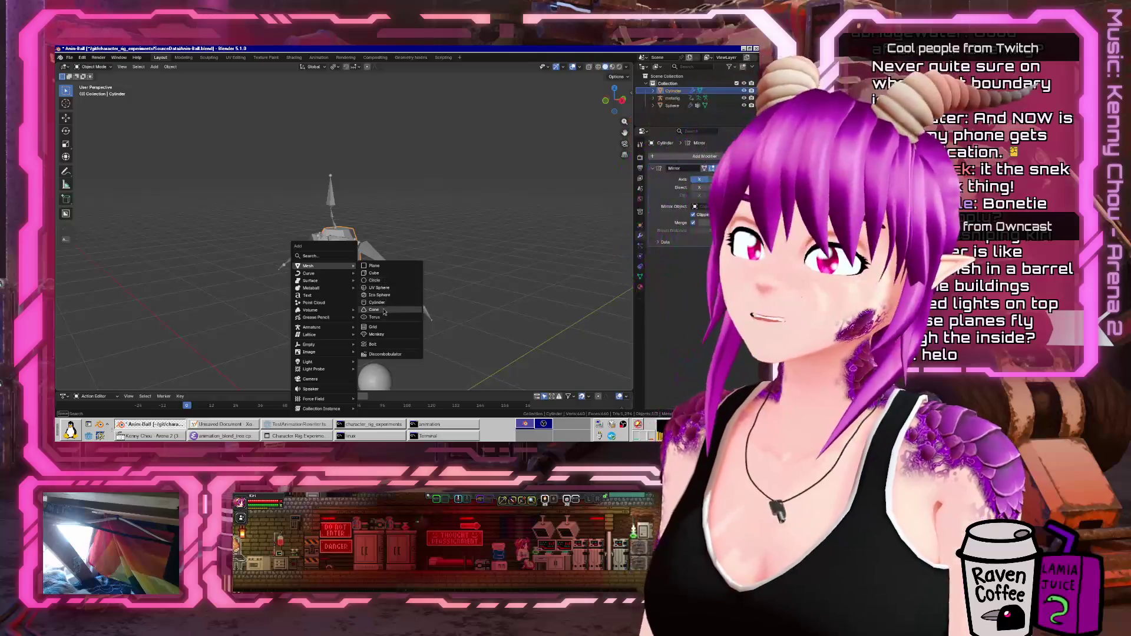
- Add a cube and delete its left face
{"action": "left_click", "coordinate": [391, 275]}
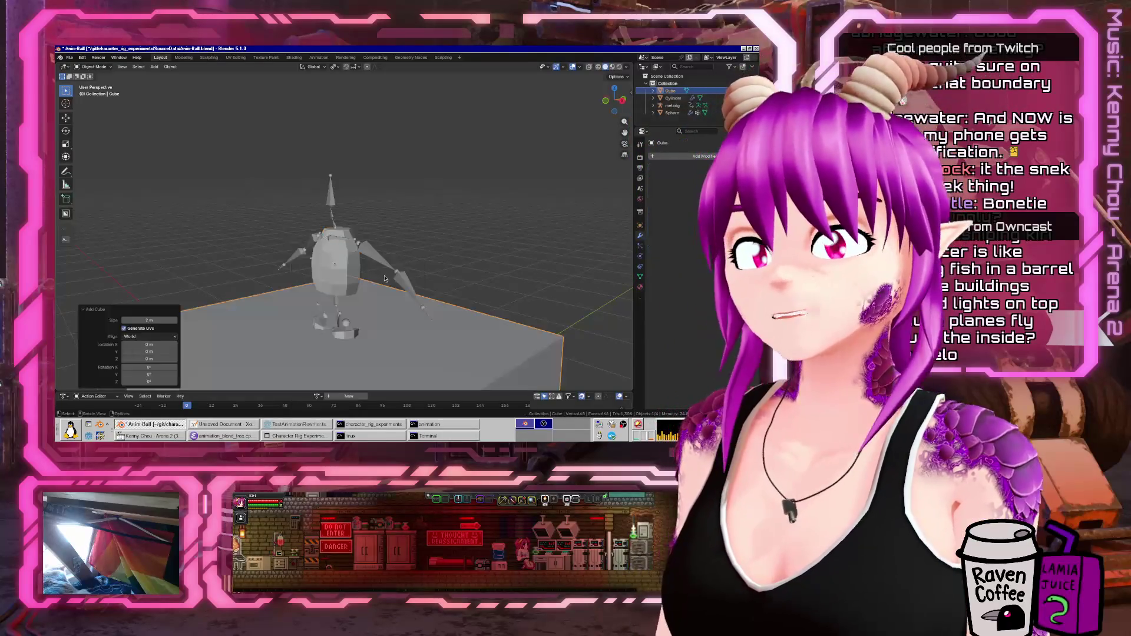
{"action": "key", "text": "KP_1"}
{"action": "scroll", "coordinate": [414, 285], "scroll_direction": "down", "scroll_amount": 4}
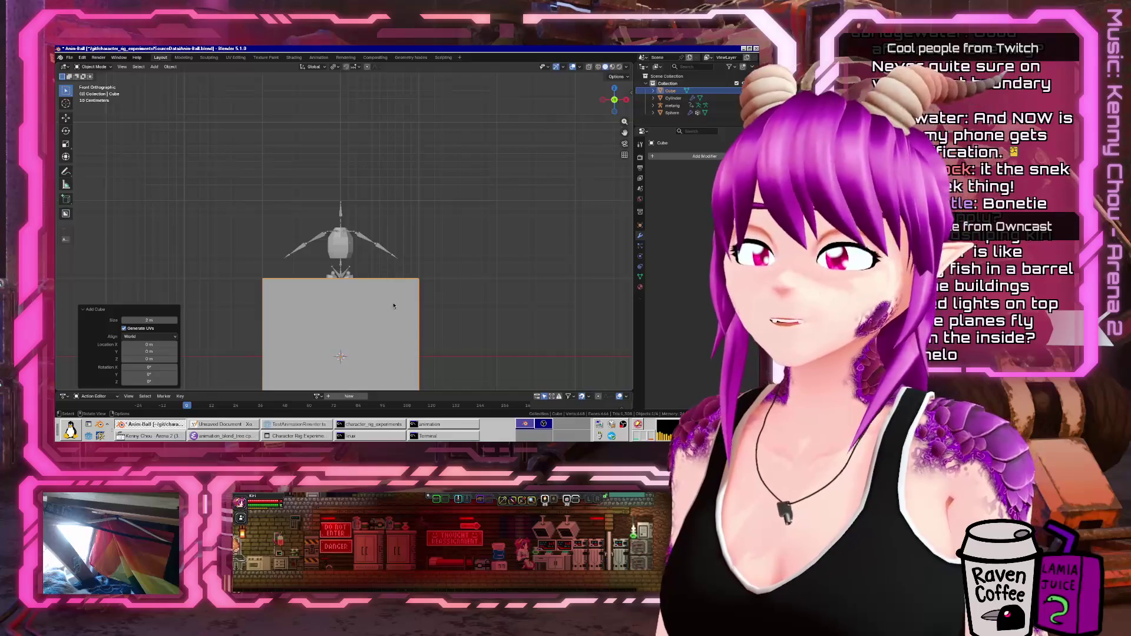
{"action": "key", "text": "Tab"}
{"action": "middle_click_drag", "start_coordinate": [389, 310], "coordinate": [360, 288]}
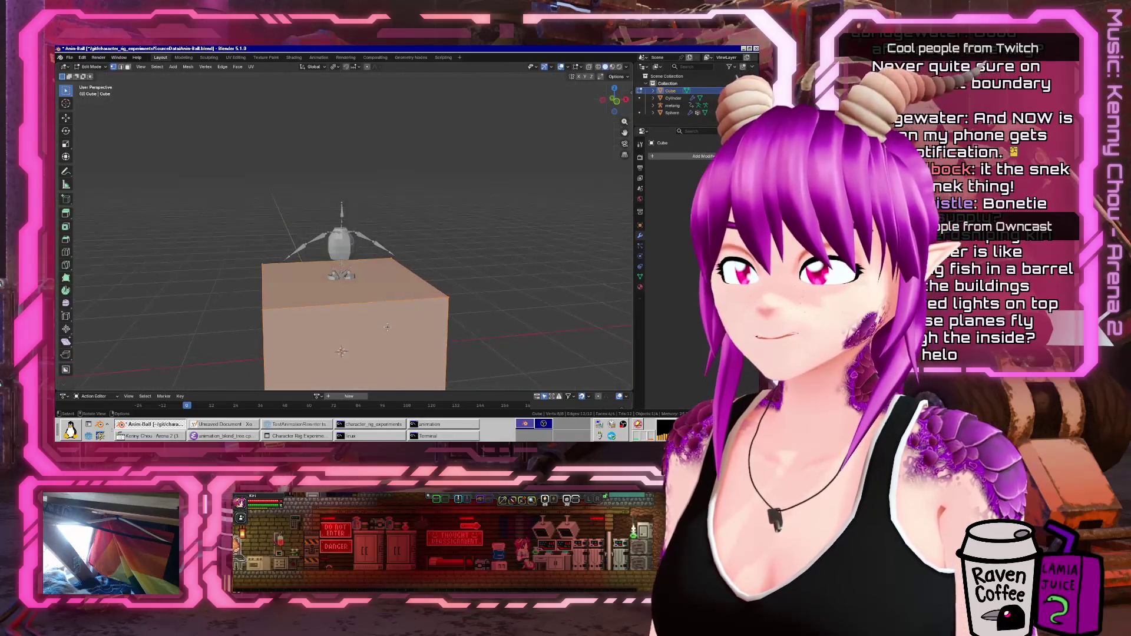
{"action": "key", "text": "Tab"}
{"action": "key", "text": "Tab"}
{"action": "left_click", "coordinate": [127, 66]}
{"action": "left_click", "coordinate": [259, 347]}
{"action": "key", "text": "x"}
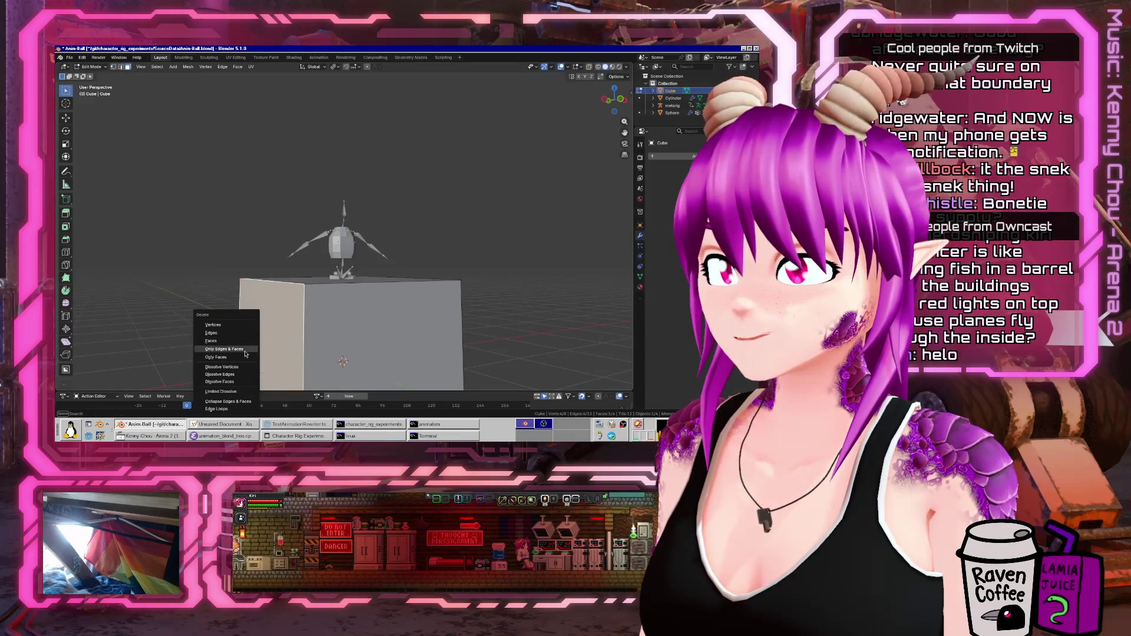
{"action": "left_click", "coordinate": [246, 341]}
- Scale the cube to about a quarter size and move it out to the right
{"action": "key", "text": "a"}
{"action": "key", "text": "s"}
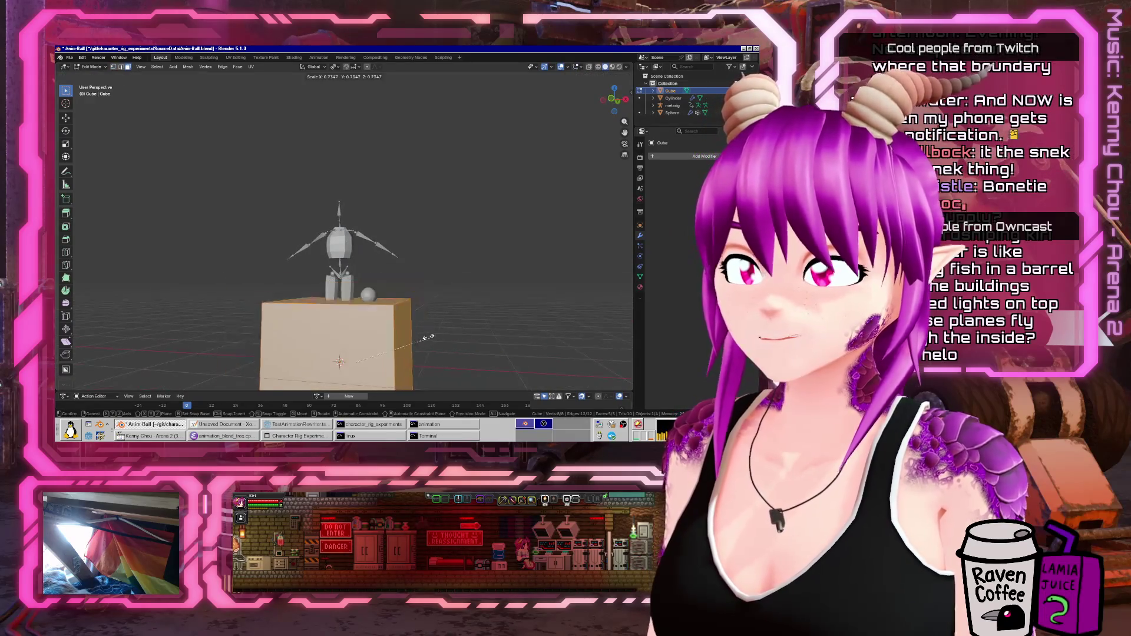
{"action": "key", "text": "Return"}
{"action": "key", "text": "g"}
{"action": "left_click", "coordinate": [325, 262]}
{"action": "scroll", "coordinate": [412, 259], "scroll_direction": "up", "scroll_amount": 3}
{"action": "scroll", "coordinate": [412, 260], "scroll_direction": "up", "scroll_amount": 3}
- Join the cube into the Cylinder mannequin mesh with Ctrl+J
{"action": "key", "text": "Tab"}
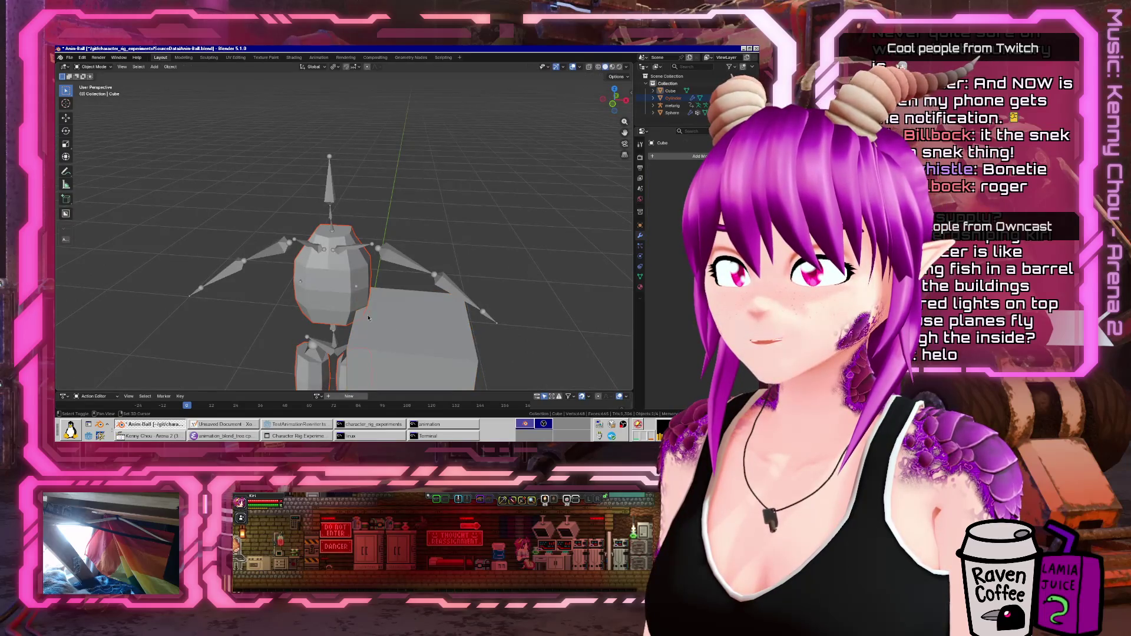
{"action": "left_click", "coordinate": [342, 285], "text": "shift"}
{"action": "key", "text": "ctrl+j"}
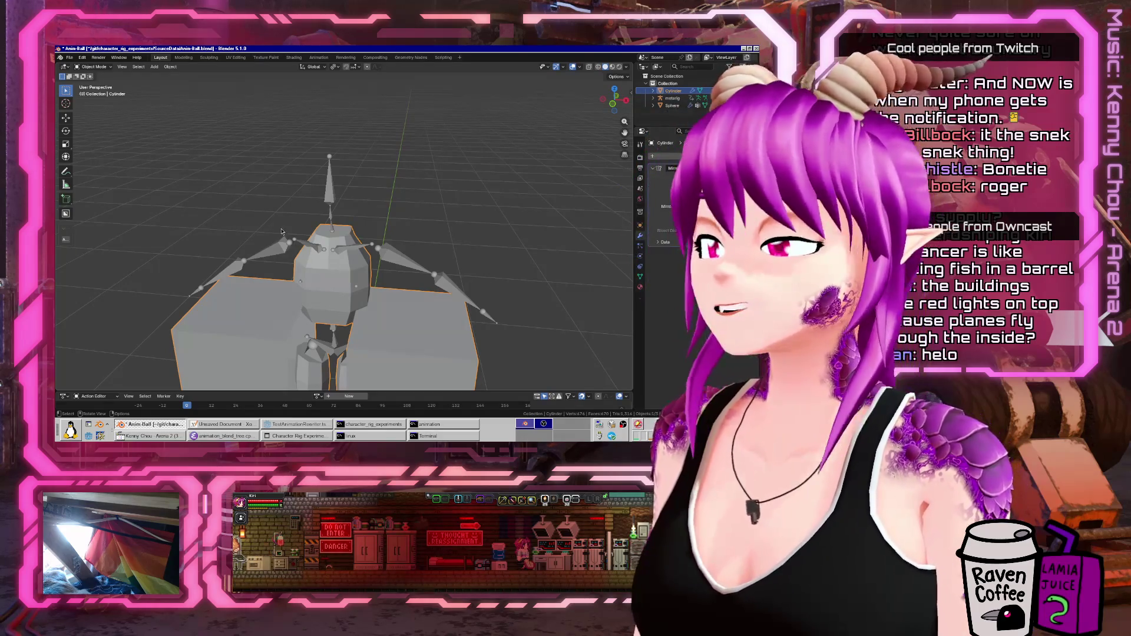
{"action": "mouse_move", "coordinate": [260, 248]}
{"action": "middle_mouse_down"}
{"action": "mouse_move", "coordinate": [271, 187]}
{"action": "mouse_move", "coordinate": [404, 291]}
{"action": "middle_mouse_up"}
- In Edit Mode and front view, scale and raise the joined boxes
{"action": "scroll", "coordinate": [271, 188], "scroll_direction": "down", "scroll_amount": 5}
{"action": "key", "text": "Tab"}
{"action": "key", "text": "KP_1"}
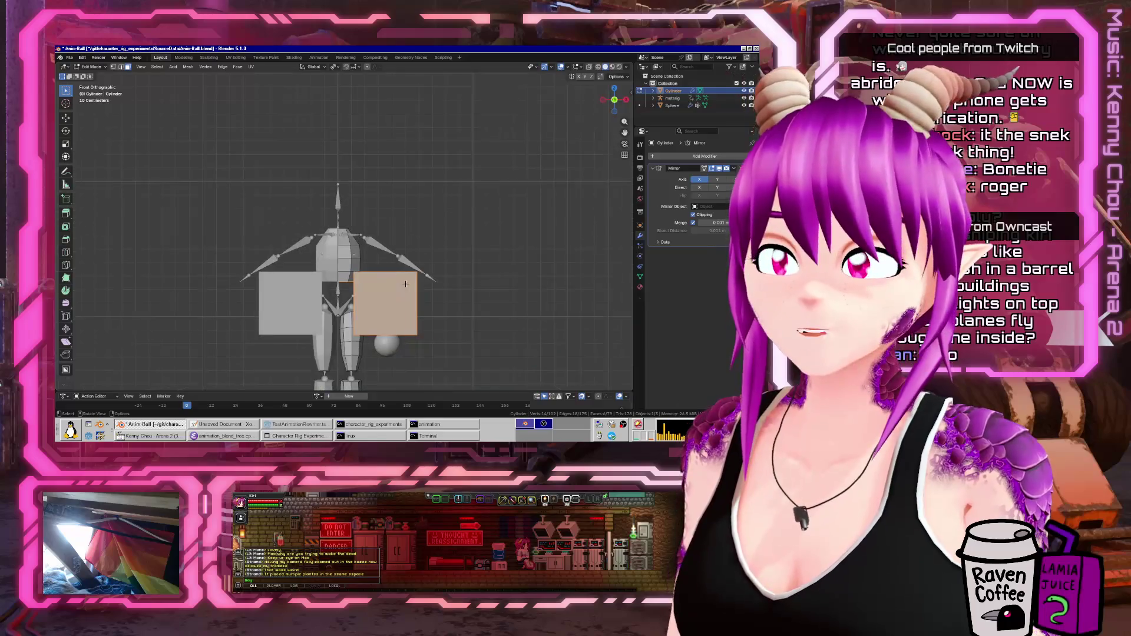
{"action": "key", "text": "g"}
{"action": "key", "text": "s"}
{"action": "left_click", "coordinate": [377, 289]}
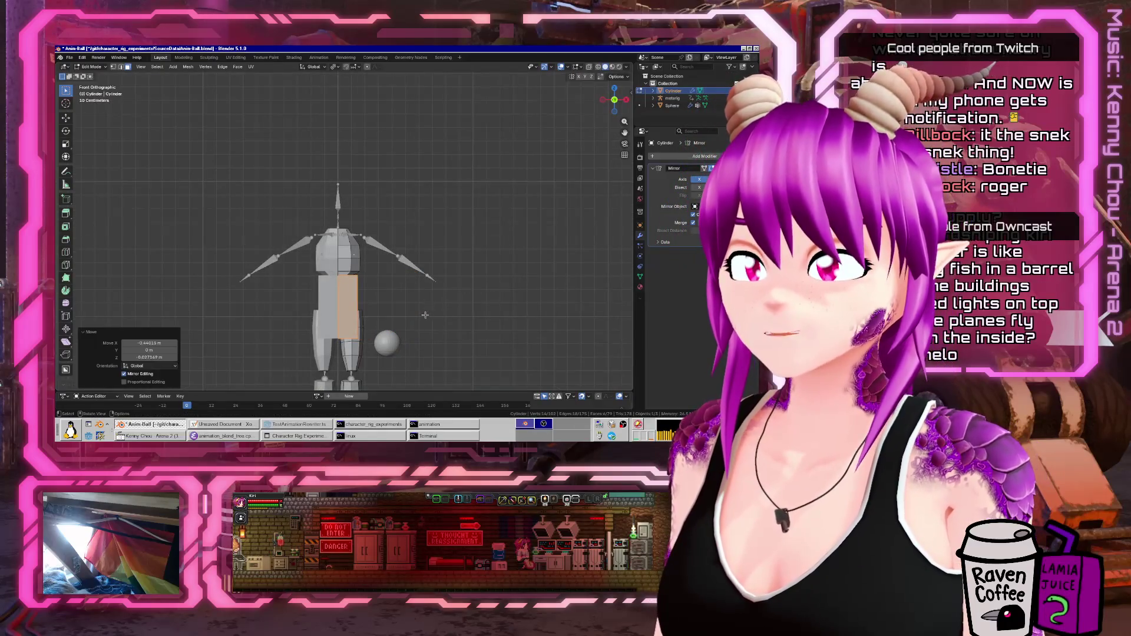
{"action": "key", "text": "g"}
{"action": "left_click", "coordinate": [373, 286]}
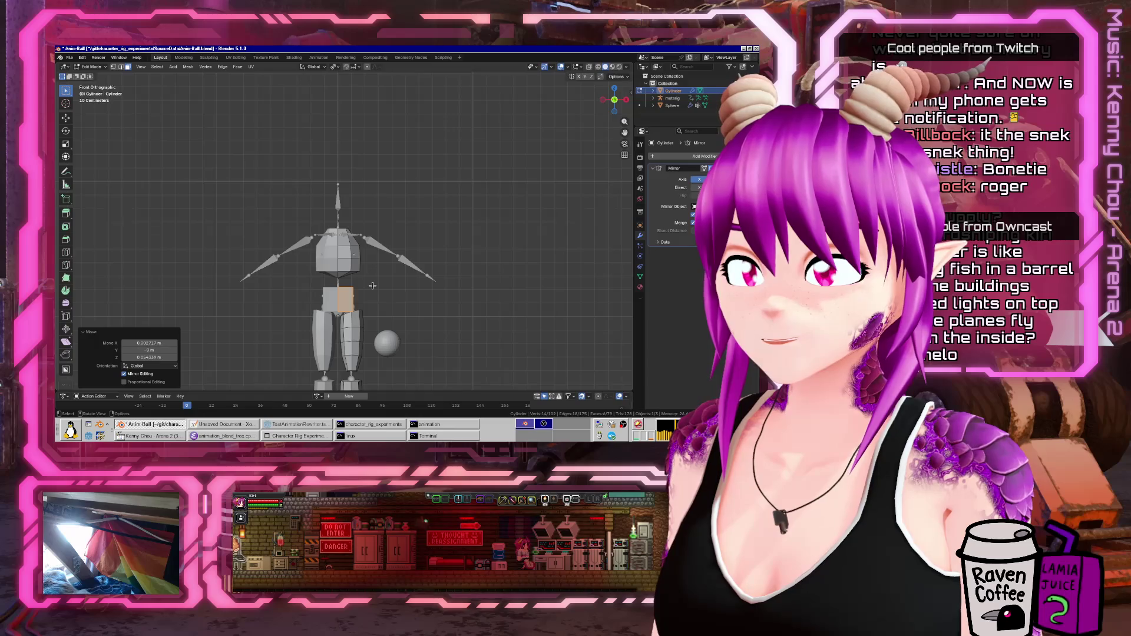
{"action": "key", "text": "s"}
{"action": "left_click", "coordinate": [411, 281]}
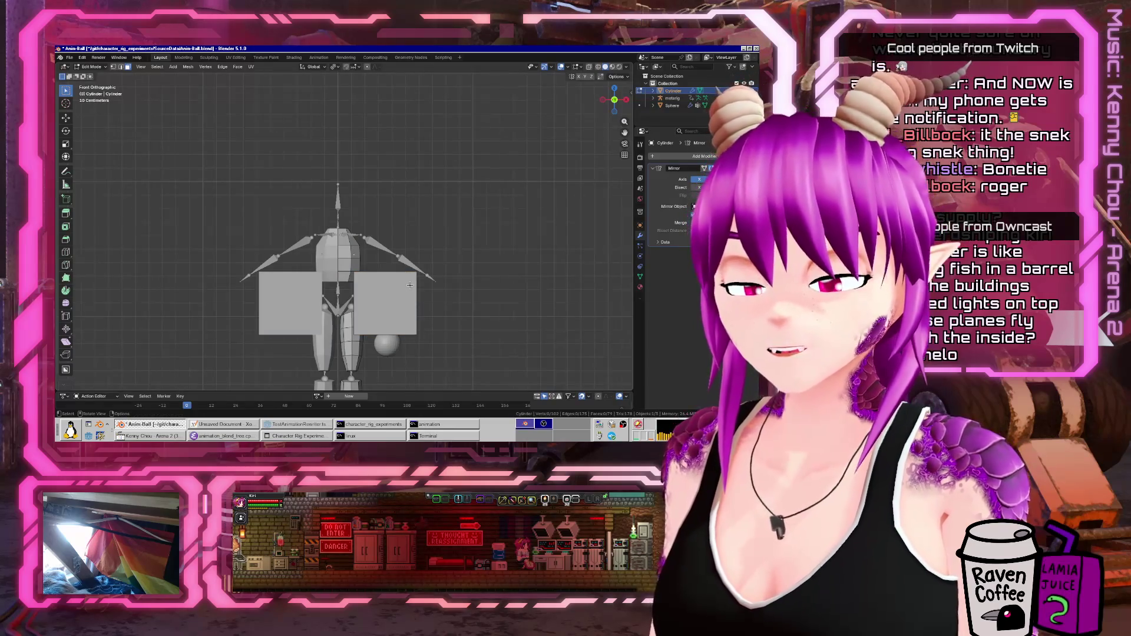
- Shrink the side boxes into small cubes and bring them together at the centre along X
{"action": "key", "text": "l"}
{"action": "key", "text": "s"}
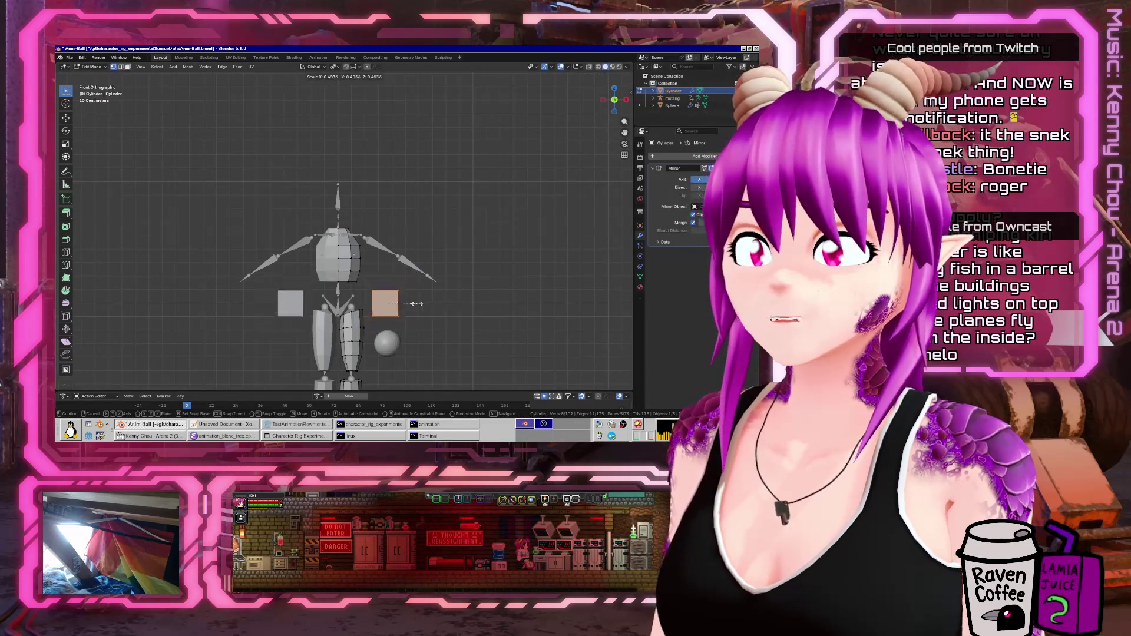
{"action": "left_click", "coordinate": [354, 294]}
{"action": "key", "text": "g"}
{"action": "key", "text": "x"}
{"action": "left_click", "coordinate": [337, 304]}
- Reposition the pelvis cube from a side view so it sits between torso and legs
{"action": "mouse_move", "coordinate": [337, 303]}
{"action": "middle_mouse_down"}
{"action": "mouse_move", "coordinate": [358, 179]}
{"action": "mouse_move", "coordinate": [453, 229]}
{"action": "mouse_move", "coordinate": [397, 228]}
{"action": "mouse_move", "coordinate": [412, 218]}
{"action": "mouse_move", "coordinate": [446, 227]}
{"action": "mouse_move", "coordinate": [343, 227]}
{"action": "middle_mouse_up"}
{"action": "scroll", "coordinate": [357, 178], "scroll_direction": "up", "scroll_amount": 3}
{"action": "key", "text": "g"}
{"action": "left_click", "coordinate": [377, 179]}
{"action": "scroll", "coordinate": [377, 221], "scroll_direction": "down", "scroll_amount": 3}
{"action": "scroll", "coordinate": [445, 226], "scroll_direction": "up", "scroll_amount": 3}
{"action": "left_click", "coordinate": [343, 227]}
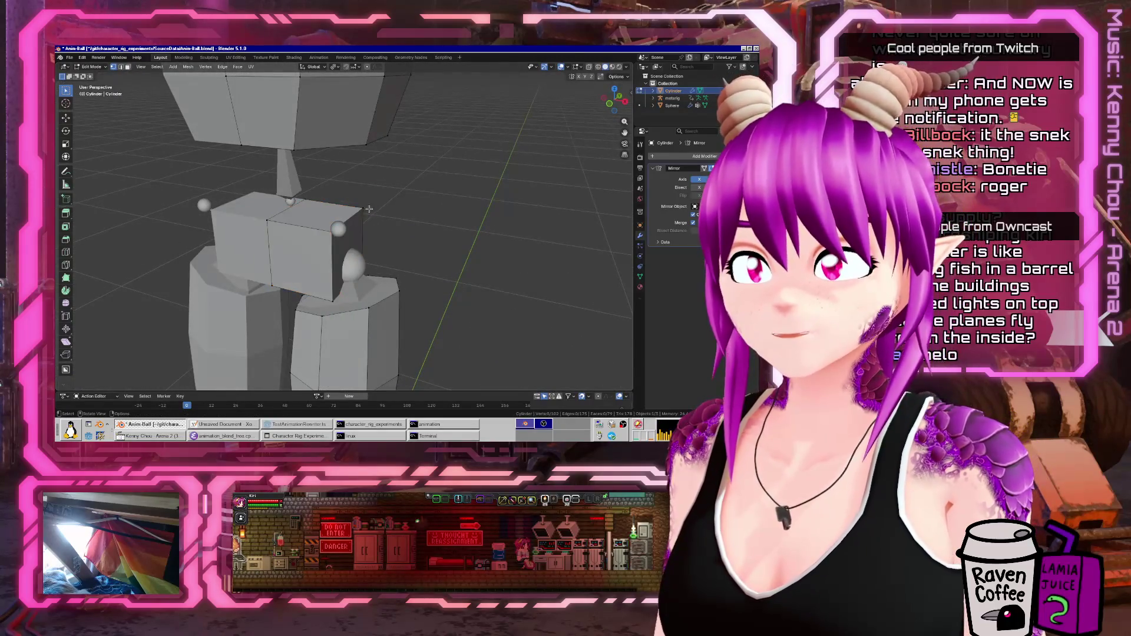
{"action": "key", "text": "g"}
{"action": "key", "text": "x"}
{"action": "left_click", "coordinate": [362, 211]}
{"action": "mouse_move", "coordinate": [362, 211]}
{"action": "middle_mouse_down"}
{"action": "mouse_move", "coordinate": [413, 209]}
{"action": "mouse_move", "coordinate": [390, 203]}
{"action": "mouse_move", "coordinate": [258, 270]}
{"action": "mouse_move", "coordinate": [324, 188]}
{"action": "mouse_move", "coordinate": [312, 201]}
{"action": "middle_mouse_up"}
- Move the pelvis block's edges front-to-back along Y to taper its shape
{"action": "left_click", "coordinate": [258, 270]}
{"action": "key", "text": "g"}
{"action": "key", "text": "y"}
{"action": "left_click", "coordinate": [306, 207]}
{"action": "left_click", "coordinate": [324, 189]}
{"action": "key", "text": "g"}
{"action": "key", "text": "y"}
{"action": "left_click", "coordinate": [310, 204]}
{"action": "left_click", "coordinate": [310, 203]}
{"action": "left_click", "coordinate": [308, 262], "text": "shift"}
{"action": "mouse_move", "coordinate": [310, 202]}
{"action": "middle_mouse_down"}
{"action": "mouse_move", "coordinate": [454, 211]}
{"action": "mouse_move", "coordinate": [432, 230]}
{"action": "mouse_move", "coordinate": [320, 226]}
{"action": "mouse_move", "coordinate": [377, 218]}
{"action": "mouse_move", "coordinate": [324, 223]}
{"action": "mouse_move", "coordinate": [364, 216]}
{"action": "middle_mouse_up"}
{"action": "scroll", "coordinate": [357, 208], "scroll_direction": "down", "scroll_amount": 5}
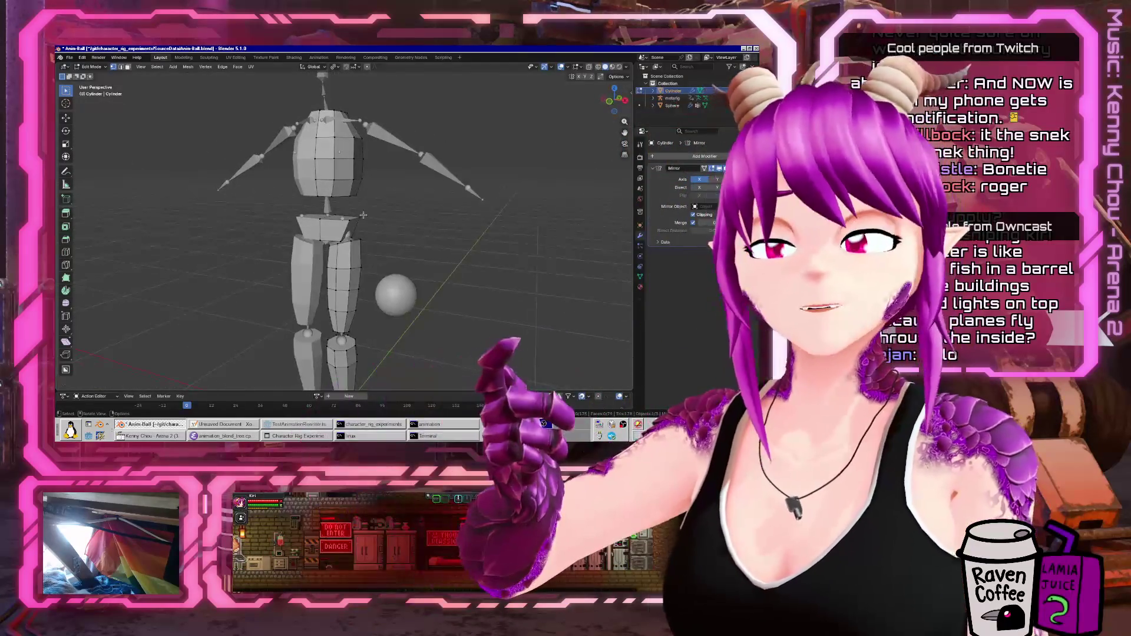
{"action": "scroll", "coordinate": [364, 216], "scroll_direction": "up", "scroll_amount": 5}
- Add a centred edge loop around the waist of the pelvis block
{"action": "key", "text": "ctrl+r"}
{"action": "left_click", "coordinate": [357, 246]}
{"action": "right_click", "coordinate": [356, 246]}
{"action": "scroll", "coordinate": [356, 246], "scroll_direction": "up", "scroll_amount": 2}
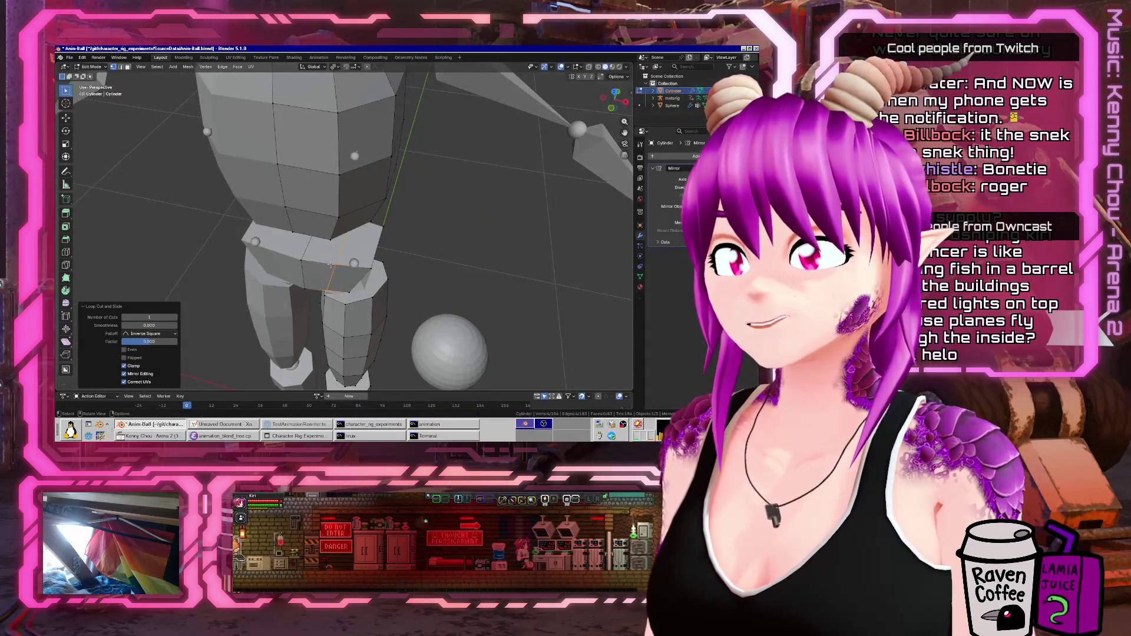
- Return to Object Mode and launch Firefox
{"action": "key", "text": "Tab"}
{"action": "middle_click_drag", "start_coordinate": [328, 264], "coordinate": [238, 417]}
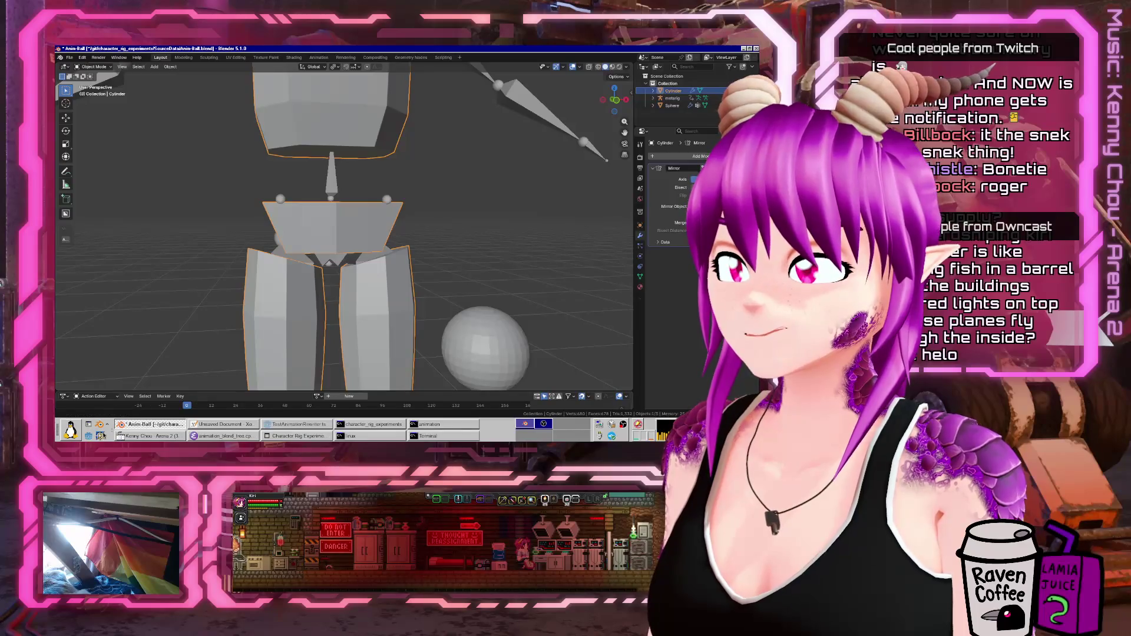
{"action": "left_click", "coordinate": [103, 438]}
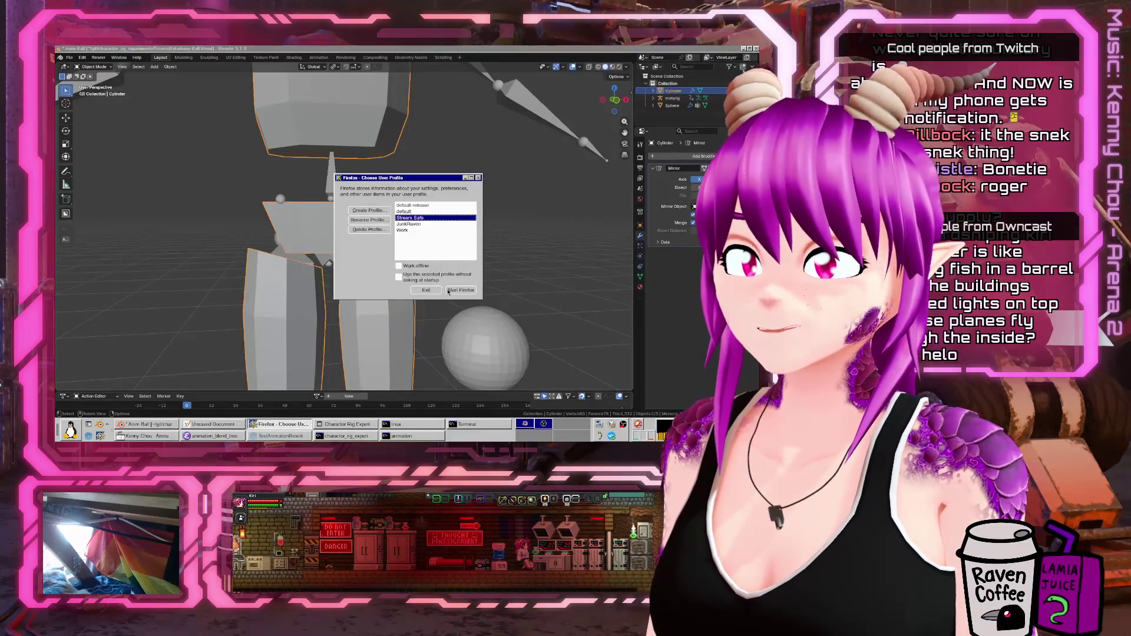
- Start Firefox with the chosen profile and search for 'one must fall 2097 jaguar'
{"action": "left_click", "coordinate": [447, 290]}
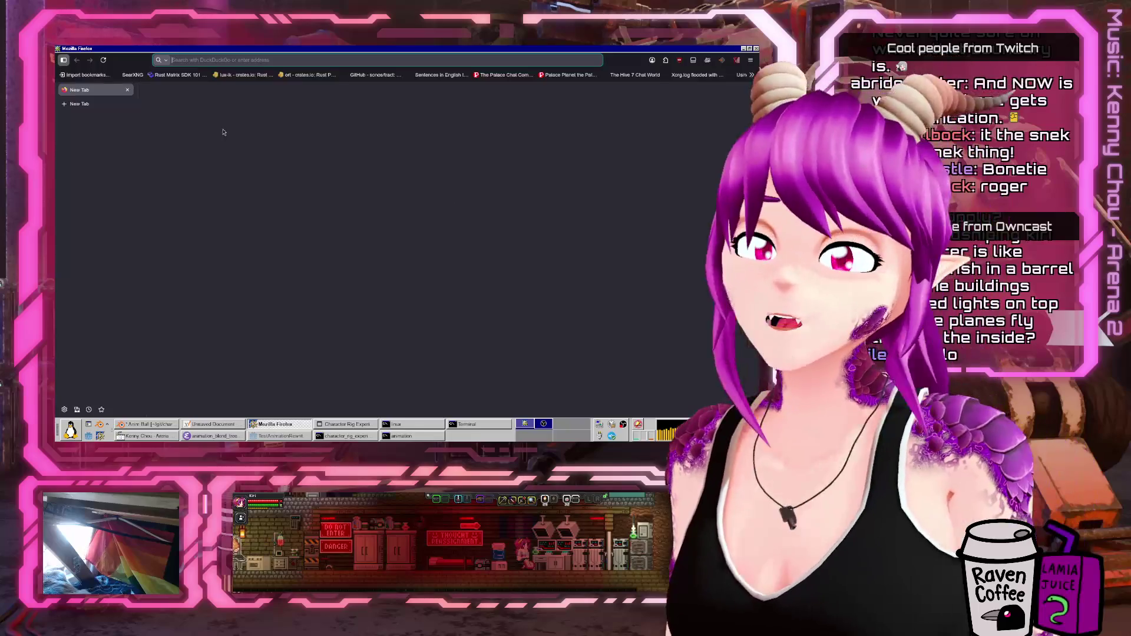
{"action": "left_click", "coordinate": [241, 61]}
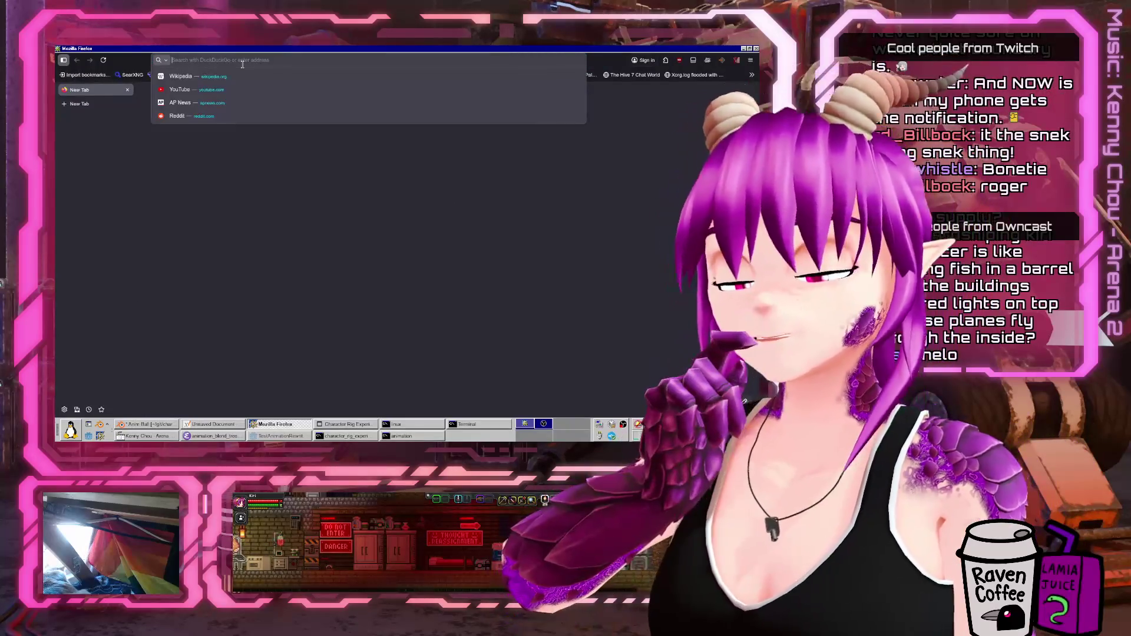
{"action": "type", "text": "one must fall 2097"}
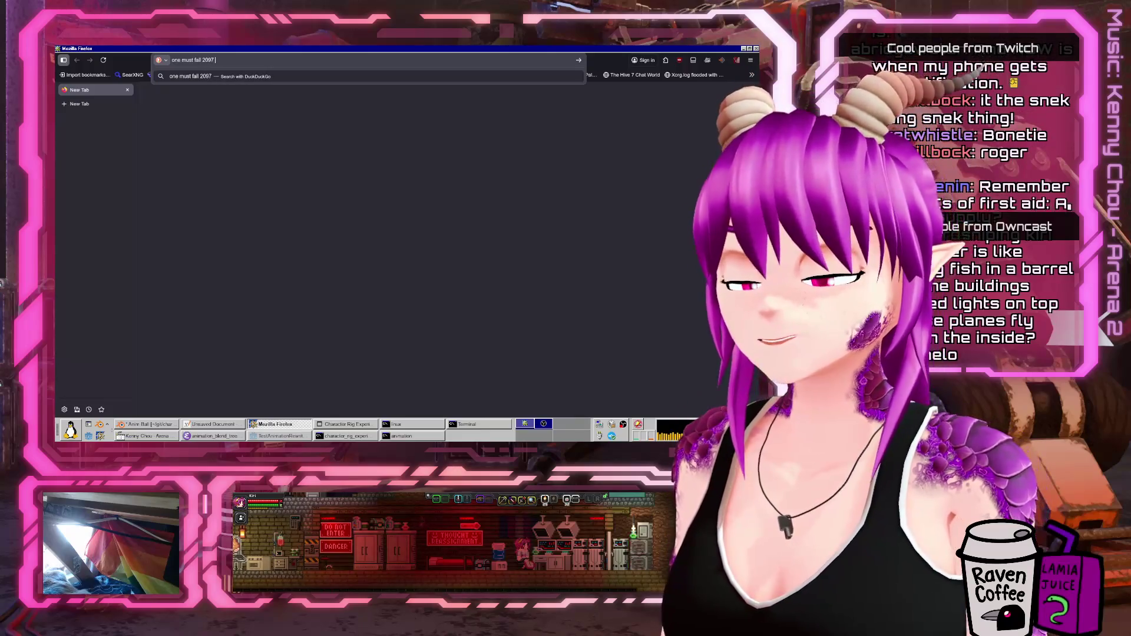
{"action": "type", "text": " jaguar"}
{"action": "key", "text": "Return"}
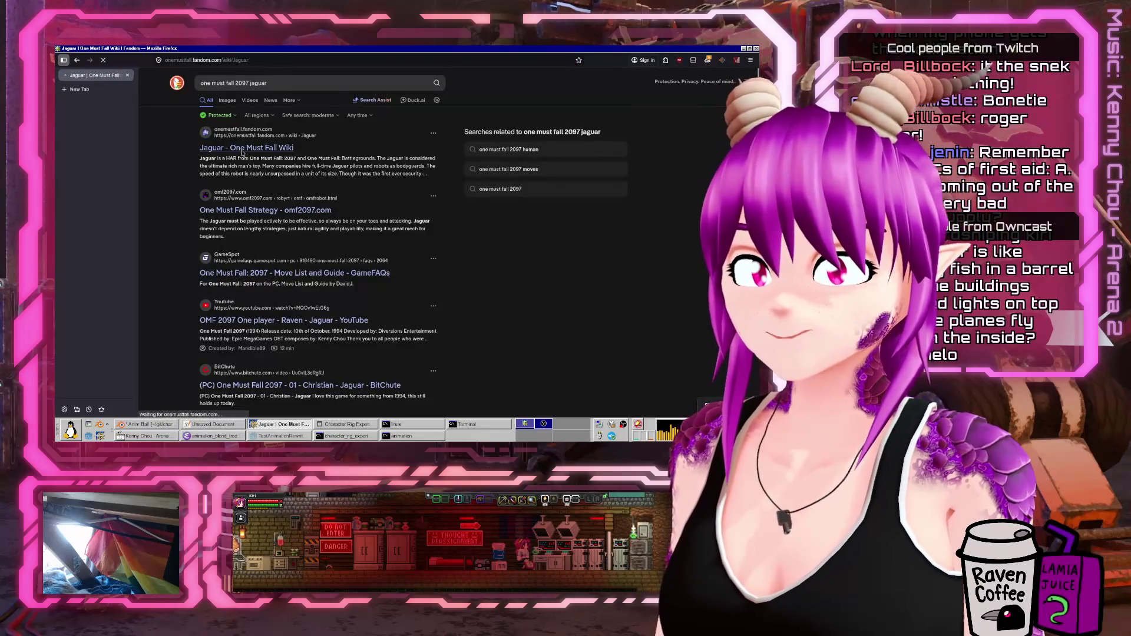
- View the Jaguar robot image full size in its own tab, then bring Blender back in front
{"action": "left_click", "coordinate": [497, 252]}
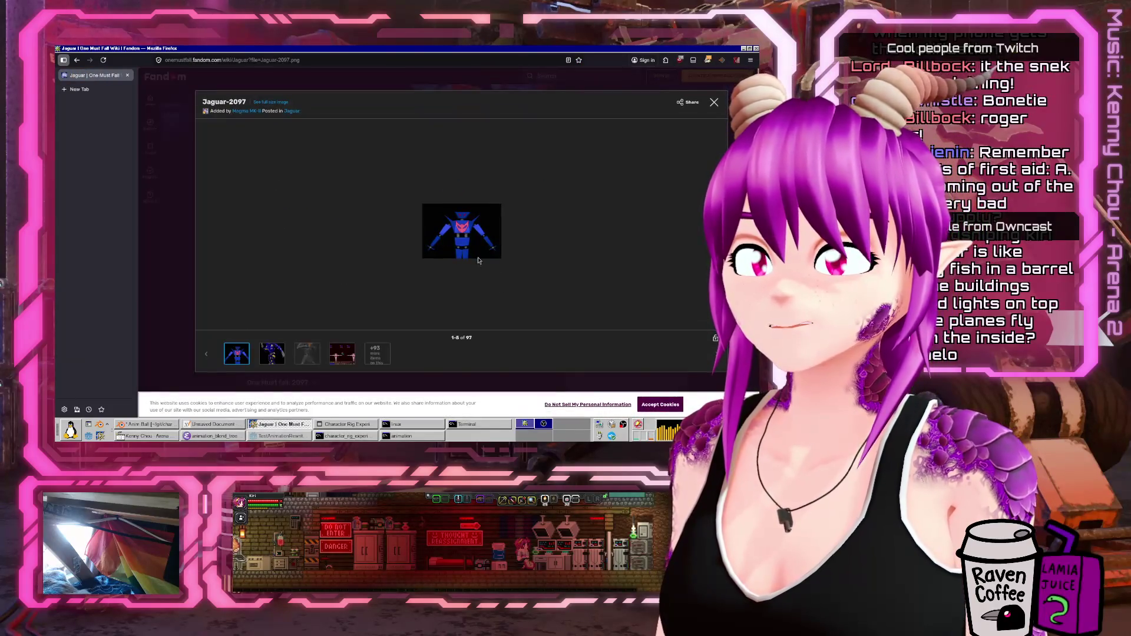
{"action": "right_click", "coordinate": [460, 249]}
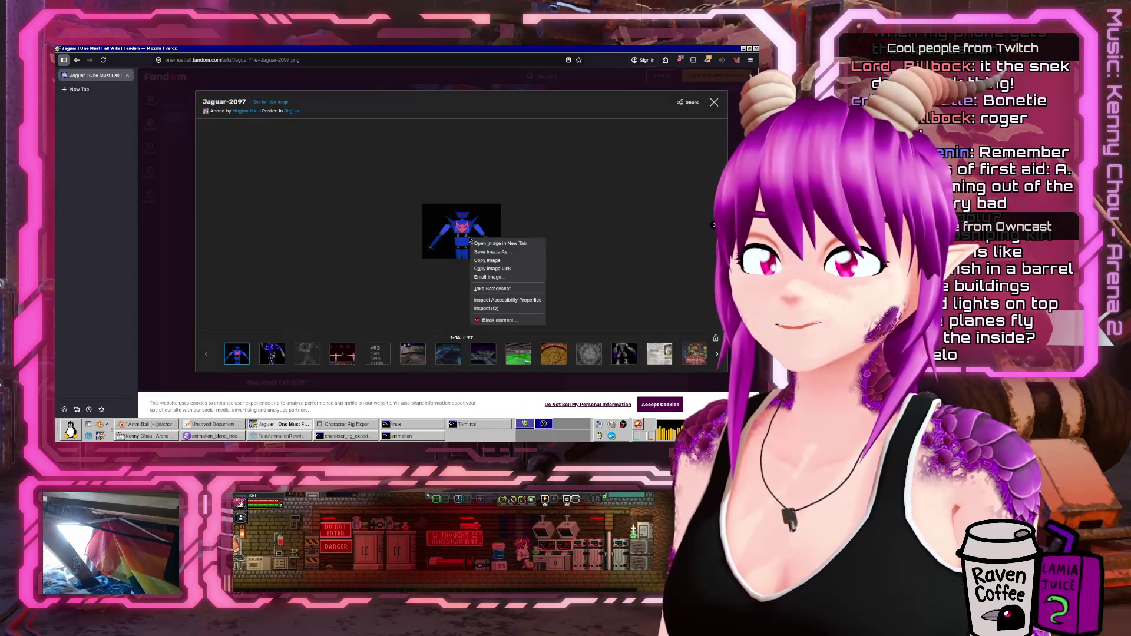
{"action": "left_click", "coordinate": [489, 244]}
{"action": "left_click", "coordinate": [76, 91]}
{"action": "scroll", "coordinate": [509, 267], "scroll_direction": "up", "scroll_amount": 10, "text": "ctrl"}
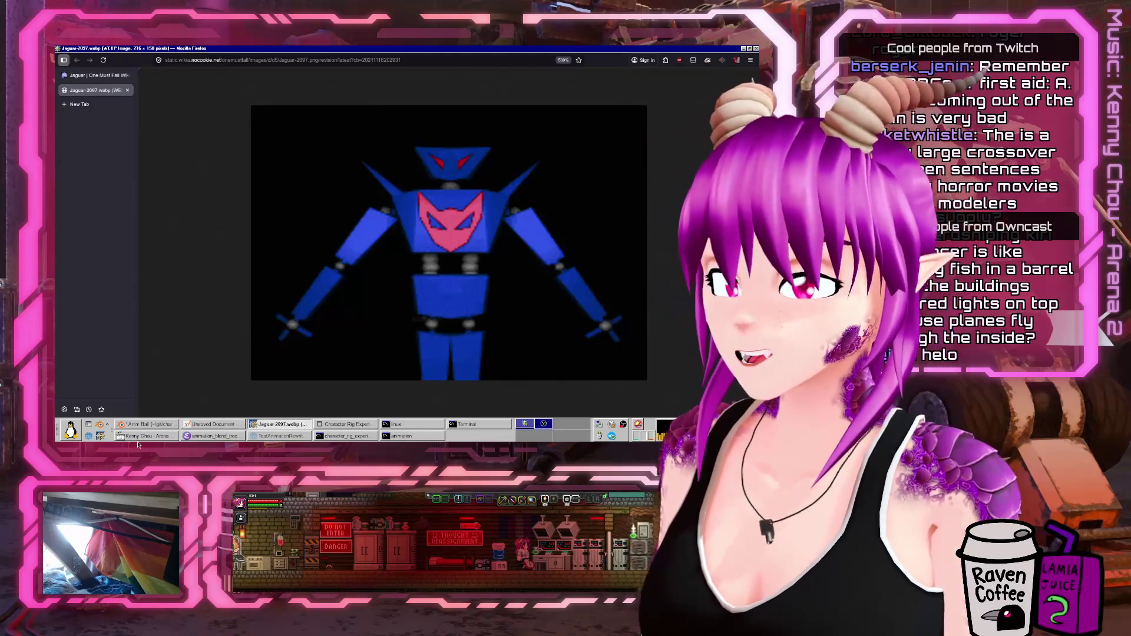
{"action": "left_click", "coordinate": [147, 424]}
{"action": "mouse_move", "coordinate": [306, 247]}
{"action": "middle_mouse_down"}
{"action": "mouse_move", "coordinate": [333, 261]}
{"action": "mouse_move", "coordinate": [329, 236]}
{"action": "middle_mouse_up"}
- Save the project under the new name Mannequin_and_walk.blend
{"action": "left_click", "coordinate": [70, 57]}
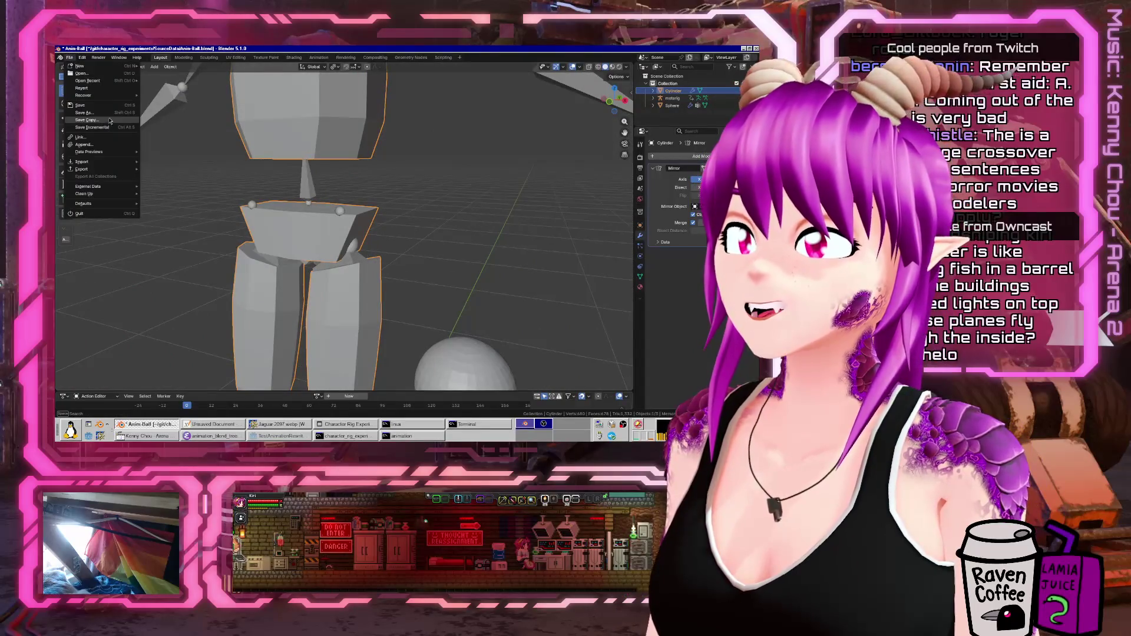
{"action": "scroll", "coordinate": [437, 254], "scroll_direction": "down", "scroll_amount": 6}
{"action": "scroll", "coordinate": [437, 254], "scroll_direction": "up", "scroll_amount": 5}
{"action": "mouse_move", "coordinate": [438, 255]}
{"action": "middle_mouse_down"}
{"action": "mouse_move", "coordinate": [412, 253]}
{"action": "mouse_move", "coordinate": [447, 254]}
{"action": "middle_mouse_up"}
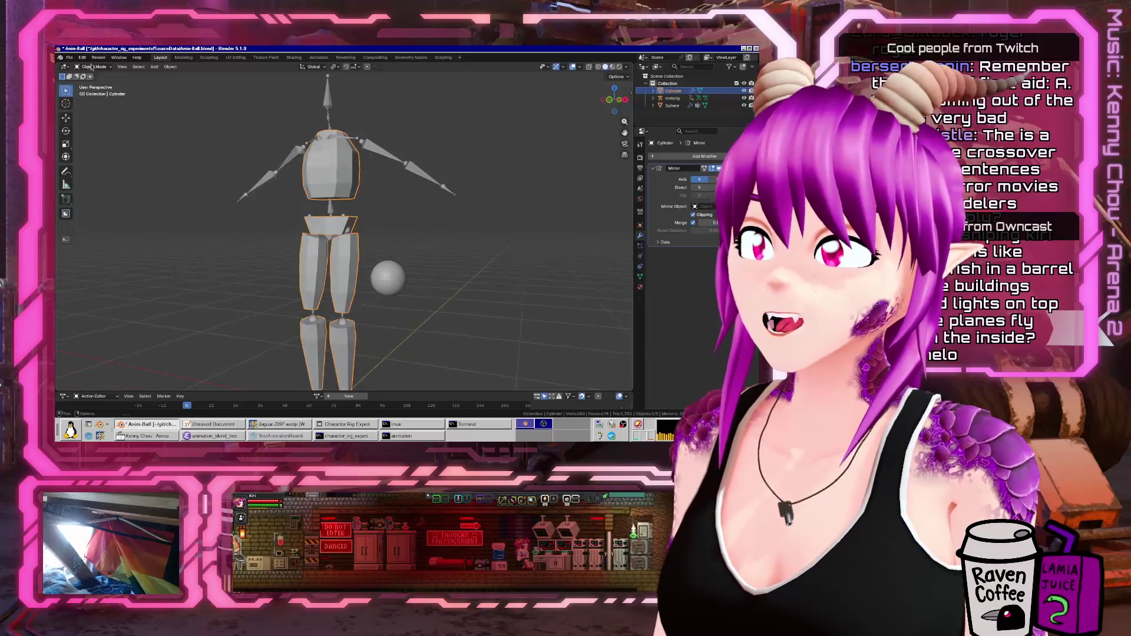
{"action": "left_click", "coordinate": [70, 57]}
{"action": "left_click", "coordinate": [85, 114]}
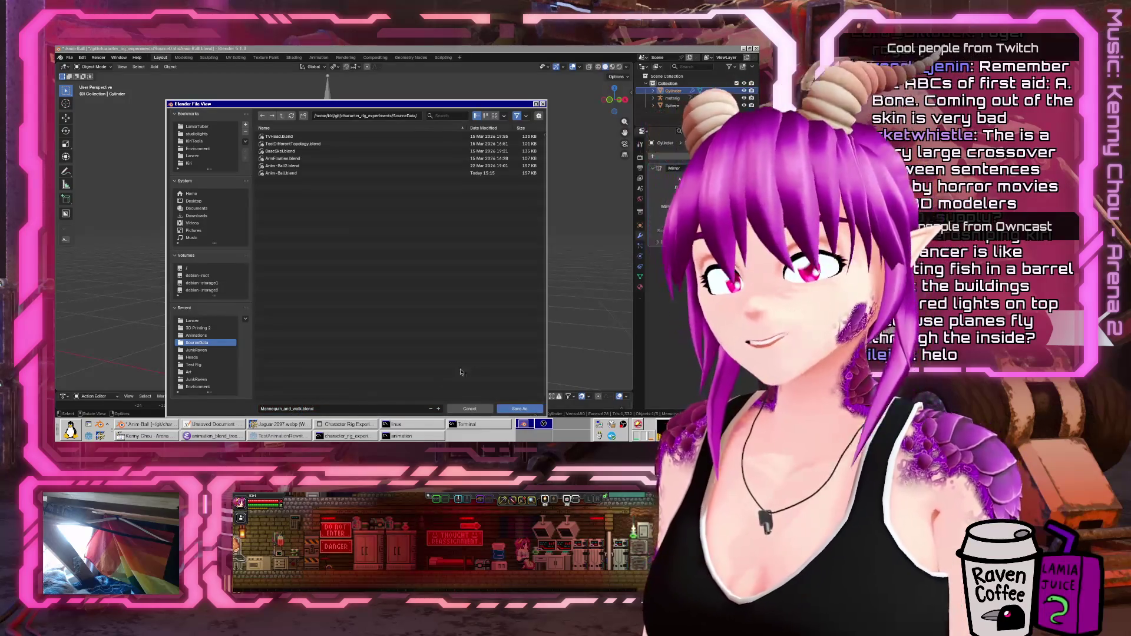
{"action": "left_click", "coordinate": [520, 408]}
- Orbit around the mannequin and enter Edit Mode on its mesh
{"action": "scroll", "coordinate": [495, 257], "scroll_direction": "up", "scroll_amount": 5}
{"action": "mouse_move", "coordinate": [412, 247]}
{"action": "middle_mouse_down"}
{"action": "mouse_move", "coordinate": [353, 220]}
{"action": "mouse_move", "coordinate": [299, 247]}
{"action": "middle_mouse_up"}
{"action": "key", "text": "Tab"}
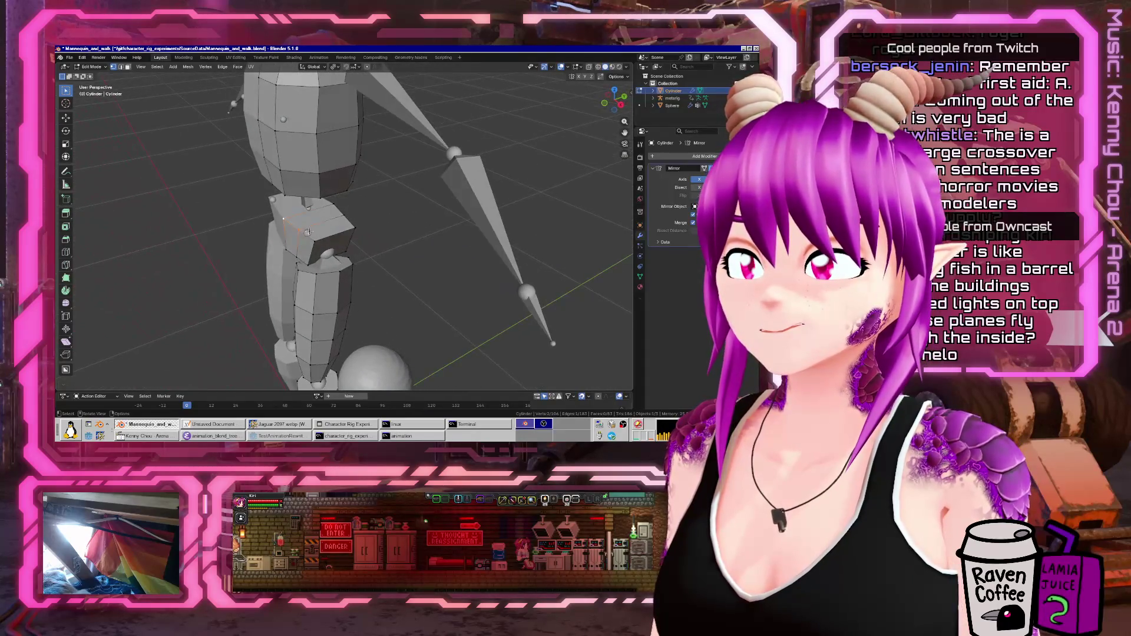
- Add vertices to the selection and move them along Y
{"action": "left_click", "coordinate": [293, 253], "text": "shift"}
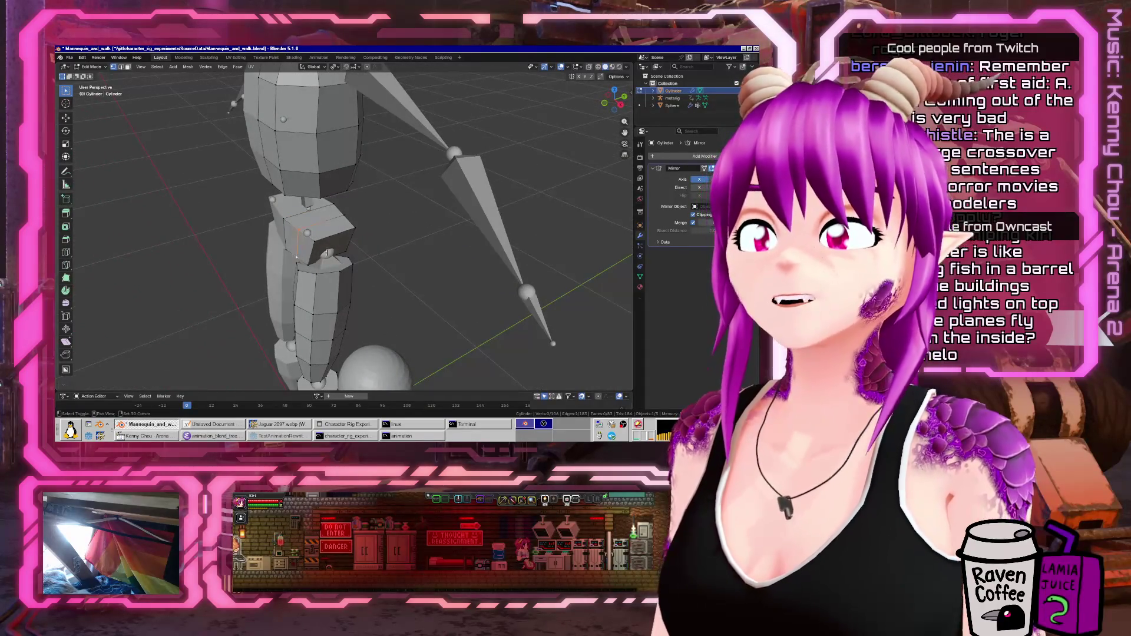
{"action": "left_click", "coordinate": [340, 252]}
{"action": "mouse_move", "coordinate": [339, 252]}
{"action": "middle_mouse_down"}
{"action": "mouse_move", "coordinate": [337, 238]}
{"action": "mouse_move", "coordinate": [369, 269]}
{"action": "mouse_move", "coordinate": [372, 231]}
{"action": "mouse_move", "coordinate": [339, 219]}
{"action": "mouse_move", "coordinate": [409, 215]}
{"action": "mouse_move", "coordinate": [382, 204]}
{"action": "mouse_move", "coordinate": [318, 232]}
{"action": "mouse_move", "coordinate": [345, 218]}
{"action": "mouse_move", "coordinate": [509, 211]}
{"action": "middle_mouse_up"}
{"action": "left_click", "coordinate": [375, 268]}
- Add a centred edge loop around the hip piece and slide a corner vertex along its edge
{"action": "key", "text": "ctrl+r"}
{"action": "left_click", "coordinate": [348, 224]}
{"action": "right_click", "coordinate": [348, 224]}
{"action": "left_click", "coordinate": [363, 210]}
{"action": "key", "text": "g"}
{"action": "left_click", "coordinate": [403, 213]}
{"action": "left_click", "coordinate": [399, 206]}
{"action": "left_click", "coordinate": [332, 228]}
- Select the whole left hip section and enlarge it
{"action": "key", "text": "l"}
{"action": "left_click", "coordinate": [372, 221]}
{"action": "middle_click_drag", "start_coordinate": [403, 230], "coordinate": [331, 262]}
{"action": "scroll", "coordinate": [380, 236], "scroll_direction": "up", "scroll_amount": 4}
- With X-ray on, move a single hip vertex along Y, then turn X-ray off
{"action": "left_click", "coordinate": [363, 242]}
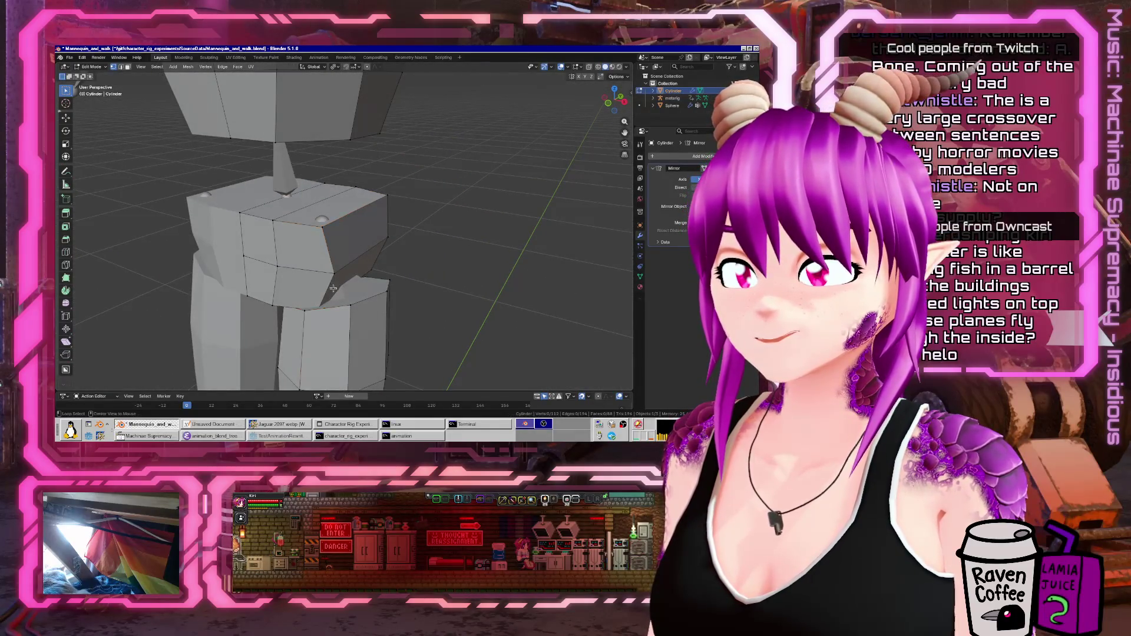
{"action": "key", "text": "alt+z"}
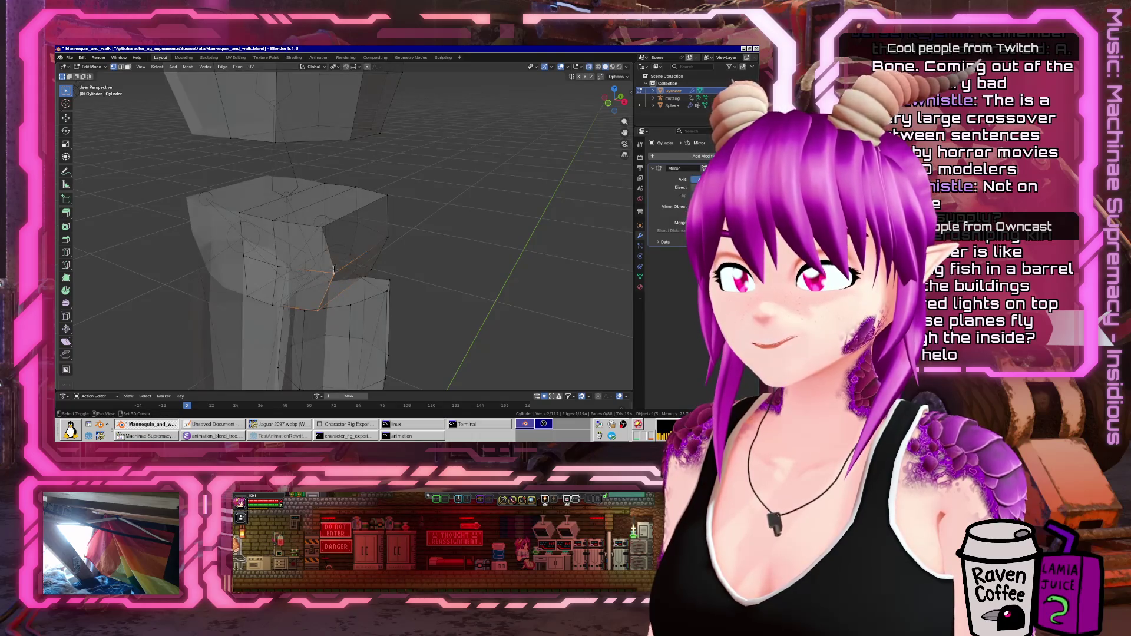
{"action": "middle_click_drag", "start_coordinate": [323, 221], "coordinate": [370, 256]}
{"action": "mouse_move", "coordinate": [296, 246]}
{"action": "middle_mouse_down"}
{"action": "mouse_move", "coordinate": [354, 255]}
{"action": "mouse_move", "coordinate": [339, 258]}
{"action": "mouse_move", "coordinate": [397, 318]}
{"action": "middle_mouse_up"}
{"action": "key", "text": "g"}
{"action": "left_click", "coordinate": [346, 258]}
{"action": "key", "text": "alt+z"}
- Reposition several hip edges with constrained moves along Y, checking from a side view
{"action": "left_click", "coordinate": [339, 258]}
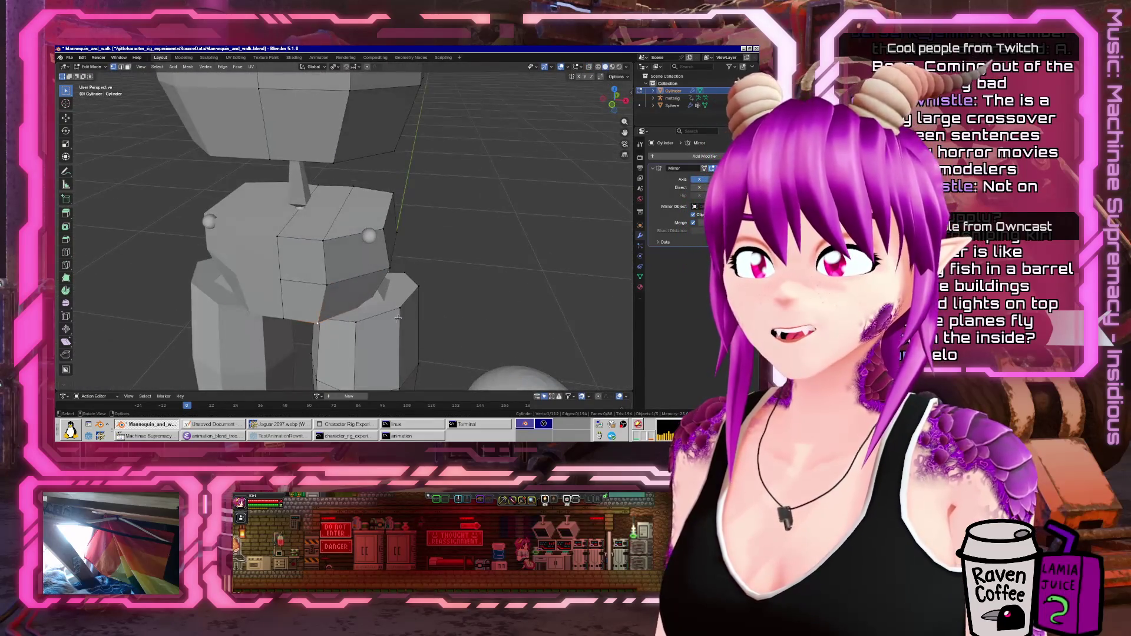
{"action": "left_click", "coordinate": [412, 311]}
{"action": "left_click", "coordinate": [332, 241]}
{"action": "left_click", "coordinate": [344, 240]}
{"action": "mouse_move", "coordinate": [344, 241]}
{"action": "middle_mouse_down"}
{"action": "mouse_move", "coordinate": [391, 202]}
{"action": "mouse_move", "coordinate": [361, 211]}
{"action": "mouse_move", "coordinate": [351, 250]}
{"action": "mouse_move", "coordinate": [357, 238]}
{"action": "mouse_move", "coordinate": [332, 232]}
{"action": "mouse_move", "coordinate": [422, 282]}
{"action": "middle_mouse_up"}
{"action": "left_click", "coordinate": [349, 210]}
{"action": "left_click", "coordinate": [359, 254]}
- Nudge an edge into place, then bevel the horizontal edge loop around the hip
{"action": "key", "text": "g"}
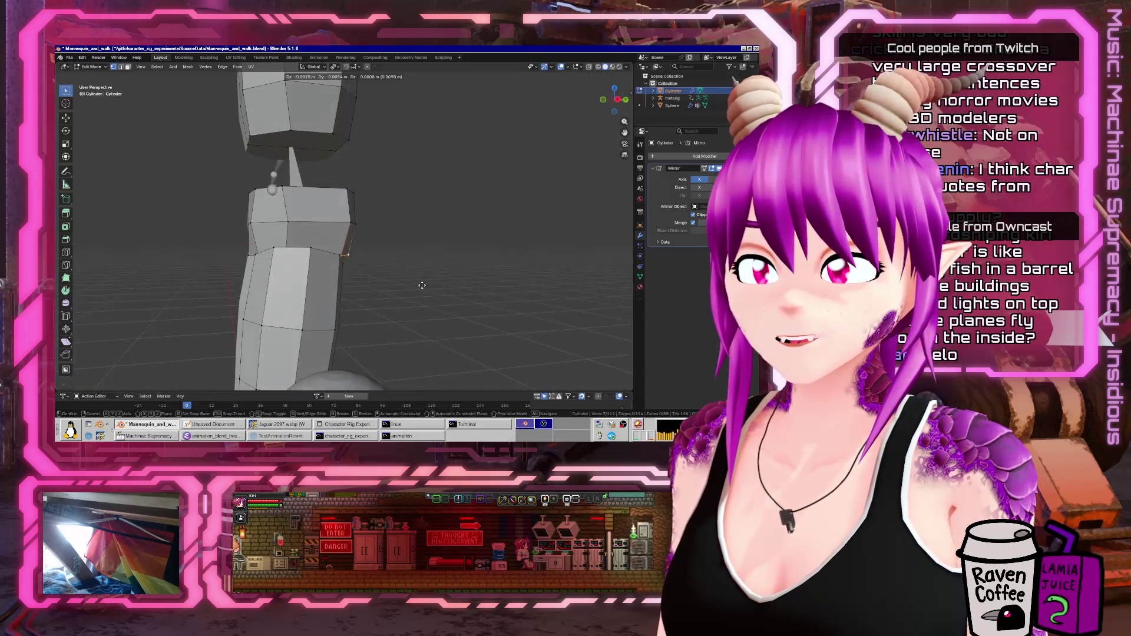
{"action": "left_click", "coordinate": [418, 285]}
{"action": "left_click", "coordinate": [390, 221], "text": "alt"}
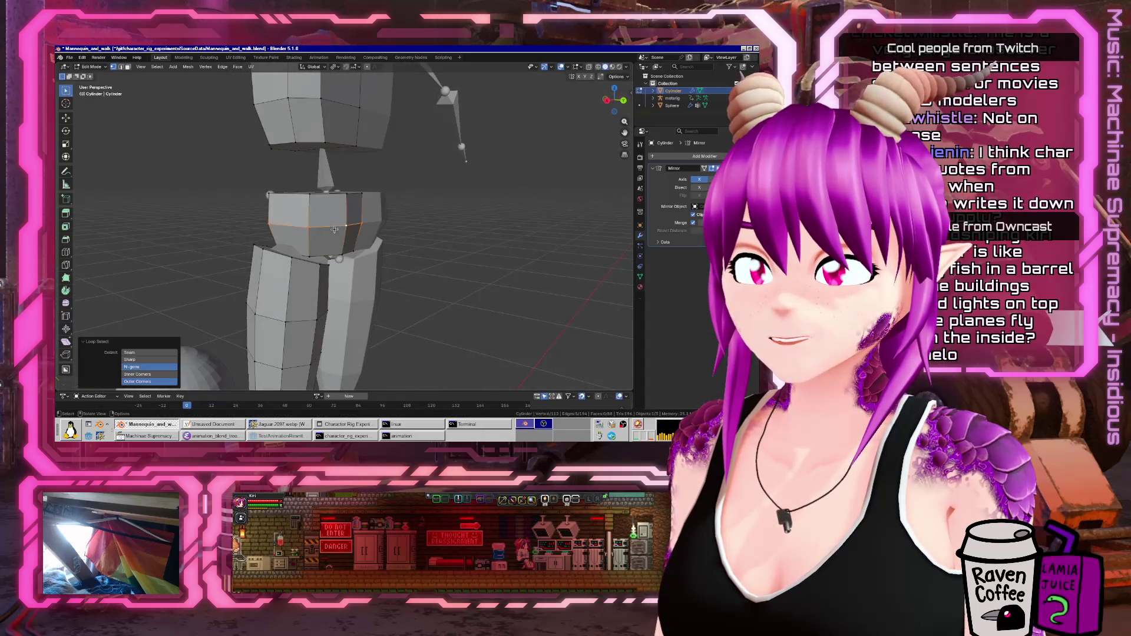
{"action": "left_click", "coordinate": [409, 226]}
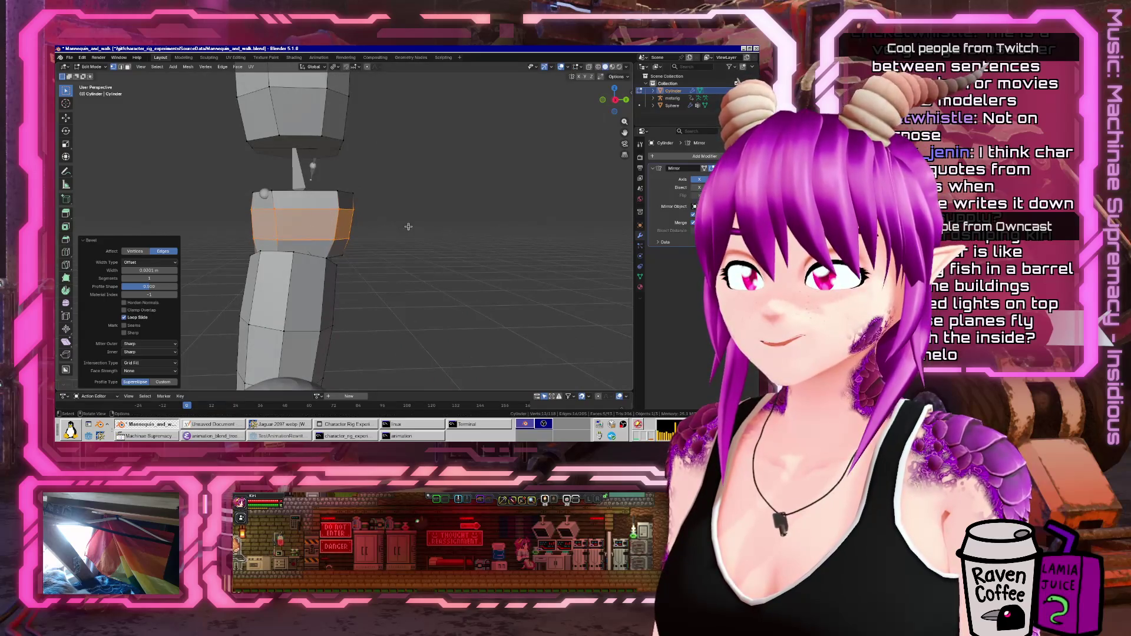
{"action": "mouse_move", "coordinate": [373, 229]}
{"action": "middle_mouse_down"}
{"action": "mouse_move", "coordinate": [510, 245]}
{"action": "mouse_move", "coordinate": [398, 249]}
{"action": "mouse_move", "coordinate": [350, 217]}
{"action": "mouse_move", "coordinate": [383, 156]}
{"action": "middle_mouse_up"}
{"action": "key", "text": "Tab"}
{"action": "scroll", "coordinate": [448, 239], "scroll_direction": "down", "scroll_amount": 4}
{"action": "scroll", "coordinate": [424, 247], "scroll_direction": "up", "scroll_amount": 5}
- Extrude the hip's top faces upward into a box, narrow it along Y and reposition it
{"action": "key", "text": "Tab"}
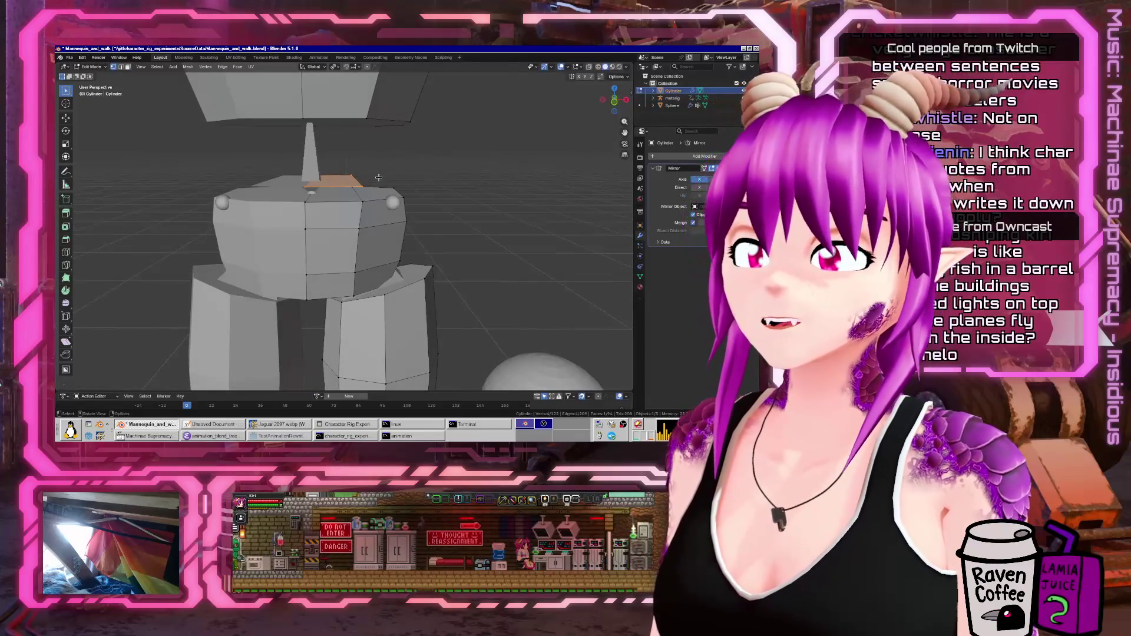
{"action": "key", "text": "ctrl+l"}
{"action": "key", "text": "ctrl+l"}
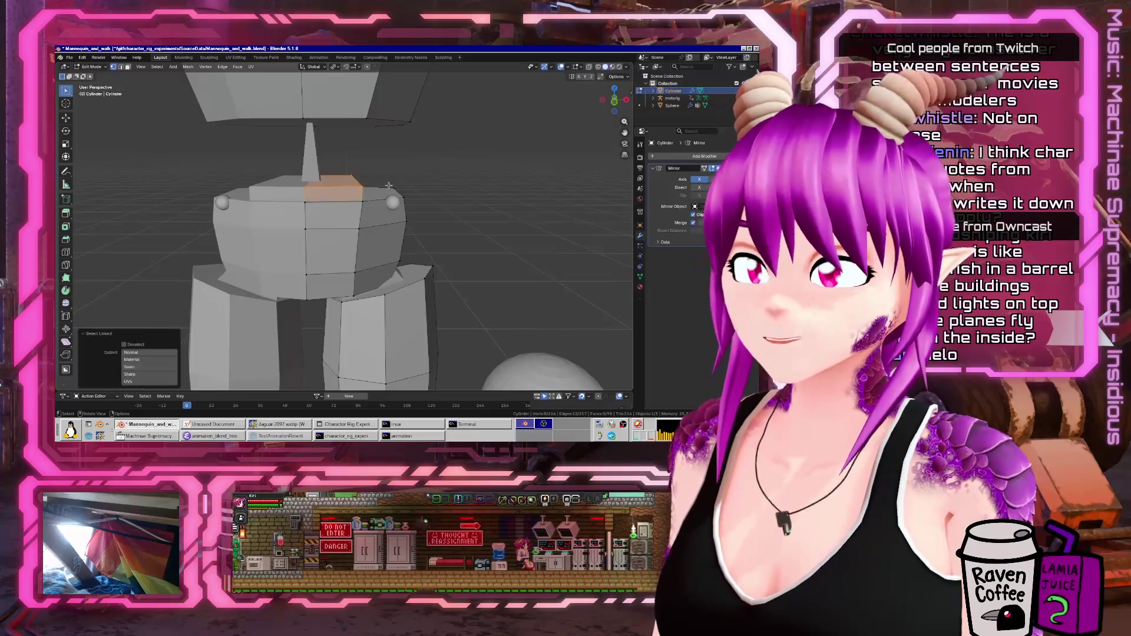
{"action": "key", "text": "e"}
{"action": "left_click", "coordinate": [379, 144]}
{"action": "middle_click_drag", "start_coordinate": [371, 150], "coordinate": [410, 134]}
{"action": "key", "text": "s"}
{"action": "key", "text": "y"}
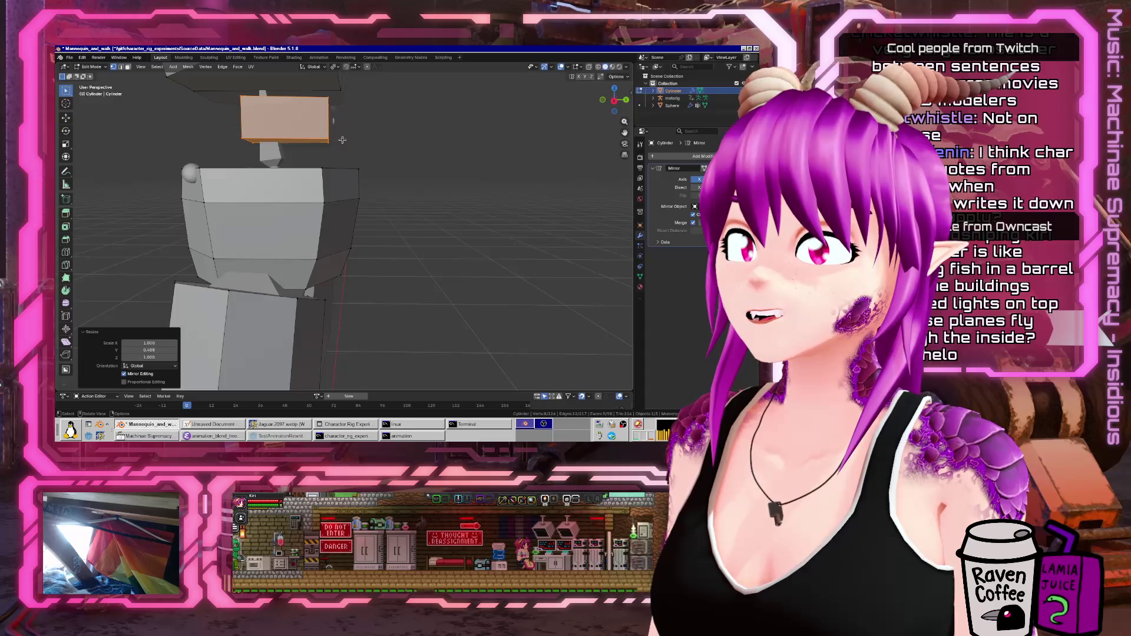
{"action": "key", "text": "g"}
{"action": "key", "text": "y"}
{"action": "left_click", "coordinate": [233, 151]}
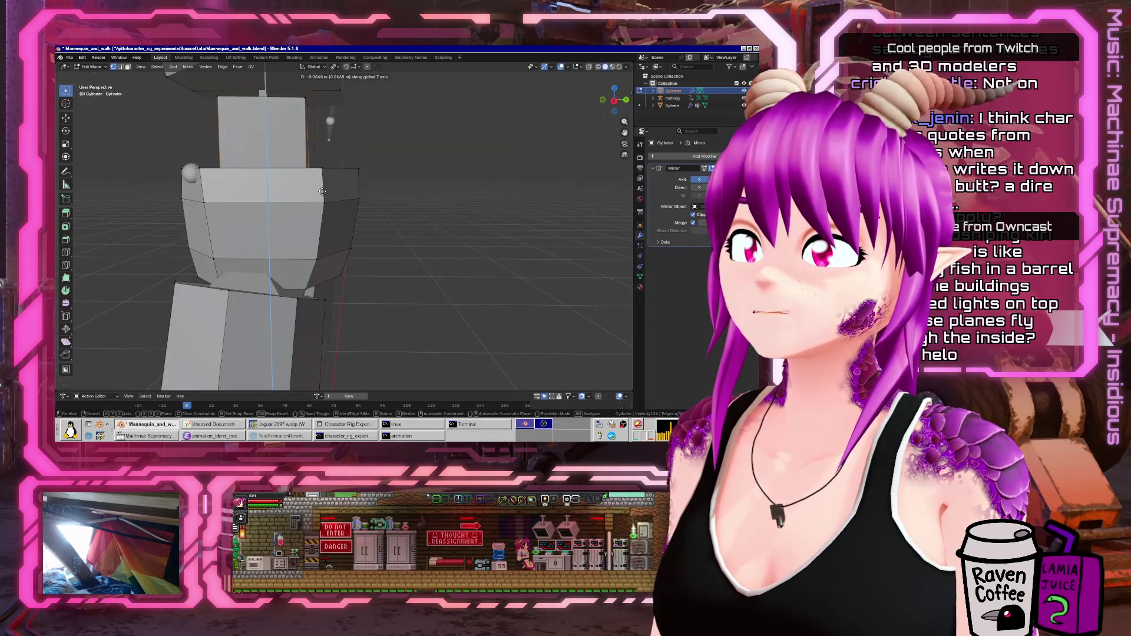
{"action": "left_click", "coordinate": [322, 191]}
{"action": "mouse_move", "coordinate": [322, 191]}
{"action": "middle_mouse_down"}
{"action": "mouse_move", "coordinate": [225, 150]}
{"action": "mouse_move", "coordinate": [354, 247]}
{"action": "mouse_move", "coordinate": [345, 237]}
{"action": "middle_mouse_up"}
- Select the whole waist block in see-through mode and move it along Z to meet the torso
{"action": "key", "text": "alt+z"}
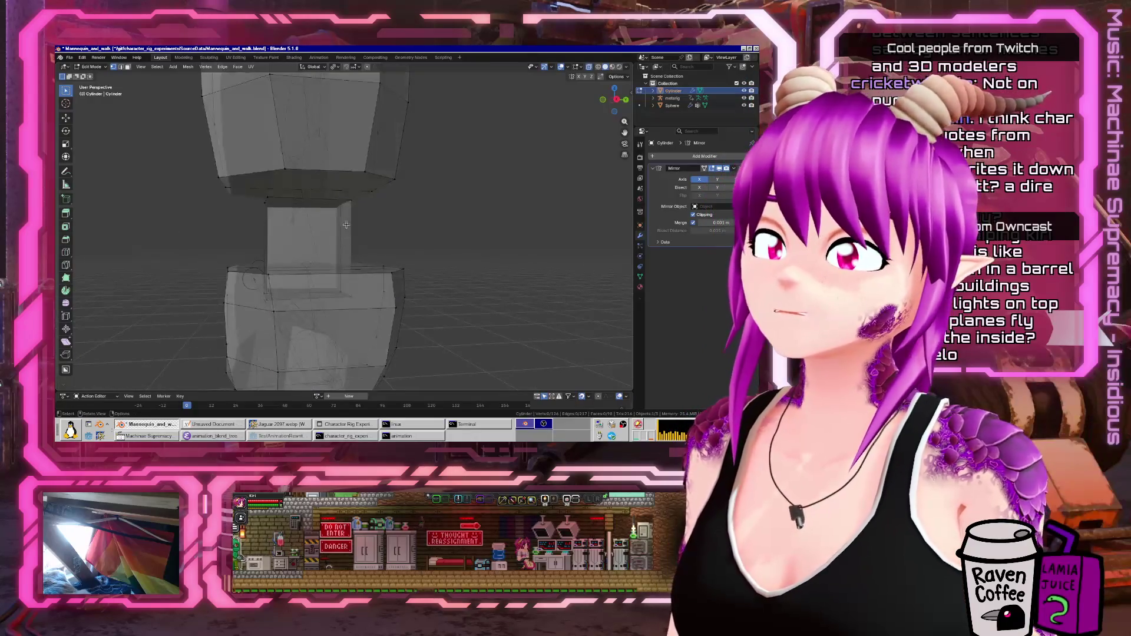
{"action": "key", "text": "l"}
{"action": "scroll", "coordinate": [360, 235], "scroll_direction": "up", "scroll_amount": 3}
{"action": "key", "text": "g"}
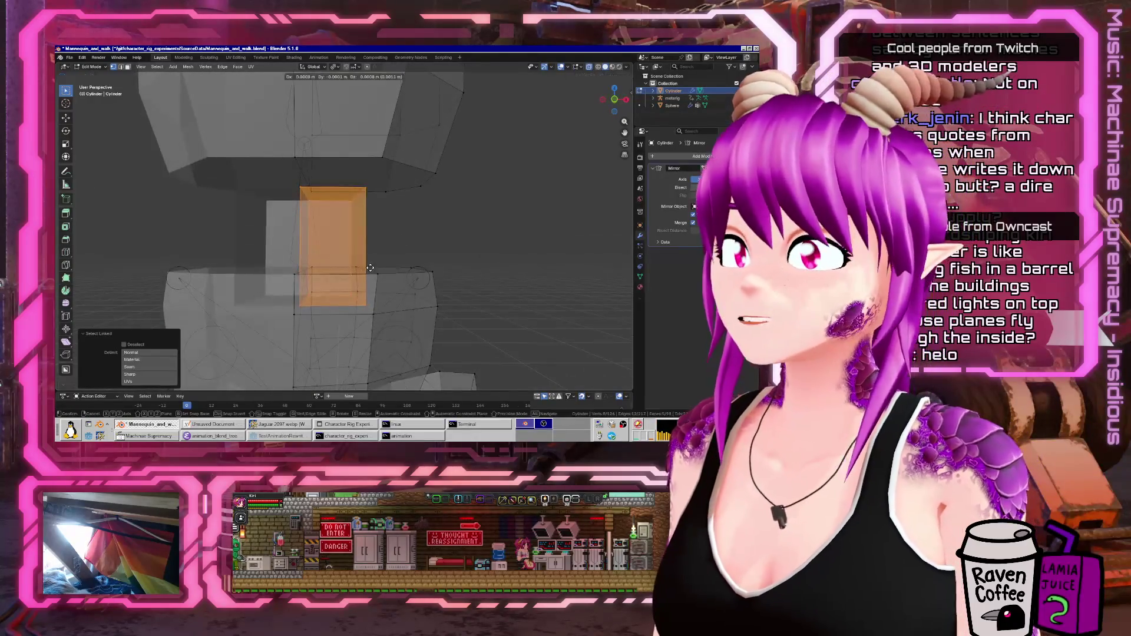
{"action": "left_click", "coordinate": [383, 247]}
{"action": "mouse_move", "coordinate": [383, 248]}
{"action": "middle_mouse_down"}
{"action": "mouse_move", "coordinate": [372, 261]}
{"action": "mouse_move", "coordinate": [352, 231]}
{"action": "mouse_move", "coordinate": [428, 228]}
{"action": "middle_mouse_up"}
{"action": "key", "text": "alt+z"}
{"action": "scroll", "coordinate": [412, 223], "scroll_direction": "up", "scroll_amount": 4}
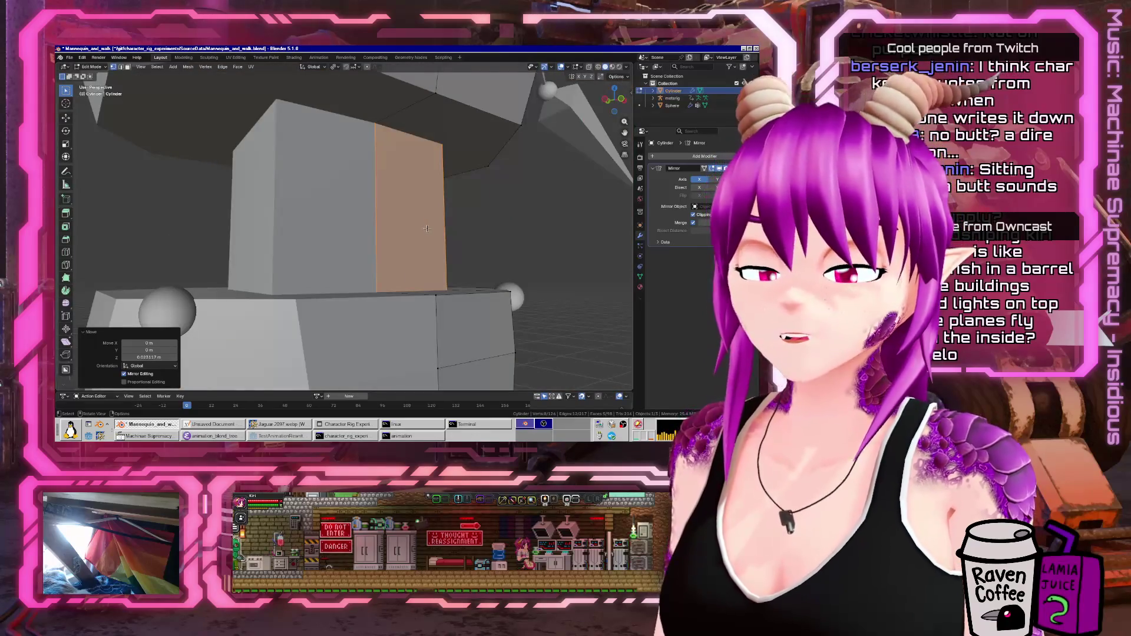
{"action": "scroll", "coordinate": [426, 229], "scroll_direction": "down", "scroll_amount": 4}
- Isolate the waist block to inspect it, then reveal everything and show the mirrored half
{"action": "key", "text": "ctrl+i"}
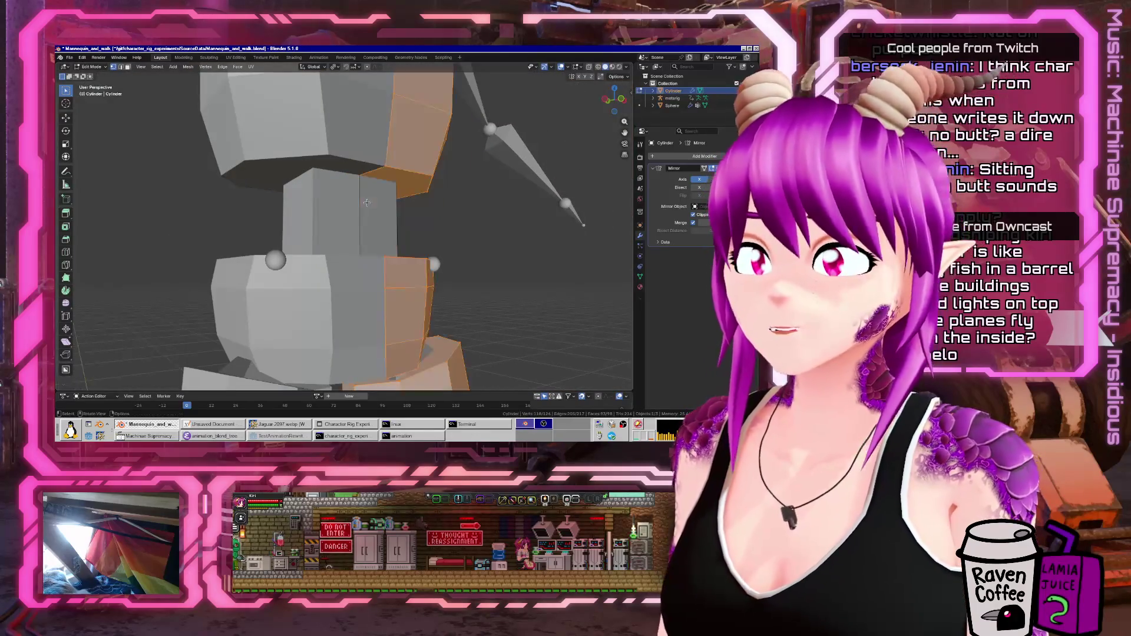
{"action": "key", "text": "h"}
{"action": "middle_click_drag", "start_coordinate": [366, 202], "coordinate": [384, 225]}
{"action": "scroll", "coordinate": [383, 221], "scroll_direction": "down", "scroll_amount": 10}
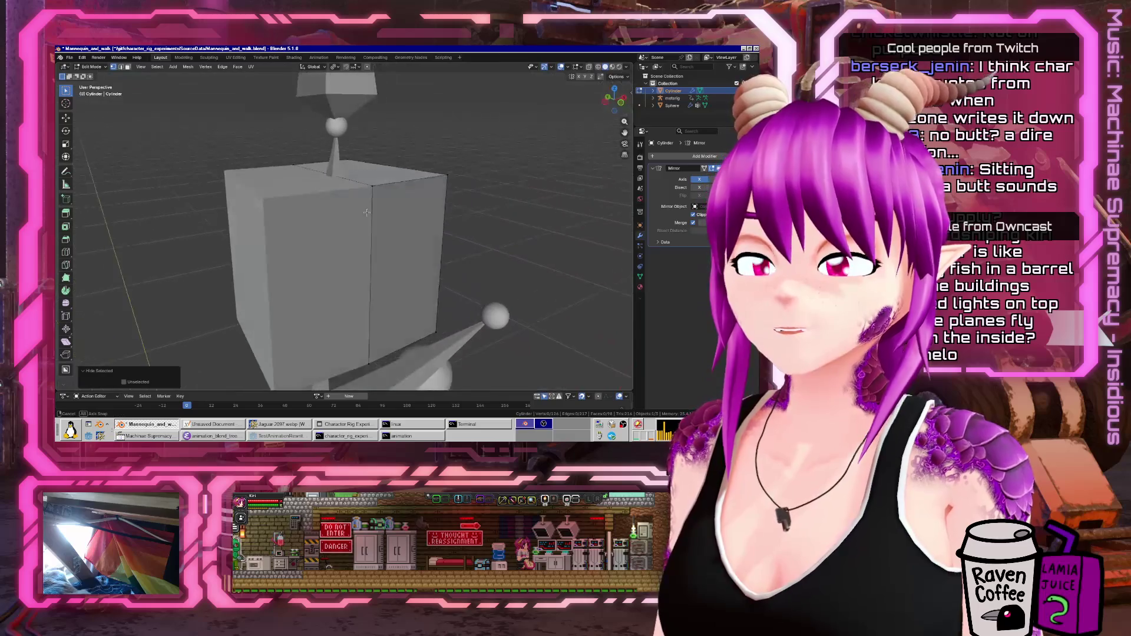
{"action": "middle_click_drag", "start_coordinate": [367, 212], "coordinate": [313, 225]}
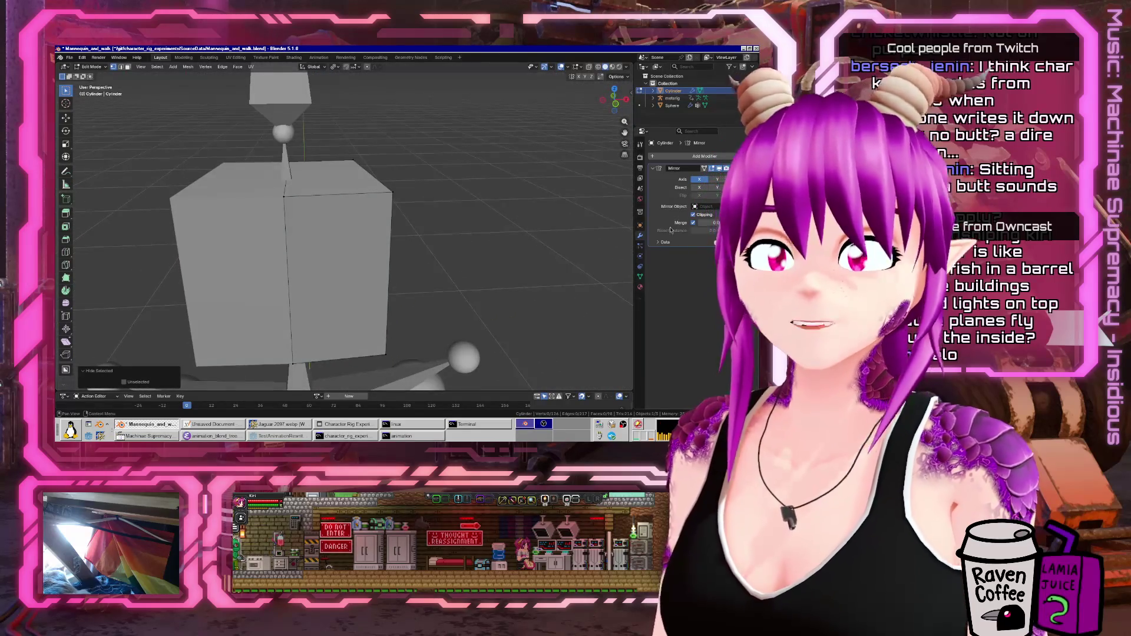
{"action": "left_click", "coordinate": [640, 277]}
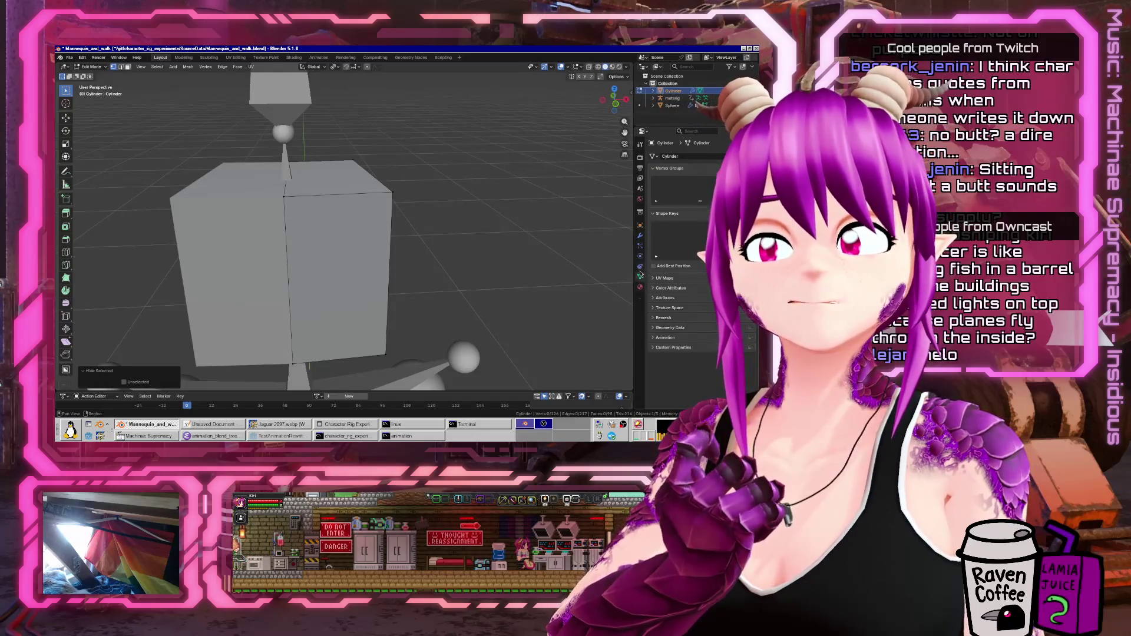
{"action": "key", "text": "alt+h"}
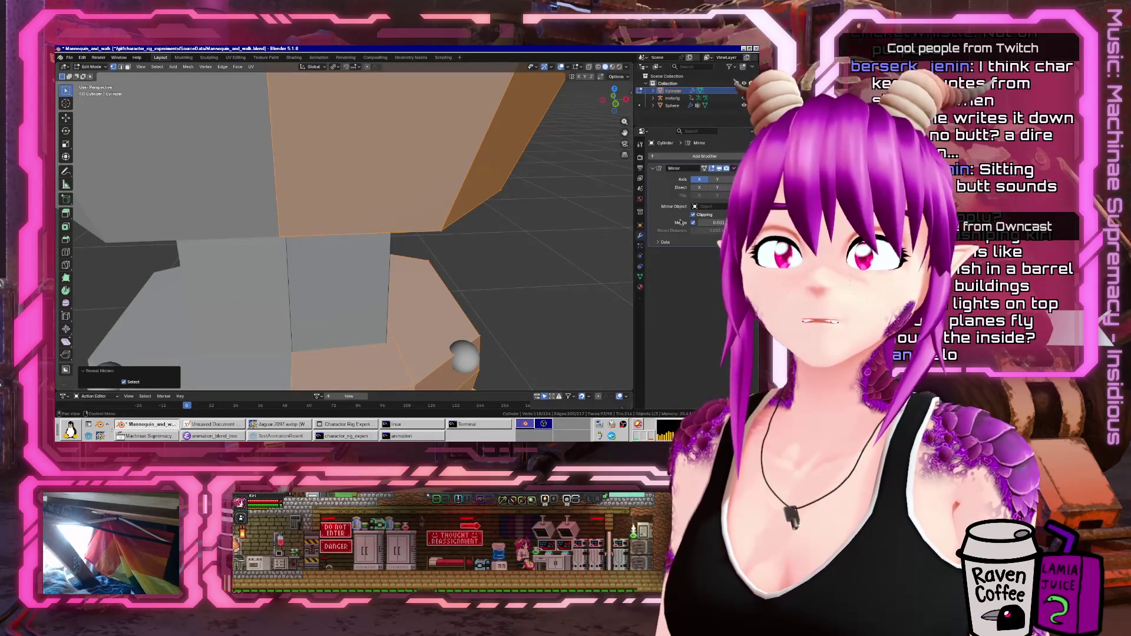
{"action": "middle_click_drag", "start_coordinate": [460, 235], "coordinate": [473, 209]}
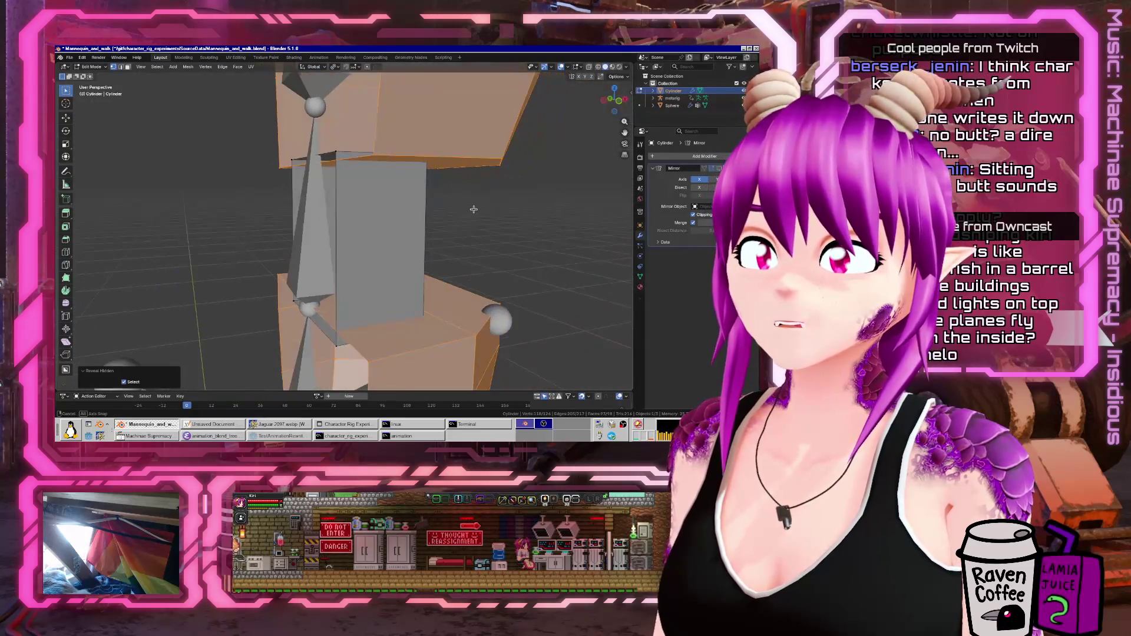
{"action": "left_click", "coordinate": [717, 170]}
{"action": "mouse_move", "coordinate": [377, 254]}
{"action": "middle_mouse_down"}
{"action": "mouse_move", "coordinate": [266, 261]}
{"action": "mouse_move", "coordinate": [383, 251]}
{"action": "mouse_move", "coordinate": [380, 236]}
{"action": "mouse_move", "coordinate": [459, 247]}
{"action": "mouse_move", "coordinate": [328, 249]}
{"action": "mouse_move", "coordinate": [353, 277]}
{"action": "mouse_move", "coordinate": [393, 276]}
{"action": "mouse_move", "coordinate": [371, 271]}
{"action": "middle_mouse_up"}
- Shift a block edge along Y, add an edge loop and slide it along X, then exit Edit Mode
{"action": "key", "text": "alt+z"}
{"action": "left_click", "coordinate": [377, 214]}
{"action": "key", "text": "g"}
{"action": "key", "text": "y"}
{"action": "left_click", "coordinate": [430, 247]}
{"action": "left_click", "coordinate": [311, 278]}
{"action": "key", "text": "g"}
{"action": "left_click", "coordinate": [409, 277]}
{"action": "key", "text": "Tab"}
{"action": "scroll", "coordinate": [389, 274], "scroll_direction": "down", "scroll_amount": 5}
{"action": "scroll", "coordinate": [360, 269], "scroll_direction": "down", "scroll_amount": 2}
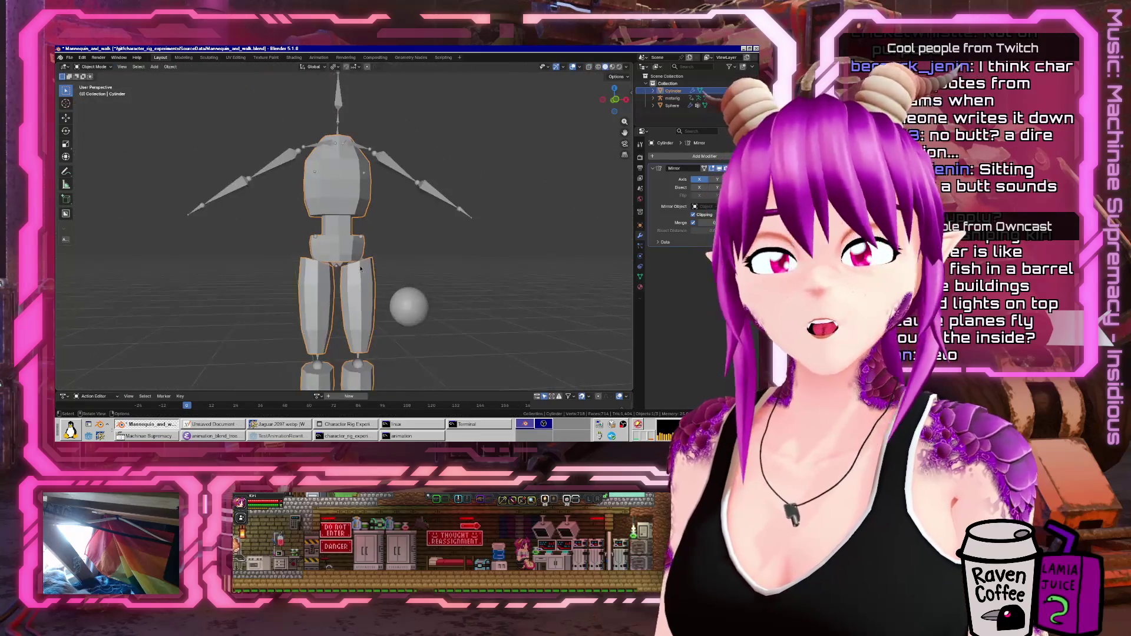
- In Edit Mode, move a vertex near the top of the torso along Y
{"action": "mouse_move", "coordinate": [222, 229]}
{"action": "middle_mouse_down"}
{"action": "mouse_move", "coordinate": [384, 213]}
{"action": "mouse_move", "coordinate": [352, 193]}
{"action": "middle_mouse_up"}
{"action": "scroll", "coordinate": [353, 218], "scroll_direction": "up", "scroll_amount": 3}
{"action": "key", "text": "Tab"}
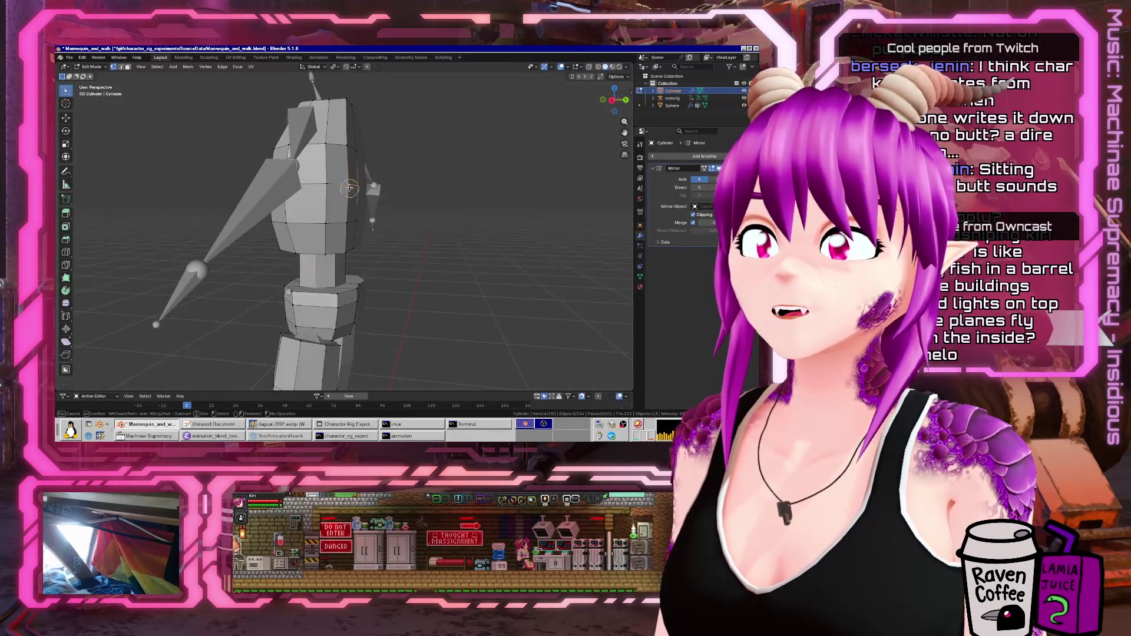
{"action": "mouse_move", "coordinate": [356, 118]}
{"action": "middle_mouse_down"}
{"action": "mouse_move", "coordinate": [353, 160]}
{"action": "mouse_move", "coordinate": [344, 92]}
{"action": "mouse_move", "coordinate": [419, 144]}
{"action": "mouse_move", "coordinate": [325, 156]}
{"action": "mouse_move", "coordinate": [359, 156]}
{"action": "mouse_move", "coordinate": [347, 148]}
{"action": "mouse_move", "coordinate": [335, 162]}
{"action": "middle_mouse_up"}
{"action": "key", "text": "g"}
{"action": "key", "text": "y"}
{"action": "right_click", "coordinate": [366, 184]}
{"action": "left_click", "coordinate": [343, 93]}
{"action": "key", "text": "g"}
{"action": "key", "text": "y"}
{"action": "left_click", "coordinate": [362, 104]}
- Add a centred loop cut around the upper torso and enlarge it
{"action": "key", "text": "ctrl+r"}
{"action": "left_click", "coordinate": [330, 171]}
{"action": "right_click", "coordinate": [330, 170]}
{"action": "left_click", "coordinate": [384, 173]}
{"action": "key", "text": "g"}
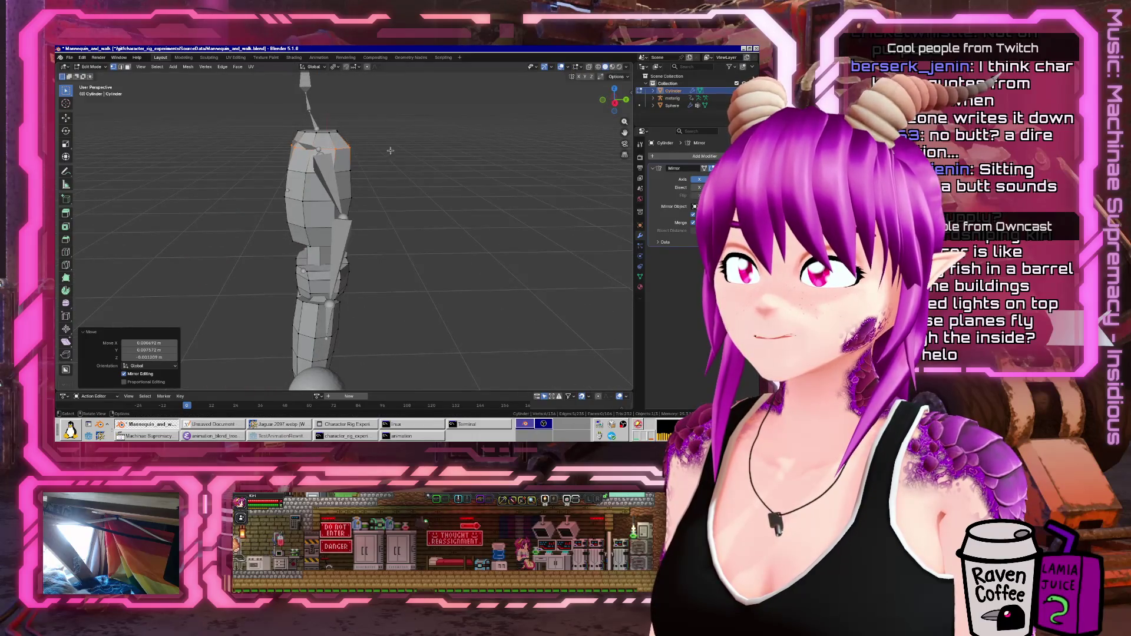
{"action": "key", "text": "Tab"}
{"action": "mouse_move", "coordinate": [382, 149]}
{"action": "middle_mouse_down"}
{"action": "mouse_move", "coordinate": [353, 176]}
{"action": "mouse_move", "coordinate": [308, 273]}
{"action": "mouse_move", "coordinate": [315, 247]}
{"action": "middle_mouse_up"}
{"action": "scroll", "coordinate": [308, 272], "scroll_direction": "up", "scroll_amount": 2}
{"action": "scroll", "coordinate": [308, 273], "scroll_direction": "up", "scroll_amount": 1}
- Add an edge loop across the neck, enlarge it to 1.51 and bevel it
{"action": "key", "text": "Tab"}
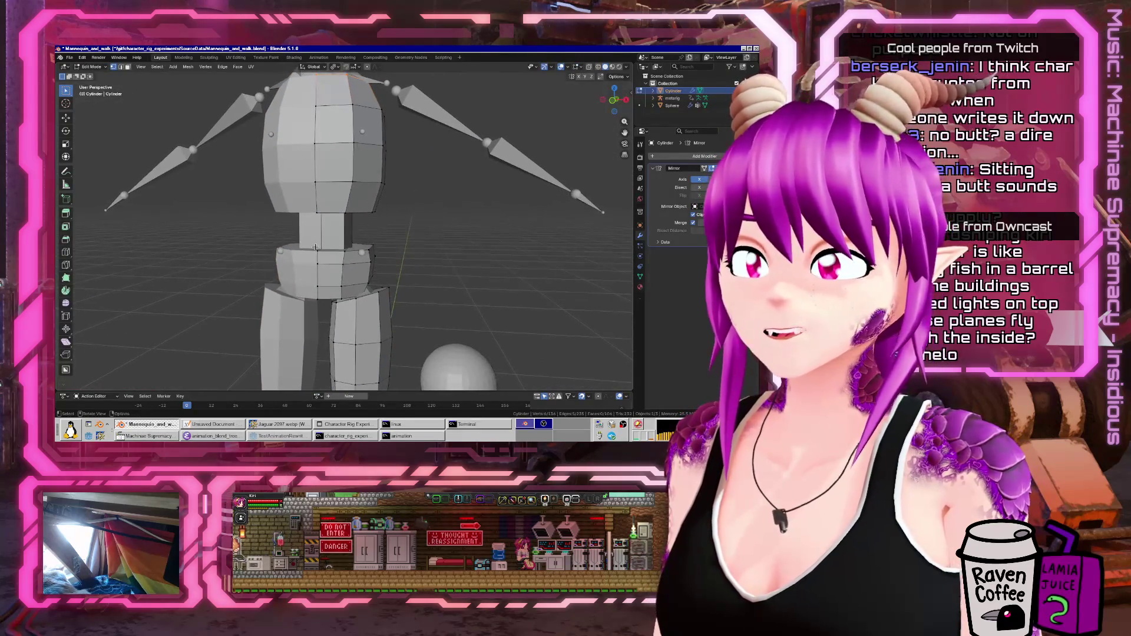
{"action": "left_click", "coordinate": [333, 238]}
{"action": "right_click", "coordinate": [372, 241]}
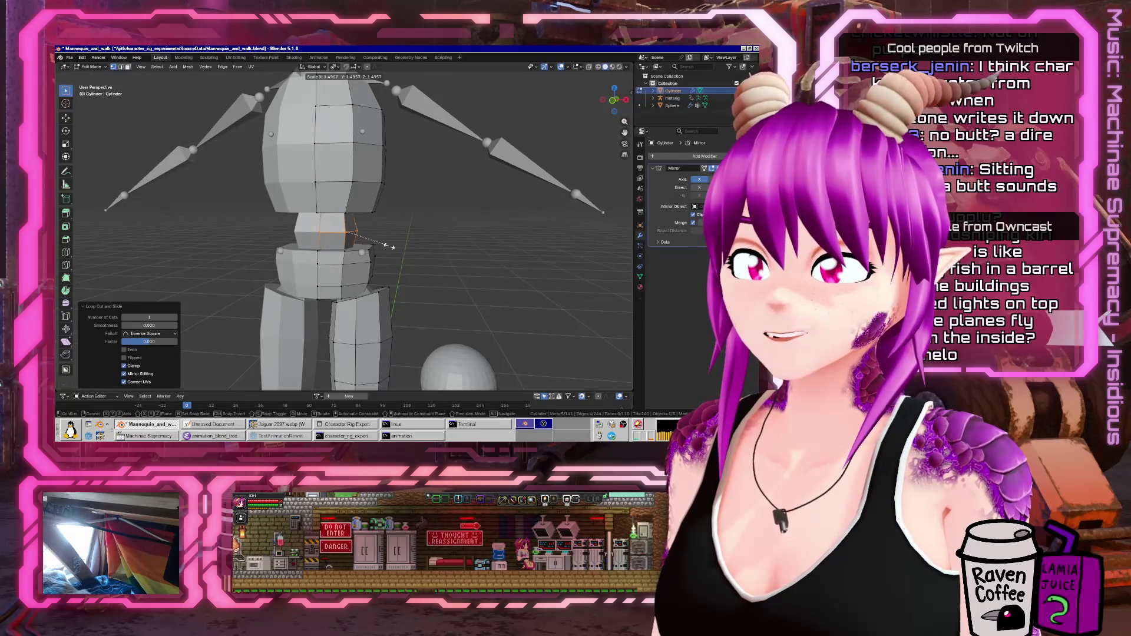
{"action": "left_click", "coordinate": [393, 246]}
{"action": "key", "text": "ctrl+b"}
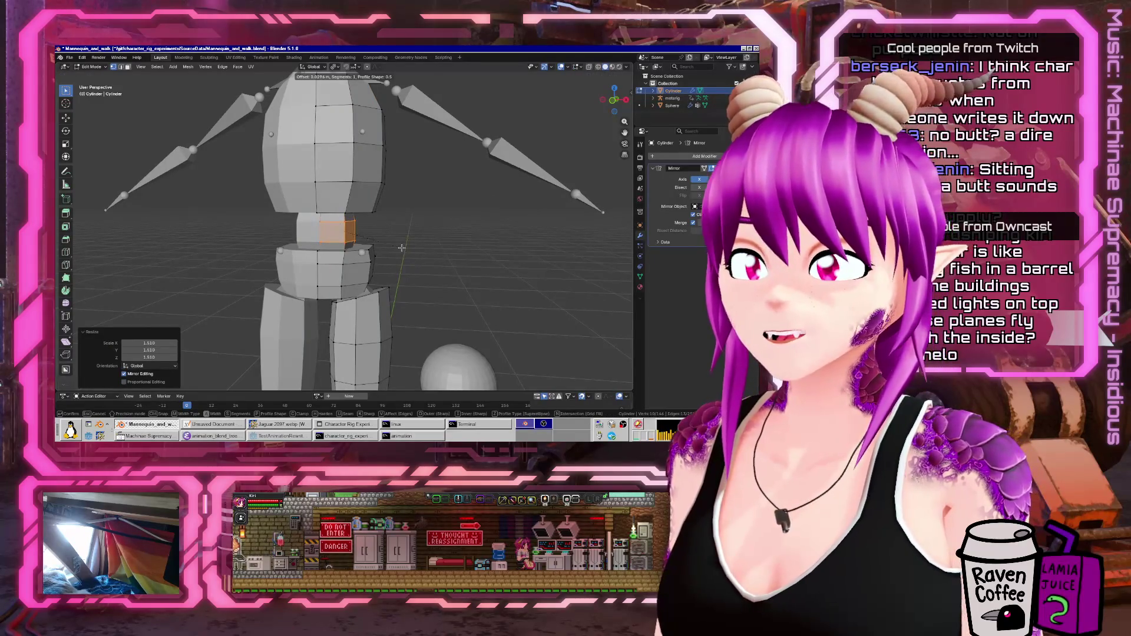
{"action": "left_click", "coordinate": [398, 246]}
{"action": "key", "text": "Tab"}
{"action": "mouse_move", "coordinate": [398, 247]}
{"action": "middle_mouse_down"}
{"action": "mouse_move", "coordinate": [65, 267]}
{"action": "mouse_move", "coordinate": [236, 277]}
{"action": "middle_mouse_up"}
{"action": "scroll", "coordinate": [353, 295], "scroll_direction": "down", "scroll_amount": 2}
{"action": "scroll", "coordinate": [361, 301], "scroll_direction": "up", "scroll_amount": 6}
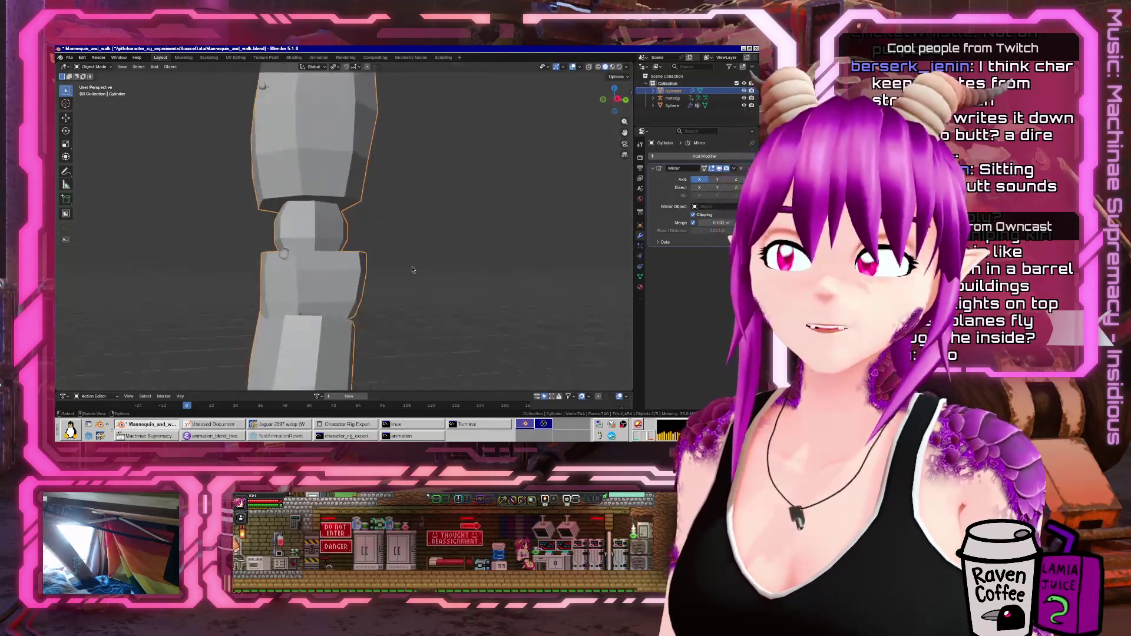
- Clear the selection and select the waist ring using see-through face selection
{"action": "key", "text": "Tab"}
{"action": "mouse_move", "coordinate": [361, 301]}
{"action": "middle_mouse_down"}
{"action": "mouse_move", "coordinate": [324, 296]}
{"action": "mouse_move", "coordinate": [150, 153]}
{"action": "middle_mouse_up"}
{"action": "key", "text": "alt+a"}
{"action": "key", "text": "a"}
{"action": "key", "text": "alt+a"}
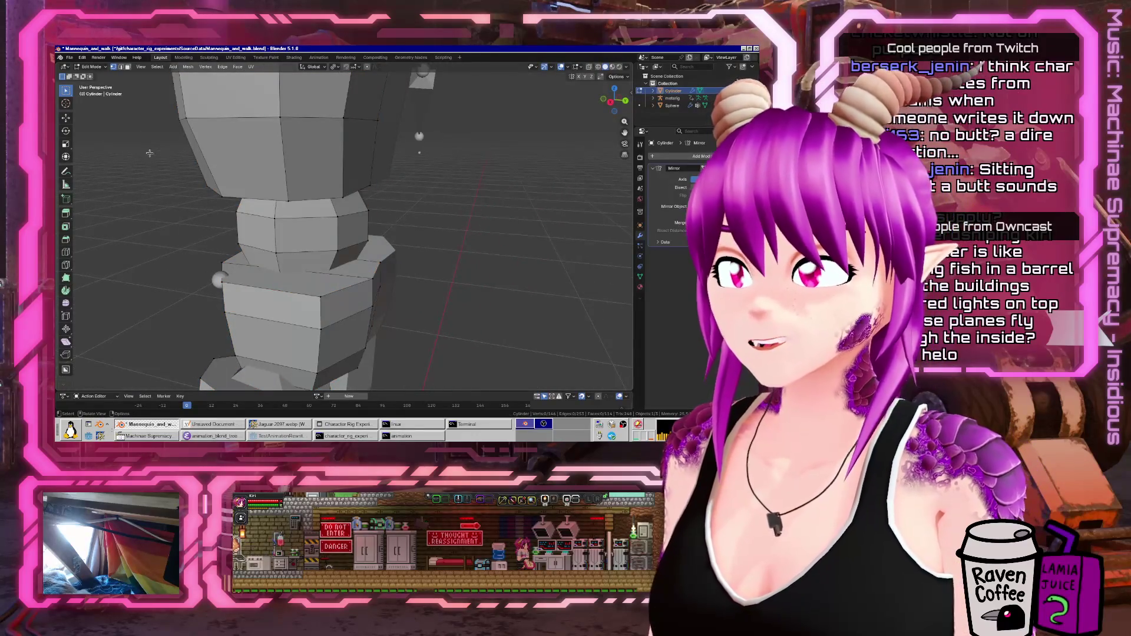
{"action": "key", "text": "alt+z"}
{"action": "left_click", "coordinate": [381, 266], "text": "alt"}
{"action": "key", "text": "3"}
{"action": "left_click", "coordinate": [372, 277], "text": "alt"}
{"action": "key", "text": "alt+z"}
- Scale the waist ring to 0.922, shift it along Y, and view from the right
{"action": "key", "text": "s"}
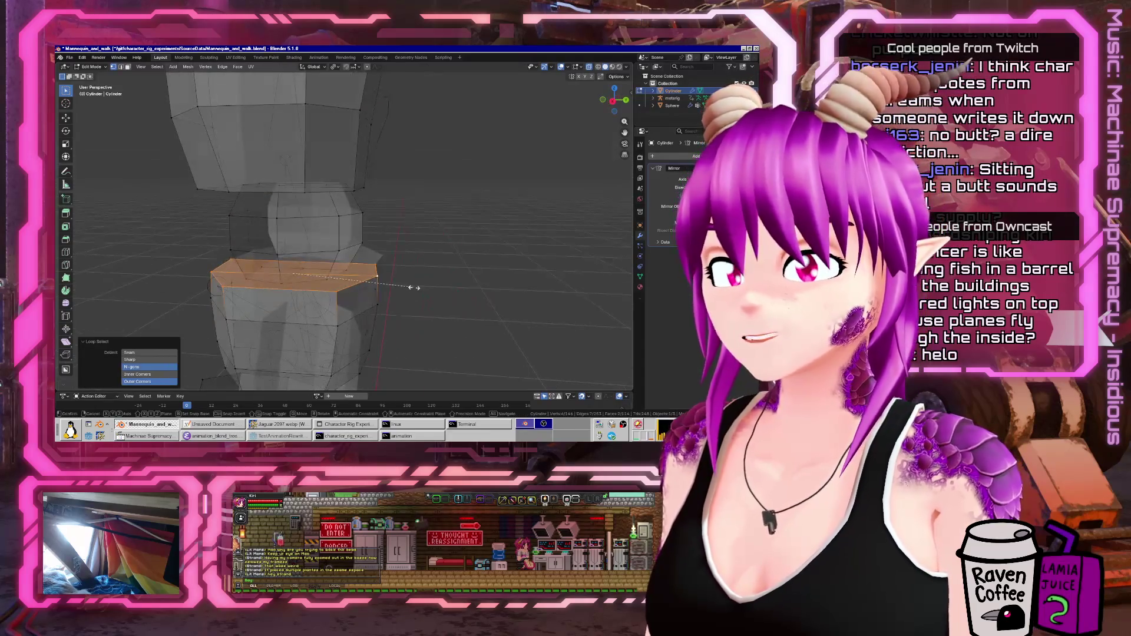
{"action": "left_click", "coordinate": [404, 287]}
{"action": "key", "text": "g"}
{"action": "key", "text": "y"}
{"action": "left_click", "coordinate": [395, 289]}
{"action": "key", "text": "Tab"}
{"action": "middle_click_drag", "start_coordinate": [394, 290], "coordinate": [350, 280]}
{"action": "key", "text": "KP_3"}
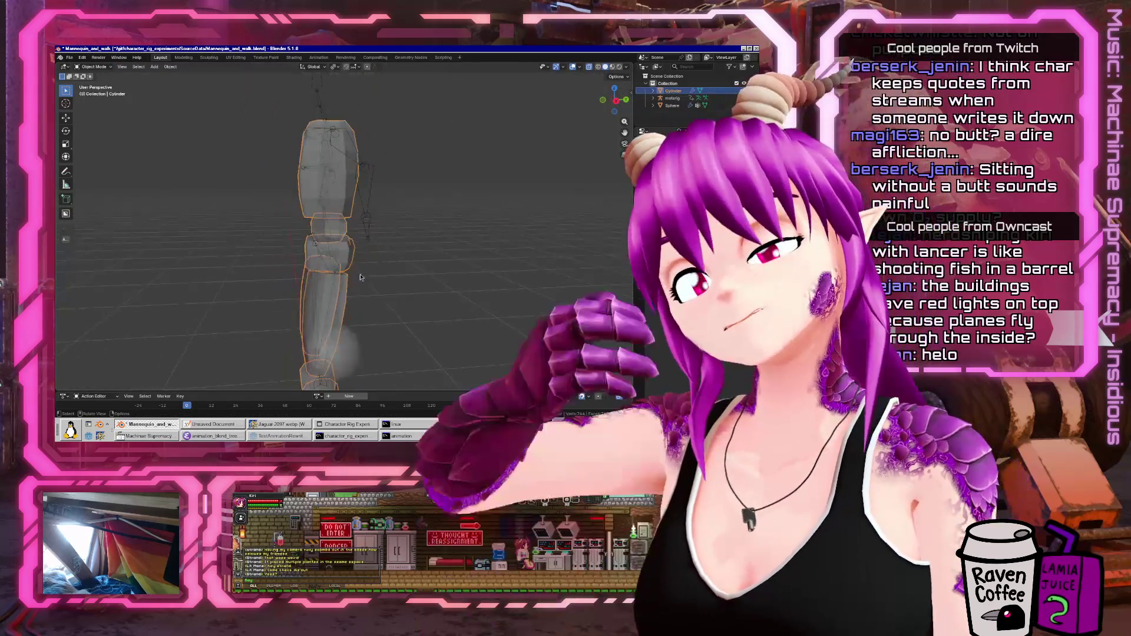
- Select the whole waist piece and shift it along Y into line with the legs
{"action": "scroll", "coordinate": [355, 272], "scroll_direction": "up", "scroll_amount": 4}
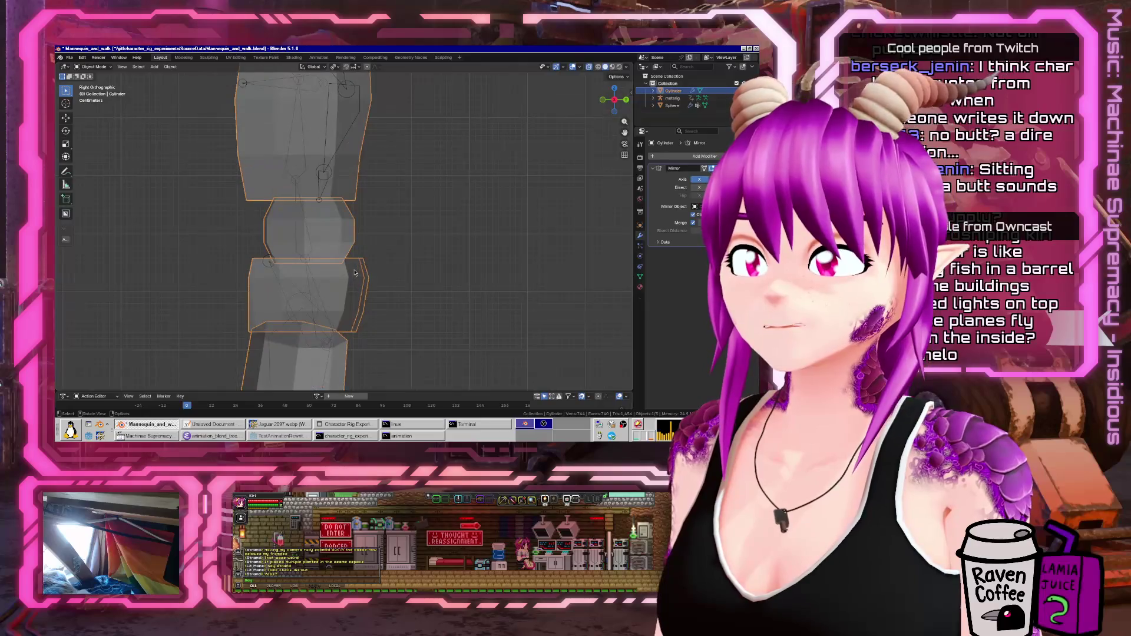
{"action": "key", "text": "Tab"}
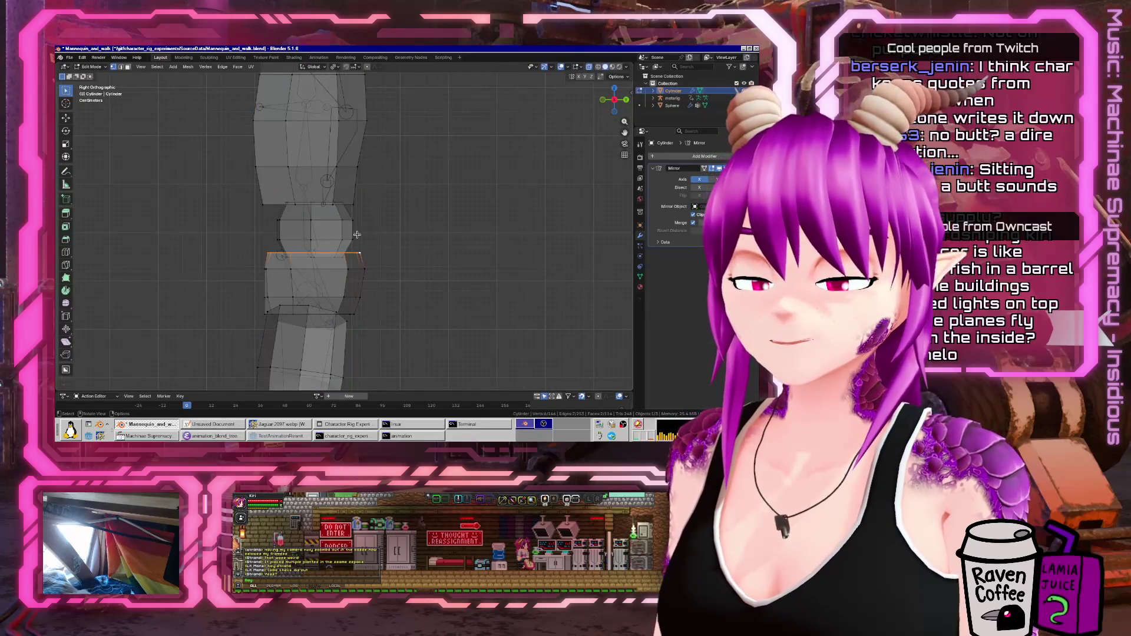
{"action": "key", "text": "ctrl+l"}
{"action": "key", "text": "g"}
{"action": "key", "text": "y"}
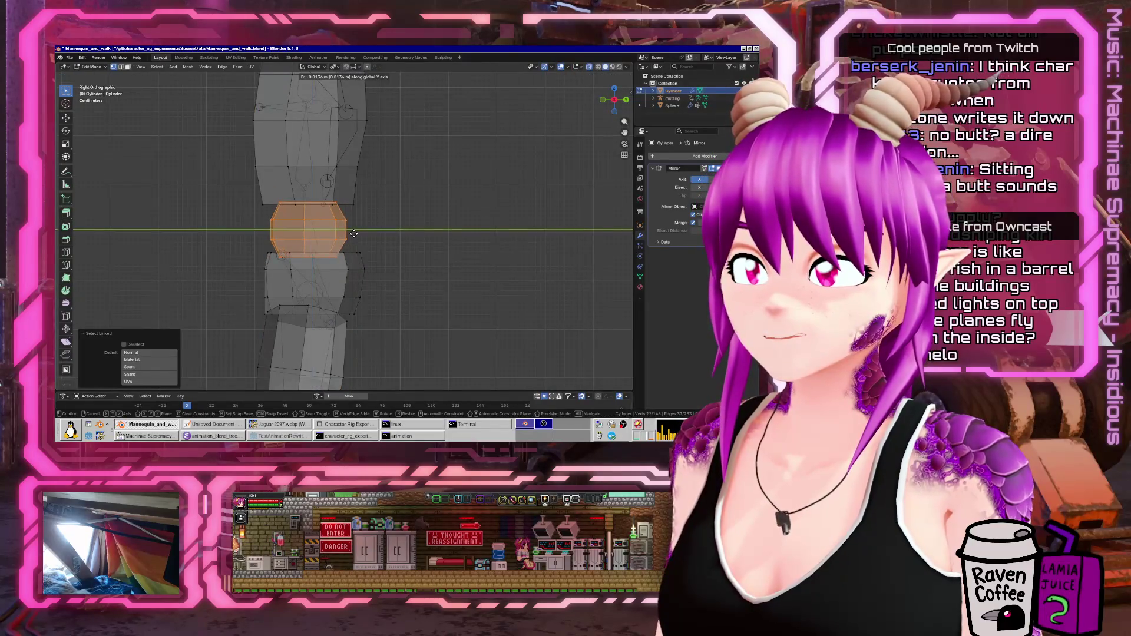
{"action": "left_click", "coordinate": [352, 234]}
{"action": "key", "text": "alt+a"}
{"action": "key", "text": "Tab"}
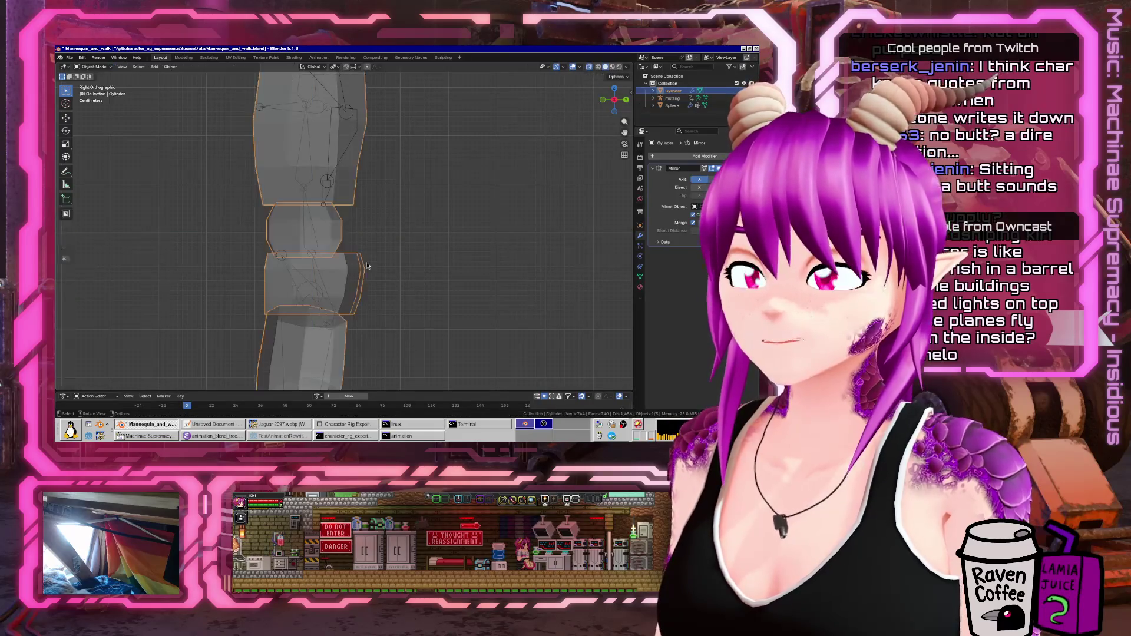
{"action": "scroll", "coordinate": [365, 263], "scroll_direction": "down", "scroll_amount": 3}
{"action": "scroll", "coordinate": [340, 265], "scroll_direction": "up", "scroll_amount": 3}
{"action": "middle_click_drag", "start_coordinate": [339, 265], "coordinate": [118, 264]}
- In Right Ortho view, select the pelvis piece and shift it along Y to align it
{"action": "key", "text": "Tab"}
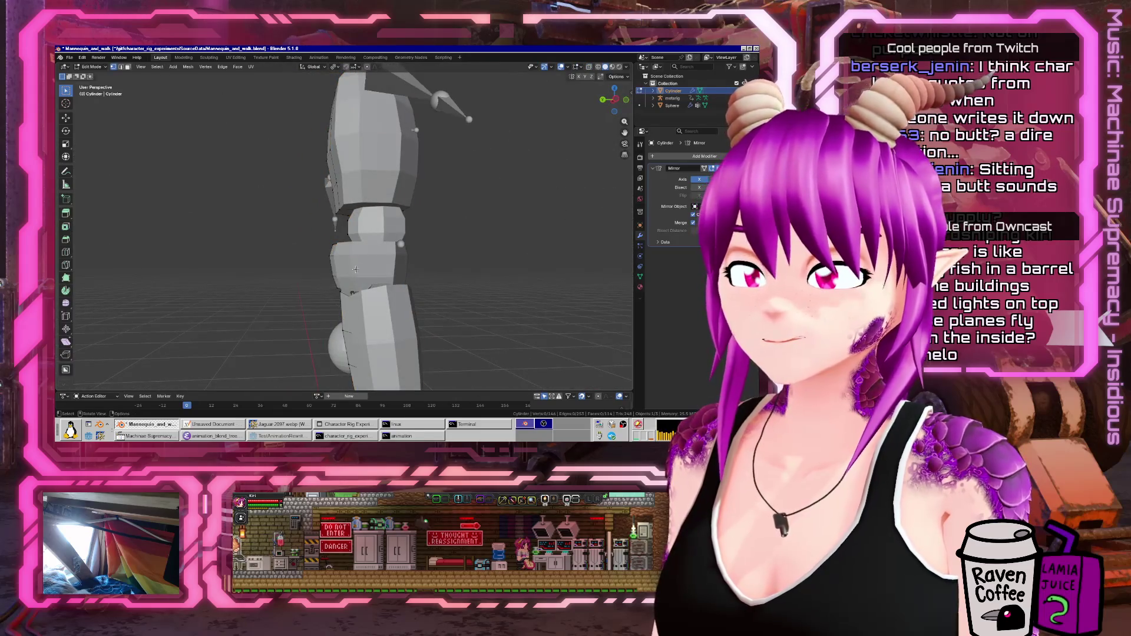
{"action": "scroll", "coordinate": [499, 276], "scroll_direction": "down", "scroll_amount": 2}
{"action": "key", "text": "l"}
{"action": "key", "text": "KP_1"}
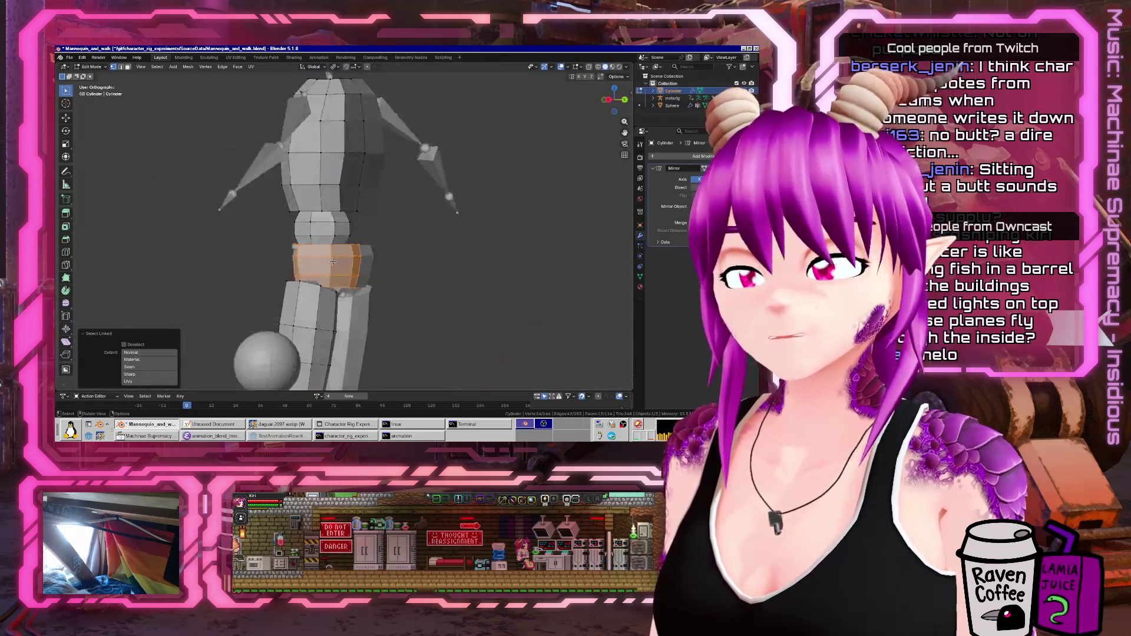
{"action": "key", "text": "KP_3"}
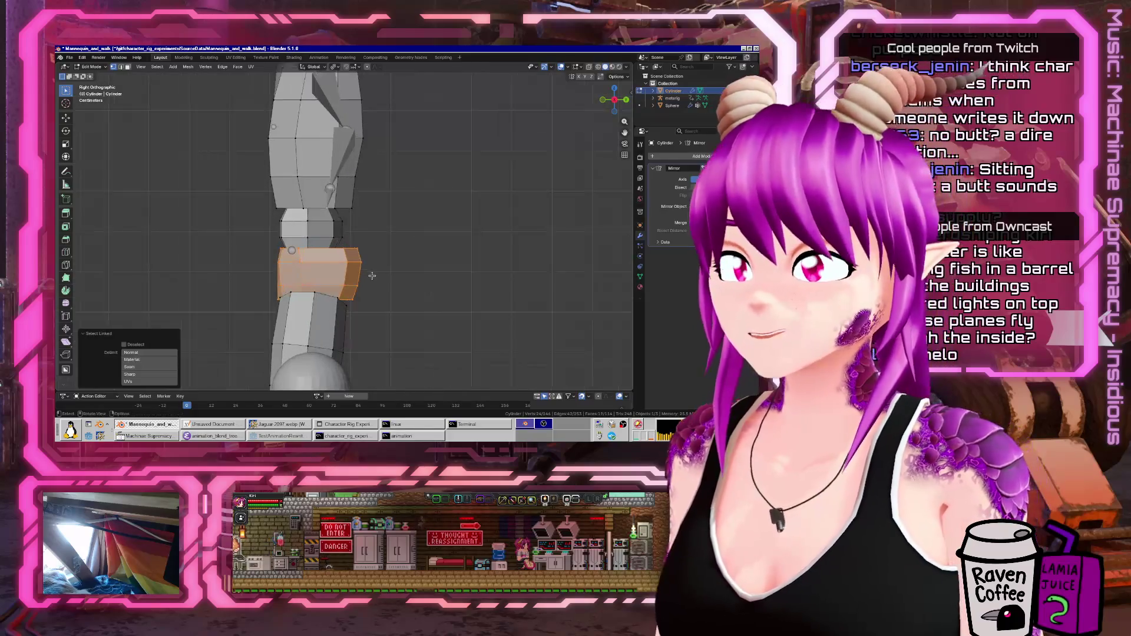
{"action": "key", "text": "alt+z"}
{"action": "key", "text": "y"}
{"action": "left_click", "coordinate": [374, 295]}
{"action": "key", "text": "Tab"}
{"action": "mouse_move", "coordinate": [372, 298]}
{"action": "middle_mouse_down"}
{"action": "mouse_move", "coordinate": [362, 281]}
{"action": "mouse_move", "coordinate": [519, 295]}
{"action": "mouse_move", "coordinate": [388, 317]}
{"action": "middle_mouse_up"}
{"action": "key", "text": "alt+z"}
{"action": "scroll", "coordinate": [419, 258], "scroll_direction": "up", "scroll_amount": 4}
{"action": "middle_click_drag", "start_coordinate": [439, 291], "coordinate": [380, 194]}
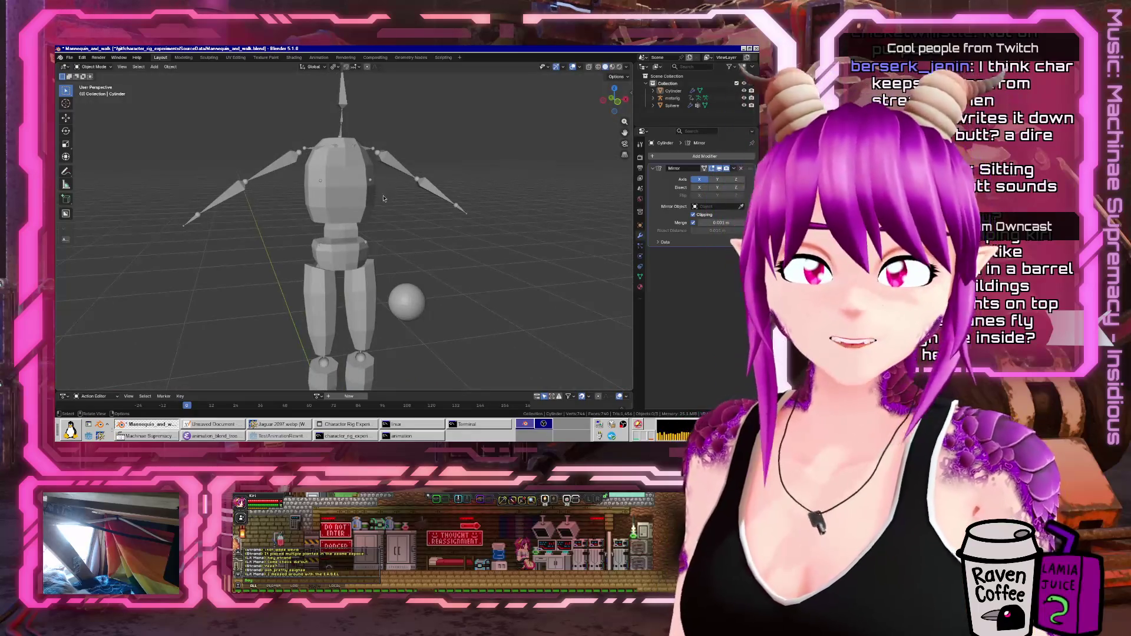
- Add an 8-sided Cylinder to the mannequin mesh via the 'cy' add search
{"action": "key", "text": "KP_1"}
{"action": "key", "text": "KP_3"}
{"action": "key", "text": "KP_1"}
{"action": "left_click", "coordinate": [337, 199]}
{"action": "key", "text": "Tab"}
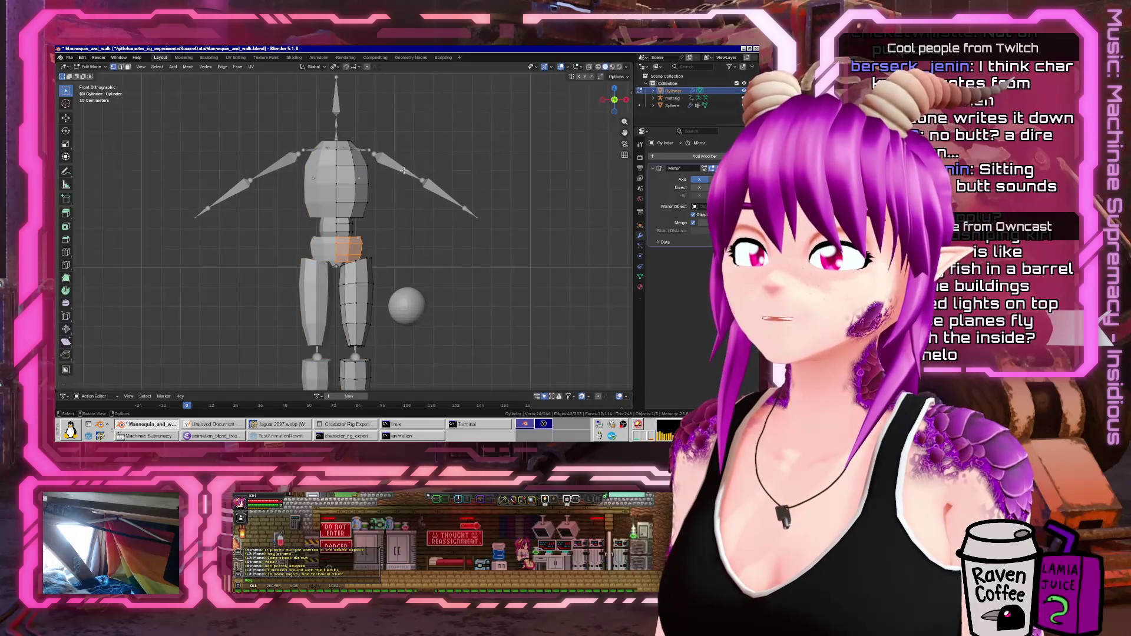
{"action": "type", "text": "cylinder"}
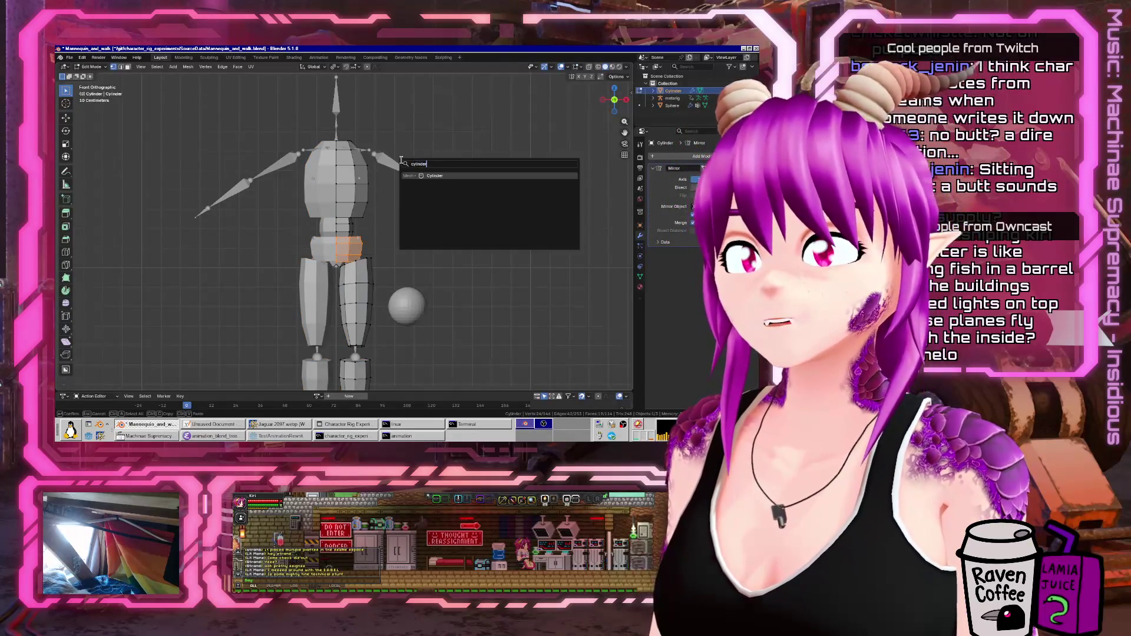
{"action": "key", "text": "Return"}
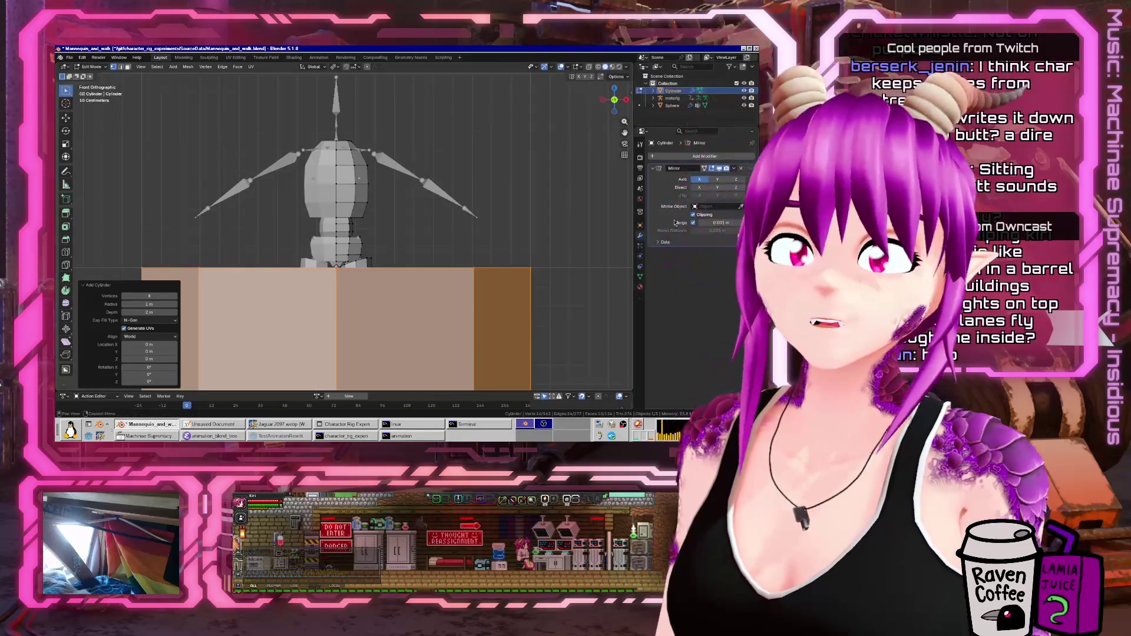
- Move, tilt and shrink the mirrored cylinders onto the shoulder arm bones at scale 0.361
{"action": "key", "text": "g"}
{"action": "key", "text": "Return"}
{"action": "key", "text": "s"}
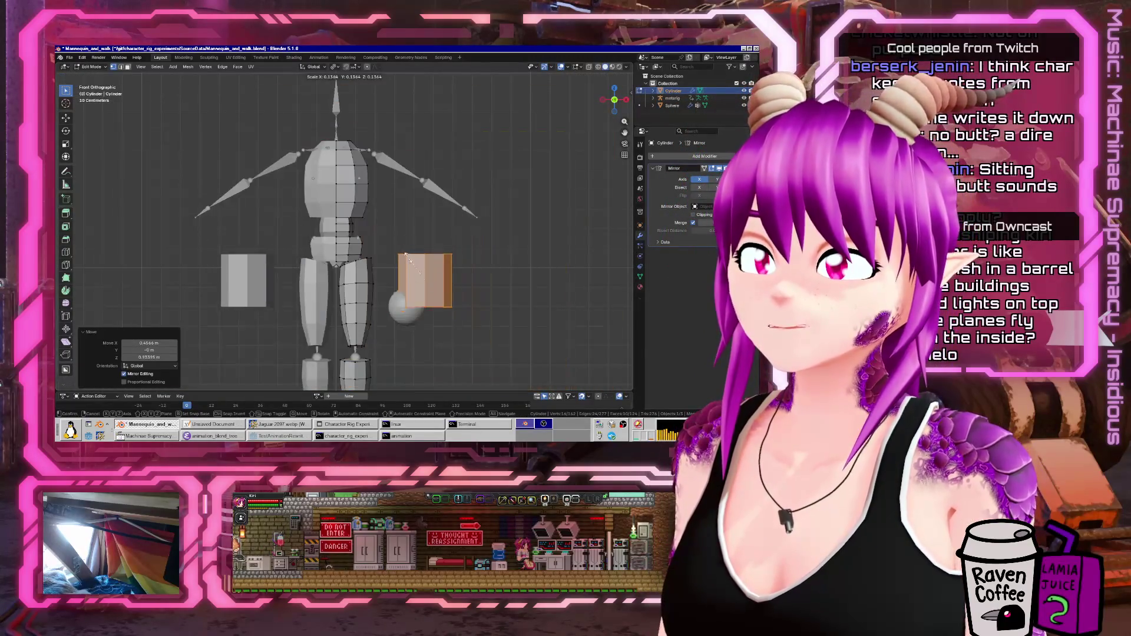
{"action": "key", "text": "Return"}
{"action": "key", "text": "g"}
{"action": "key", "text": "Return"}
{"action": "key", "text": "r"}
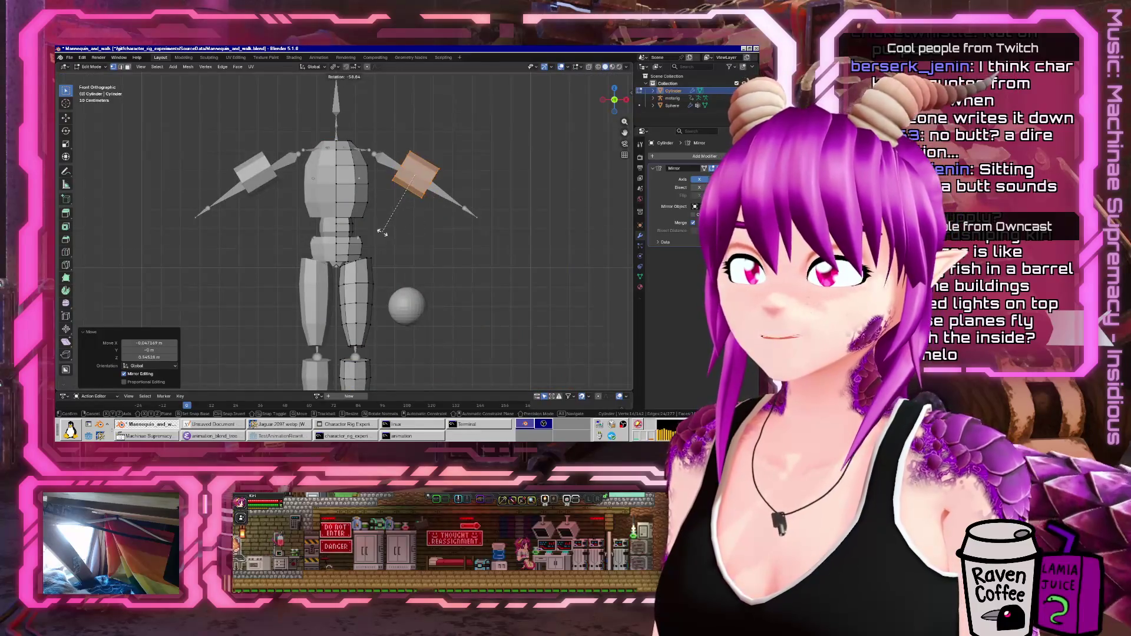
{"action": "key", "text": "Return"}
{"action": "key", "text": "g"}
{"action": "key", "text": "Return"}
{"action": "key", "text": "s"}
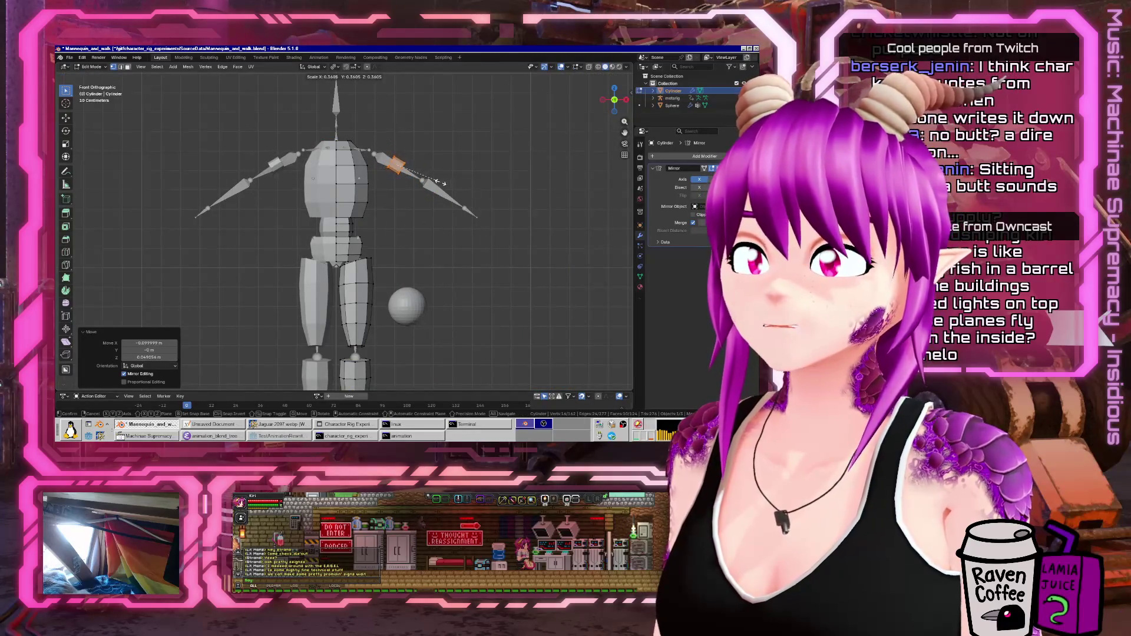
{"action": "key", "text": "Return"}
- Stretch the upper-arm cylinder toward the torso by dragging its end loop
{"action": "scroll", "coordinate": [441, 183], "scroll_direction": "up", "scroll_amount": 5}
{"action": "middle_click_drag", "start_coordinate": [441, 183], "coordinate": [383, 240], "text": "shift"}
{"action": "key", "text": "g"}
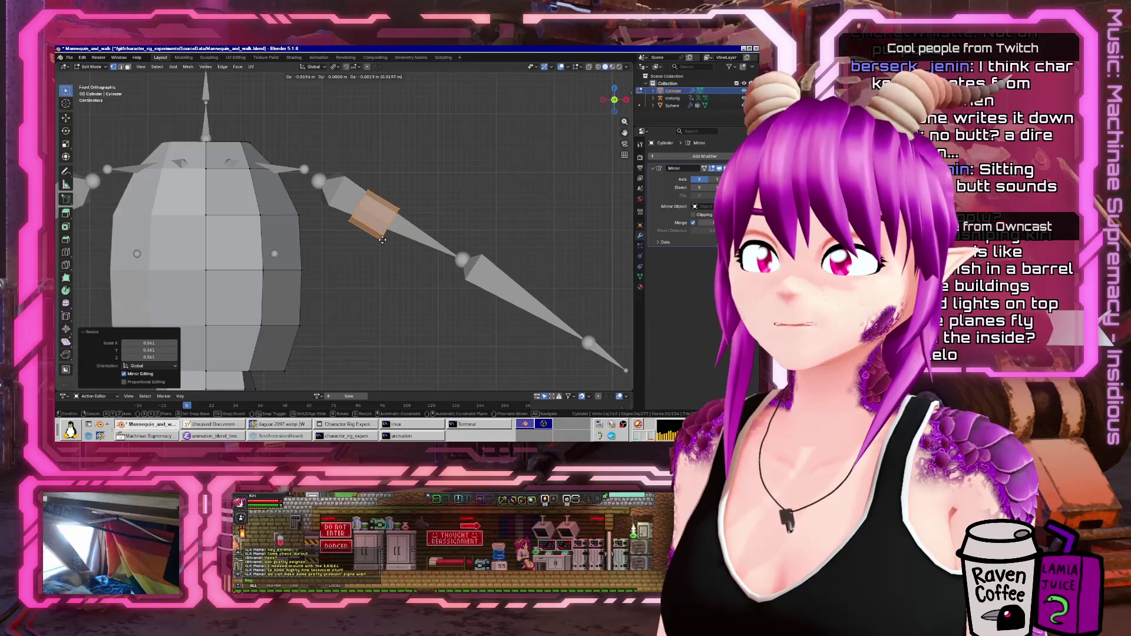
{"action": "key", "text": "Return"}
{"action": "key", "text": "alt+a"}
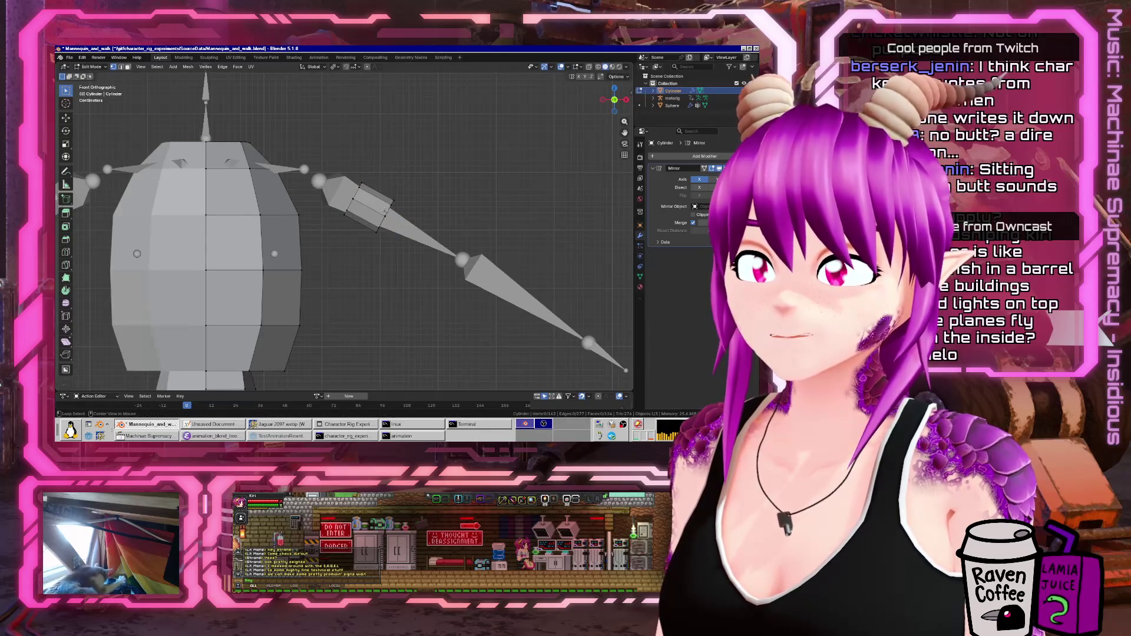
{"action": "left_click", "coordinate": [386, 209], "text": "alt"}
{"action": "key", "text": "g"}
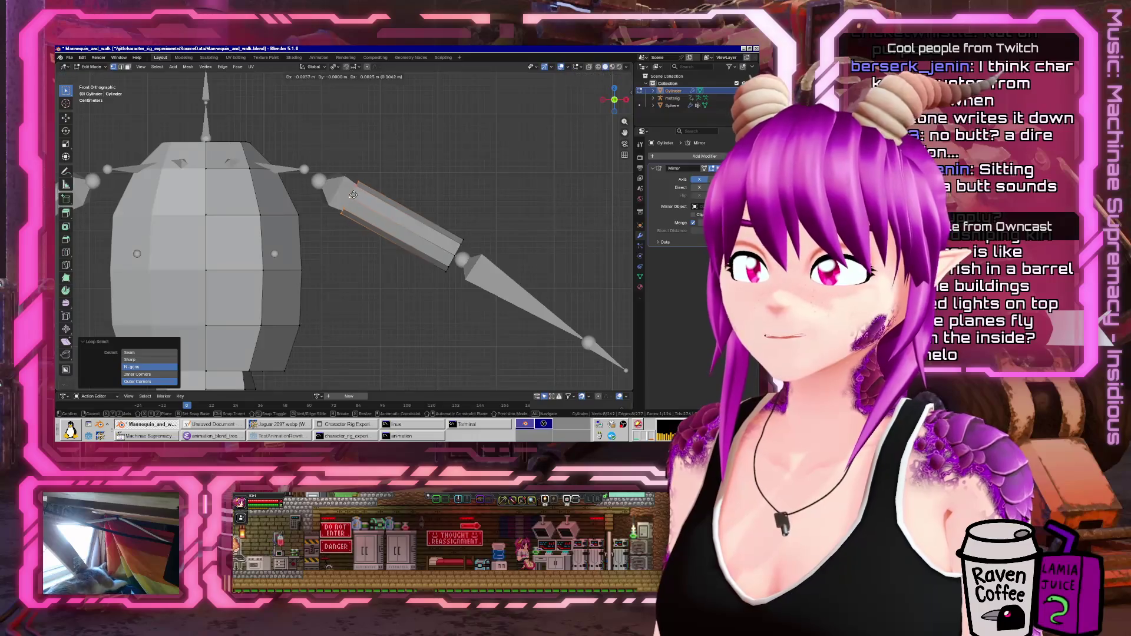
{"action": "left_click", "coordinate": [321, 180]}
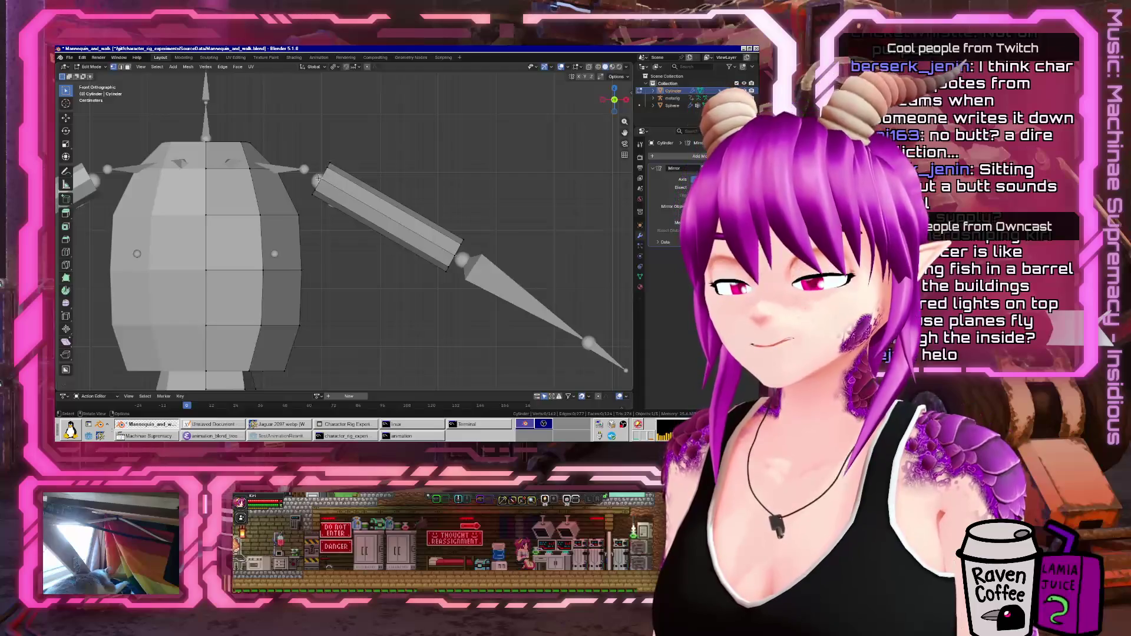
- Place a forearm cylinder along the lower arm, tilted to -1.4°, and return to Object Mode
{"action": "key", "text": "l"}
{"action": "middle_click_drag", "start_coordinate": [321, 180], "coordinate": [246, 112], "text": "shift"}
{"action": "key", "text": "g"}
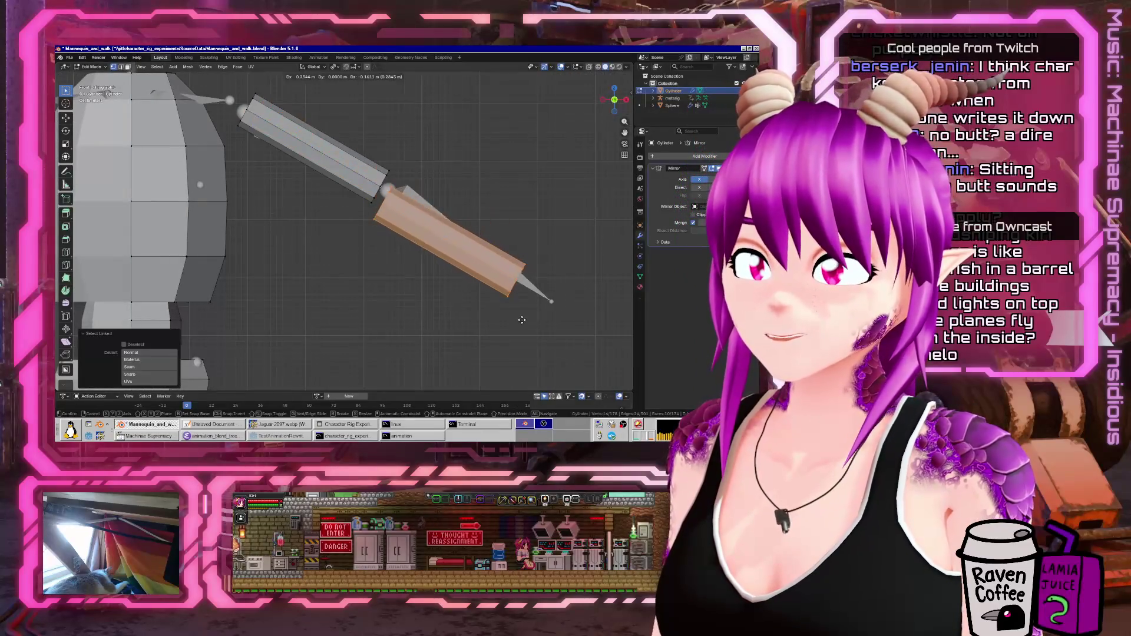
{"action": "left_click", "coordinate": [521, 315]}
{"action": "key", "text": "r"}
{"action": "left_click", "coordinate": [525, 294]}
{"action": "key", "text": "s"}
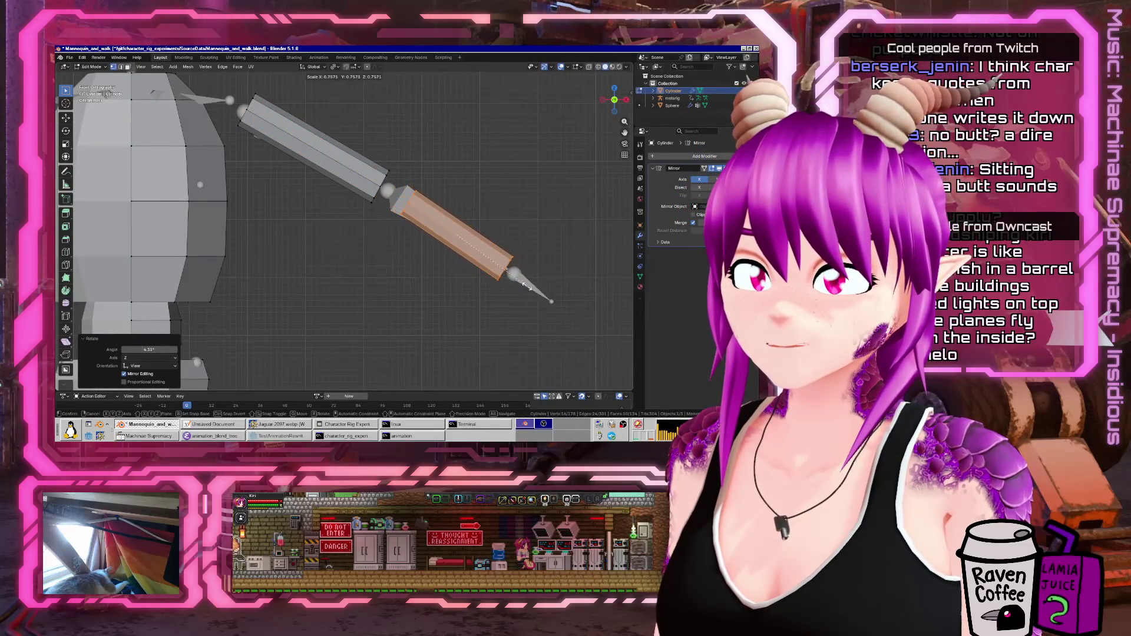
{"action": "right_click", "coordinate": [528, 287]}
{"action": "key", "text": "r"}
{"action": "left_click", "coordinate": [530, 286]}
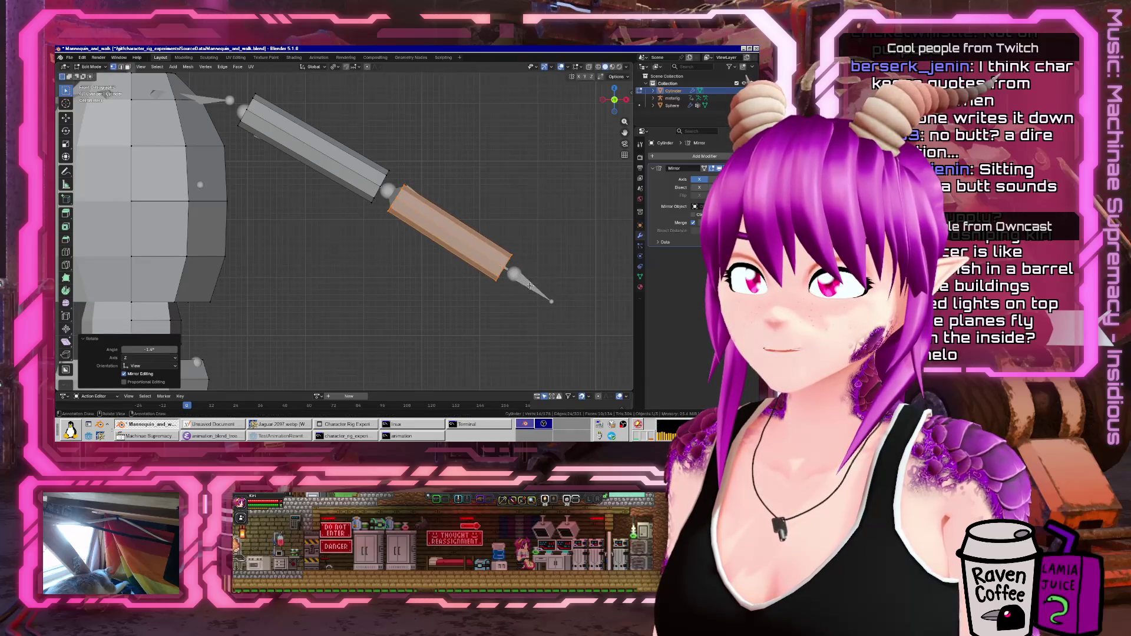
{"action": "key", "text": "Tab"}
{"action": "middle_click_drag", "start_coordinate": [530, 287], "coordinate": [237, 275]}
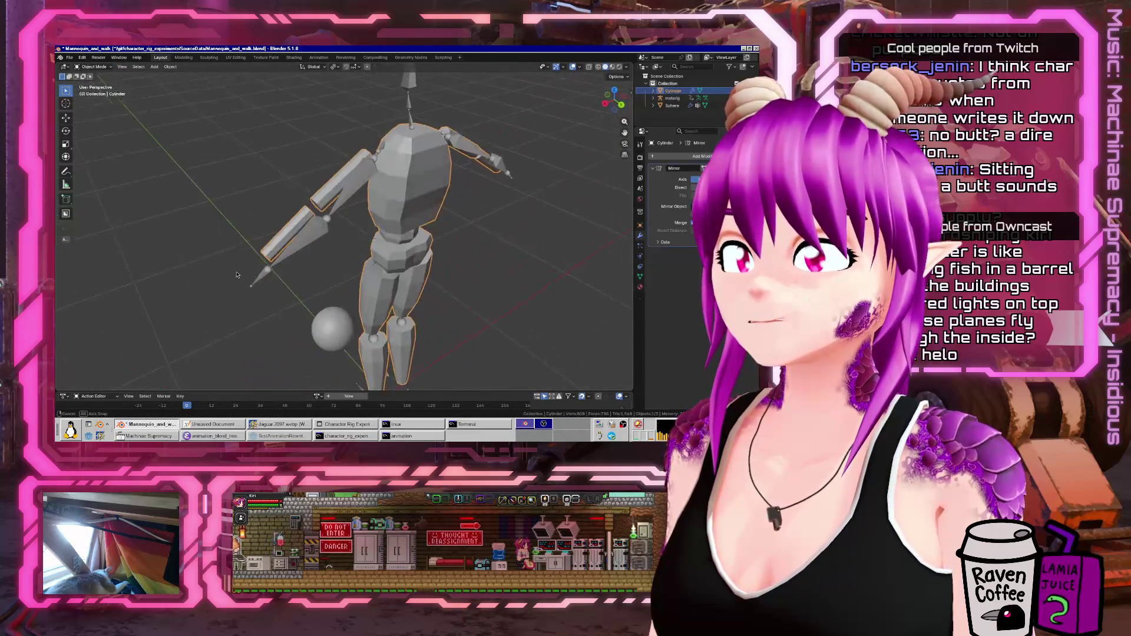
- In top view, shift the forearm cylinder along Y and rotate it 9.6° around Z
{"action": "key", "text": "KP_3"}
{"action": "key", "text": "Tab"}
{"action": "key", "text": "KP_7"}
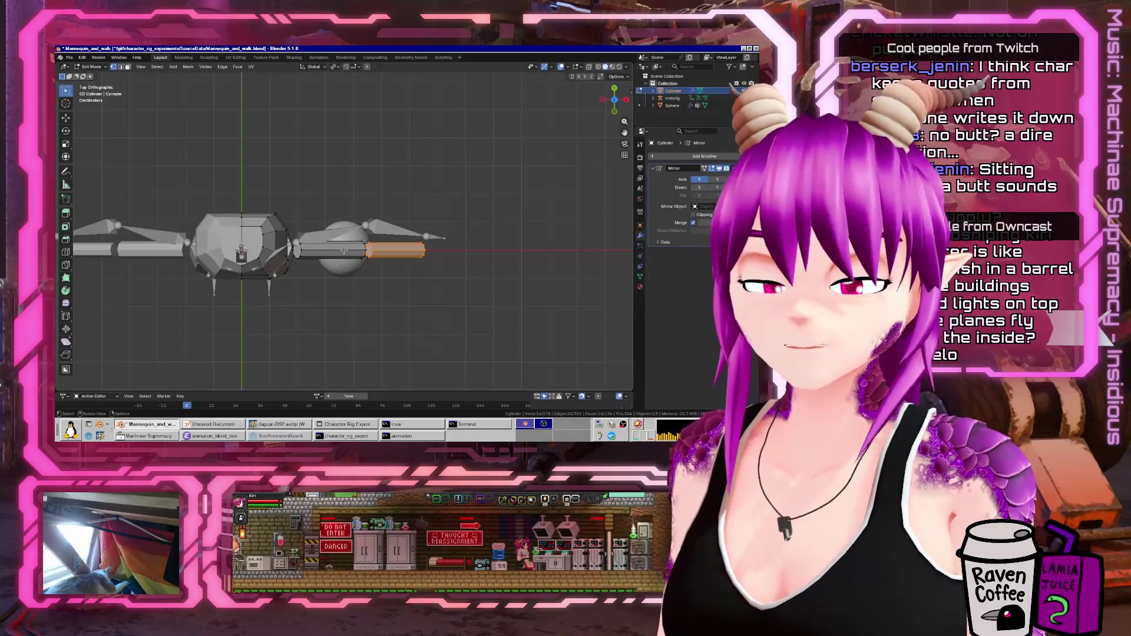
{"action": "scroll", "coordinate": [344, 250], "scroll_direction": "up", "scroll_amount": 3}
{"action": "key", "text": "g"}
{"action": "key", "text": "y"}
{"action": "left_click", "coordinate": [468, 240]}
{"action": "key", "text": "r"}
{"action": "left_click", "coordinate": [488, 255]}
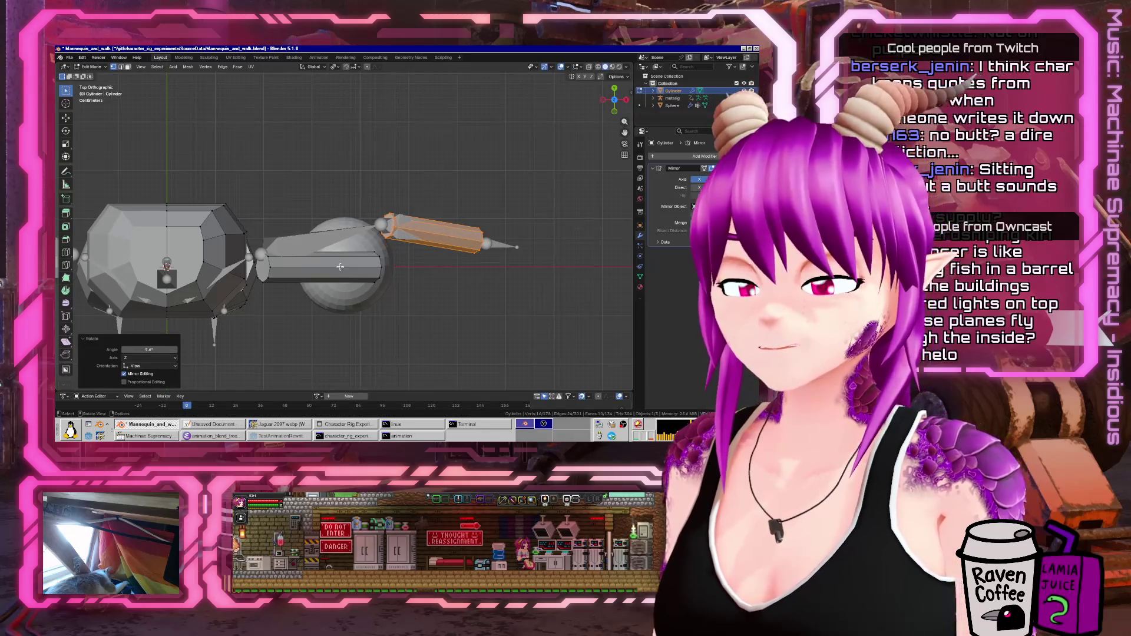
- Shift the upper-arm cylinder along Y and rotate it -12.8° around Z onto the bone
{"action": "left_click", "coordinate": [380, 263]}
{"action": "key", "text": "l"}
{"action": "key", "text": "g"}
{"action": "key", "text": "y"}
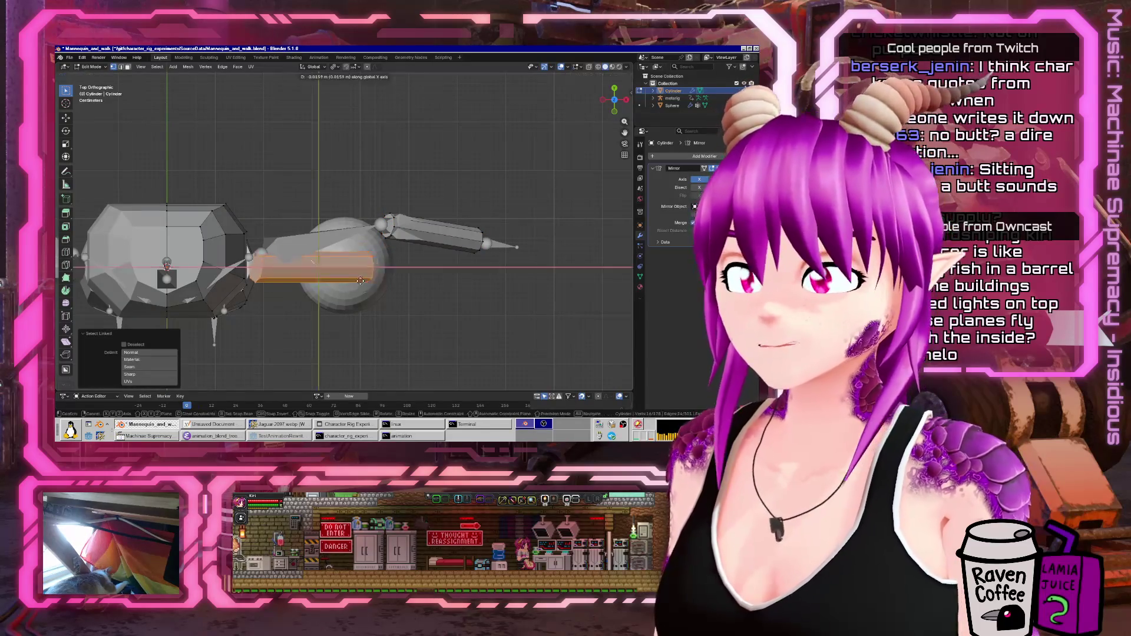
{"action": "left_click", "coordinate": [372, 265]}
{"action": "key", "text": "r"}
{"action": "left_click", "coordinate": [366, 277]}
{"action": "mouse_move", "coordinate": [366, 276]}
{"action": "middle_mouse_down"}
{"action": "mouse_move", "coordinate": [268, 179]}
{"action": "mouse_move", "coordinate": [437, 233]}
{"action": "mouse_move", "coordinate": [387, 225]}
{"action": "mouse_move", "coordinate": [293, 245]}
{"action": "middle_mouse_up"}
{"action": "key", "text": "Tab"}
{"action": "middle_click_drag", "start_coordinate": [344, 209], "coordinate": [276, 182]}
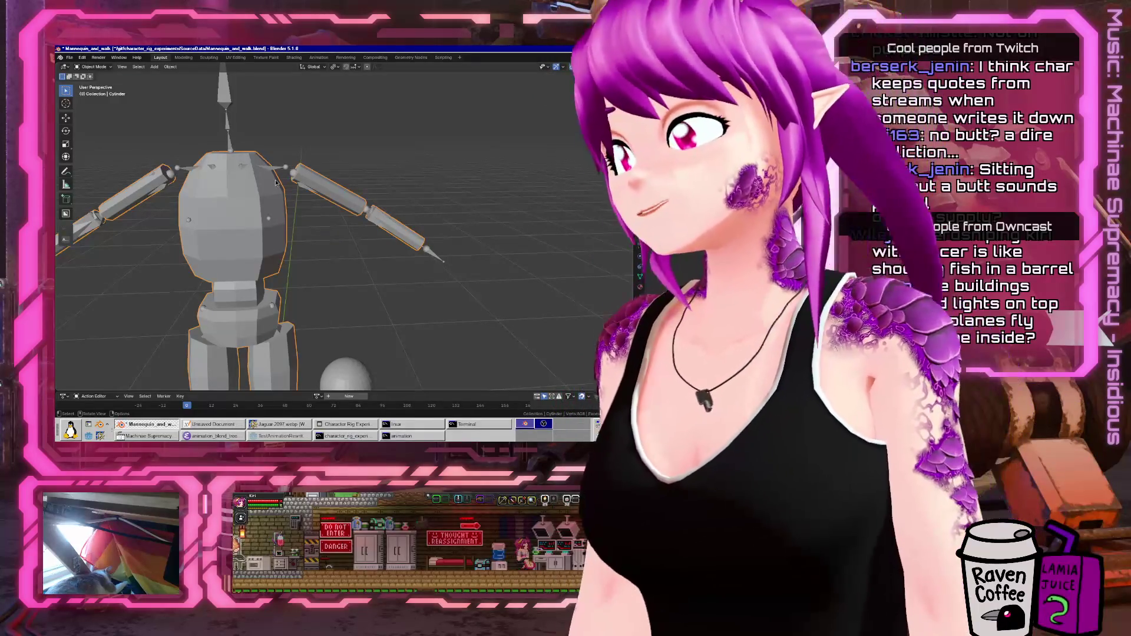
{"action": "mouse_move", "coordinate": [291, 182]}
{"action": "middle_mouse_down"}
{"action": "mouse_move", "coordinate": [309, 255]}
{"action": "mouse_move", "coordinate": [374, 227]}
{"action": "middle_mouse_up"}
{"action": "key", "text": "Tab"}
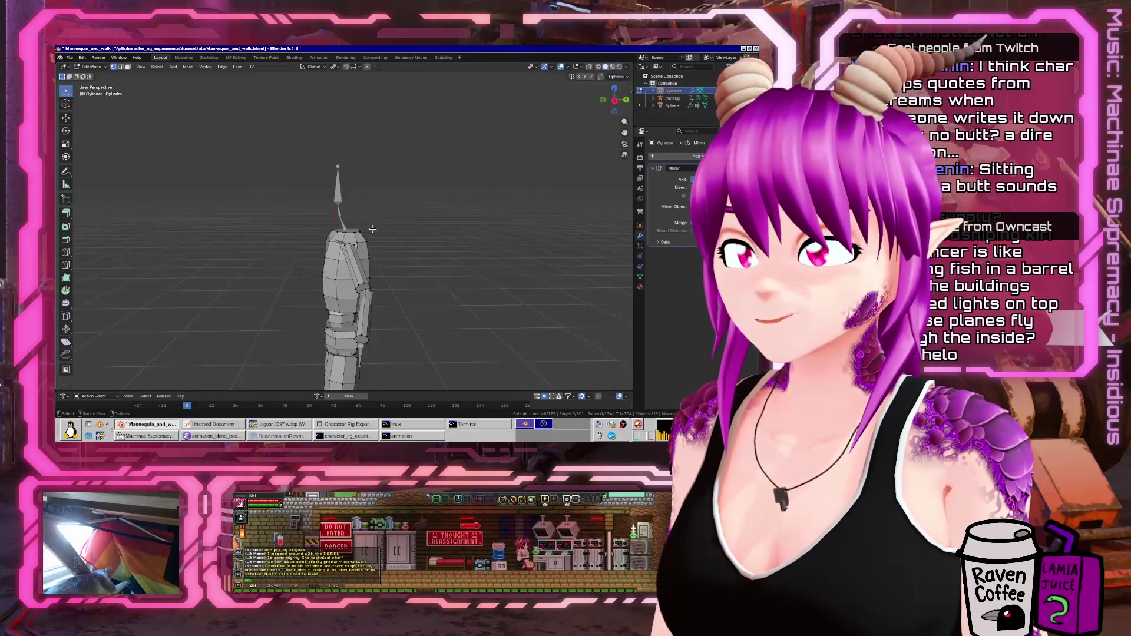
- Add a cube to the mannequin mesh and move it aside along X
{"action": "key", "text": "shift+a"}
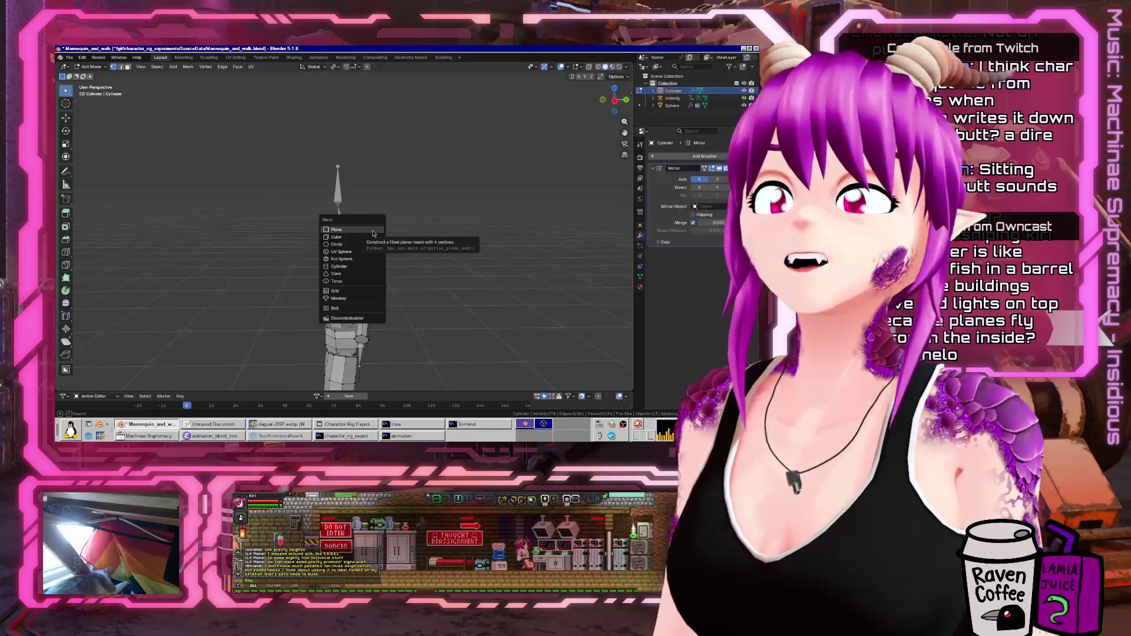
{"action": "type", "text": "uv"}
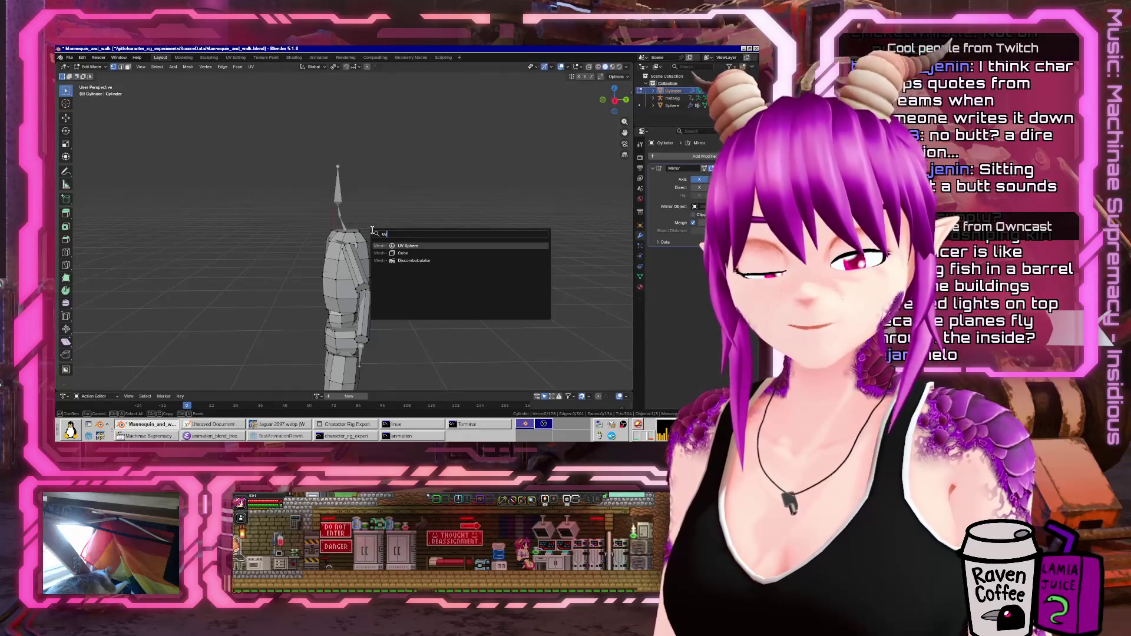
{"action": "key", "text": "Down"}
{"action": "key", "text": "Return"}
{"action": "mouse_move", "coordinate": [474, 196]}
{"action": "middle_mouse_down"}
{"action": "mouse_move", "coordinate": [361, 180]}
{"action": "mouse_move", "coordinate": [406, 318]}
{"action": "middle_mouse_up"}
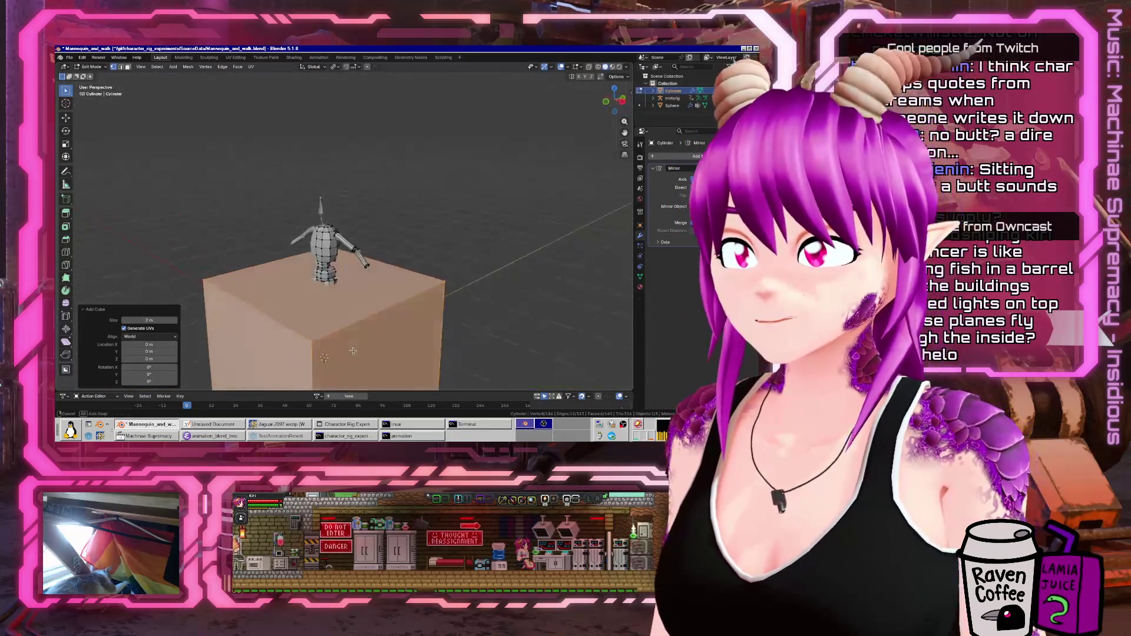
{"action": "key", "text": "g"}
{"action": "key", "text": "Escape"}
{"action": "key", "text": "s"}
{"action": "key", "text": "Escape"}
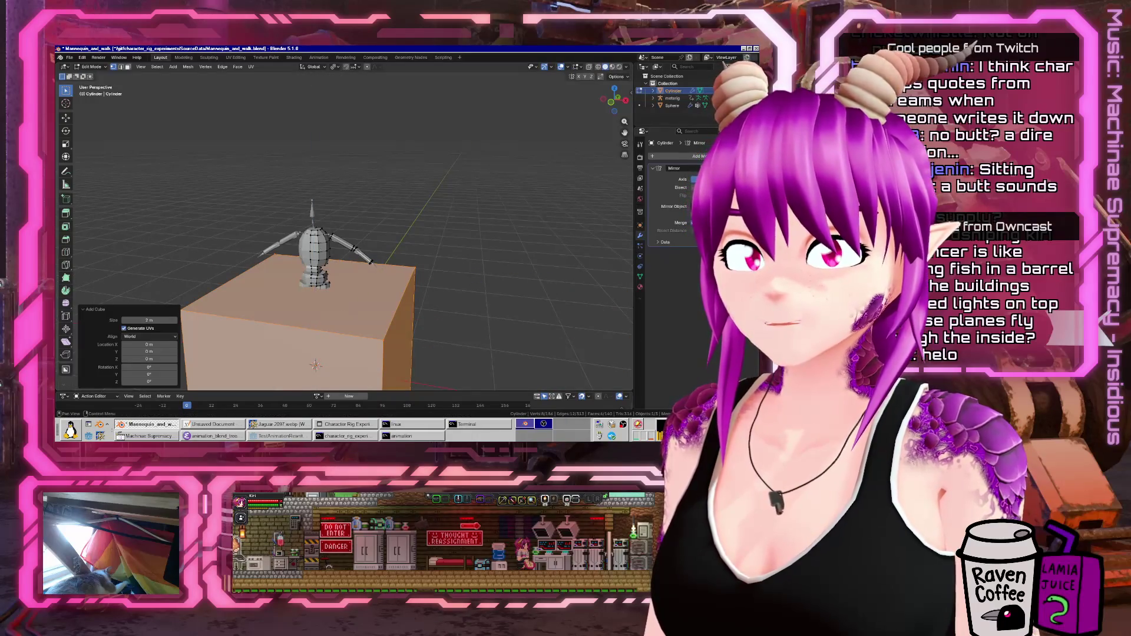
{"action": "middle_click_drag", "start_coordinate": [318, 236], "coordinate": [265, 177]}
{"action": "key", "text": "g"}
{"action": "left_click", "coordinate": [200, 131]}
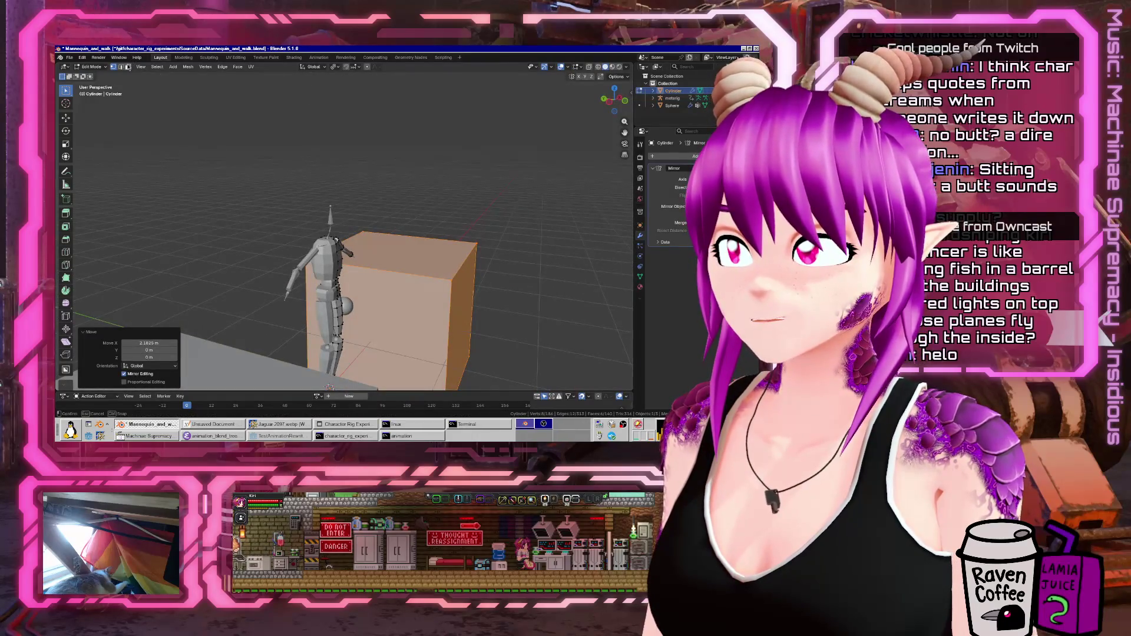
- Delete the cube's front face and move the whole box along X to the mirror plane
{"action": "left_click", "coordinate": [416, 327]}
{"action": "key", "text": "x"}
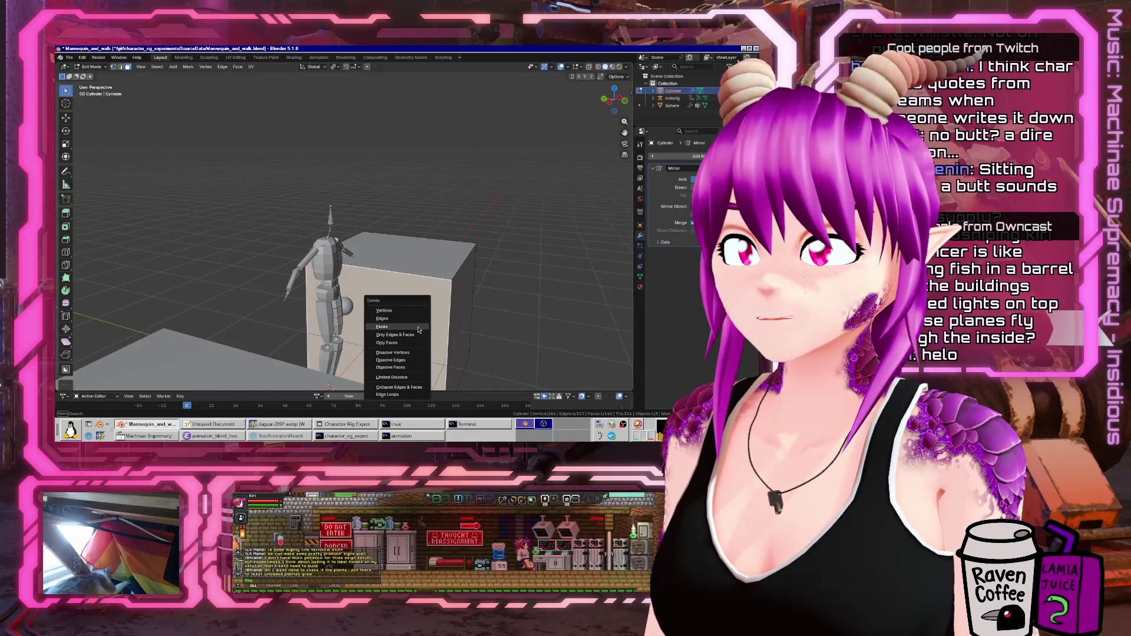
{"action": "left_click", "coordinate": [382, 326]}
{"action": "scroll", "coordinate": [416, 319], "scroll_direction": "down", "scroll_amount": 4}
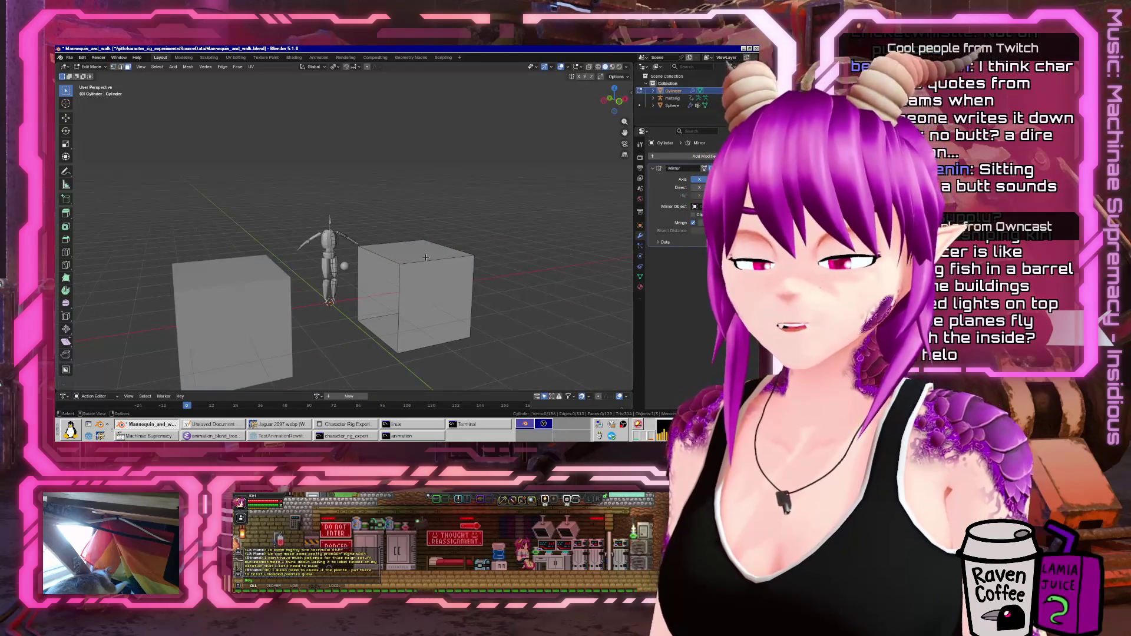
{"action": "key", "text": "l"}
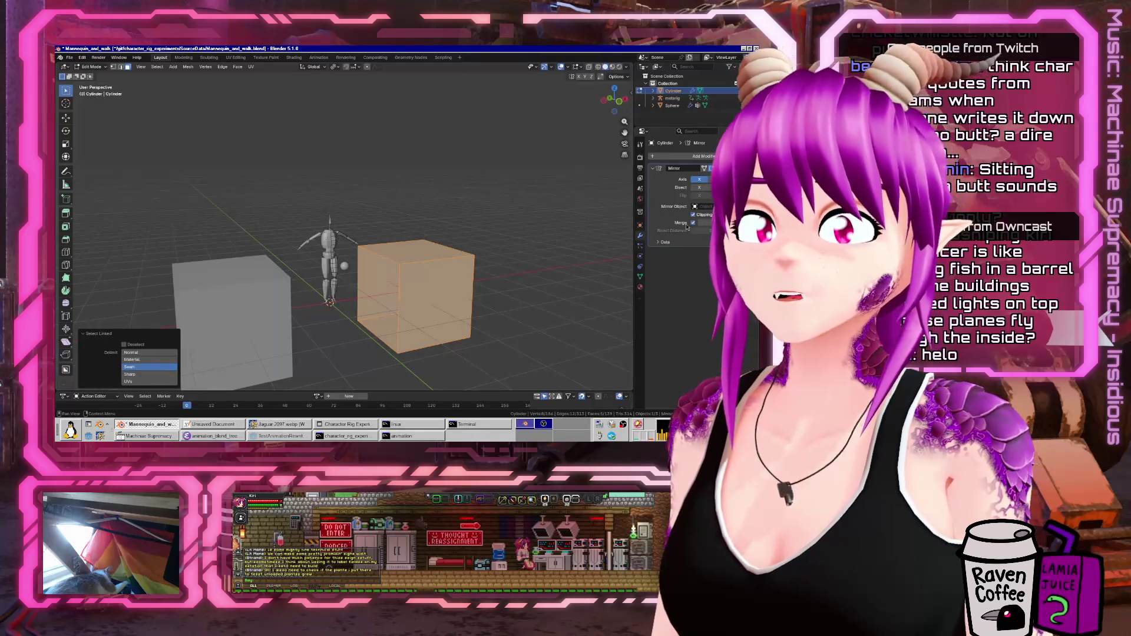
{"action": "middle_click_drag", "start_coordinate": [412, 265], "coordinate": [383, 294]}
{"action": "key", "text": "g"}
{"action": "key", "text": "x"}
{"action": "left_click", "coordinate": [361, 340]}
- Flatten the box along Y and Z and lower it onto the mannequin in right view
{"action": "mouse_move", "coordinate": [361, 341]}
{"action": "middle_mouse_down"}
{"action": "mouse_move", "coordinate": [377, 318]}
{"action": "mouse_move", "coordinate": [374, 294]}
{"action": "middle_mouse_up"}
{"action": "key", "text": "s"}
{"action": "key", "text": "y"}
{"action": "left_click", "coordinate": [372, 291]}
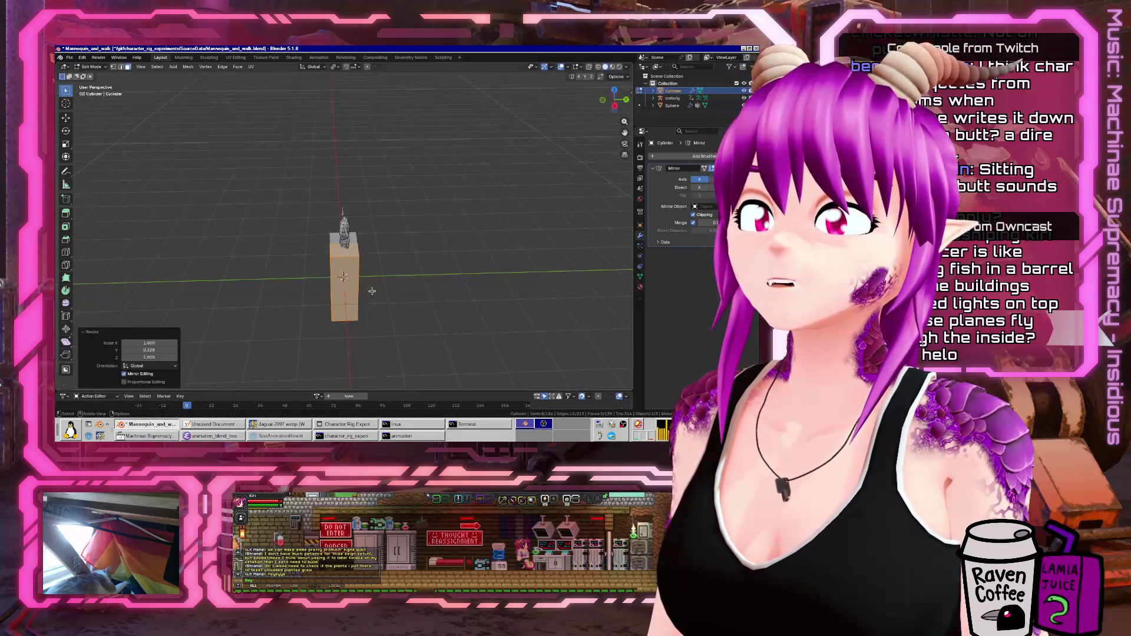
{"action": "key", "text": "s"}
{"action": "key", "text": "z"}
{"action": "left_click", "coordinate": [338, 162]}
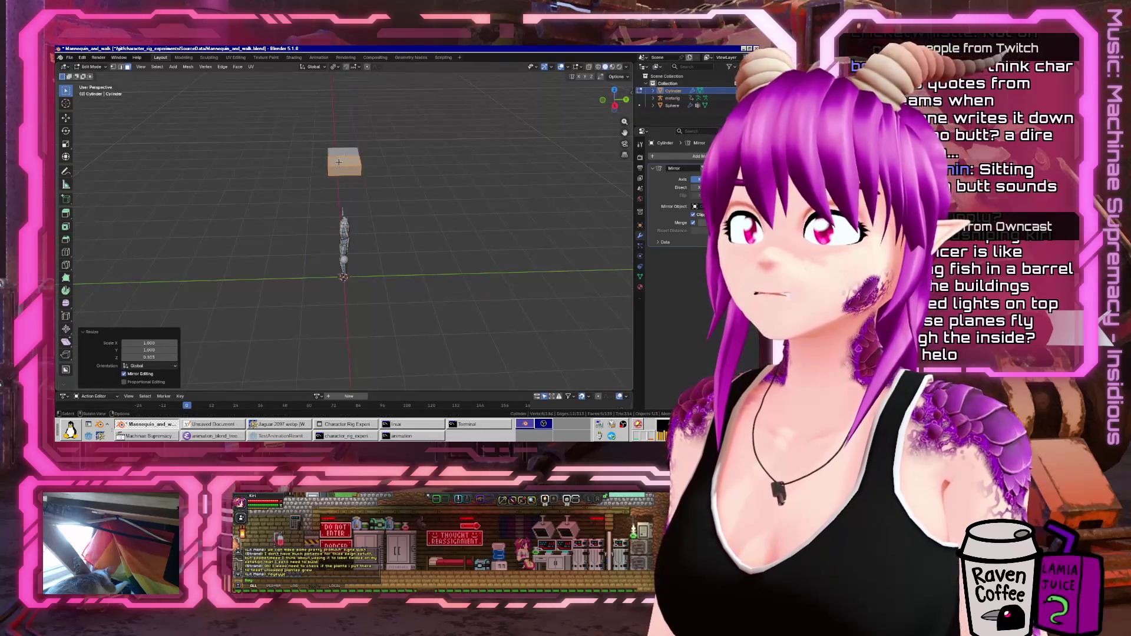
{"action": "key", "text": "KP_3"}
{"action": "key", "text": "g"}
{"action": "key", "text": "z"}
{"action": "left_click", "coordinate": [349, 212]}
- Refine the box proportions with further Y, Z, Y and X scaling into a head shape
{"action": "scroll", "coordinate": [349, 212], "scroll_direction": "up", "scroll_amount": 8}
{"action": "key", "text": "s"}
{"action": "key", "text": "y"}
{"action": "left_click", "coordinate": [369, 184]}
{"action": "key", "text": "s"}
{"action": "key", "text": "z"}
{"action": "left_click", "coordinate": [376, 166]}
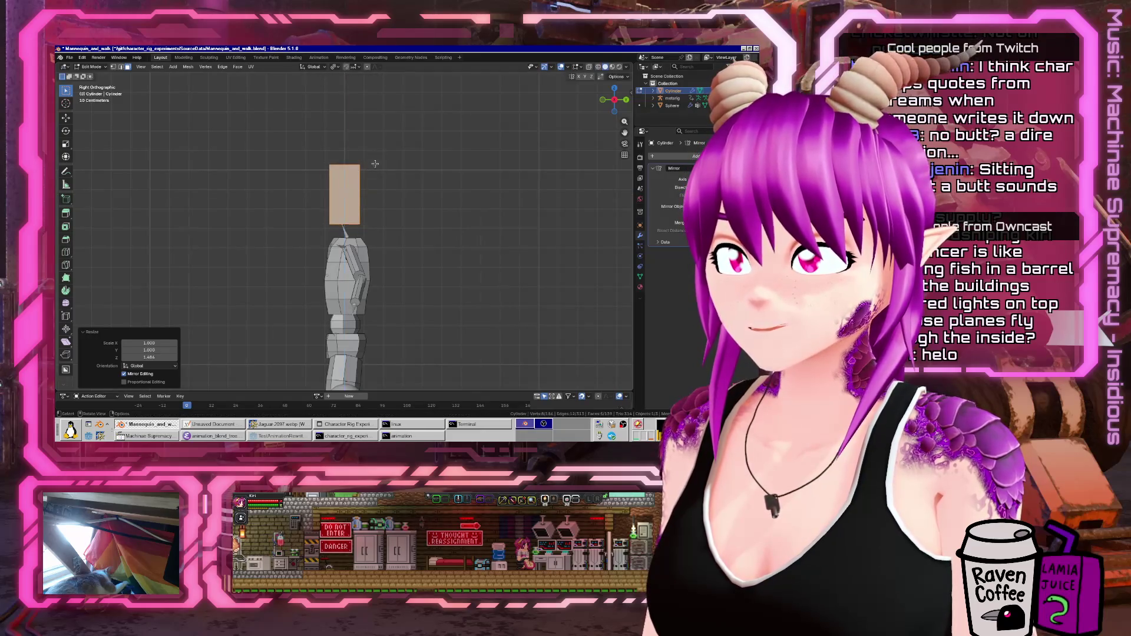
{"action": "key", "text": "s"}
{"action": "key", "text": "y"}
{"action": "left_click", "coordinate": [404, 179]}
{"action": "middle_click_drag", "start_coordinate": [404, 179], "coordinate": [441, 207]}
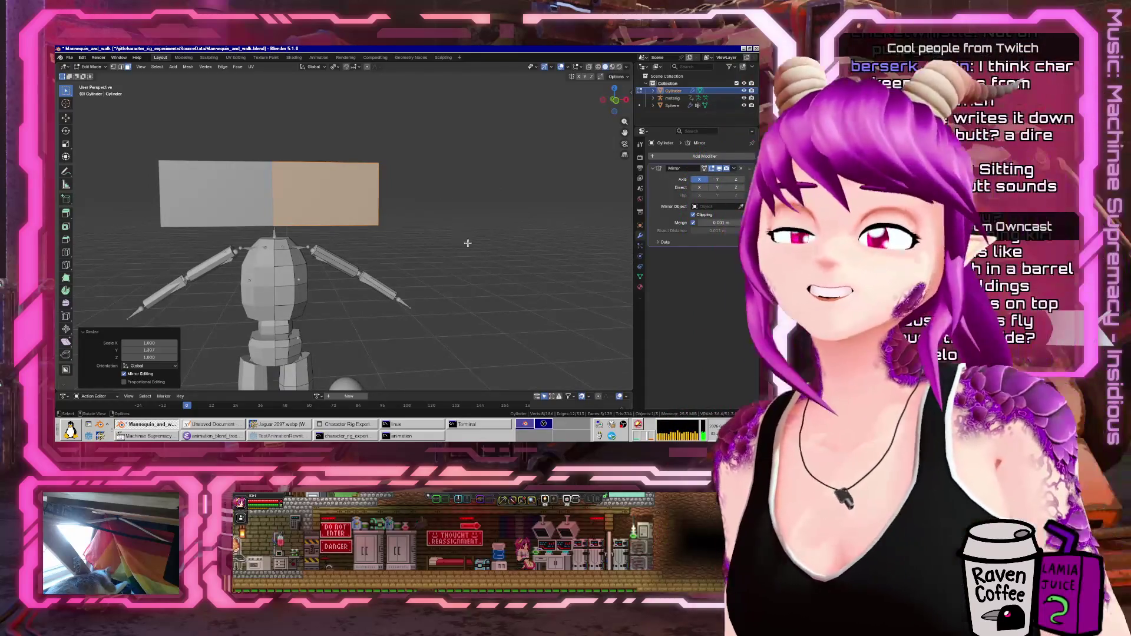
{"action": "key", "text": "s"}
{"action": "key", "text": "x"}
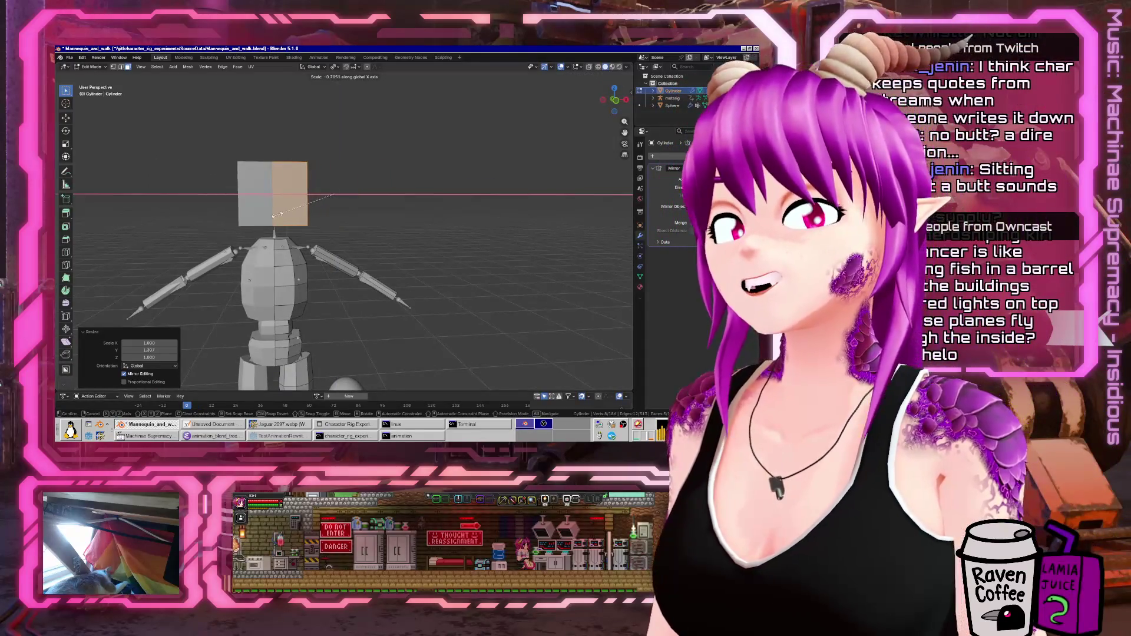
{"action": "left_click", "coordinate": [263, 215]}
- Scale the head box down evenly, set it onto the neck, and leave Edit Mode
{"action": "middle_click_drag", "start_coordinate": [263, 214], "coordinate": [377, 207]}
{"action": "key", "text": "s"}
{"action": "left_click", "coordinate": [389, 207]}
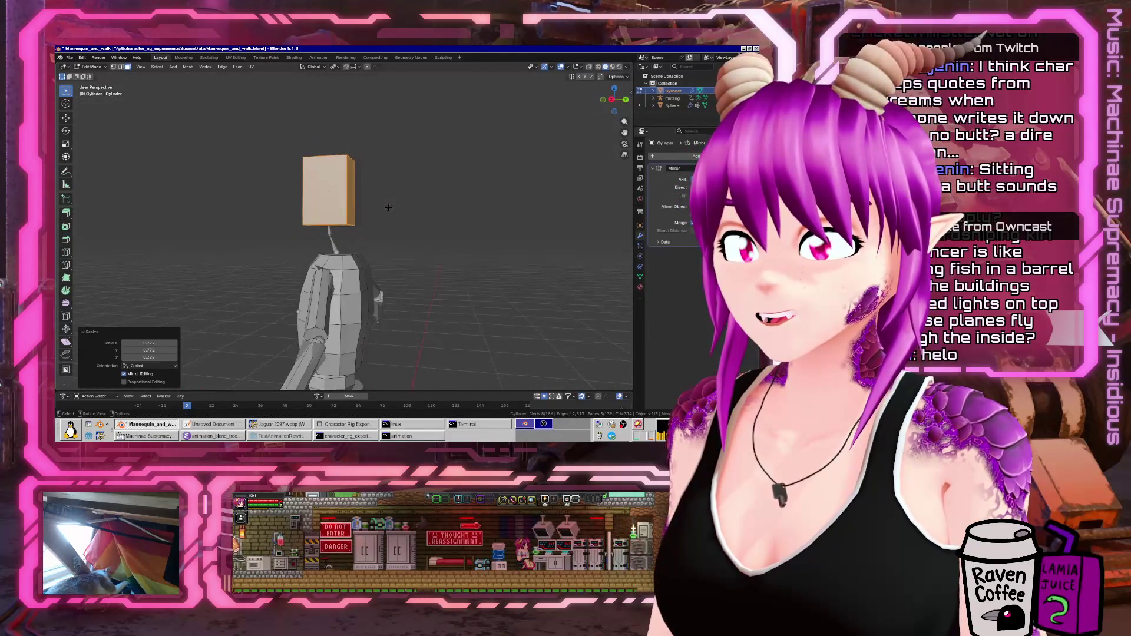
{"action": "key", "text": "KP_3"}
{"action": "key", "text": "g"}
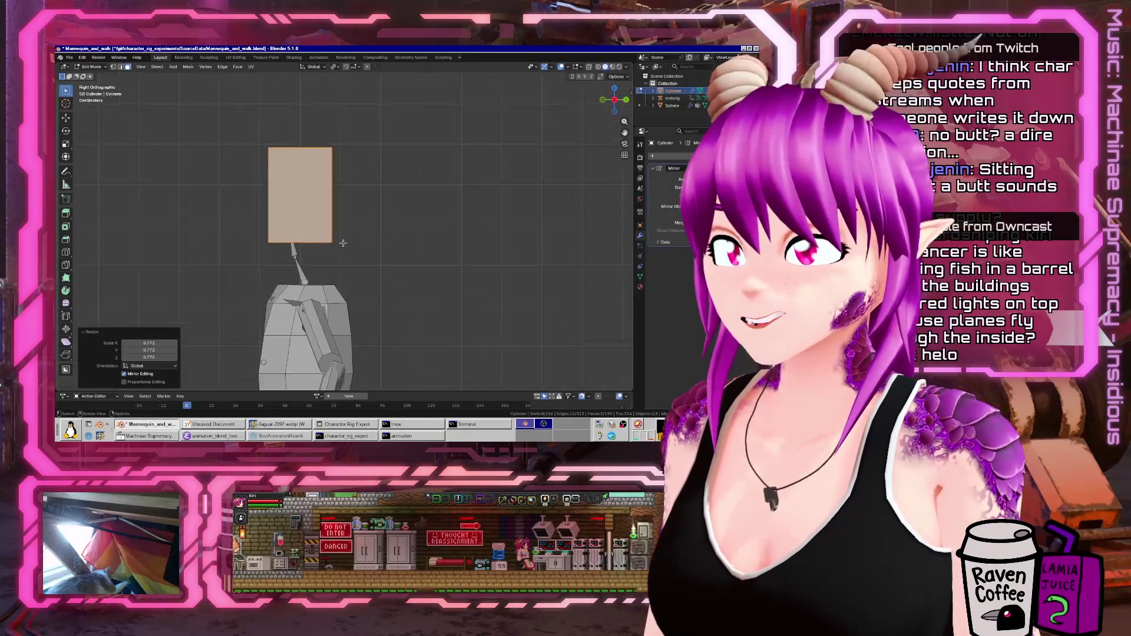
{"action": "left_click", "coordinate": [325, 259]}
{"action": "mouse_move", "coordinate": [326, 259]}
{"action": "middle_mouse_down"}
{"action": "mouse_move", "coordinate": [403, 262]}
{"action": "mouse_move", "coordinate": [129, 266]}
{"action": "mouse_move", "coordinate": [380, 267]}
{"action": "mouse_move", "coordinate": [352, 268]}
{"action": "middle_mouse_up"}
{"action": "scroll", "coordinate": [403, 262], "scroll_direction": "down", "scroll_amount": 3}
{"action": "key", "text": "Tab"}
- Check the finished head from behind the mannequin and return to Object Mode
{"action": "scroll", "coordinate": [403, 262], "scroll_direction": "up", "scroll_amount": 4}
{"action": "key", "text": "Tab"}
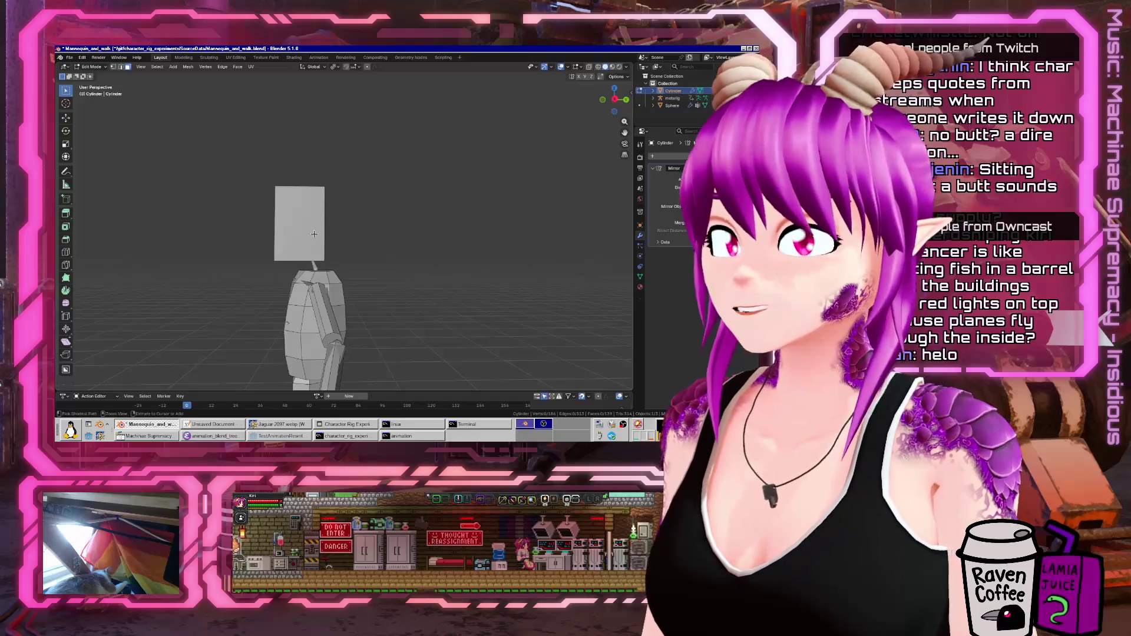
{"action": "key", "text": "Escape"}
{"action": "middle_click_drag", "start_coordinate": [314, 234], "coordinate": [413, 237]}
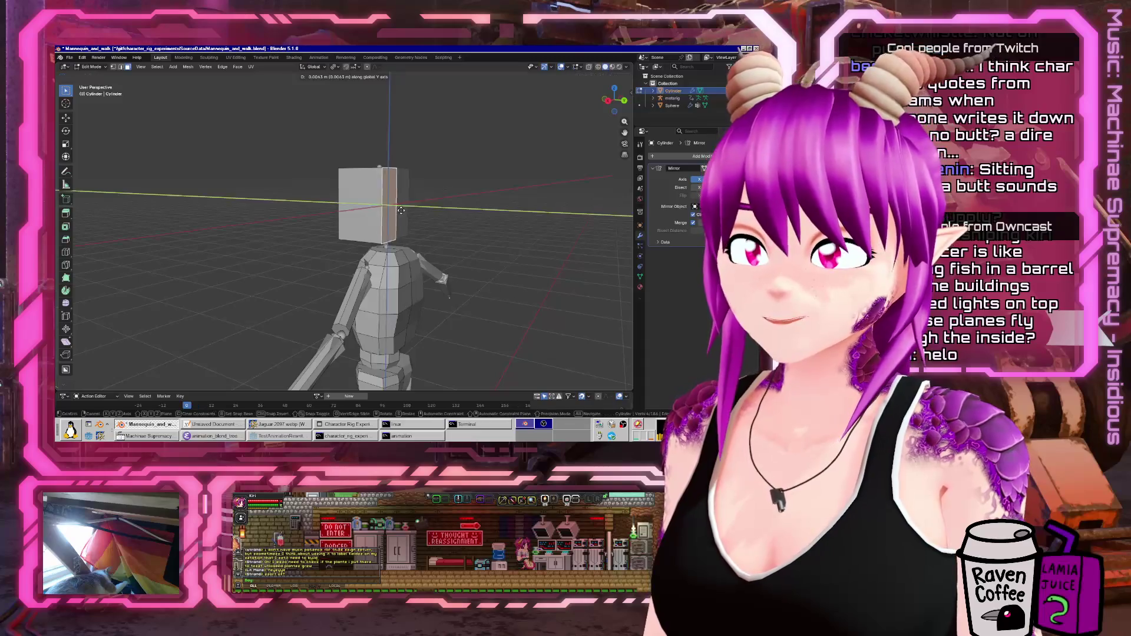
{"action": "key", "text": "Tab"}
{"action": "mouse_move", "coordinate": [380, 212]}
{"action": "middle_mouse_down"}
{"action": "mouse_move", "coordinate": [443, 228]}
{"action": "mouse_move", "coordinate": [330, 231]}
{"action": "mouse_move", "coordinate": [389, 231]}
{"action": "middle_mouse_up"}
{"action": "left_click", "coordinate": [70, 57]}
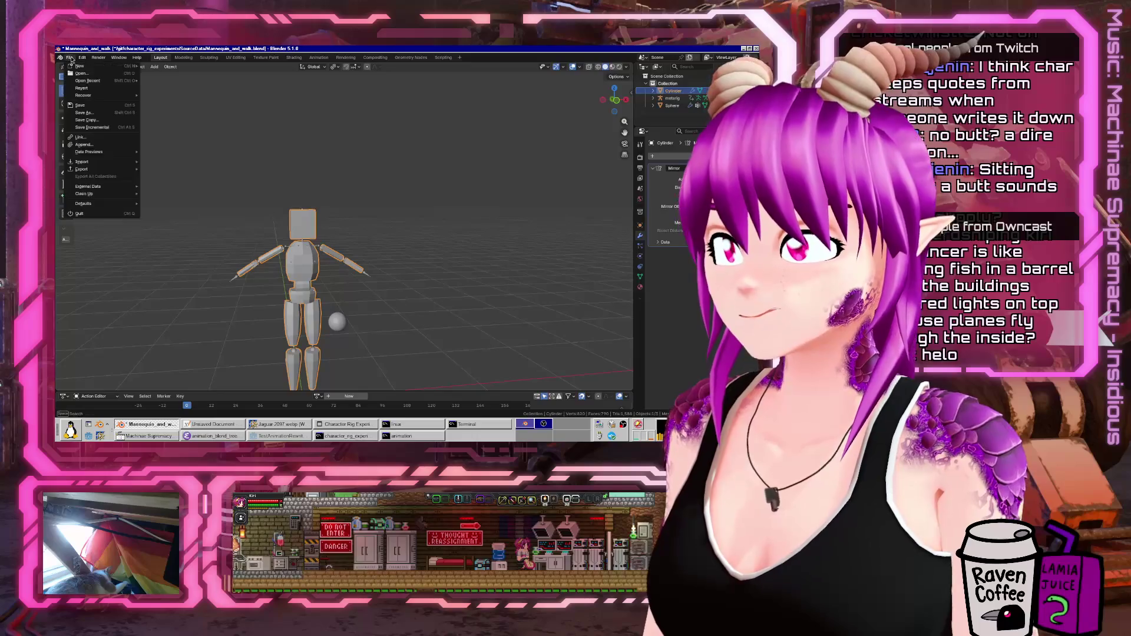
- Save Mannequin_and_walk.blend and assign the Walk-loop action, then stop playback
{"action": "left_click", "coordinate": [77, 102]}
{"action": "middle_click_drag", "start_coordinate": [306, 277], "coordinate": [259, 334]}
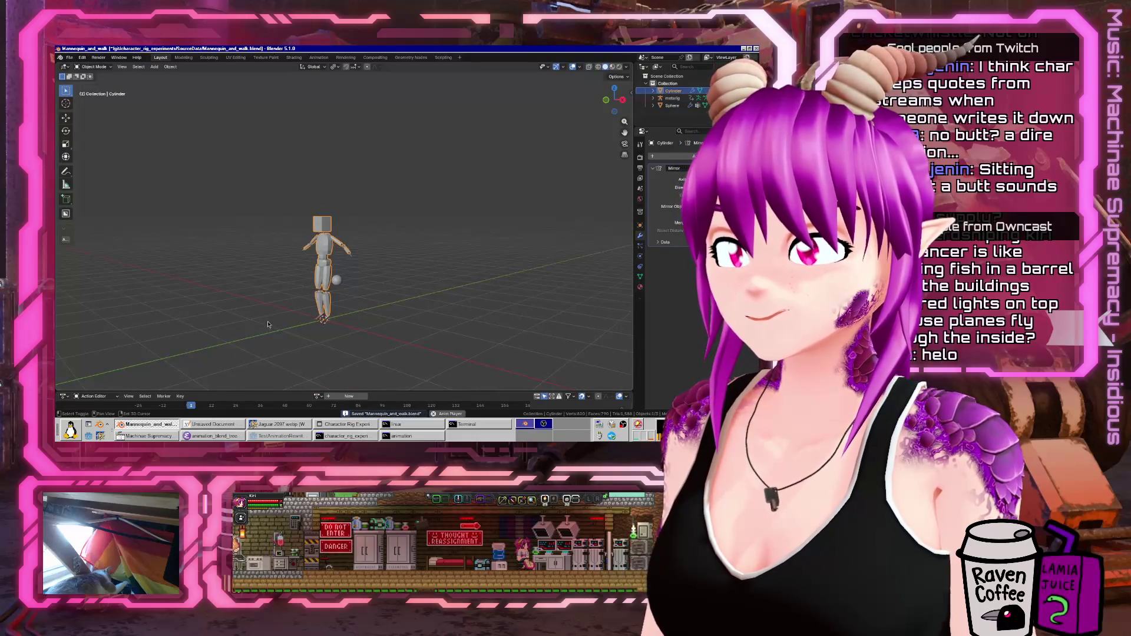
{"action": "left_click", "coordinate": [316, 395]}
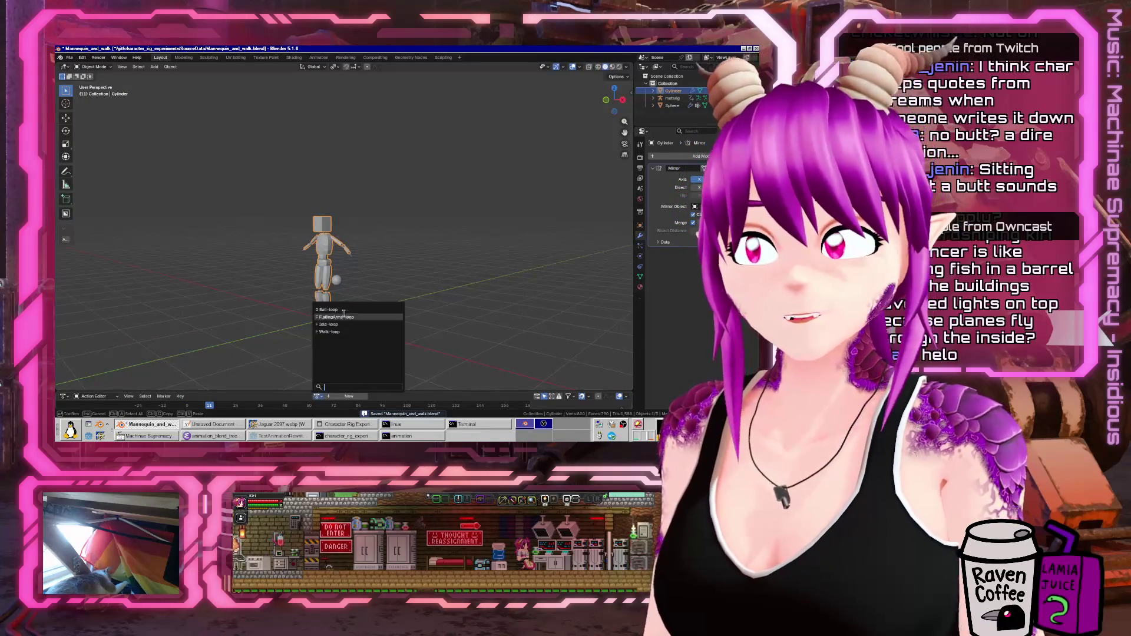
{"action": "left_click", "coordinate": [340, 331]}
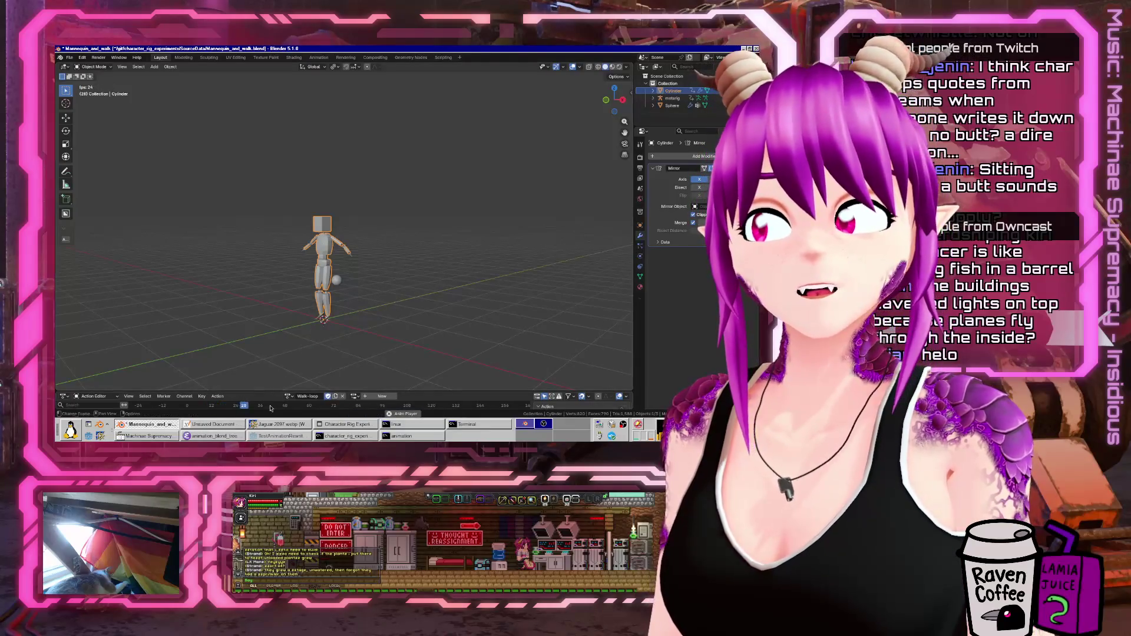
{"action": "key", "text": "space"}
- Enlarge the Action Editor area, select the metarig, and return to the first frame
{"action": "scroll", "coordinate": [354, 308], "scroll_direction": "up", "scroll_amount": 4}
{"action": "middle_click_drag", "start_coordinate": [354, 308], "coordinate": [329, 312]}
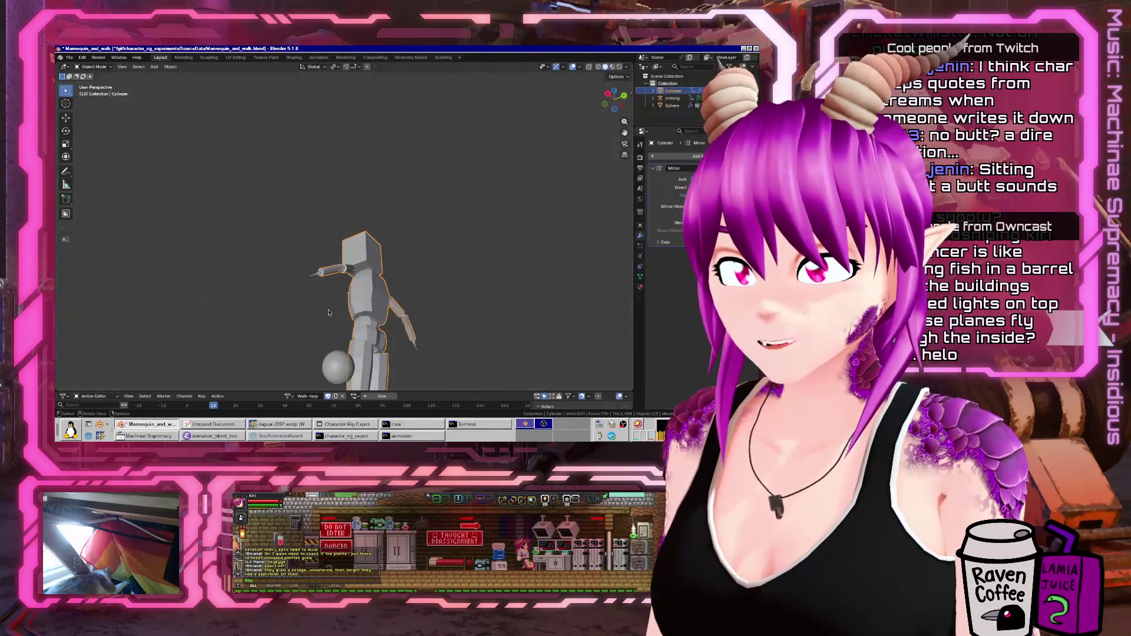
{"action": "left_click_drag", "start_coordinate": [352, 392], "coordinate": [352, 303]}
{"action": "middle_click_drag", "start_coordinate": [342, 247], "coordinate": [323, 194]}
{"action": "left_click", "coordinate": [313, 252]}
{"action": "left_click", "coordinate": [187, 317]}
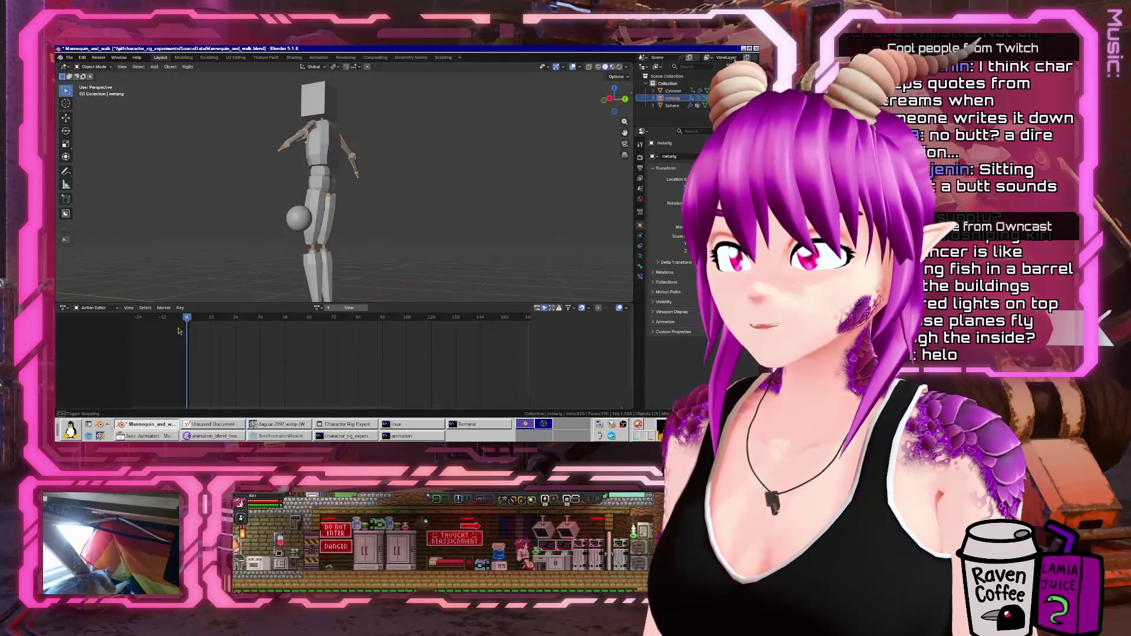
- Assign the Walk-loop action to the metarig and play it to test the skinning
{"action": "left_click", "coordinate": [317, 307]}
{"action": "left_click", "coordinate": [344, 341]}
{"action": "key", "text": "space"}
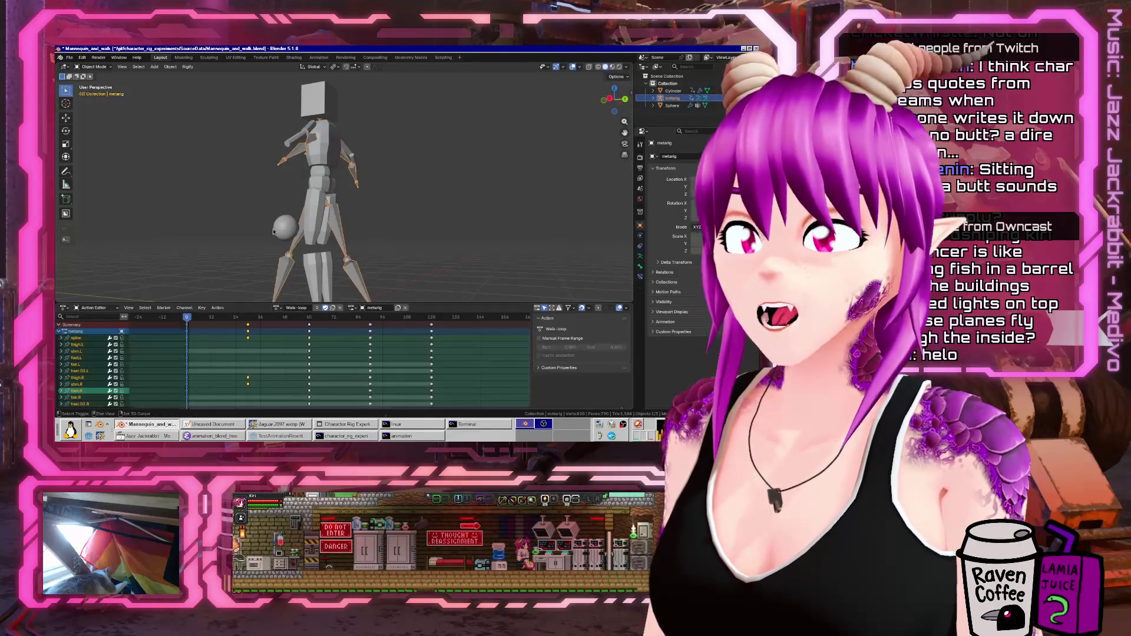
{"action": "mouse_move", "coordinate": [353, 248]}
{"action": "middle_mouse_down"}
{"action": "mouse_move", "coordinate": [371, 226]}
{"action": "mouse_move", "coordinate": [353, 253]}
{"action": "middle_mouse_up"}
{"action": "scroll", "coordinate": [335, 265], "scroll_direction": "down", "scroll_amount": 3}
{"action": "key", "text": "Escape"}
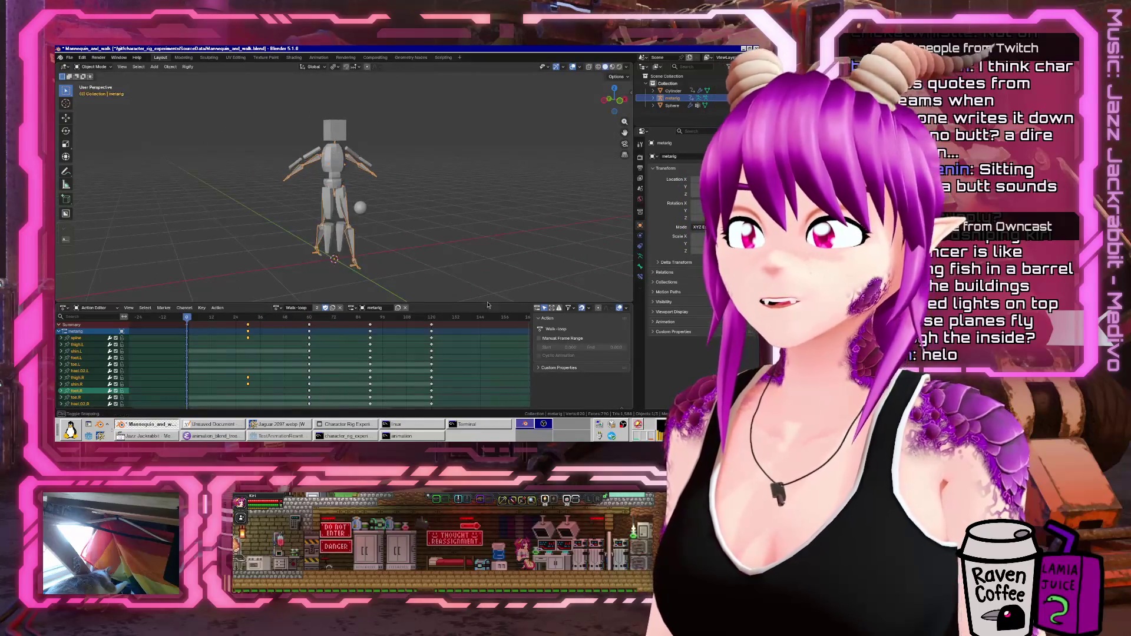
- Unlink the Walk-loop action from the metarig and reselect the rig
{"action": "left_click", "coordinate": [338, 308]}
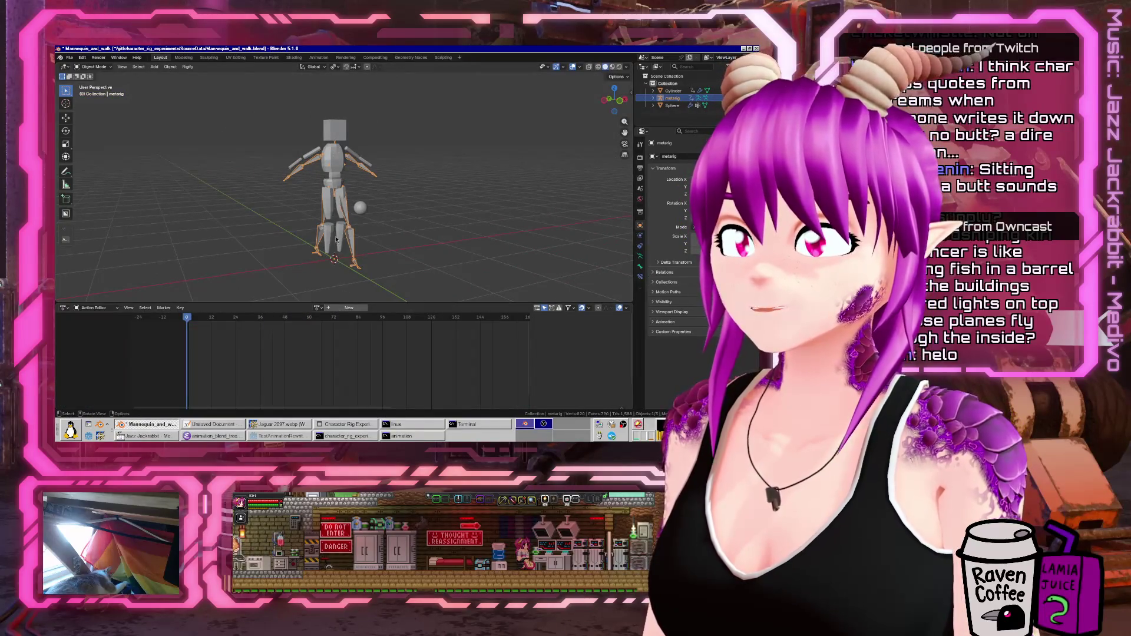
{"action": "left_click", "coordinate": [355, 235]}
{"action": "scroll", "coordinate": [294, 226], "scroll_direction": "up", "scroll_amount": 2}
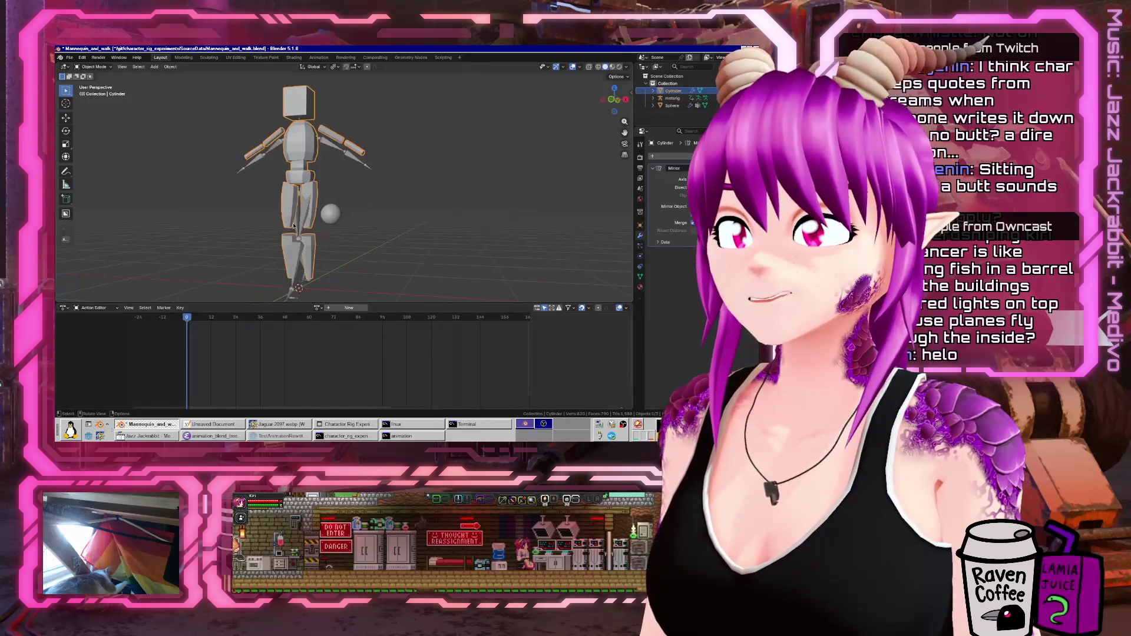
{"action": "left_click", "coordinate": [322, 275]}
- Clear all pose transforms in Pose Mode so the rig returns to rest, then exit
{"action": "key", "text": "ctrl+Tab"}
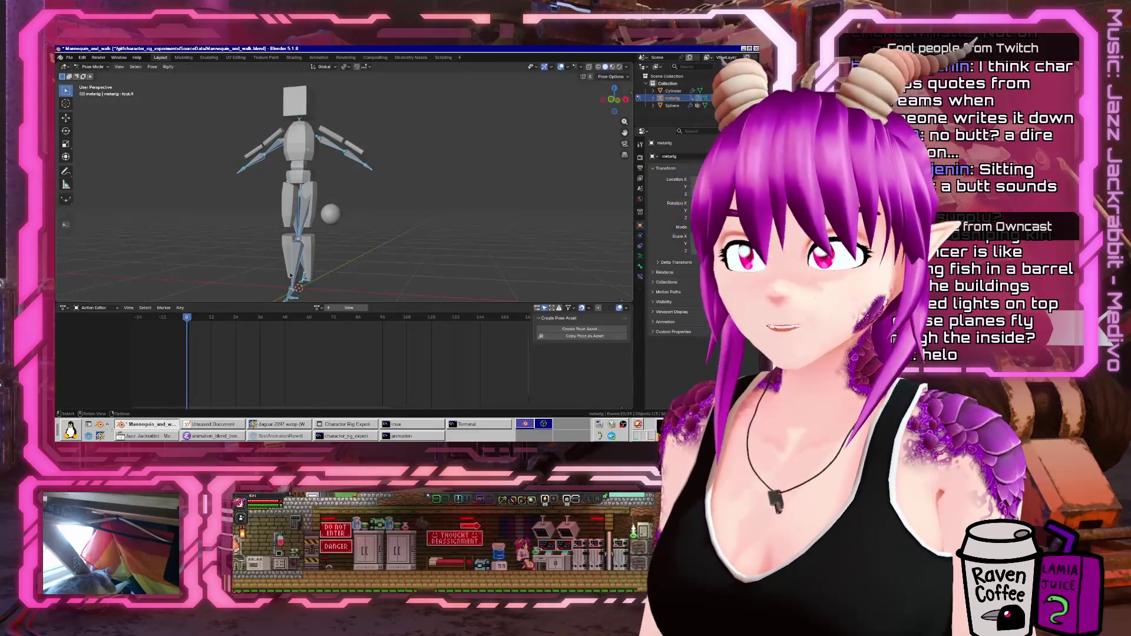
{"action": "key", "text": "F3"}
{"action": "type", "text": "clear pose trans"}
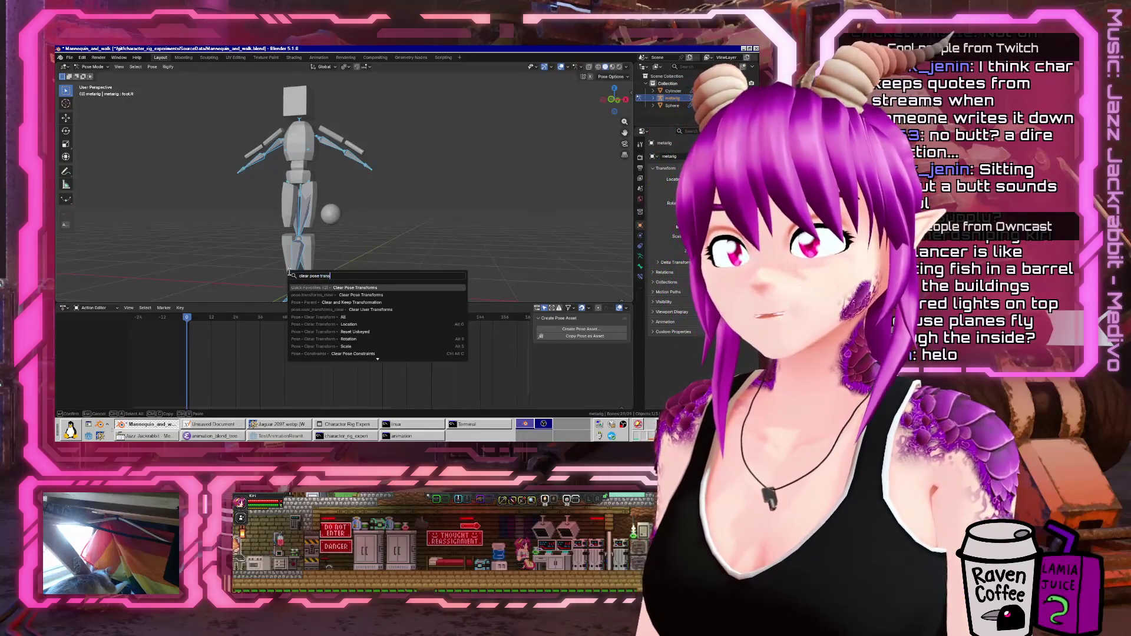
{"action": "key", "text": "Return"}
{"action": "key", "text": "ctrl+Tab"}
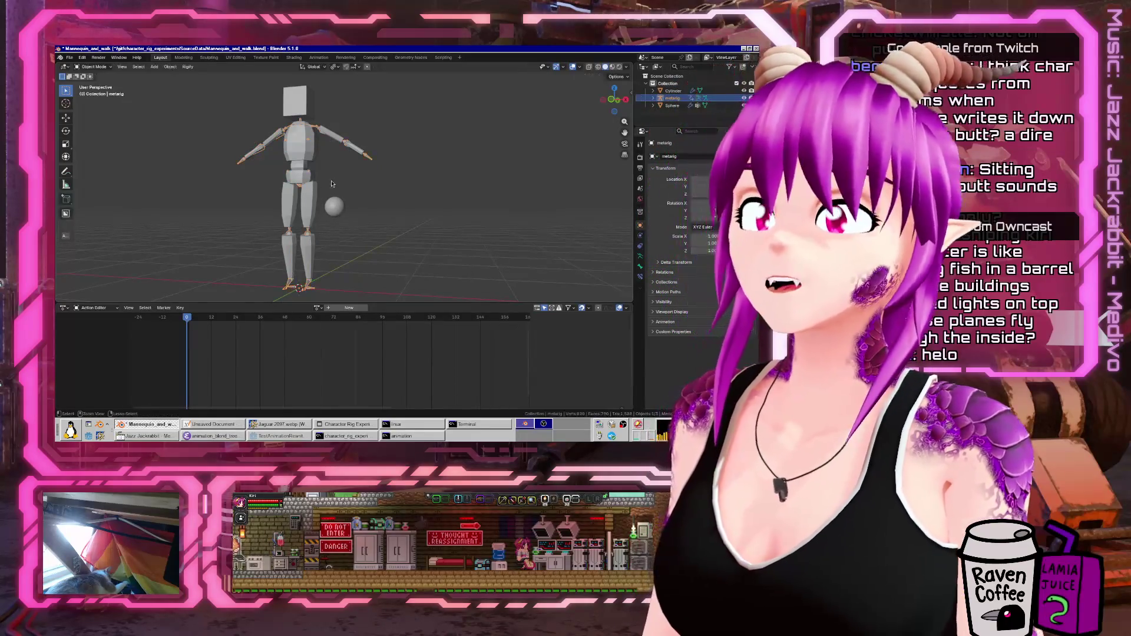
- Inspect the metarig's arm bones in Pose Mode, framing and orbiting around them
{"action": "scroll", "coordinate": [356, 147], "scroll_direction": "up", "scroll_amount": 2}
{"action": "scroll", "coordinate": [368, 167], "scroll_direction": "up", "scroll_amount": 2}
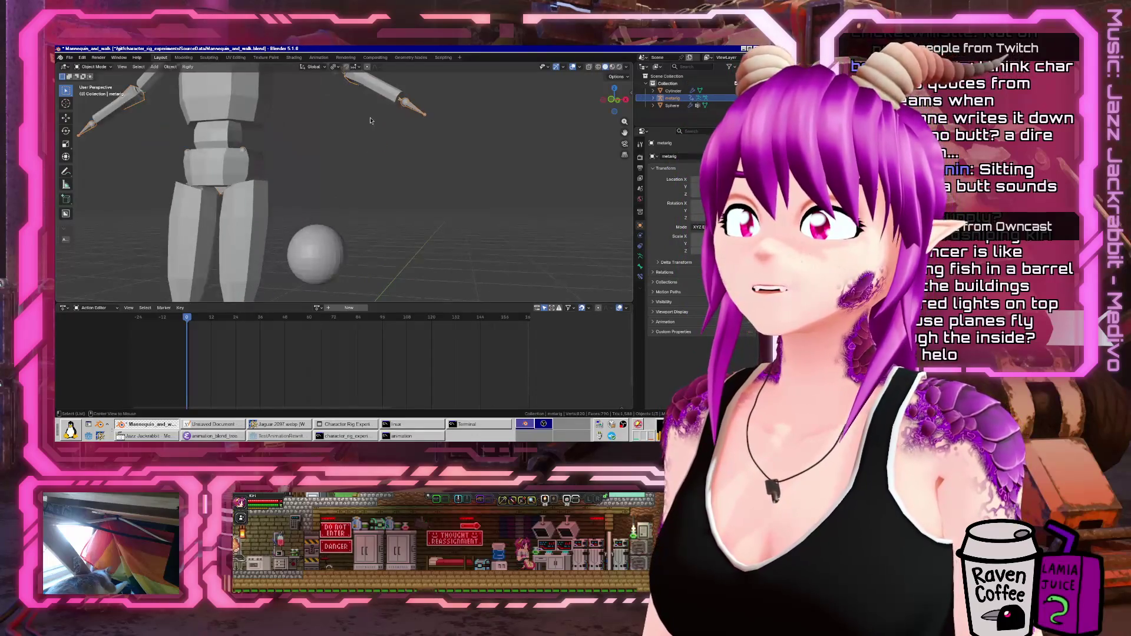
{"action": "left_click", "coordinate": [403, 112]}
{"action": "key", "text": "ctrl+Tab"}
{"action": "key", "text": "KP_Decimal"}
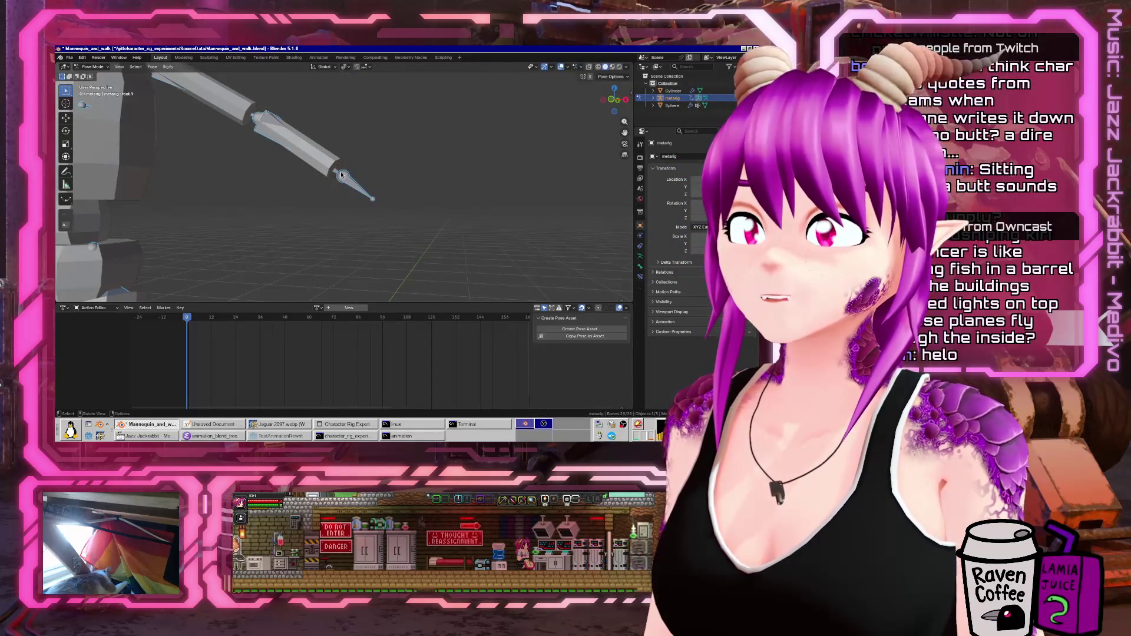
{"action": "middle_click_drag", "start_coordinate": [320, 168], "coordinate": [299, 214]}
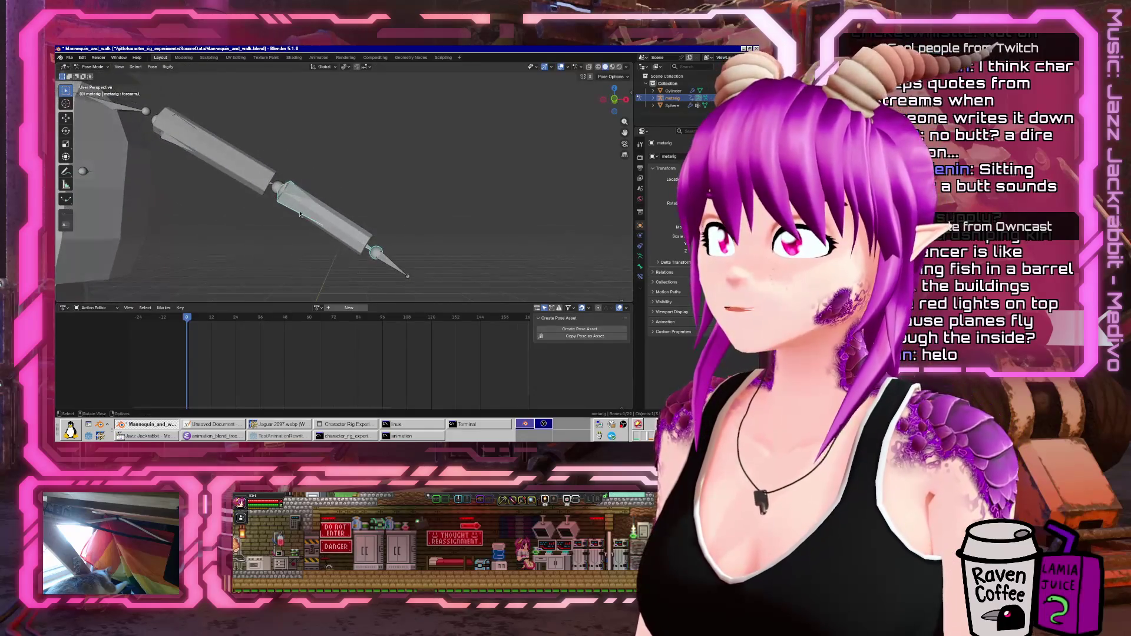
{"action": "scroll", "coordinate": [274, 188], "scroll_direction": "down", "scroll_amount": 3}
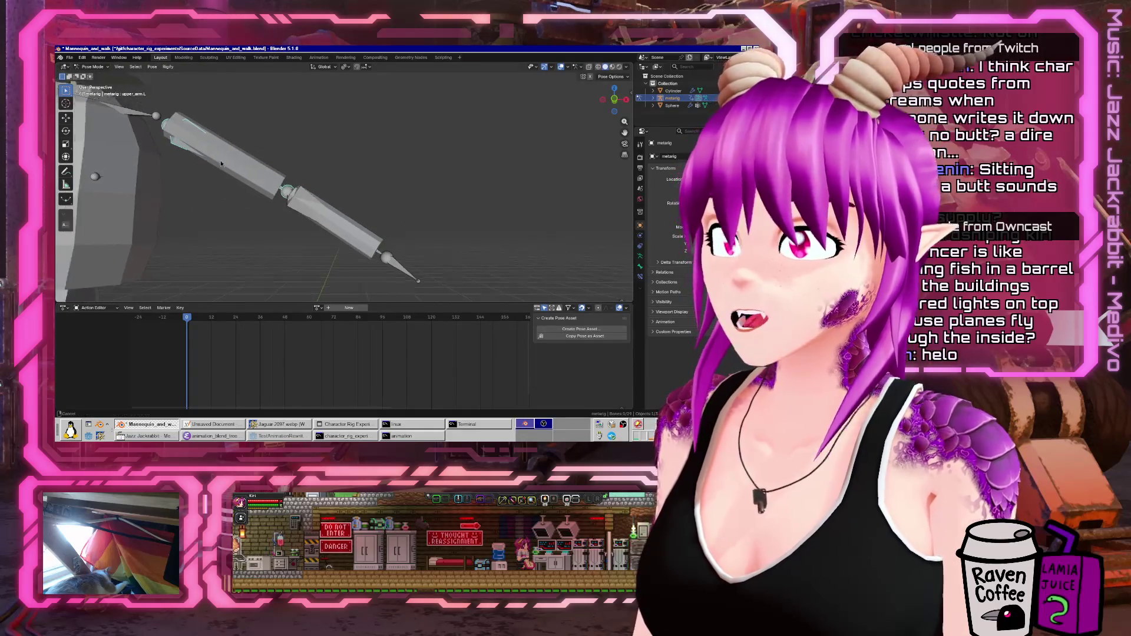
- Check the left forearm bone's name in Edit Mode, then select the Cylinder mesh
{"action": "key", "text": "Tab"}
{"action": "left_click", "coordinate": [439, 232]}
{"action": "key", "text": "KP_Decimal"}
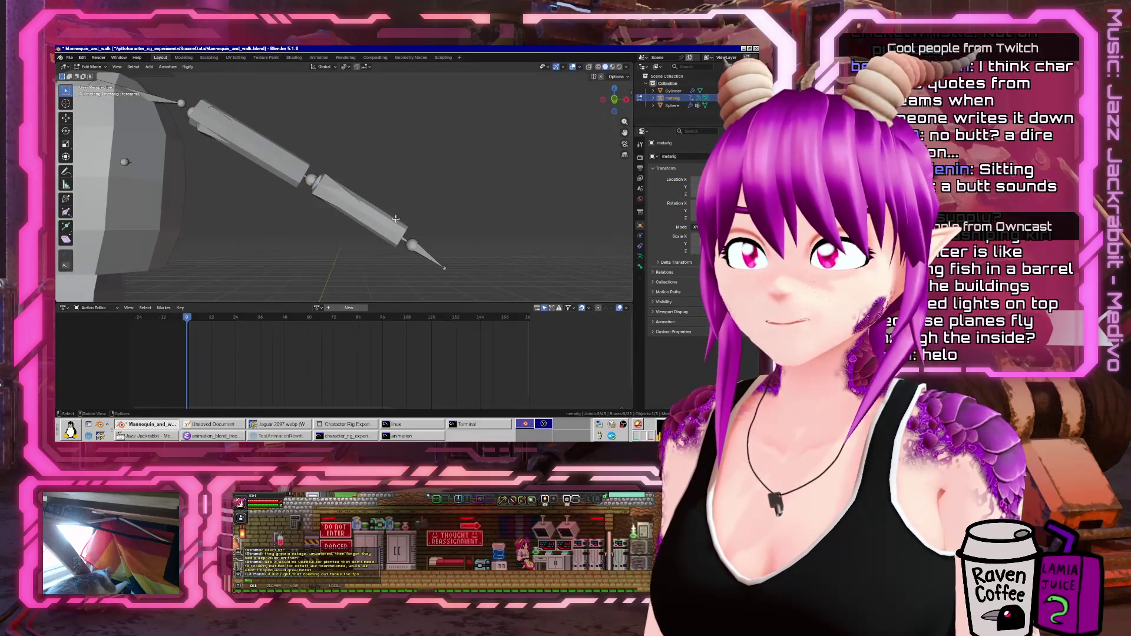
{"action": "key", "text": "Tab"}
{"action": "left_click", "coordinate": [403, 231]}
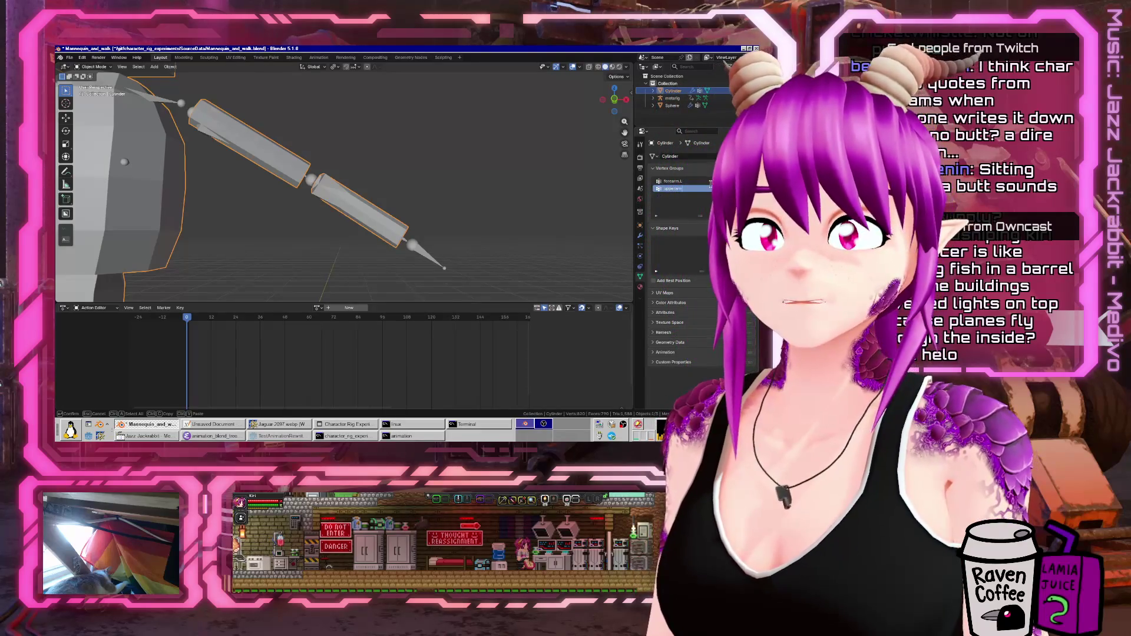
- Name the vertex group upper_arm.L and check the metarig's bones in Pose Mode
{"action": "type", "text": "_arm.L"}
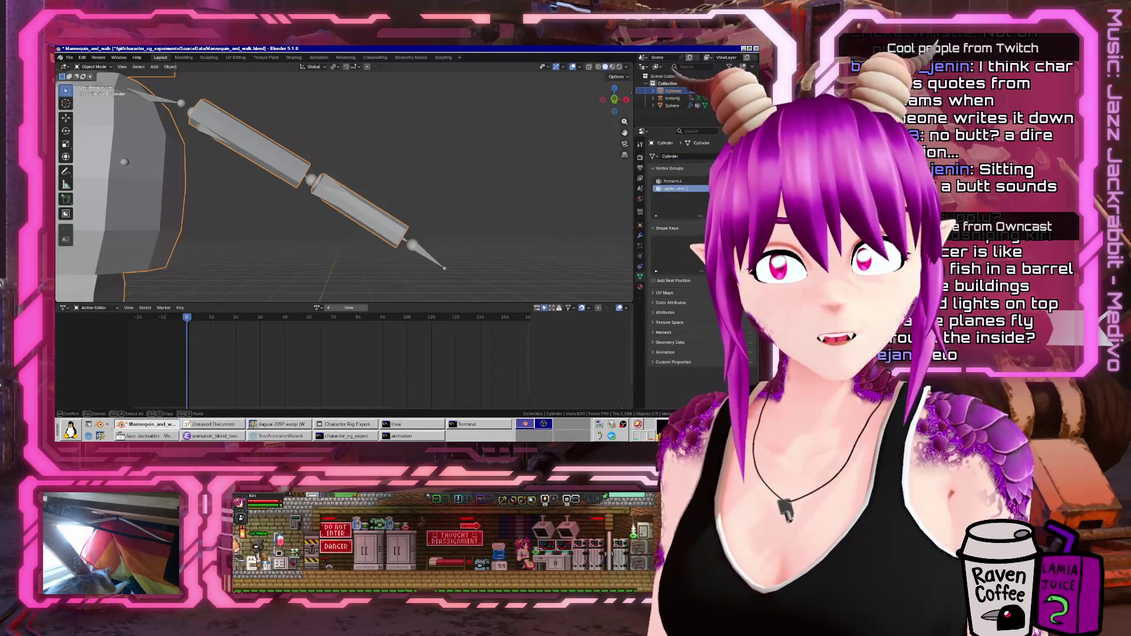
{"action": "key", "text": "Return"}
{"action": "left_click", "coordinate": [318, 186]}
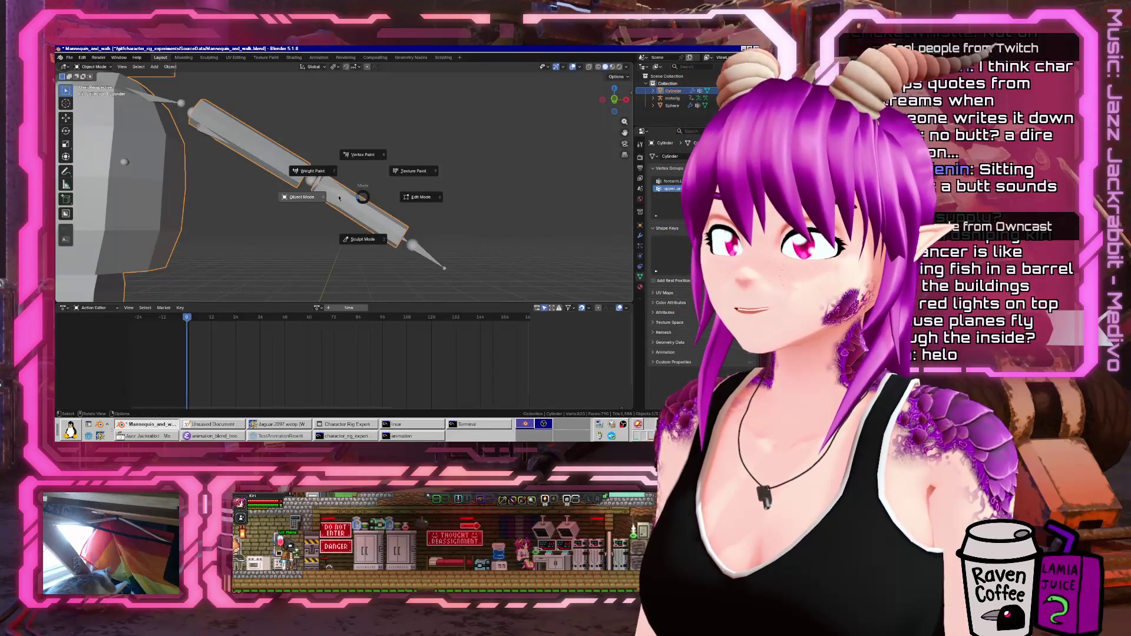
{"action": "key", "text": "ctrl+Tab"}
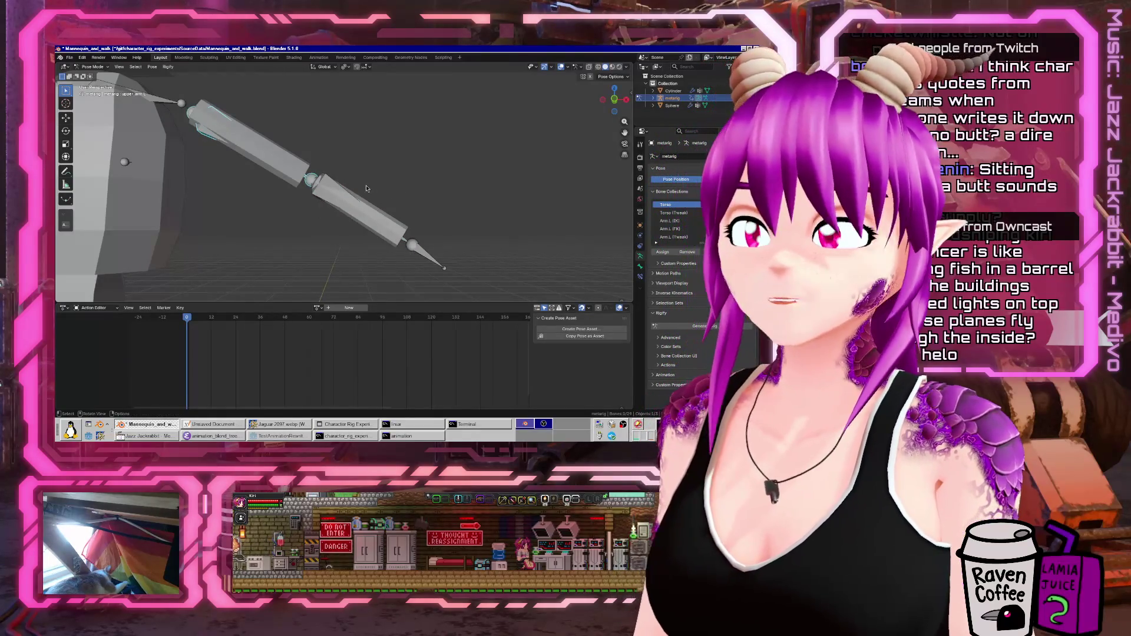
{"action": "key", "text": "ctrl+Tab"}
- In Edit Mode, assign the left forearm piece to forearm.L and the upper arm to upper_arm.L
{"action": "scroll", "coordinate": [353, 189], "scroll_direction": "down", "scroll_amount": 5}
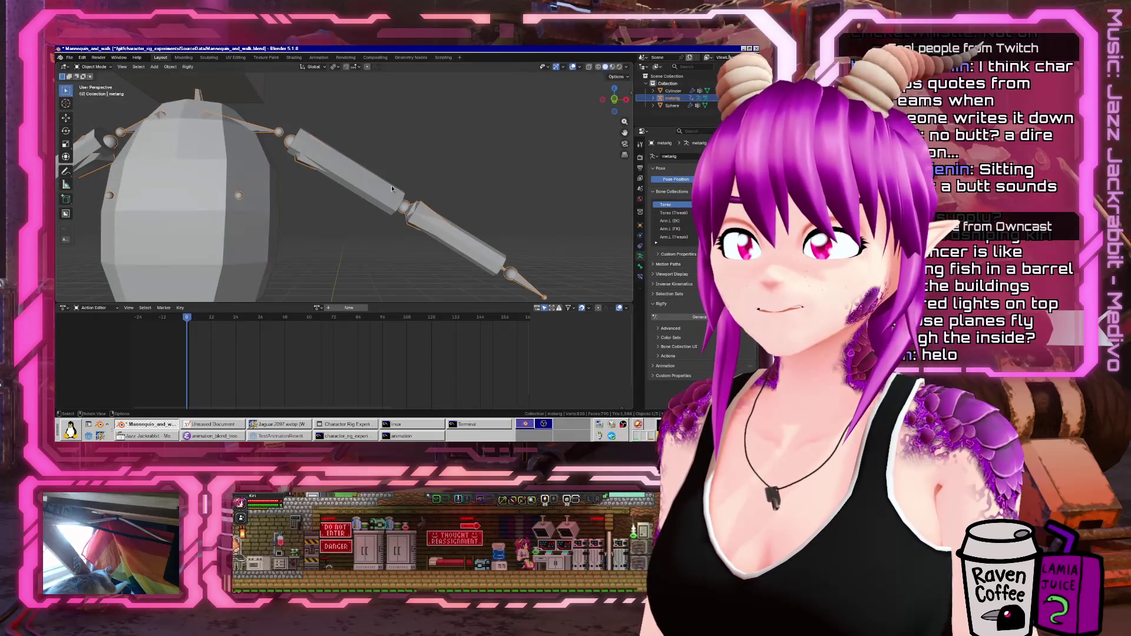
{"action": "left_click", "coordinate": [392, 188]}
{"action": "key", "text": "Tab"}
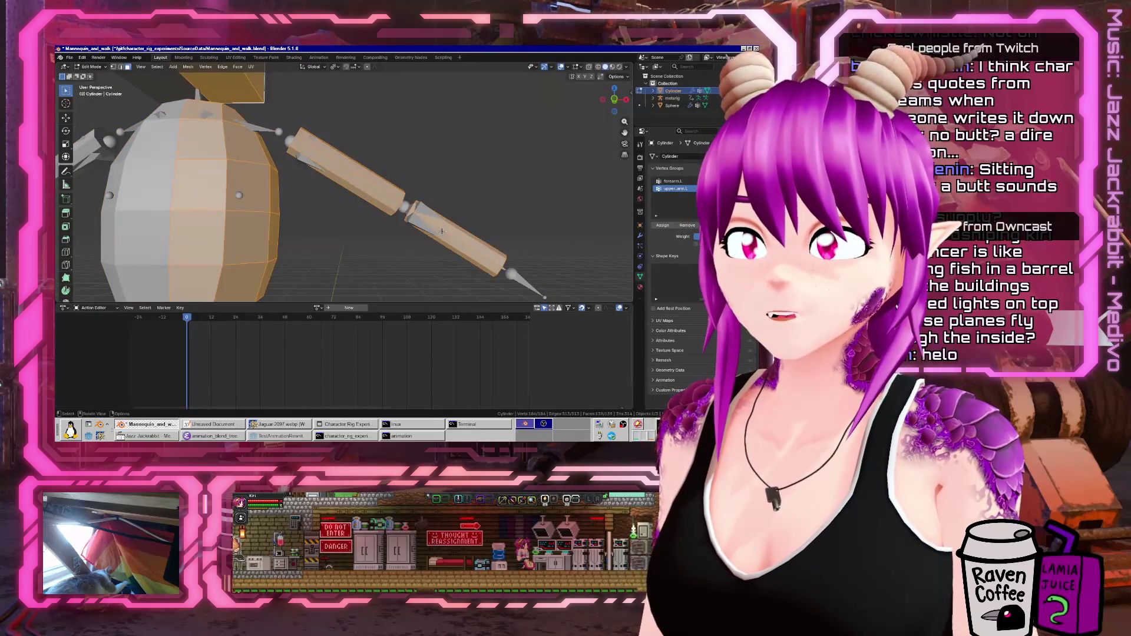
{"action": "key", "text": "l"}
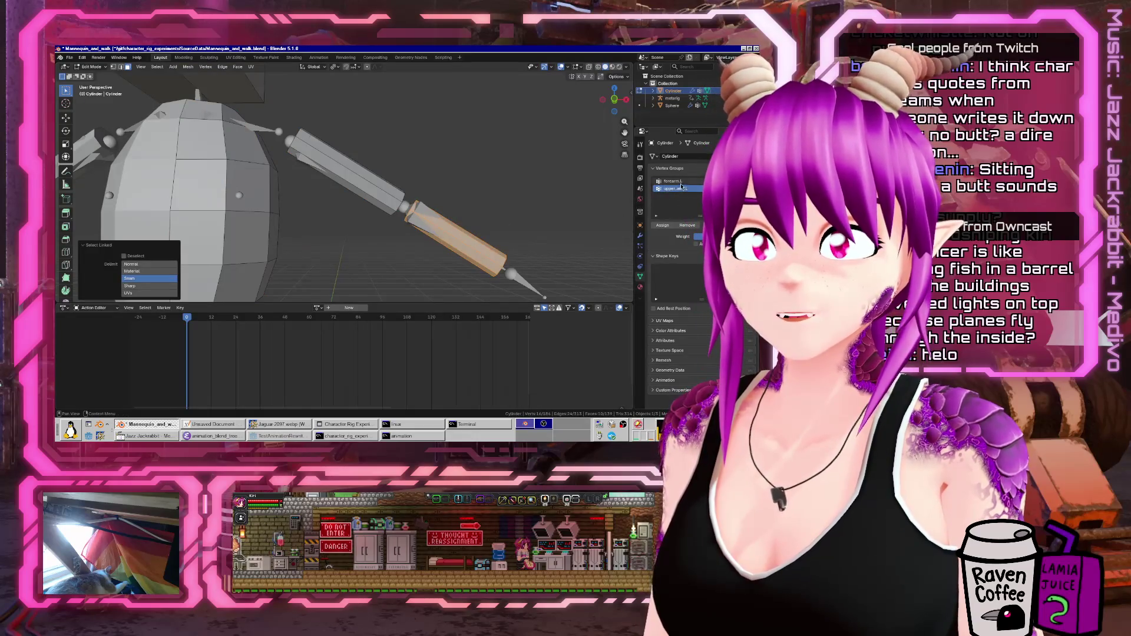
{"action": "left_click", "coordinate": [674, 181]}
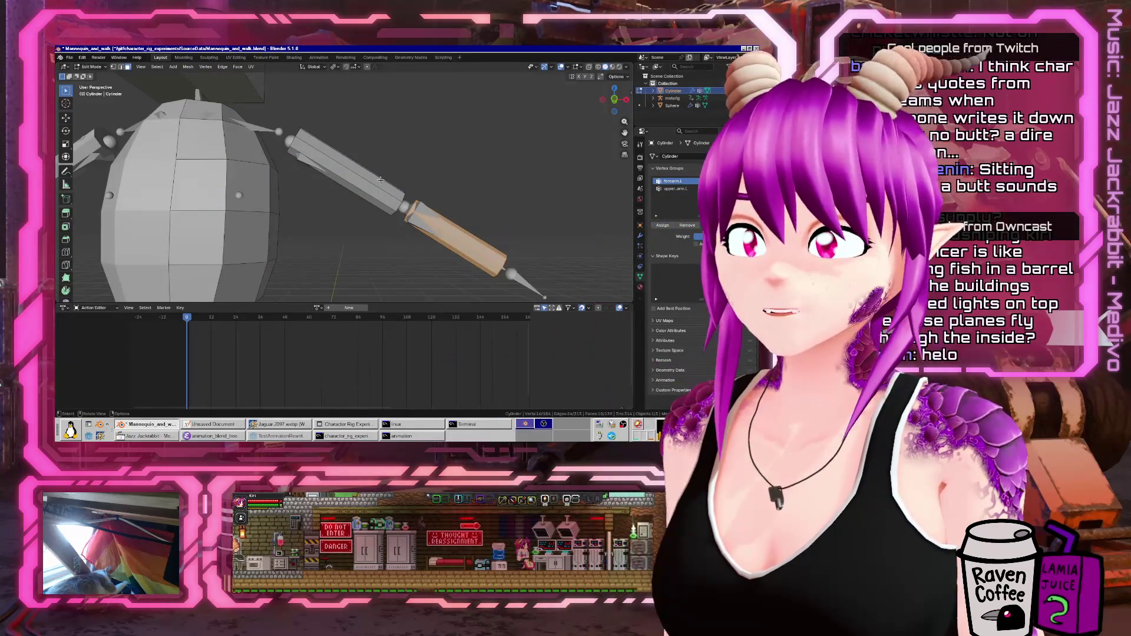
{"action": "key", "text": "l"}
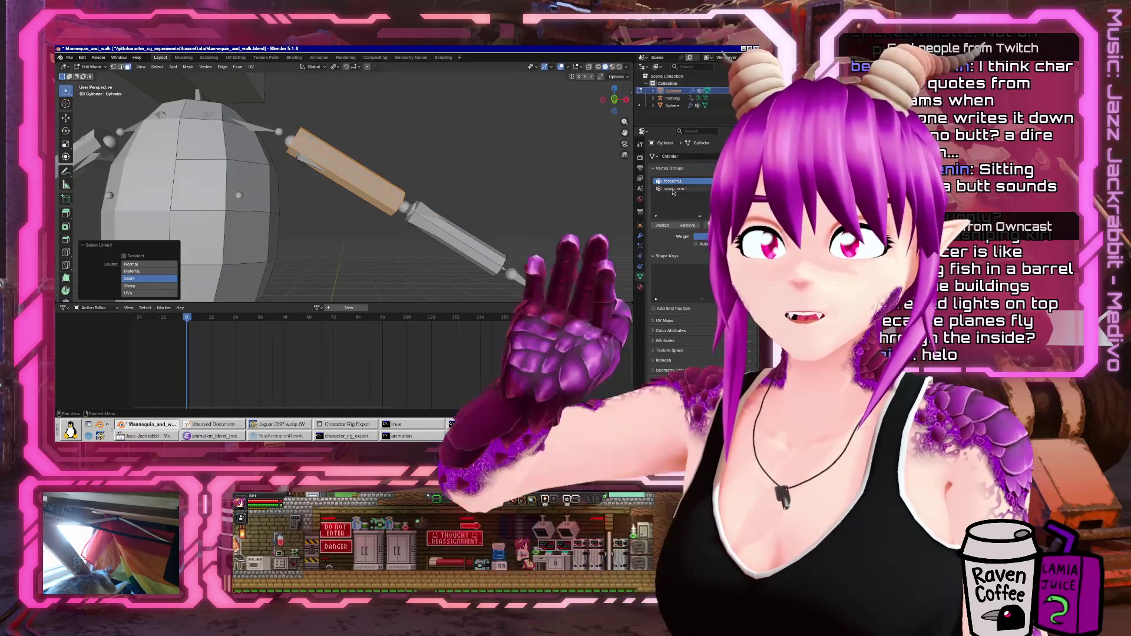
{"action": "left_click", "coordinate": [662, 225]}
{"action": "left_click", "coordinate": [673, 189]}
{"action": "key", "text": "Tab"}
- Reselect the Cylinder mesh and open the Add Modifier list in its modifier settings
{"action": "mouse_move", "coordinate": [448, 223]}
{"action": "middle_mouse_down"}
{"action": "mouse_move", "coordinate": [412, 233]}
{"action": "mouse_move", "coordinate": [370, 195]}
{"action": "middle_mouse_up"}
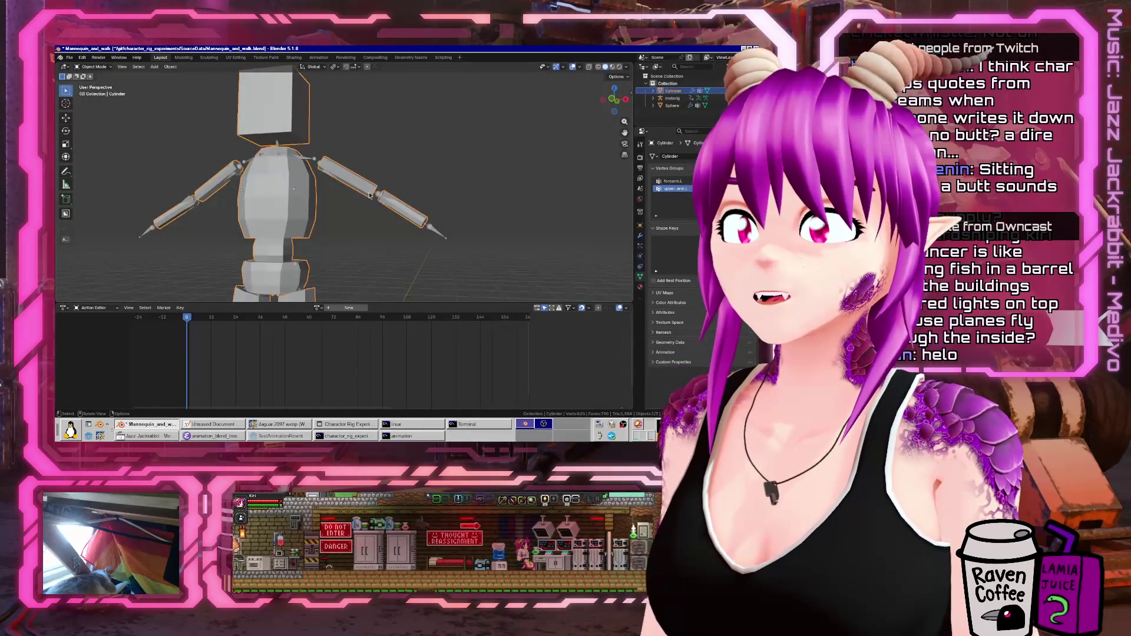
{"action": "left_click", "coordinate": [379, 197]}
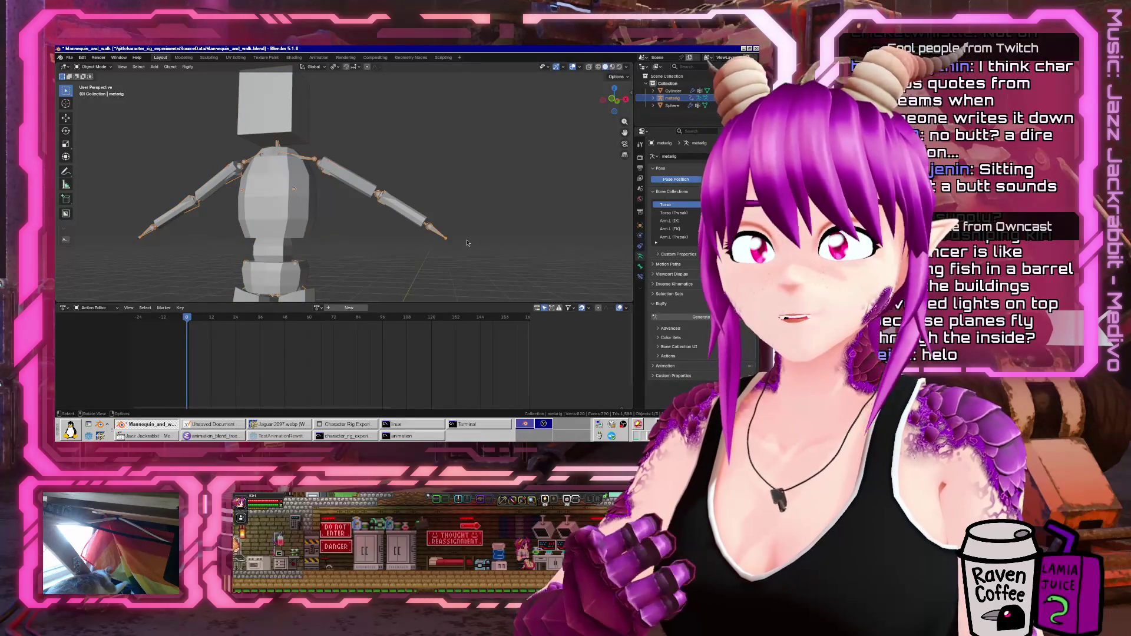
{"action": "left_click", "coordinate": [425, 219]}
{"action": "left_click", "coordinate": [639, 236]}
{"action": "left_click", "coordinate": [677, 156]}
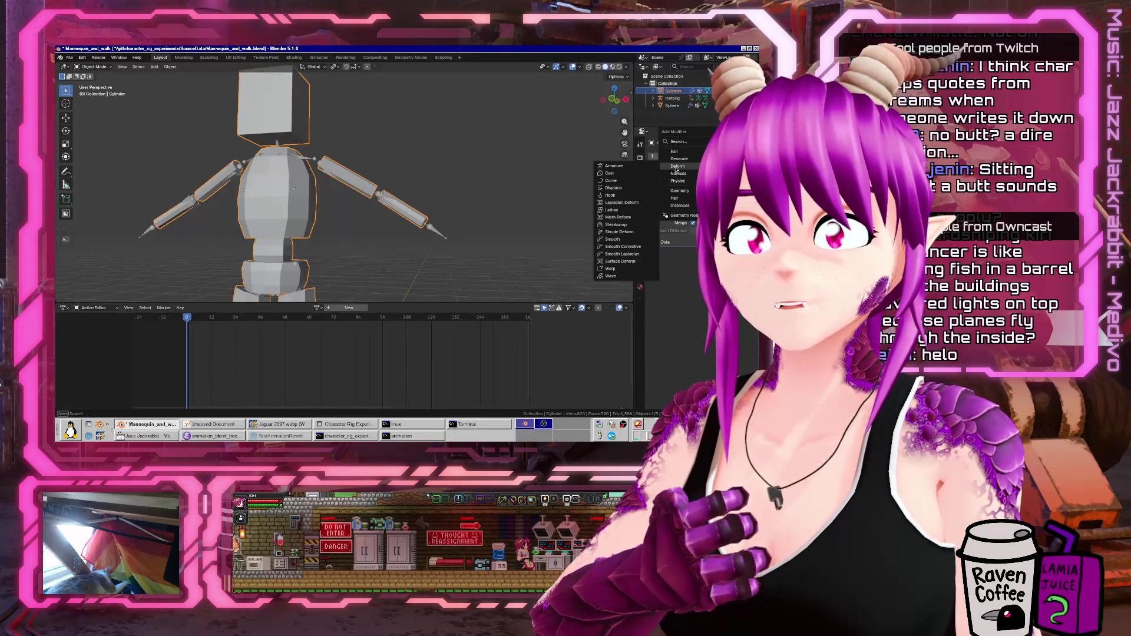
- Add an Armature modifier to the mannequin mesh and select the metarig
{"action": "left_click", "coordinate": [725, 166]}
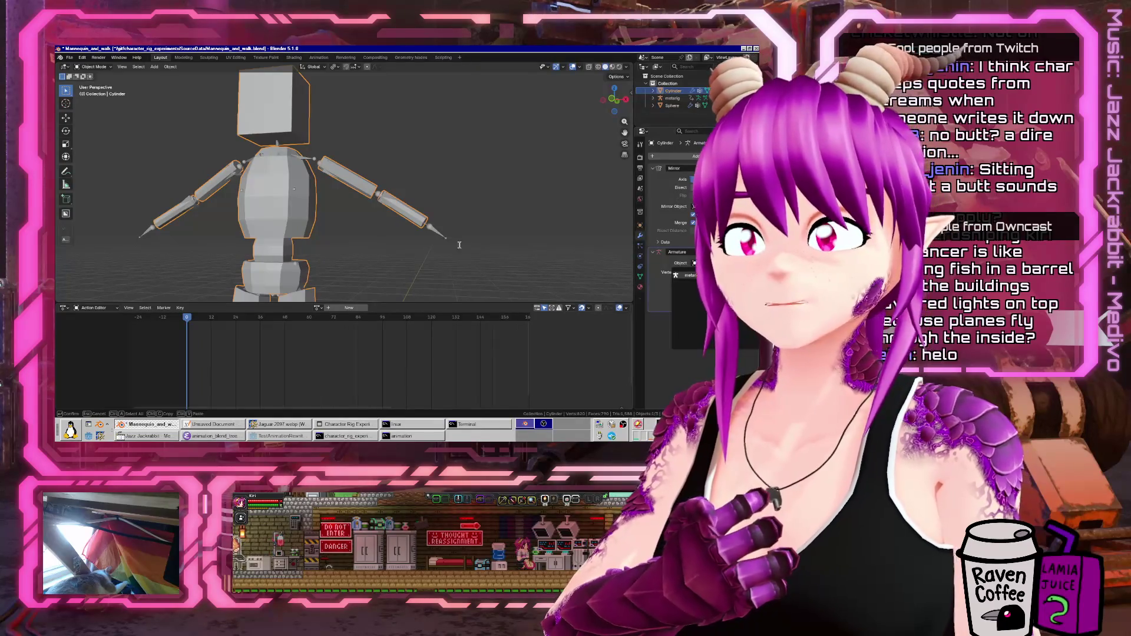
{"action": "mouse_move", "coordinate": [406, 229]}
{"action": "middle_mouse_down"}
{"action": "mouse_move", "coordinate": [426, 229]}
{"action": "mouse_move", "coordinate": [397, 273]}
{"action": "middle_mouse_up"}
{"action": "scroll", "coordinate": [427, 228], "scroll_direction": "up", "scroll_amount": 3}
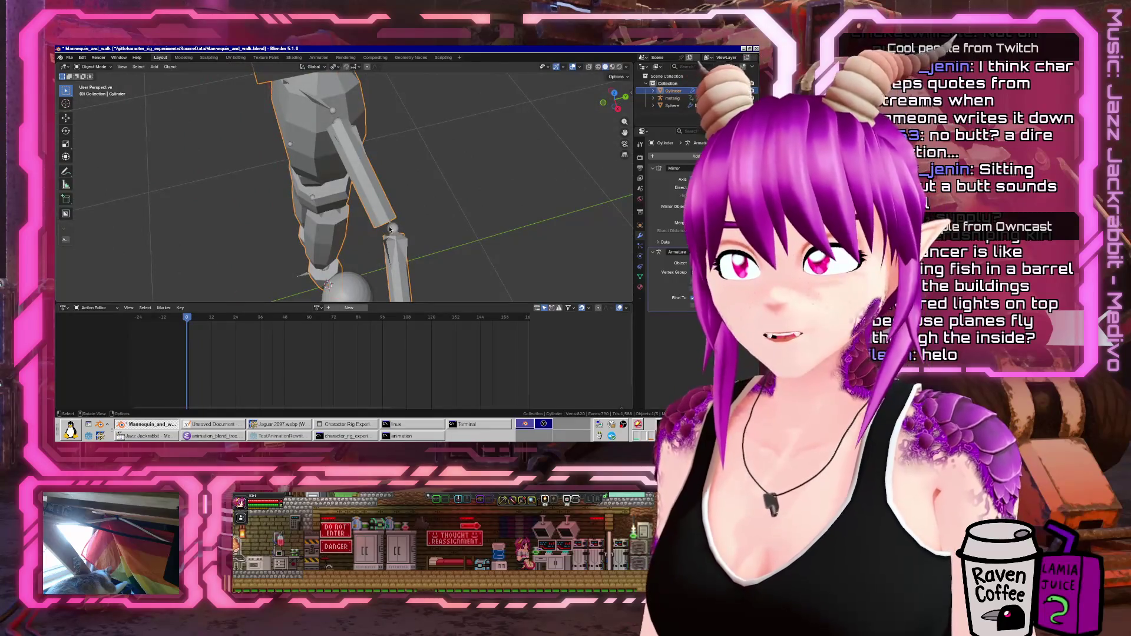
{"action": "left_click", "coordinate": [389, 230]}
{"action": "mouse_move", "coordinate": [390, 229]}
{"action": "middle_mouse_down"}
{"action": "mouse_move", "coordinate": [447, 152]}
{"action": "mouse_move", "coordinate": [455, 219]}
{"action": "mouse_move", "coordinate": [400, 217]}
{"action": "middle_mouse_up"}
- Test-rotate the left forearm bone in Pose Mode, cancel back to rest, and reselect the mesh
{"action": "key", "text": "ctrl+Tab"}
{"action": "mouse_move", "coordinate": [463, 272]}
{"action": "middle_mouse_down"}
{"action": "mouse_move", "coordinate": [406, 219]}
{"action": "mouse_move", "coordinate": [439, 219]}
{"action": "mouse_move", "coordinate": [353, 224]}
{"action": "middle_mouse_up"}
{"action": "key", "text": "ctrl+Tab"}
{"action": "key", "text": "ctrl+Tab"}
{"action": "key", "text": "r"}
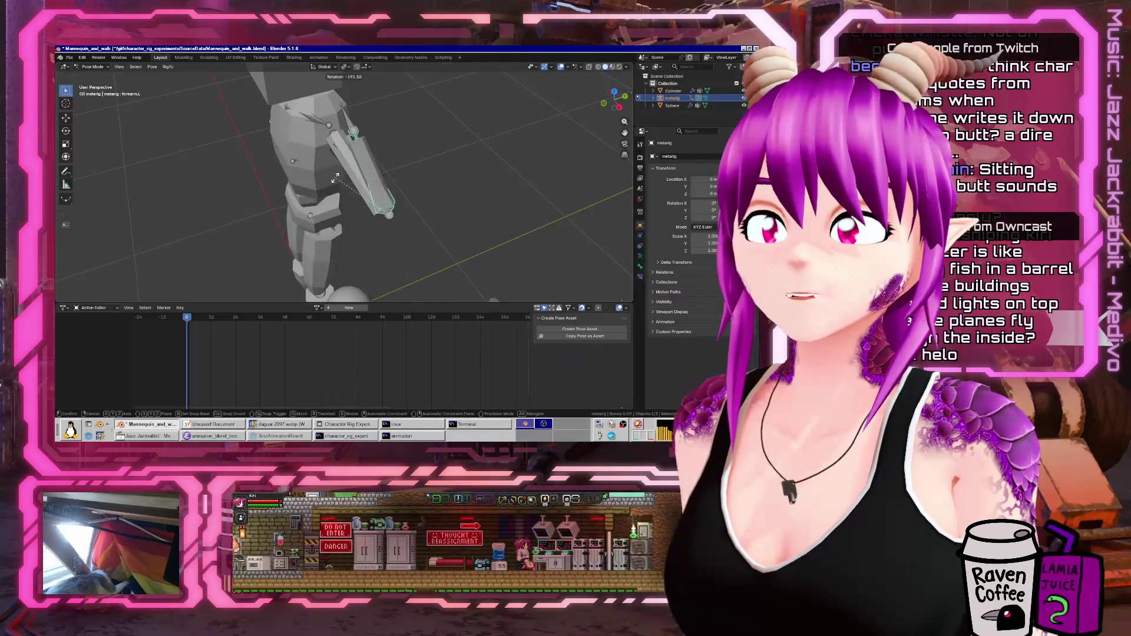
{"action": "key", "text": "Escape"}
{"action": "key", "text": "ctrl+Tab"}
{"action": "middle_click_drag", "start_coordinate": [335, 177], "coordinate": [424, 195]}
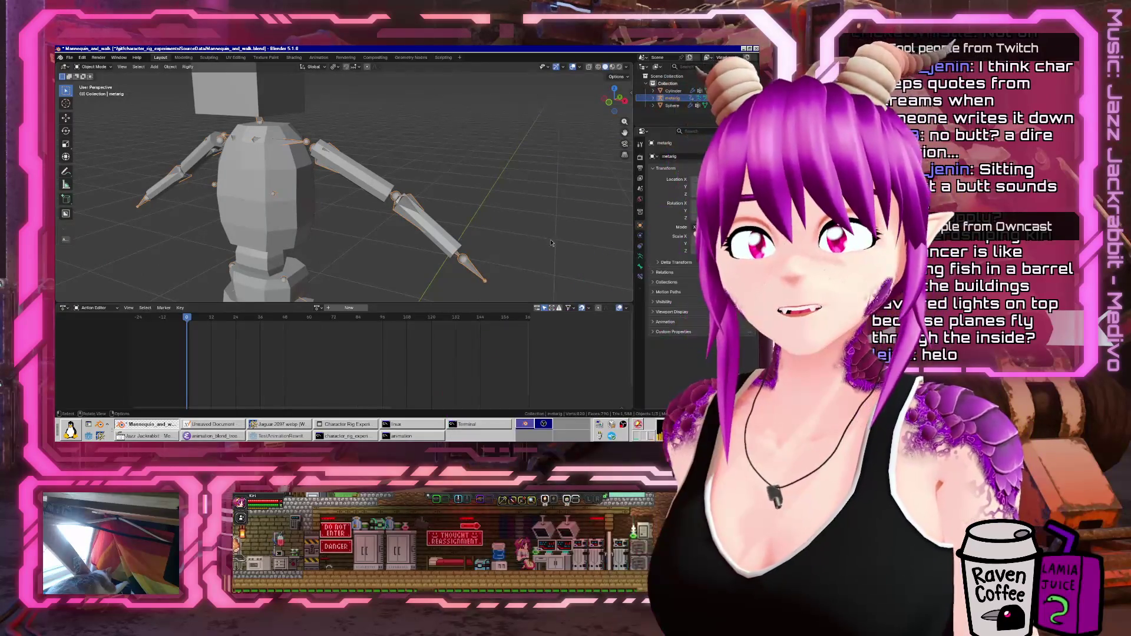
{"action": "left_click", "coordinate": [436, 228]}
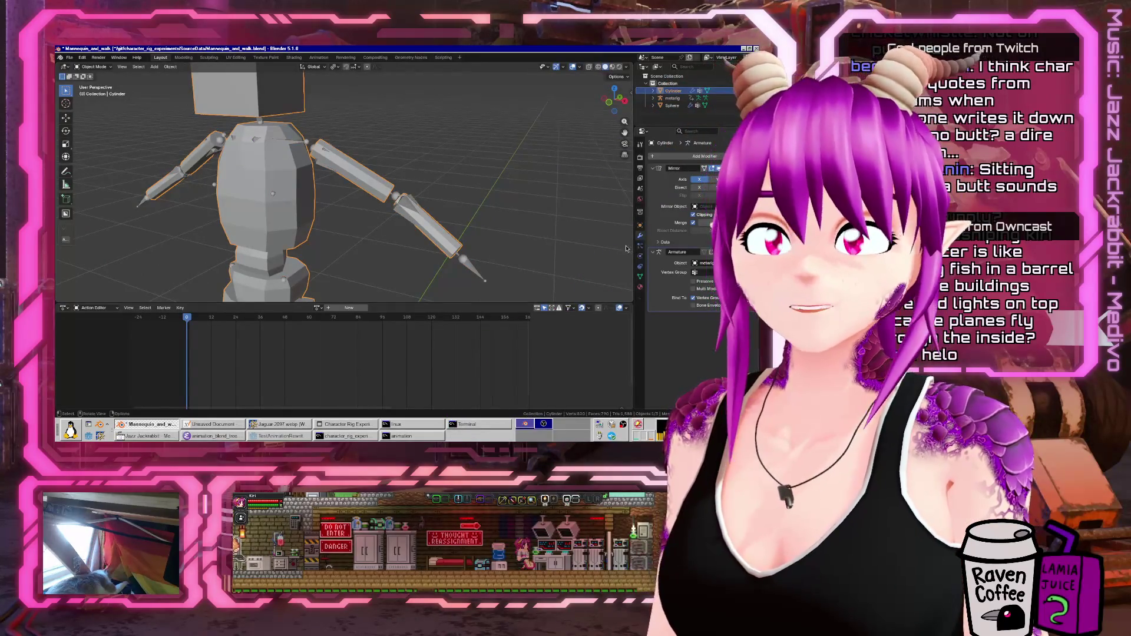
- Rename the new vertex group forearm.R and add another vertex group
{"action": "left_click", "coordinate": [640, 276]}
{"action": "double_click", "coordinate": [669, 196]}
{"action": "type", "text": "forearm.R"}
{"action": "key", "text": "Return"}
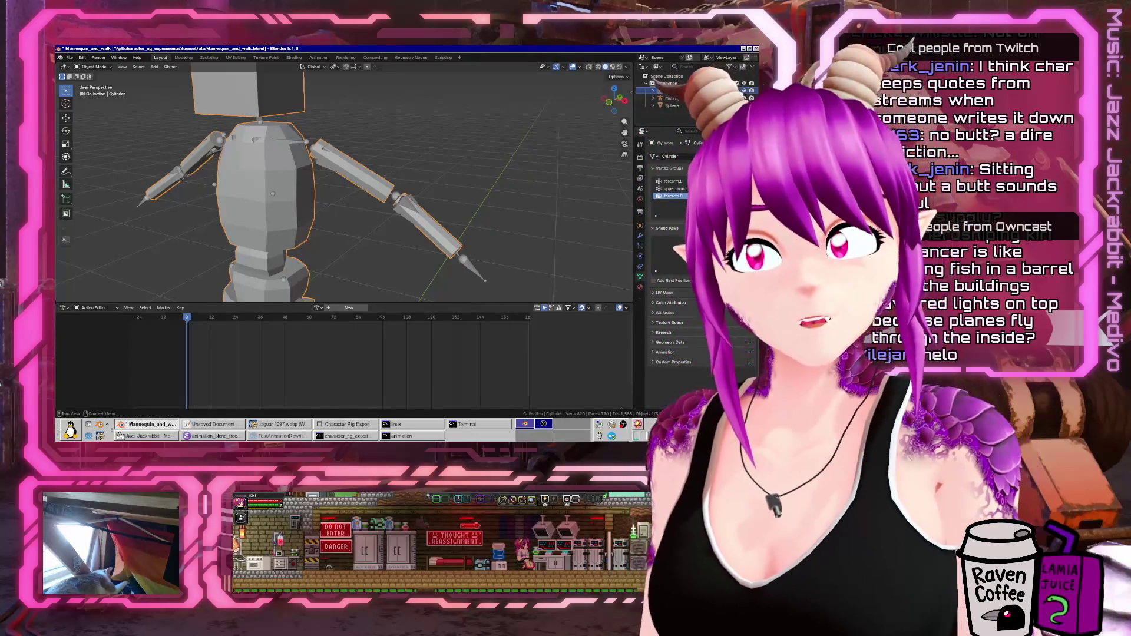
{"action": "left_click", "coordinate": [734, 181]}
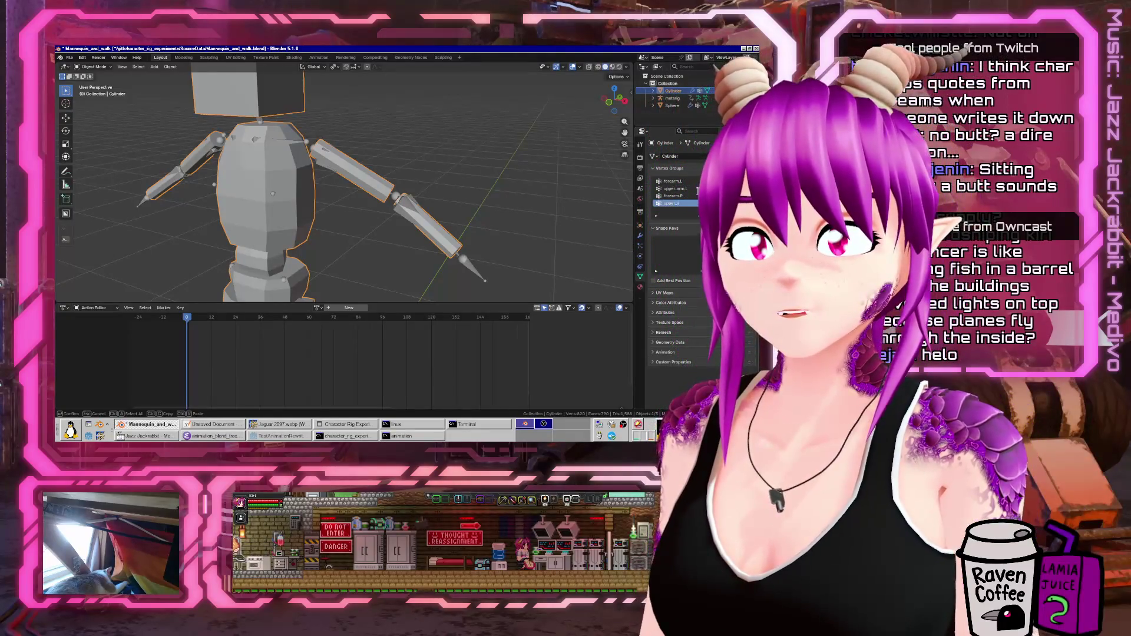
- Check the metarig in Pose Mode, save Mannequin_and_walk.blend, and open the bone display styles
{"action": "middle_click_drag", "start_coordinate": [330, 176], "coordinate": [277, 183]}
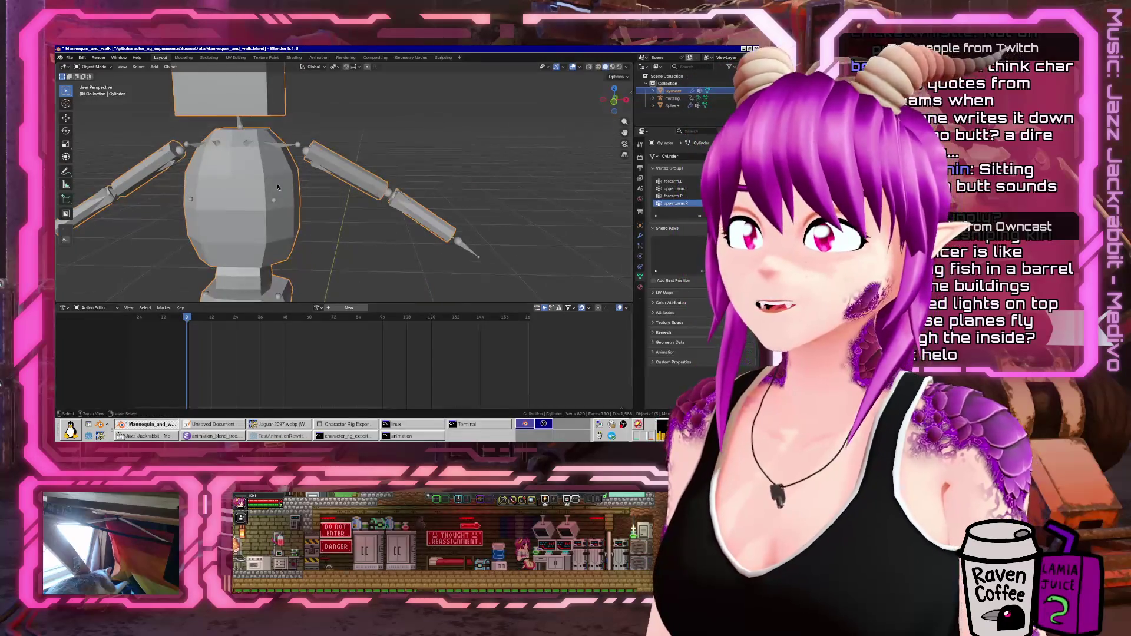
{"action": "left_click", "coordinate": [309, 171]}
{"action": "key", "text": "ctrl+Tab"}
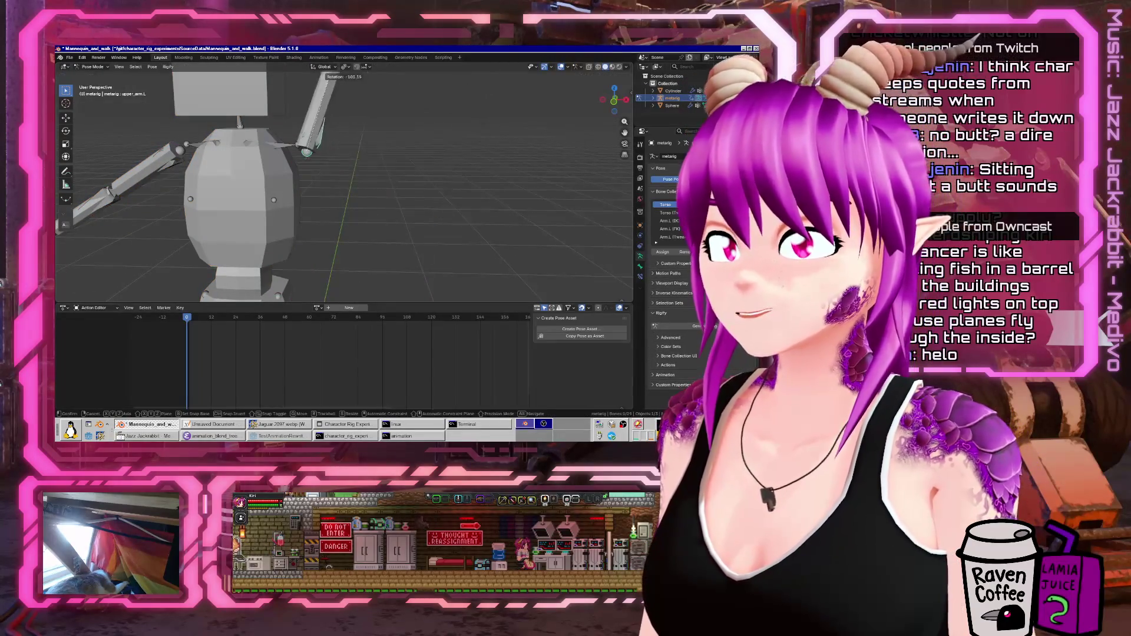
{"action": "key", "text": "ctrl+Tab"}
{"action": "scroll", "coordinate": [295, 188], "scroll_direction": "down", "scroll_amount": 3}
{"action": "mouse_move", "coordinate": [294, 188]}
{"action": "middle_mouse_down"}
{"action": "mouse_move", "coordinate": [419, 210]}
{"action": "mouse_move", "coordinate": [374, 187]}
{"action": "middle_mouse_up"}
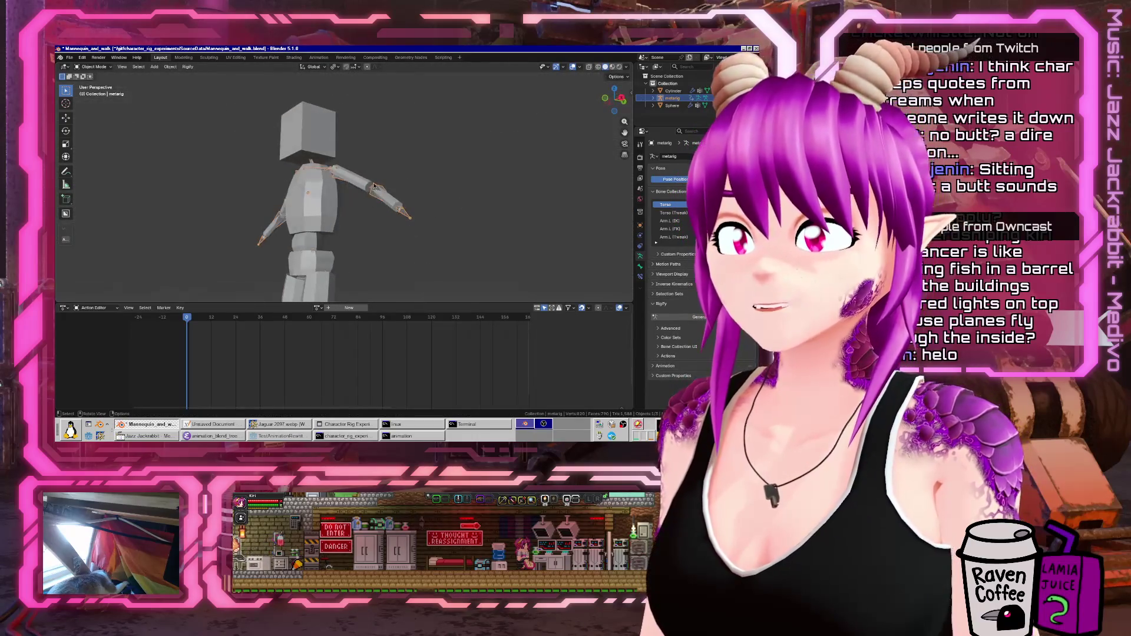
{"action": "key", "text": "ctrl+s"}
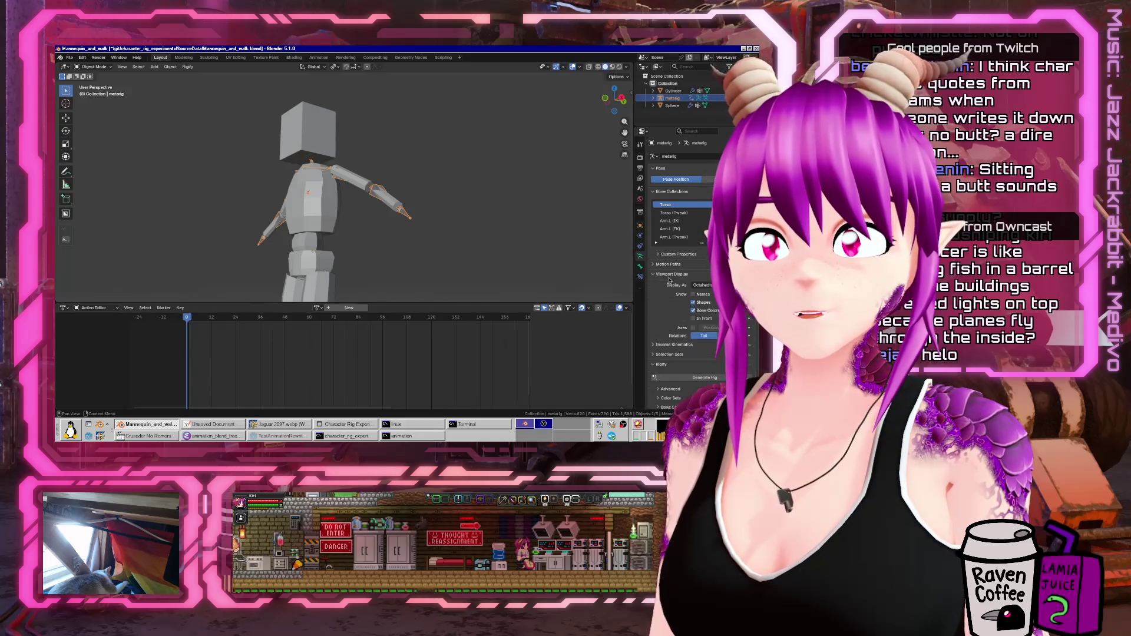
{"action": "left_click", "coordinate": [713, 285]}
- Display the metarig bones as thin sticks and enlarge the 3D view around the mannequin
{"action": "left_click", "coordinate": [710, 302]}
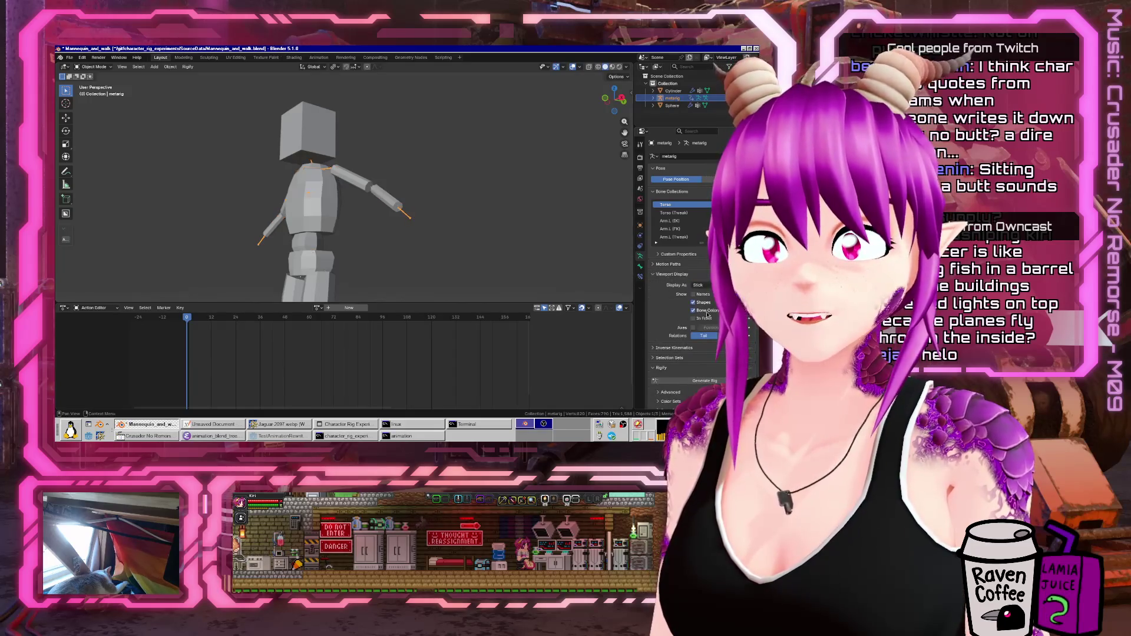
{"action": "mouse_move", "coordinate": [501, 206]}
{"action": "middle_mouse_down"}
{"action": "mouse_move", "coordinate": [436, 248]}
{"action": "mouse_move", "coordinate": [418, 276]}
{"action": "middle_mouse_up"}
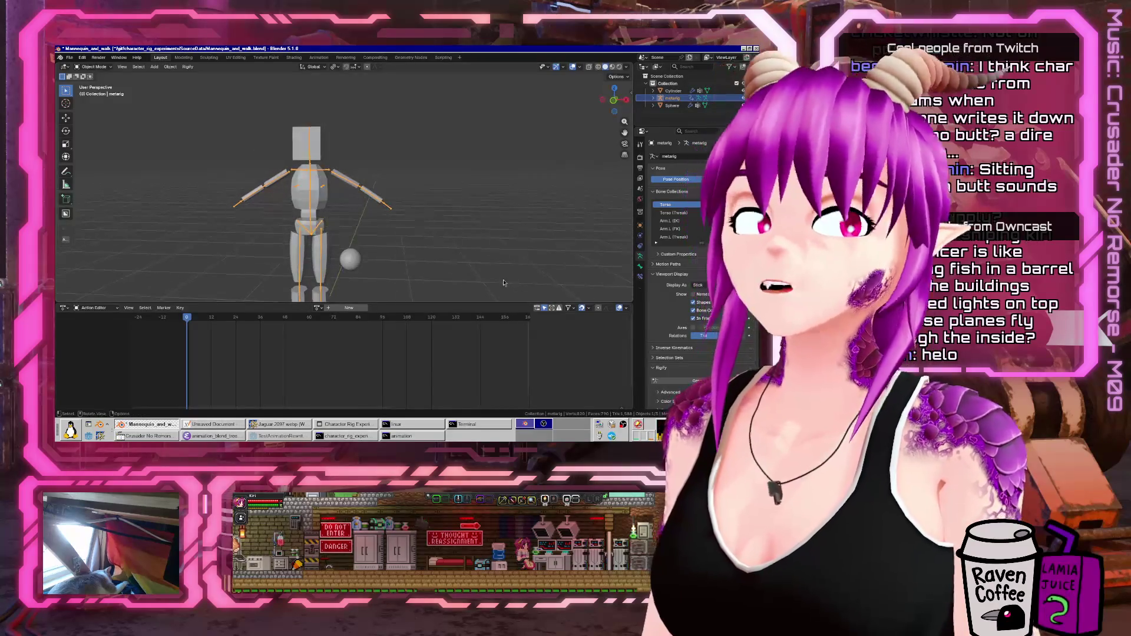
{"action": "left_click_drag", "start_coordinate": [421, 304], "coordinate": [420, 401]}
{"action": "scroll", "coordinate": [383, 253], "scroll_direction": "up", "scroll_amount": 3}
{"action": "mouse_move", "coordinate": [400, 259]}
{"action": "middle_mouse_down"}
{"action": "mouse_move", "coordinate": [299, 210]}
{"action": "mouse_move", "coordinate": [321, 225]}
{"action": "middle_mouse_up"}
- Put the metarig in Pose Mode and select the spine.003 and spine.002 bones
{"action": "key", "text": "ctrl+Tab"}
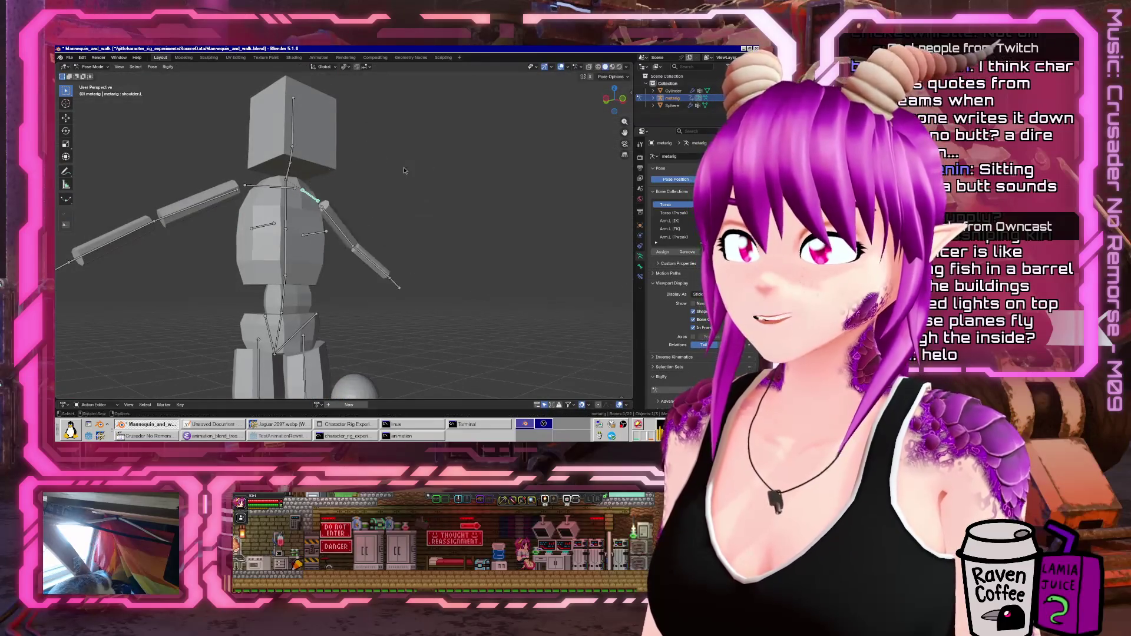
{"action": "key", "text": "ctrl+Tab"}
{"action": "left_click", "coordinate": [279, 221]}
{"action": "left_click", "coordinate": [284, 219]}
{"action": "key", "text": "ctrl+Tab"}
{"action": "middle_click_drag", "start_coordinate": [286, 220], "coordinate": [311, 211]}
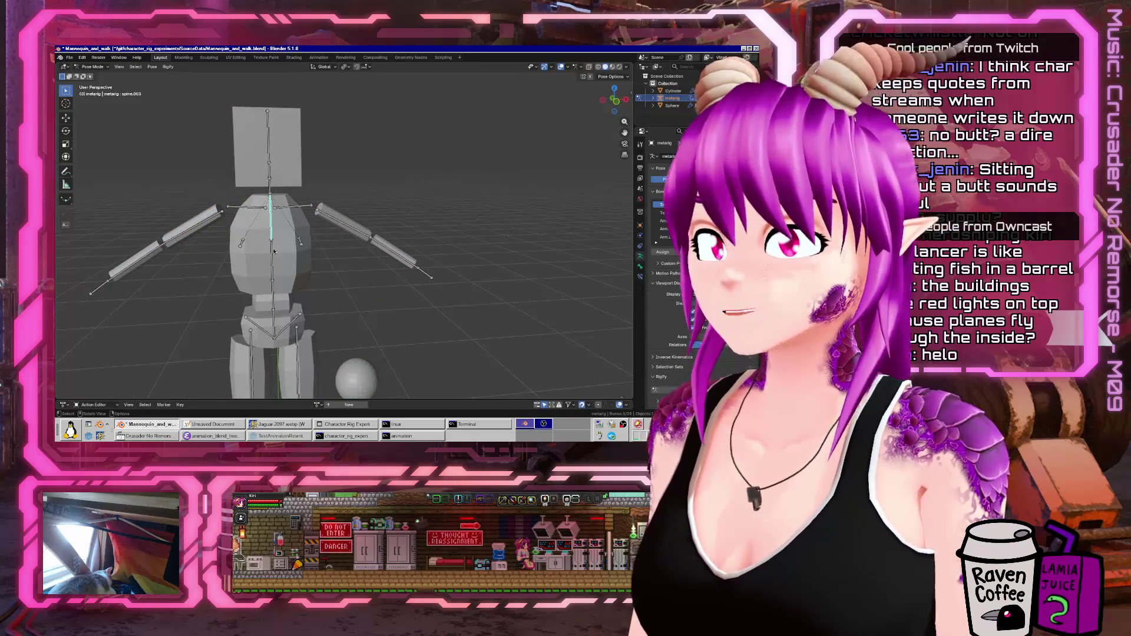
{"action": "mouse_move", "coordinate": [274, 295]}
{"action": "middle_mouse_down"}
{"action": "mouse_move", "coordinate": [281, 231]}
{"action": "mouse_move", "coordinate": [284, 249]}
{"action": "mouse_move", "coordinate": [313, 225]}
{"action": "mouse_move", "coordinate": [377, 227]}
{"action": "mouse_move", "coordinate": [330, 228]}
{"action": "mouse_move", "coordinate": [285, 138]}
{"action": "mouse_move", "coordinate": [324, 159]}
{"action": "mouse_move", "coordinate": [413, 171]}
{"action": "middle_mouse_up"}
{"action": "left_click", "coordinate": [280, 222]}
{"action": "left_click", "coordinate": [284, 249]}
- Select the mannequin's head part on the Cylinder mesh and add a new vertex group for it
{"action": "key", "text": "ctrl+Tab"}
{"action": "left_click", "coordinate": [324, 162]}
{"action": "key", "text": "Tab"}
{"action": "key", "text": "l"}
{"action": "left_click", "coordinate": [749, 182]}
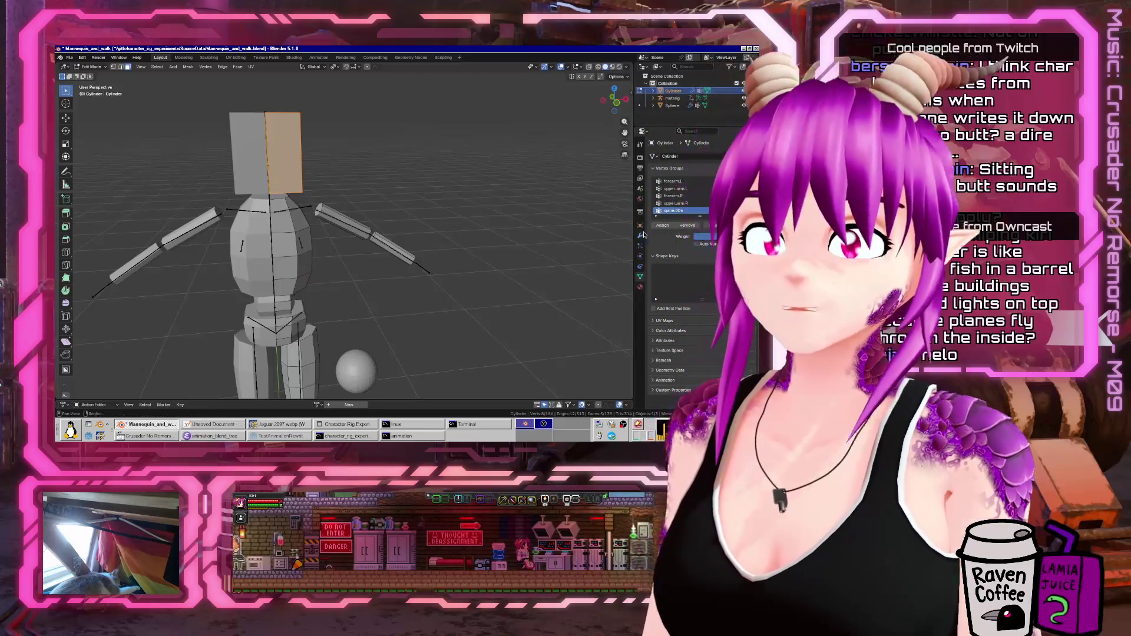
{"action": "key", "text": "Tab"}
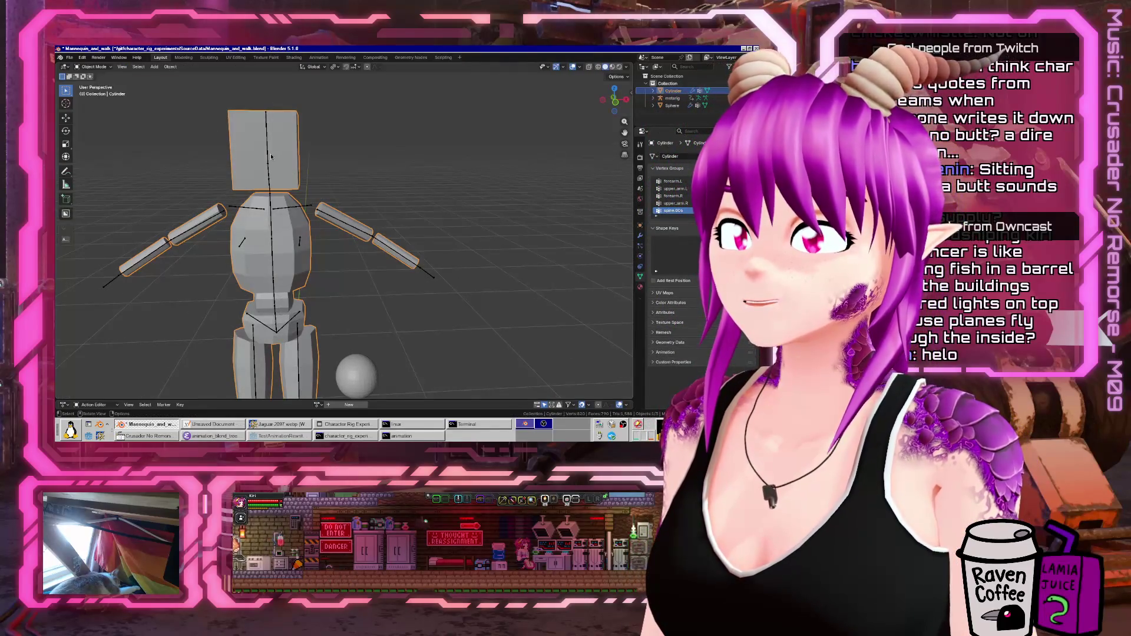
- Trial-rotate the head and spine.003 bones in Pose Mode, cancelling each rotation
{"action": "left_click", "coordinate": [271, 157]}
{"action": "key", "text": "ctrl+Tab"}
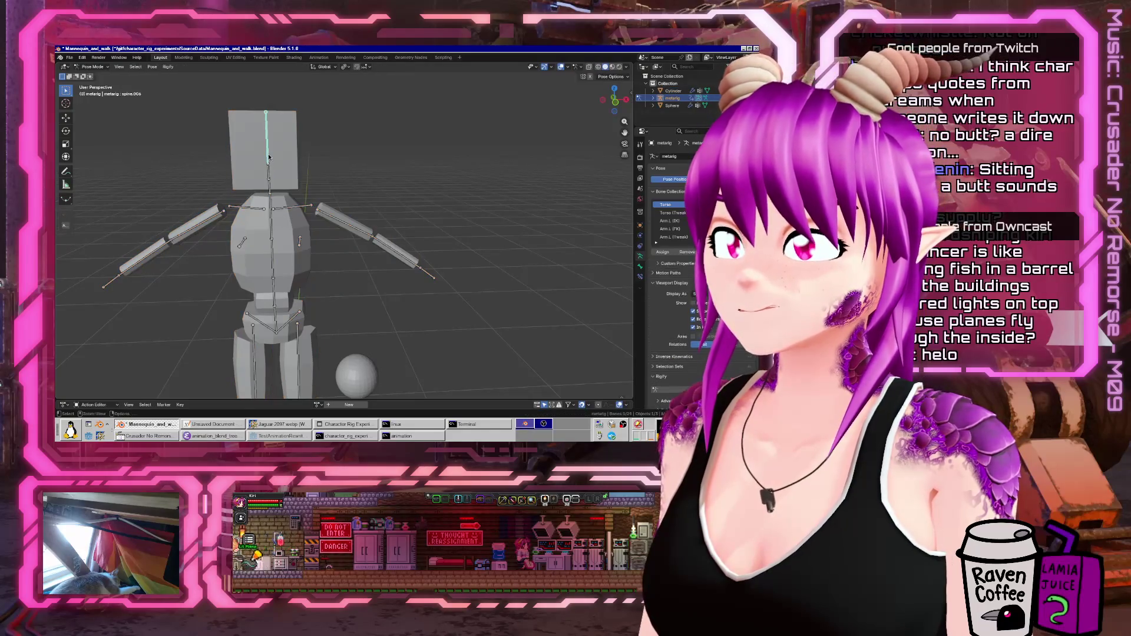
{"action": "key", "text": "r"}
{"action": "key", "text": "Escape"}
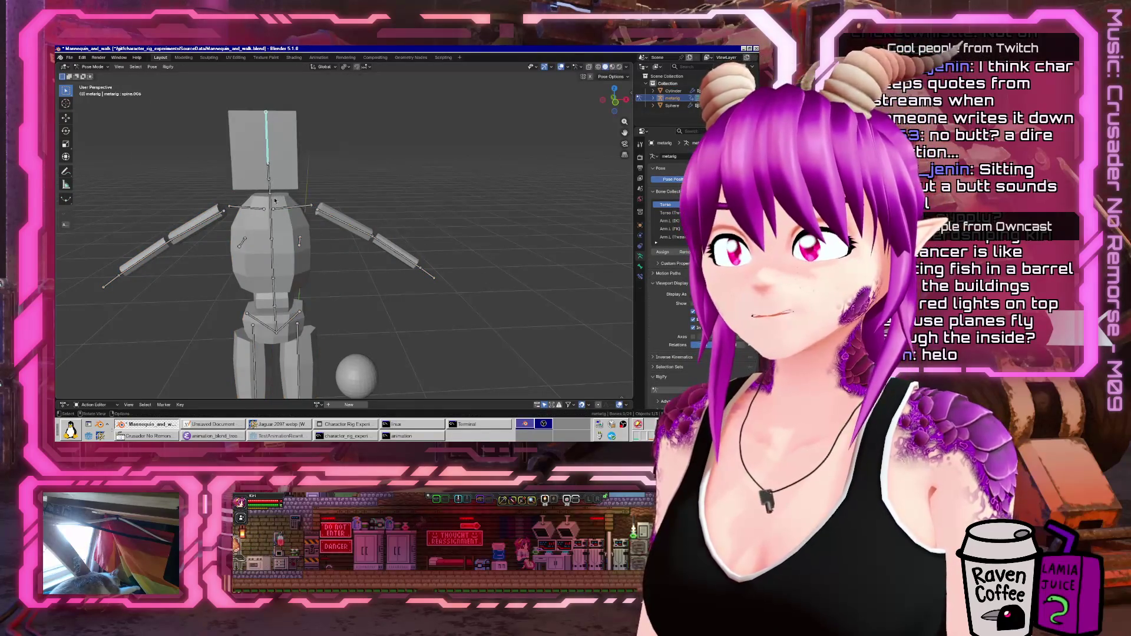
{"action": "left_click", "coordinate": [275, 201]}
{"action": "key", "text": "r"}
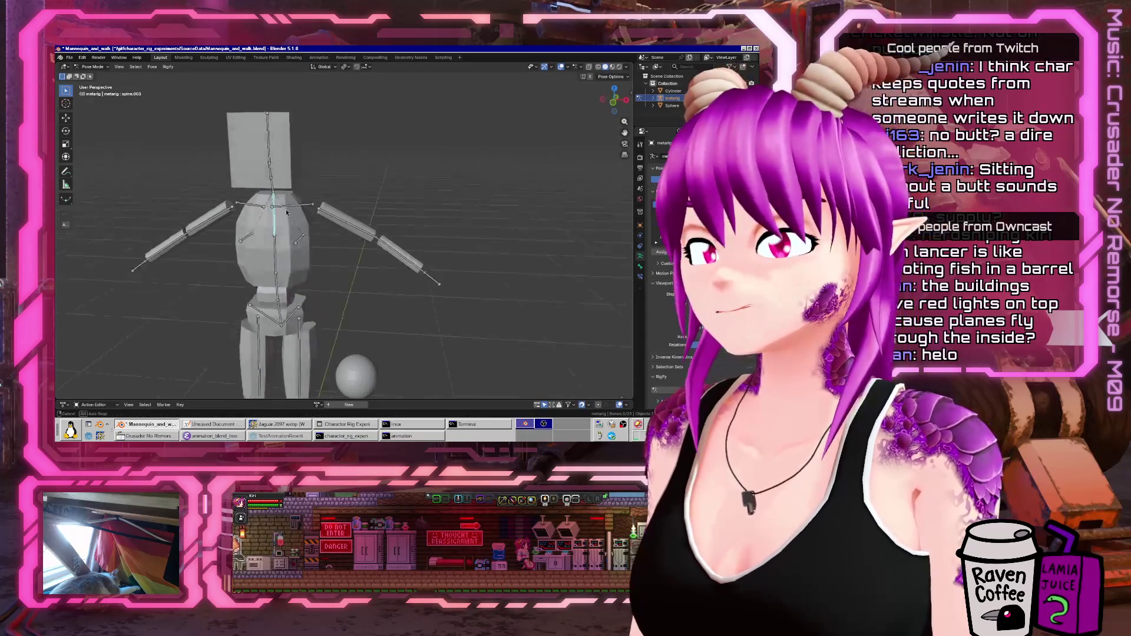
{"action": "key", "text": "r"}
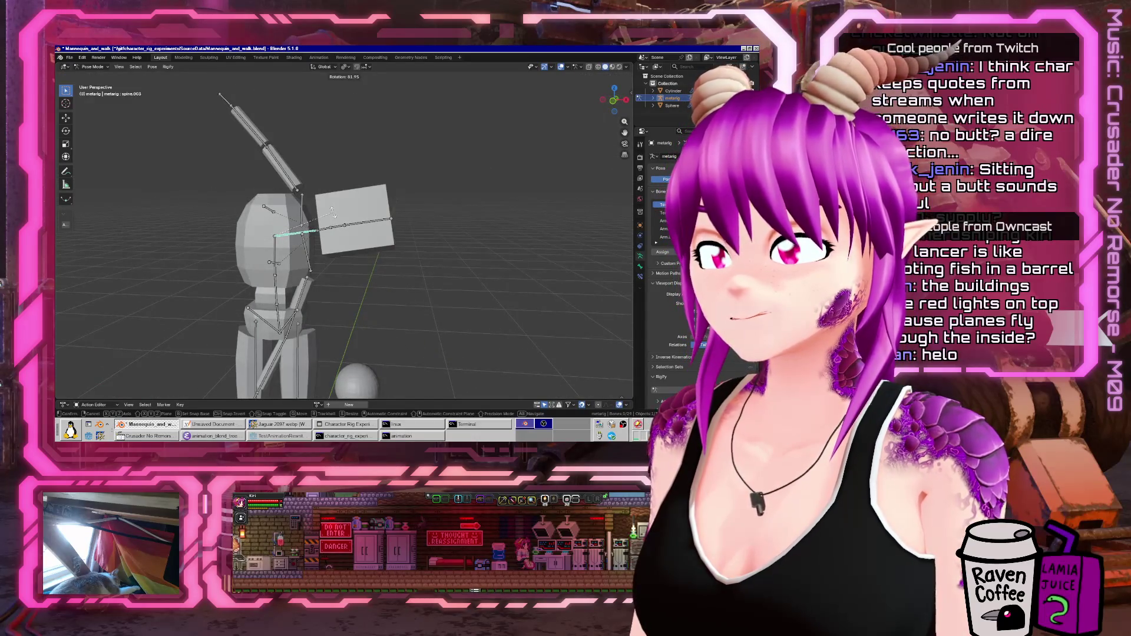
{"action": "key", "text": "Escape"}
{"action": "key", "text": "r"}
{"action": "key", "text": "Escape"}
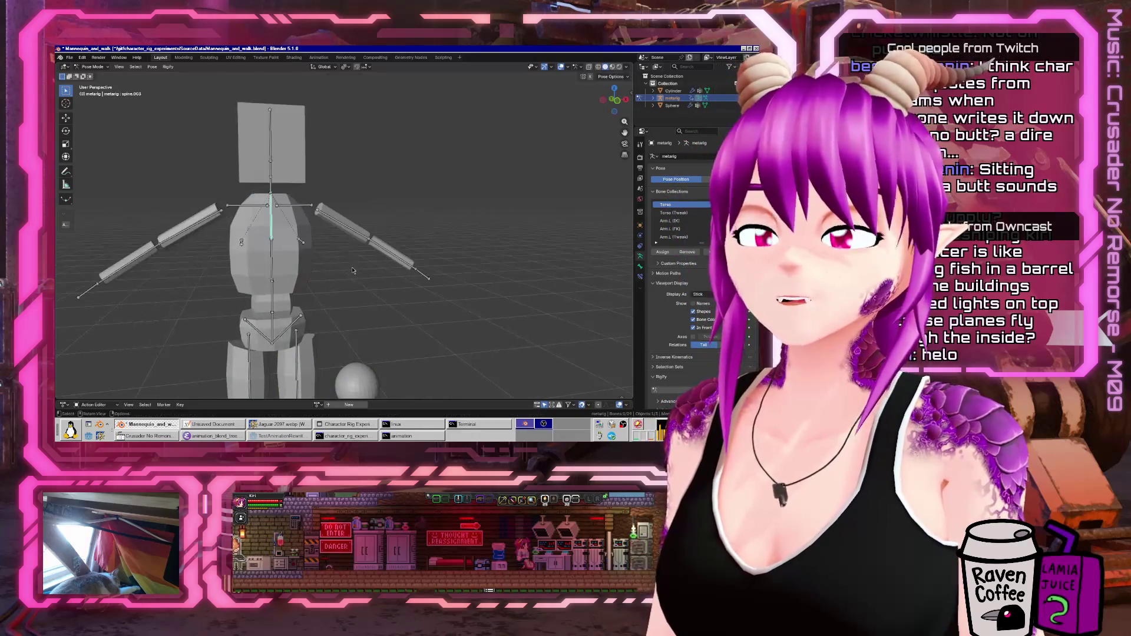
- From the front orthographic view, trial-rotate the spine bone and cancel it
{"action": "key", "text": "KP_3"}
{"action": "key", "text": "KP_1"}
{"action": "key", "text": "r"}
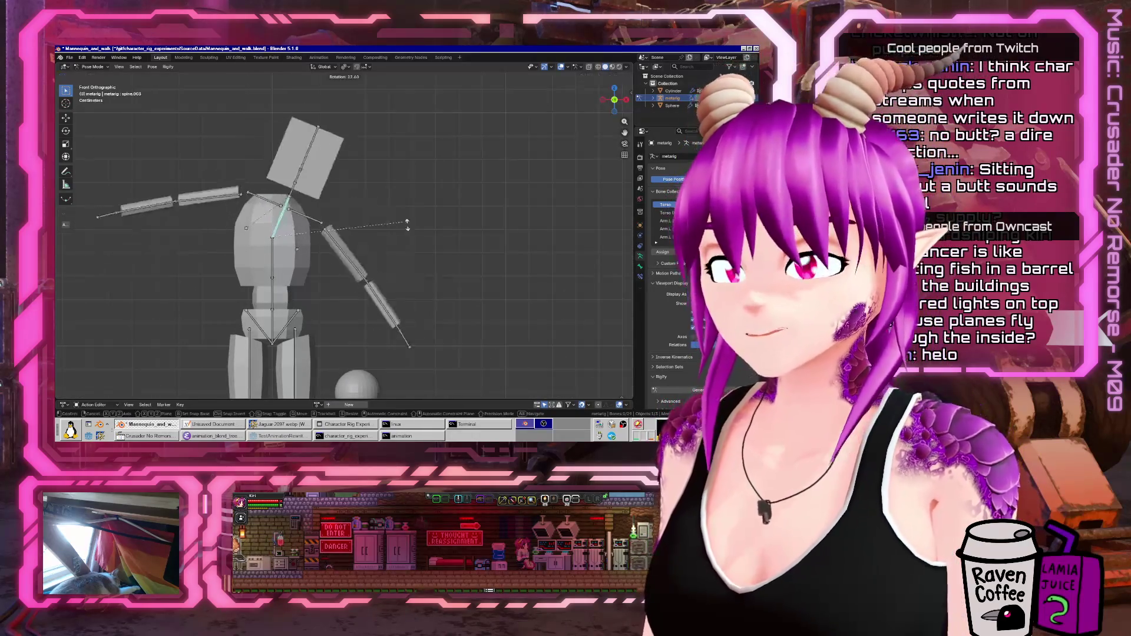
{"action": "key", "text": "Escape"}
{"action": "key", "text": "ctrl+Tab"}
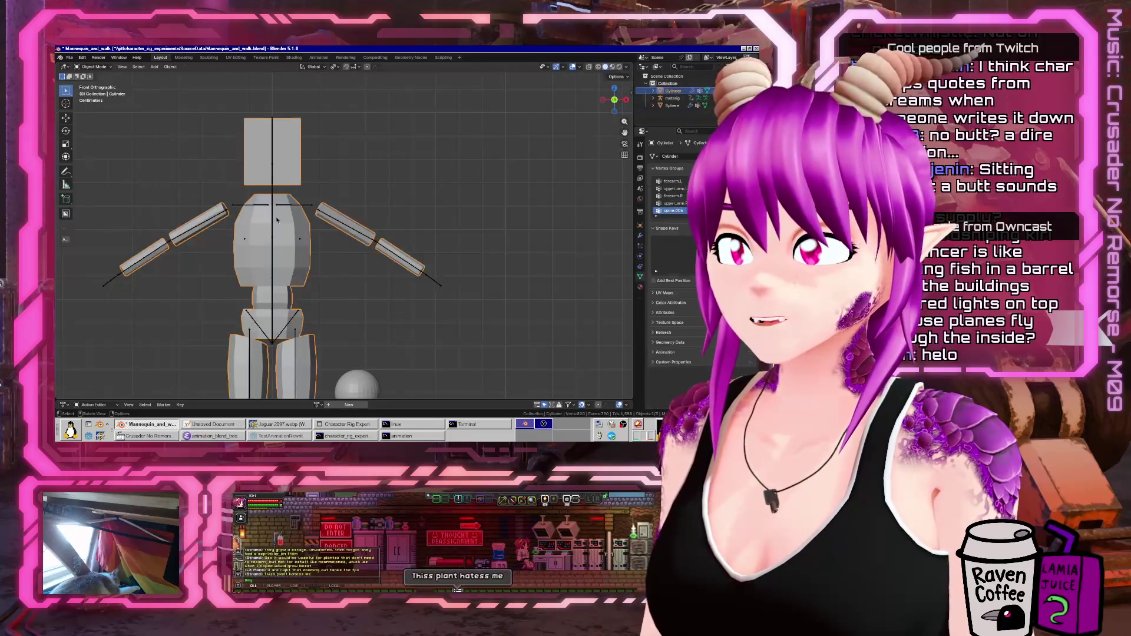
{"action": "key", "text": "ctrl+Tab"}
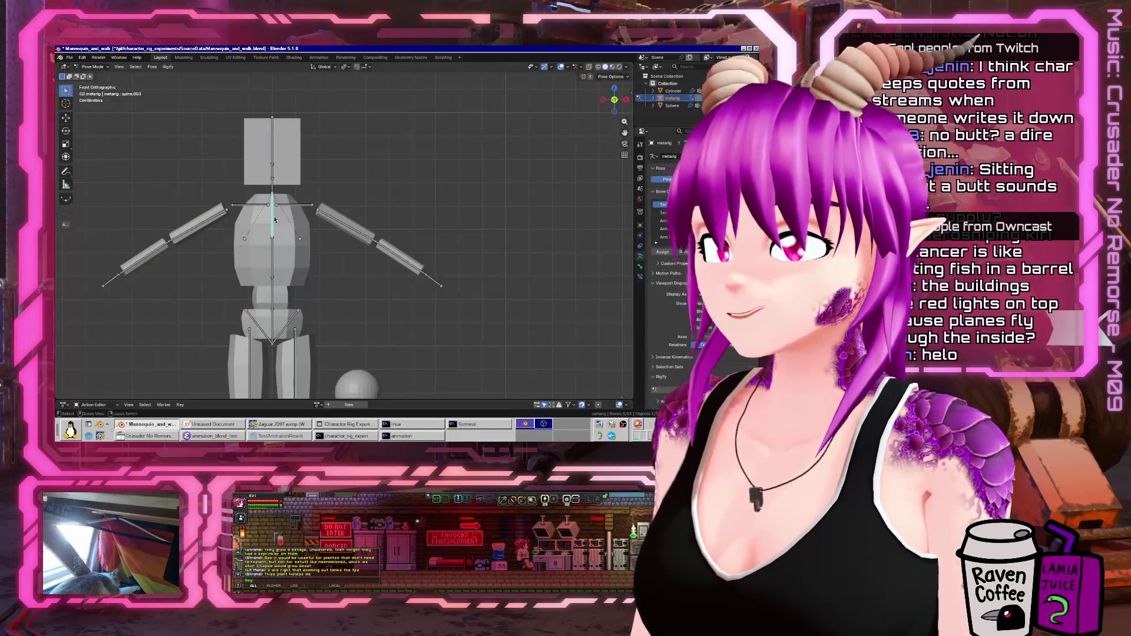
{"action": "key", "text": "ctrl+Tab"}
{"action": "key", "text": "ctrl+Tab"}
- Trial-rotate spine.003 and spine.002 to check the torso deformation, cancelling both
{"action": "key", "text": "r"}
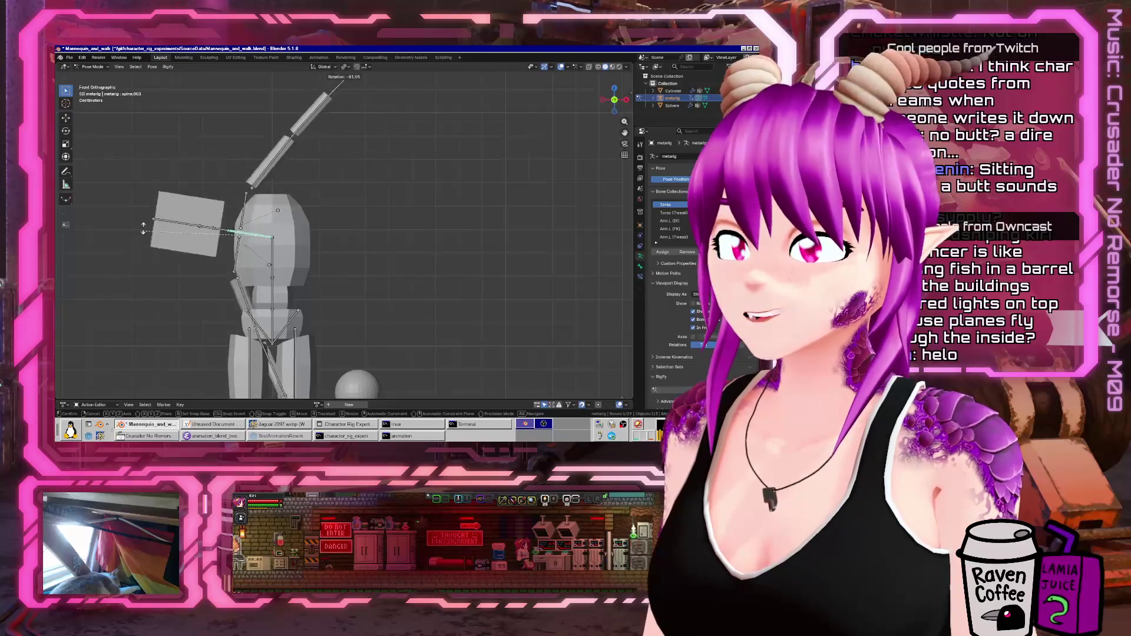
{"action": "right_click", "coordinate": [258, 270]}
{"action": "left_click", "coordinate": [258, 270]}
{"action": "key", "text": "r"}
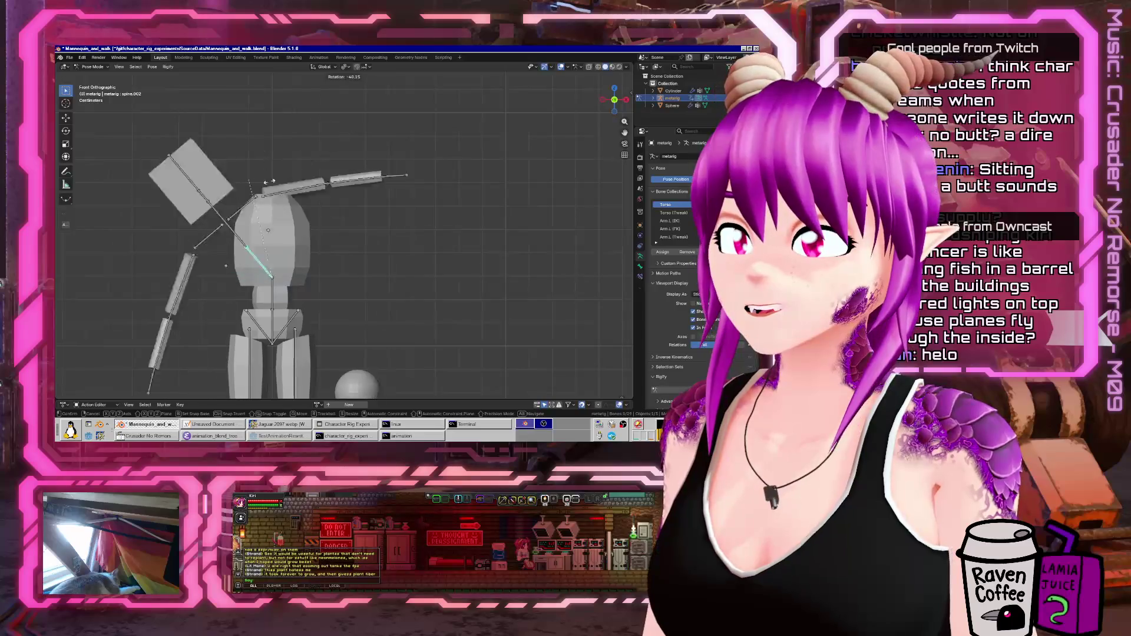
{"action": "key", "text": "Escape"}
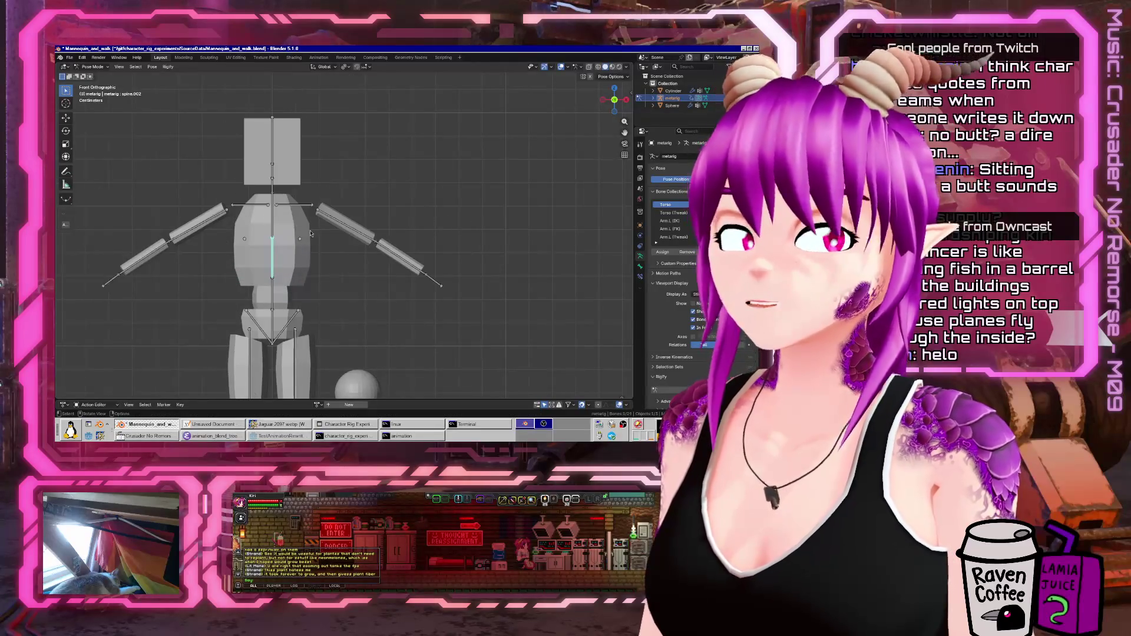
{"action": "key", "text": "ctrl+Tab"}
{"action": "key", "text": "ctrl+Tab"}
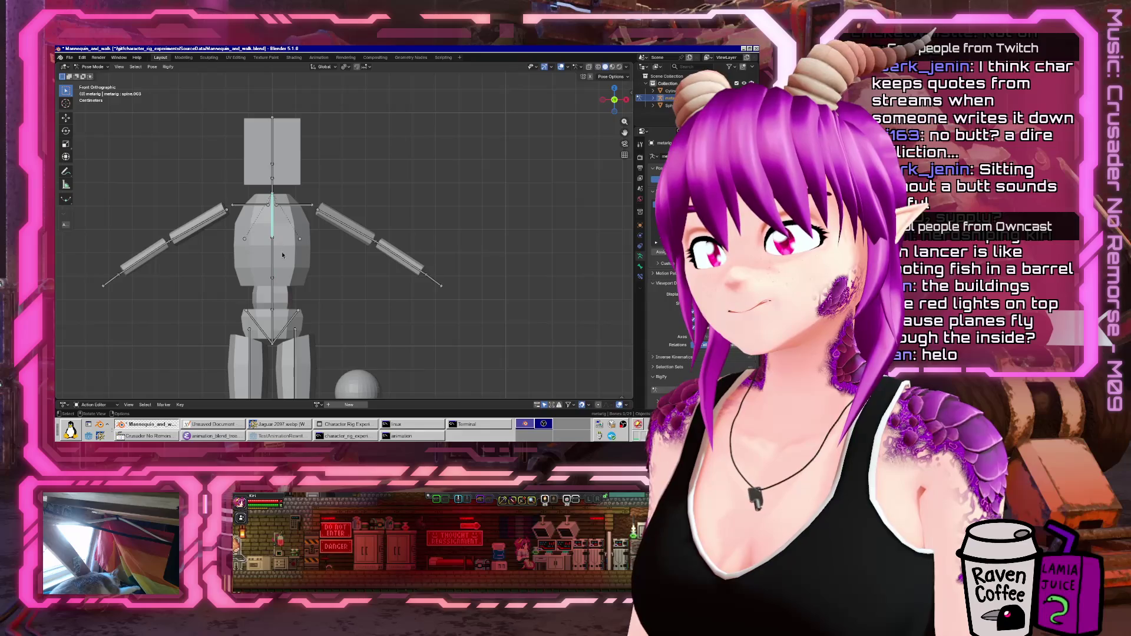
{"action": "key", "text": "ctrl+Tab"}
- Inspect the Cylinder mesh's vertex groups, then put the metarig back in Pose Mode
{"action": "left_click", "coordinate": [283, 253]}
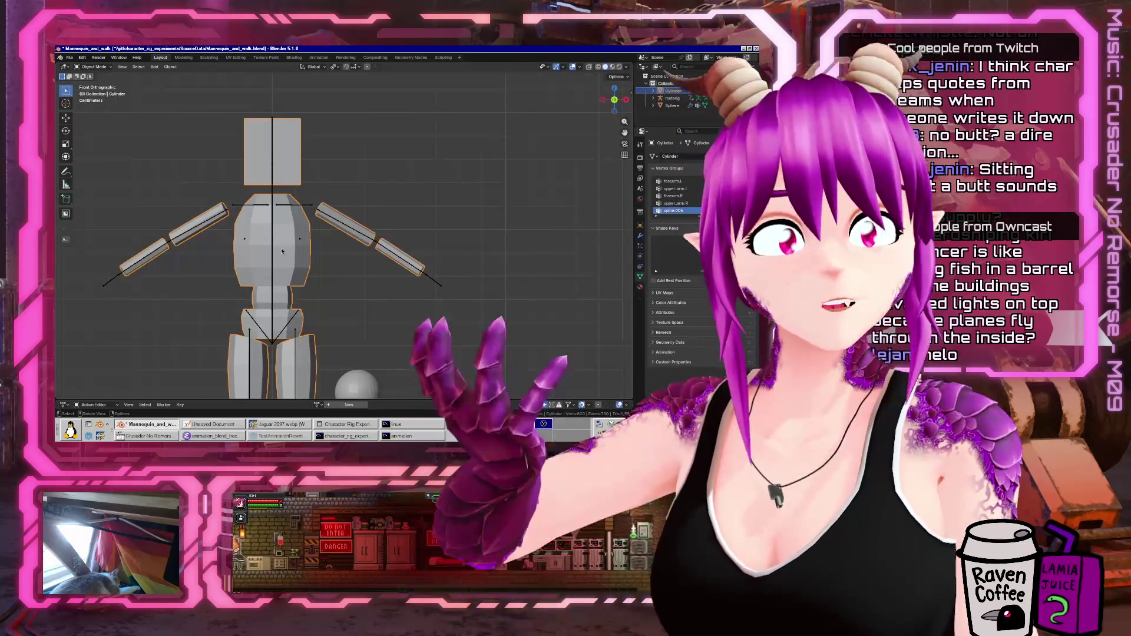
{"action": "scroll", "coordinate": [281, 218], "scroll_direction": "up", "scroll_amount": 3}
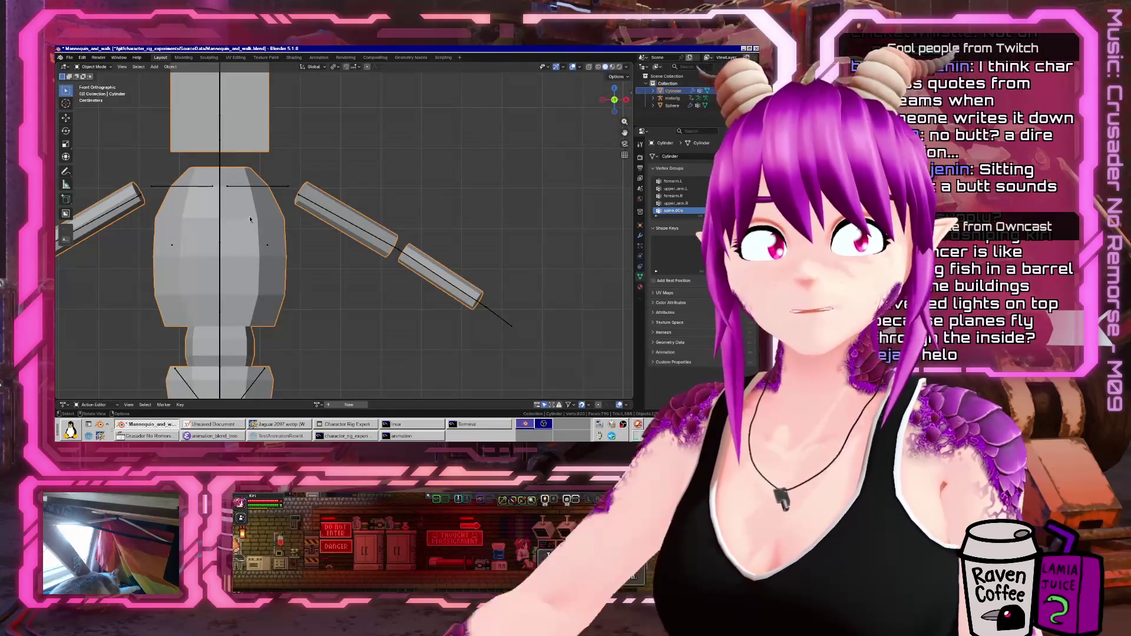
{"action": "left_click", "coordinate": [219, 230]}
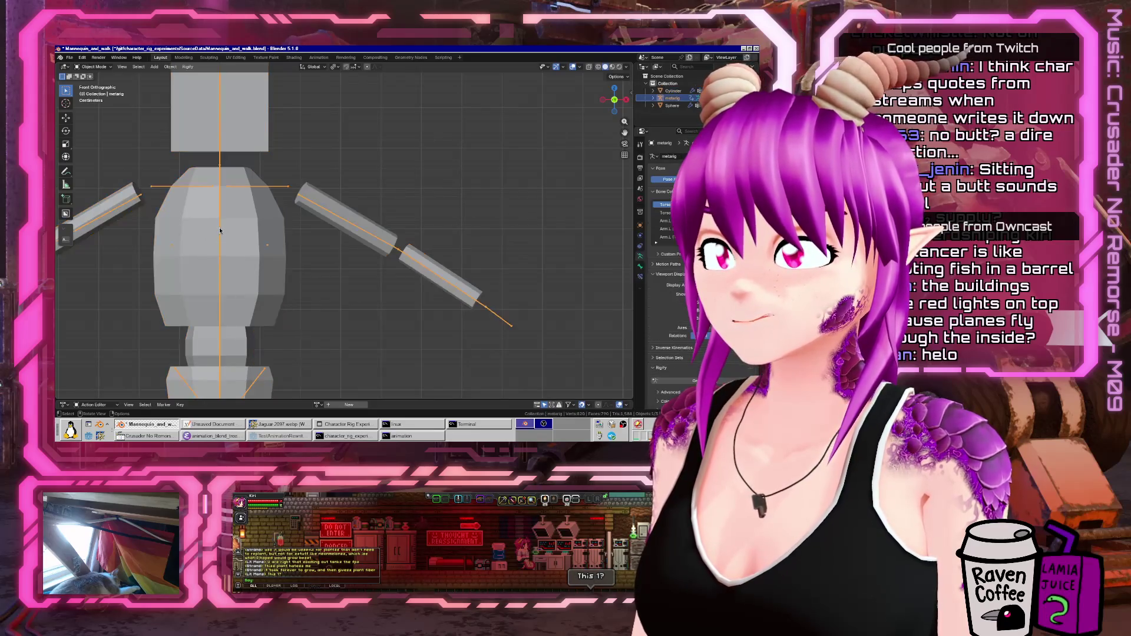
{"action": "key", "text": "ctrl+Tab"}
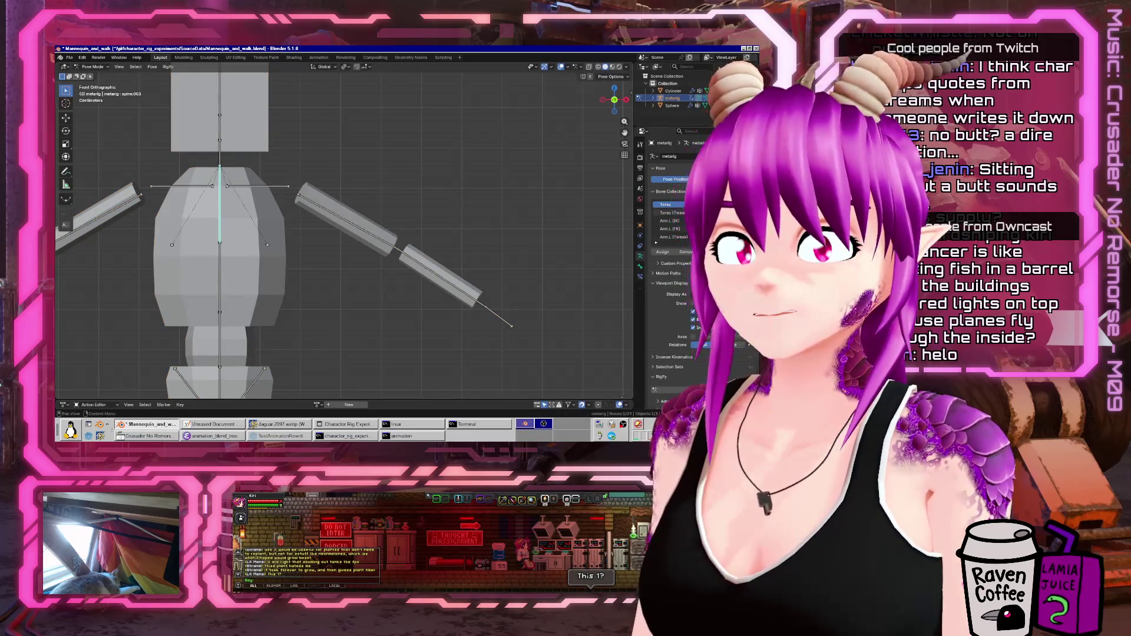
{"action": "key", "text": "ctrl+Tab"}
{"action": "left_click", "coordinate": [242, 231]}
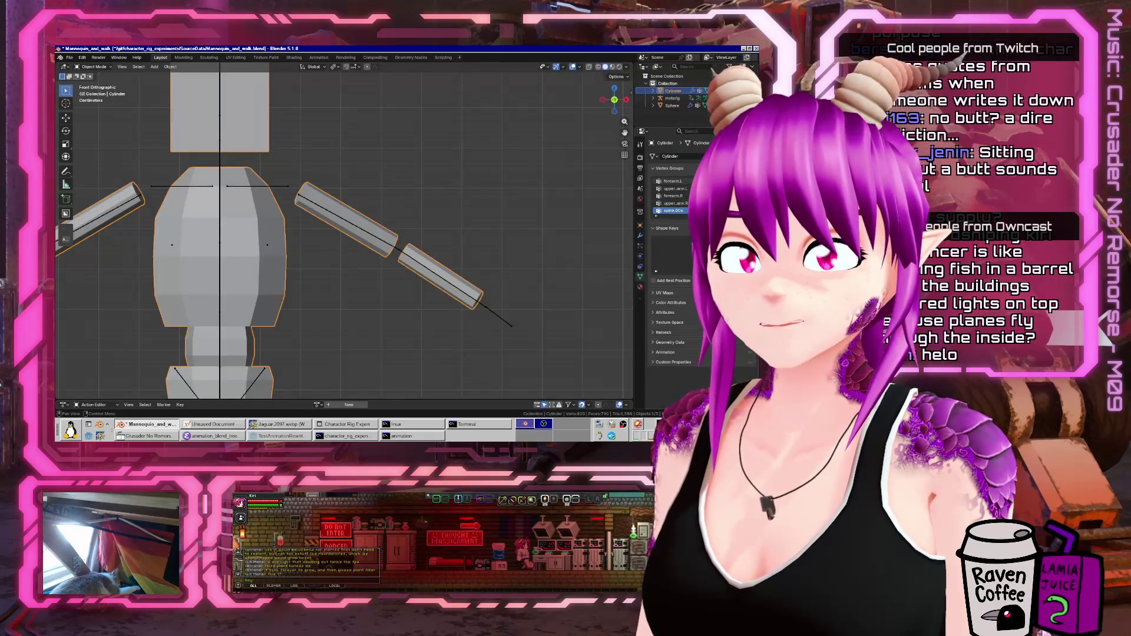
{"action": "left_click", "coordinate": [220, 283]}
{"action": "key", "text": "ctrl+Tab"}
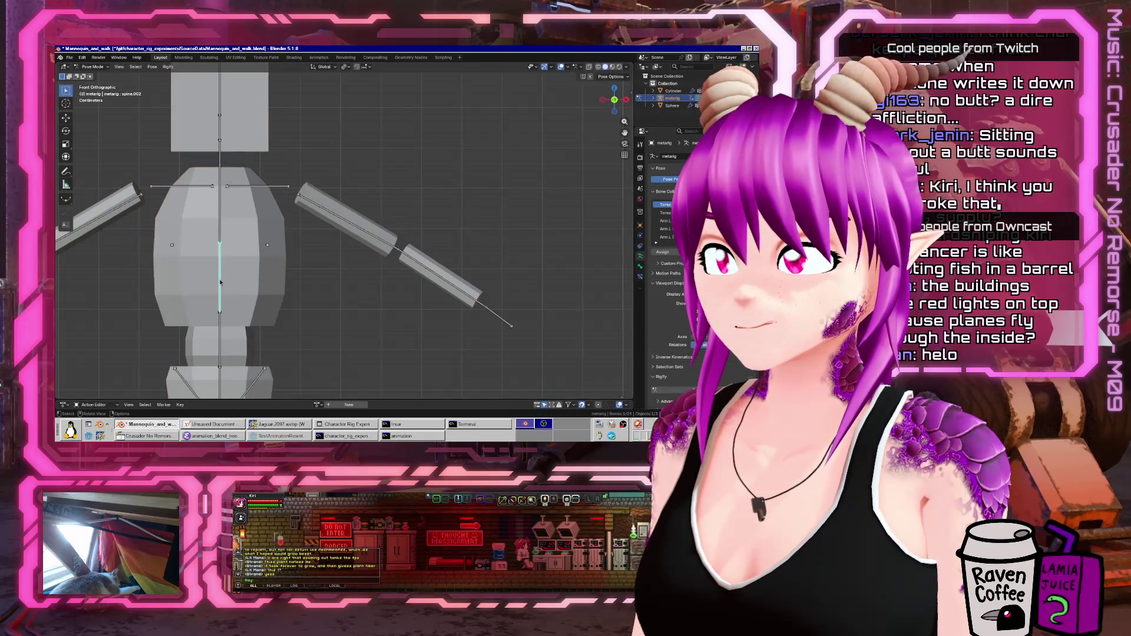
- Trial-rotate the active spine bone once more, then check the Cylinder mesh in Edit Mode
{"action": "key", "text": "r"}
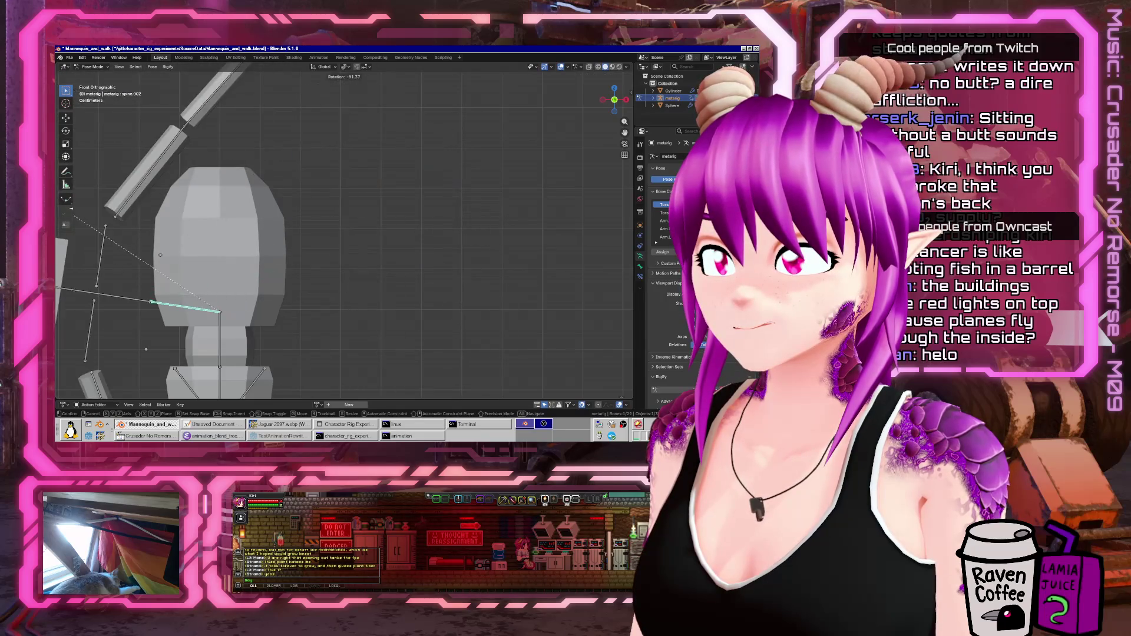
{"action": "key", "text": "Escape"}
{"action": "key", "text": "ctrl+Tab"}
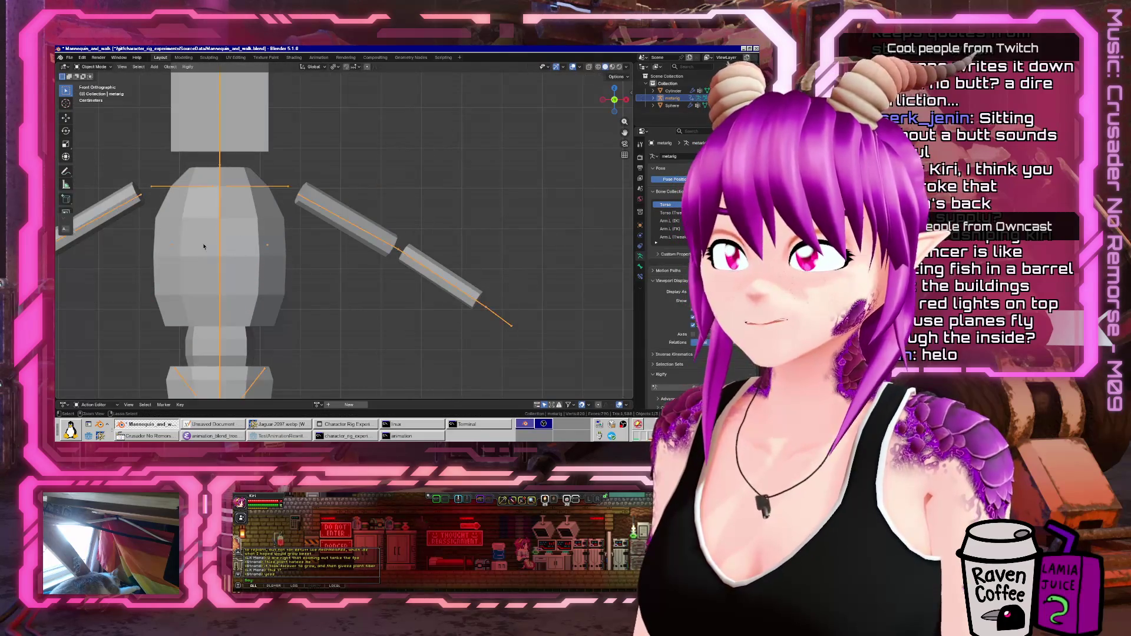
{"action": "left_click", "coordinate": [352, 217]}
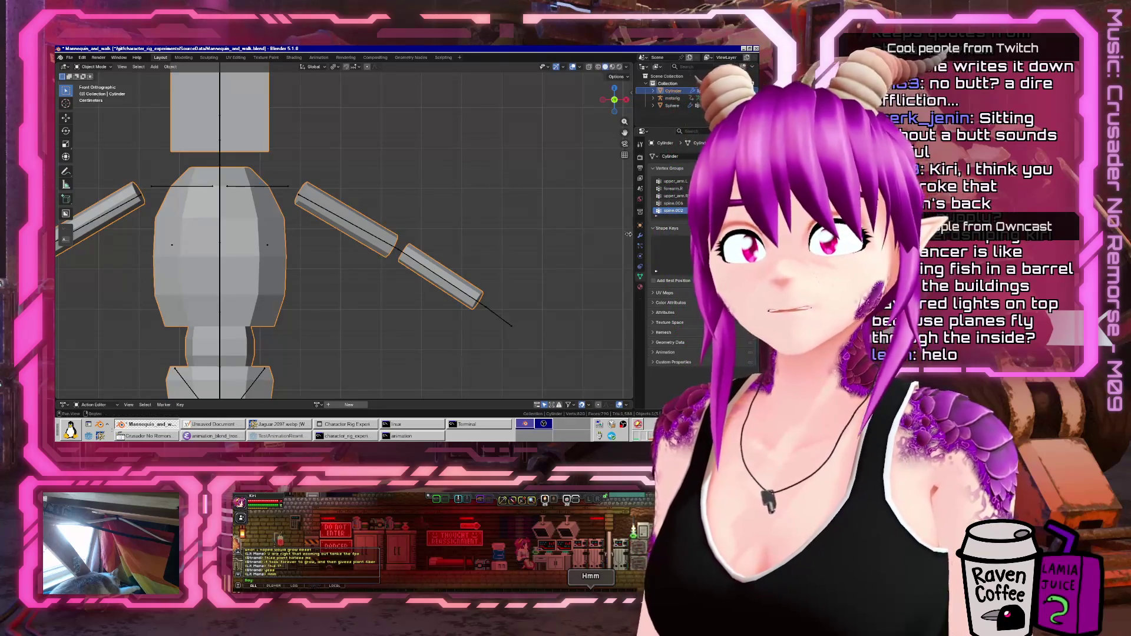
{"action": "key", "text": "Tab"}
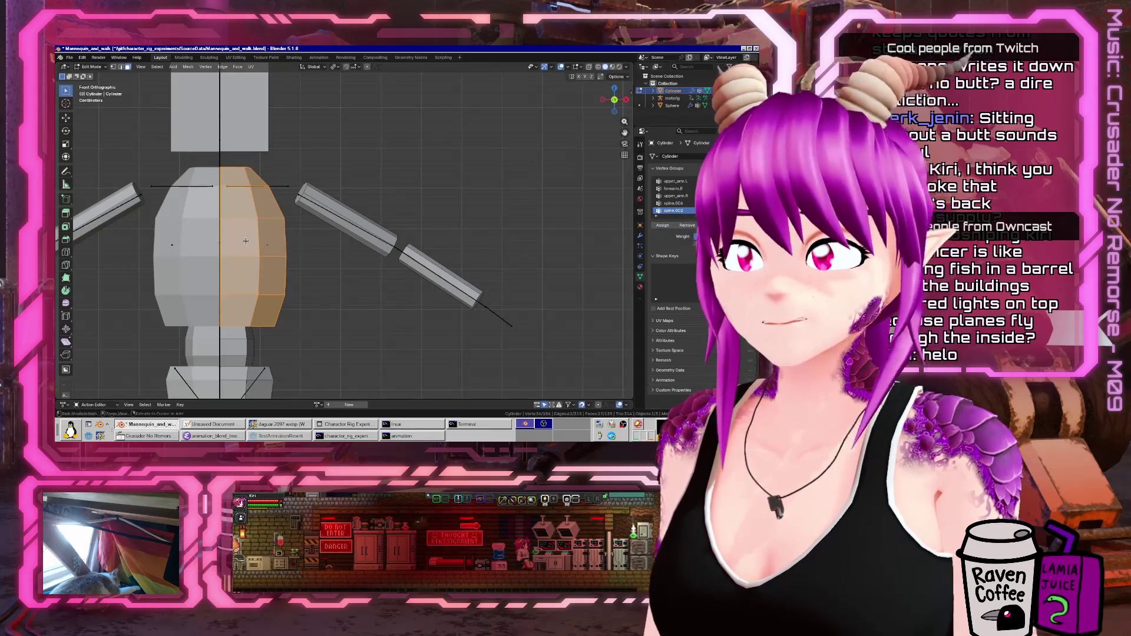
{"action": "key", "text": "Tab"}
- Bend spine.002 and spine.003 to test the chest, then undo back to the rest T-pose
{"action": "key", "text": "ctrl+Tab"}
{"action": "key", "text": "r"}
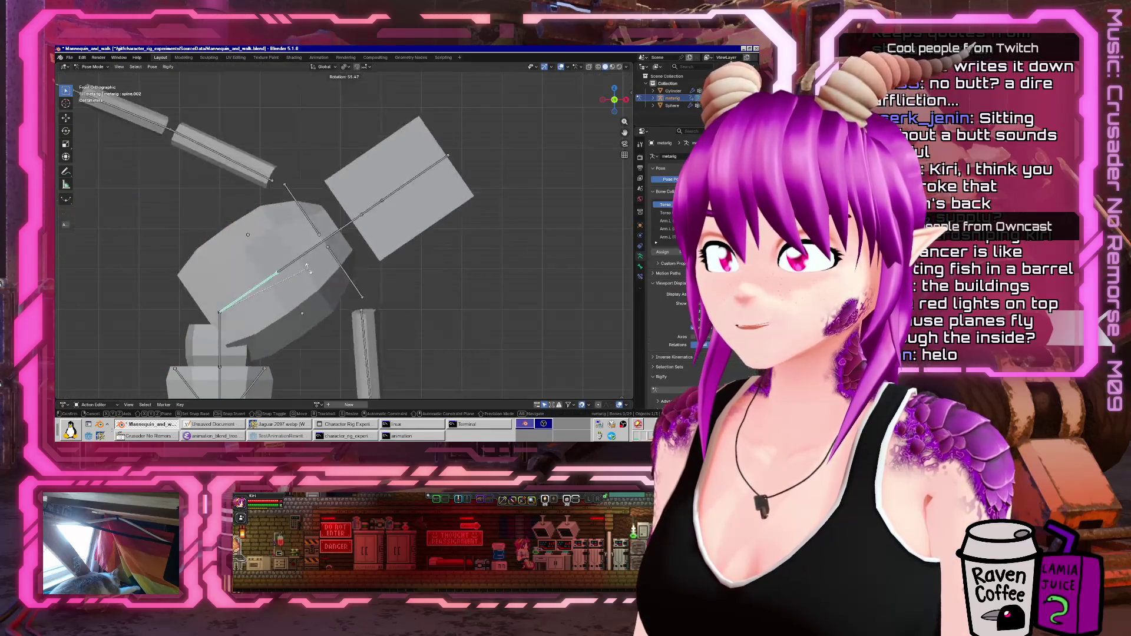
{"action": "left_click", "coordinate": [152, 246]}
{"action": "left_click", "coordinate": [118, 258]}
{"action": "key", "text": "r"}
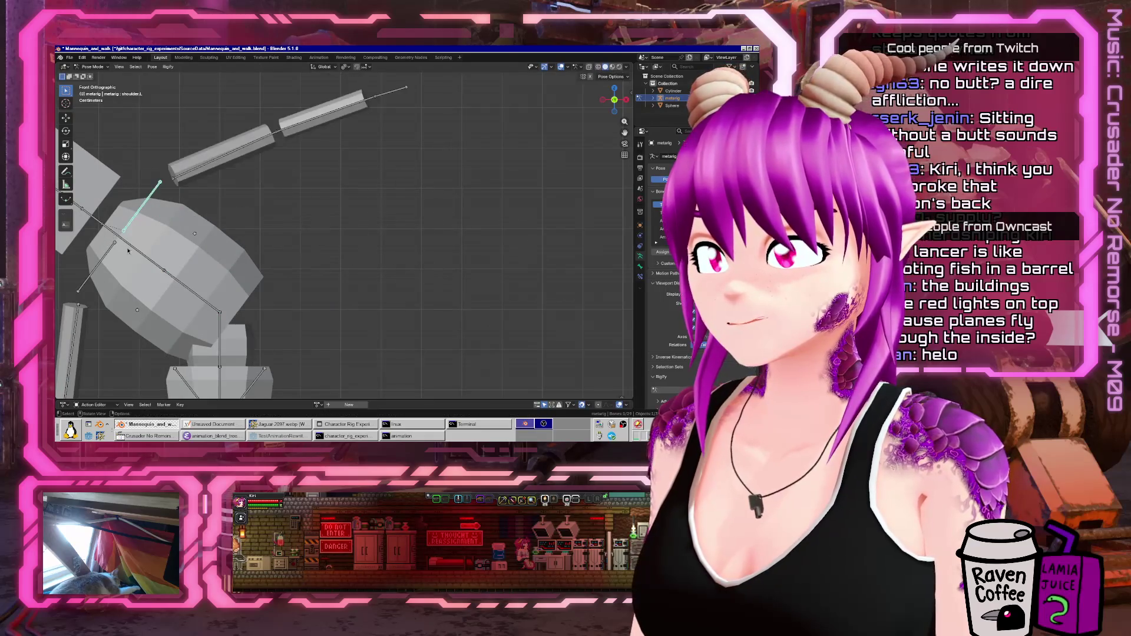
{"action": "left_click", "coordinate": [288, 241]}
{"action": "key", "text": "Home"}
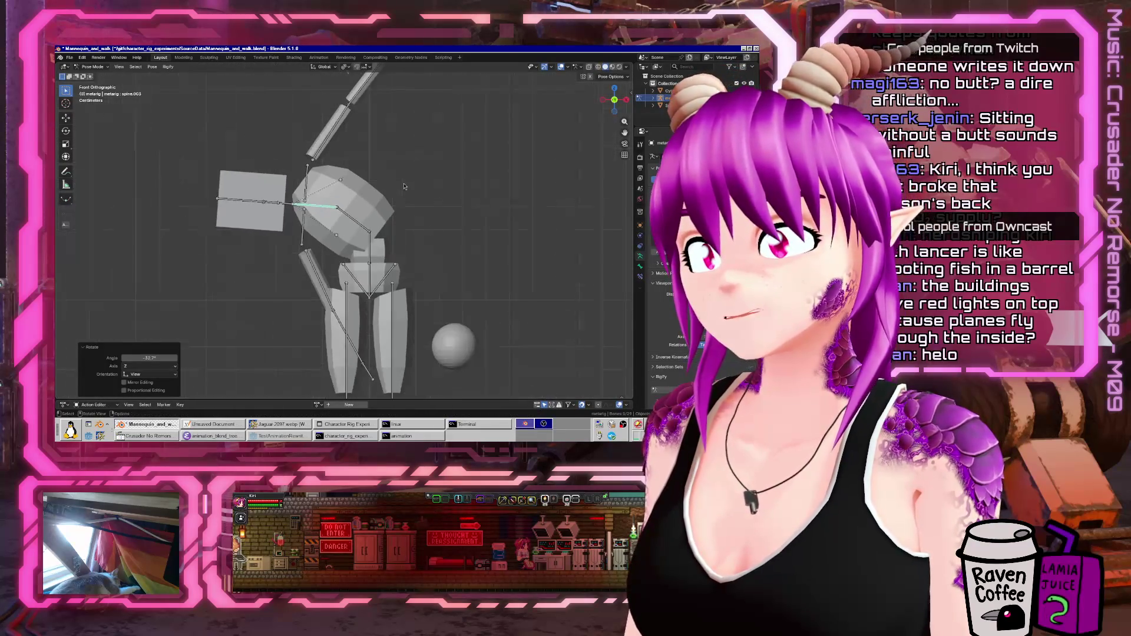
{"action": "key", "text": "ctrl+z"}
{"action": "key", "text": "ctrl+z"}
{"action": "key", "text": "ctrl+z"}
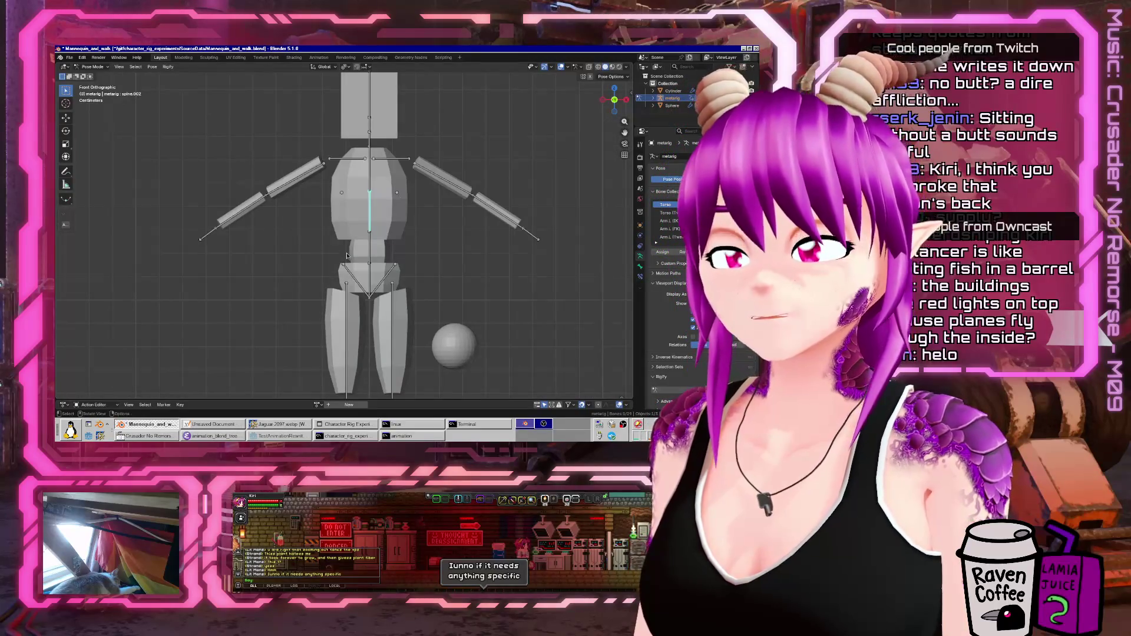
{"action": "scroll", "coordinate": [404, 275], "scroll_direction": "up", "scroll_amount": 3}
{"action": "key", "text": "ctrl+Tab"}
{"action": "left_click", "coordinate": [390, 271]}
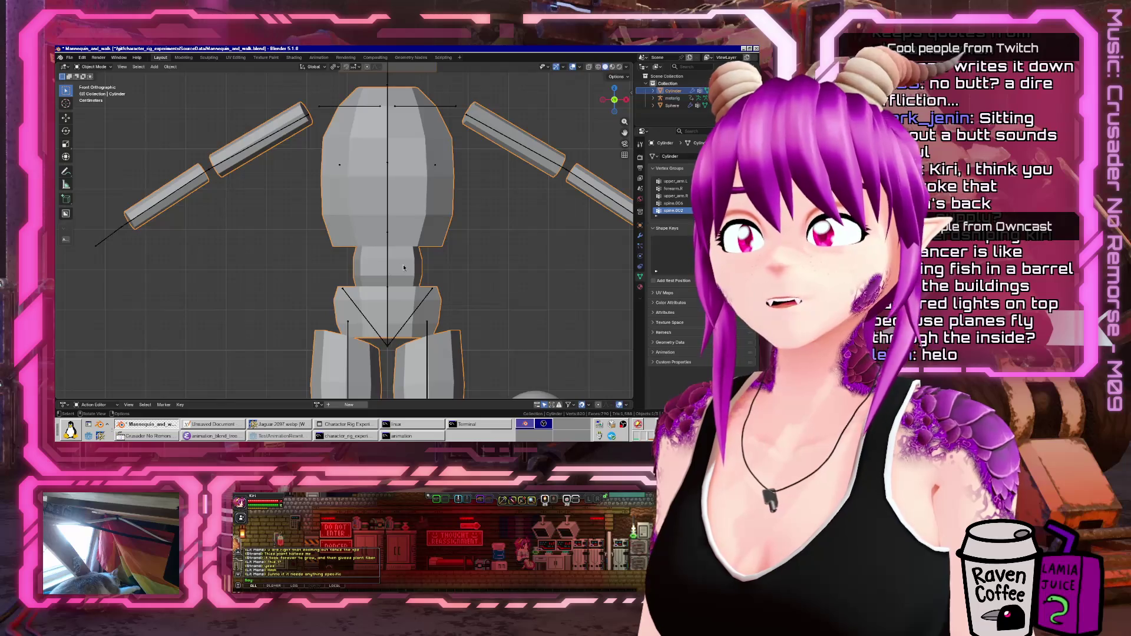
- Select the mannequin's connected neck part and give it a new vertex group
{"action": "left_click", "coordinate": [387, 272]}
{"action": "key", "text": "ctrl+Tab"}
{"action": "left_click", "coordinate": [388, 272]}
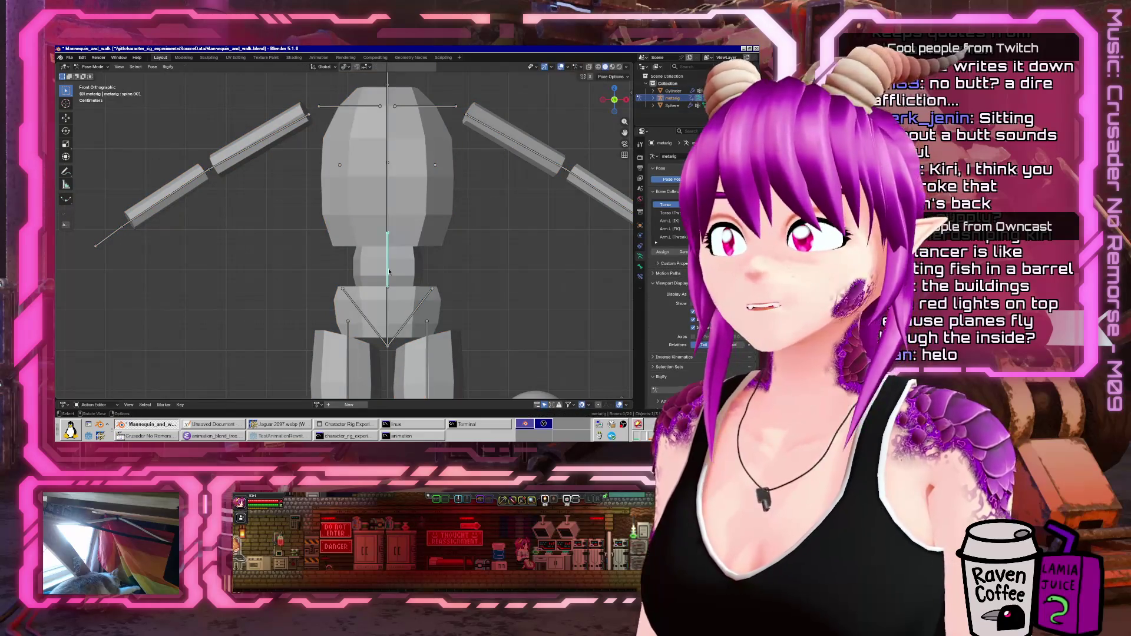
{"action": "key", "text": "ctrl+Tab"}
{"action": "left_click", "coordinate": [402, 264]}
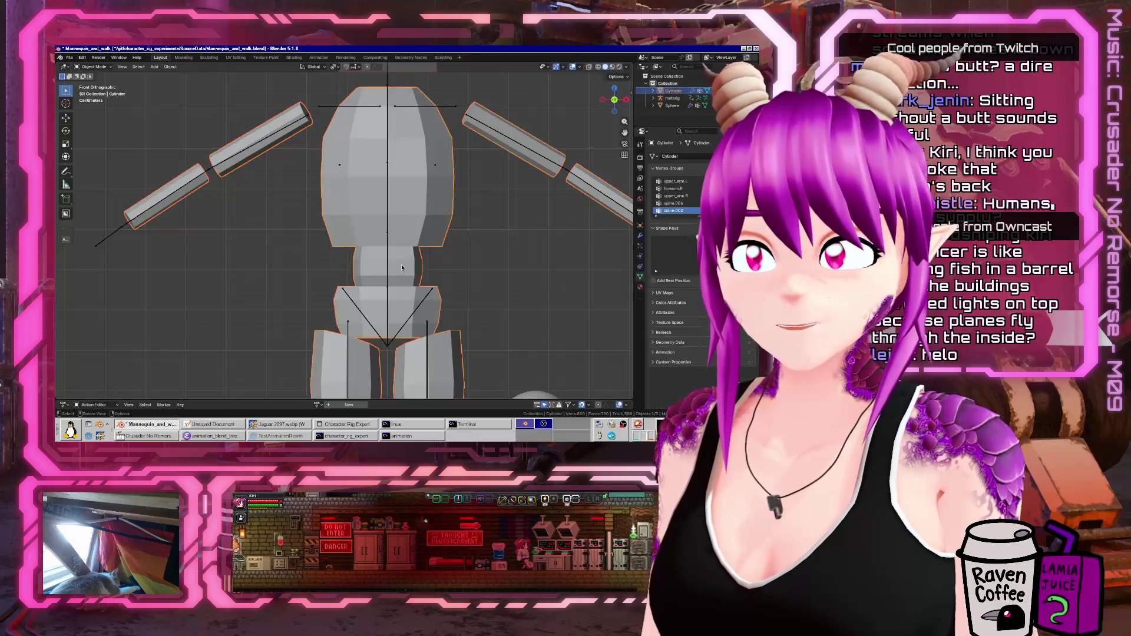
{"action": "key", "text": "Tab"}
{"action": "left_click", "coordinate": [399, 270]}
{"action": "key", "text": "l"}
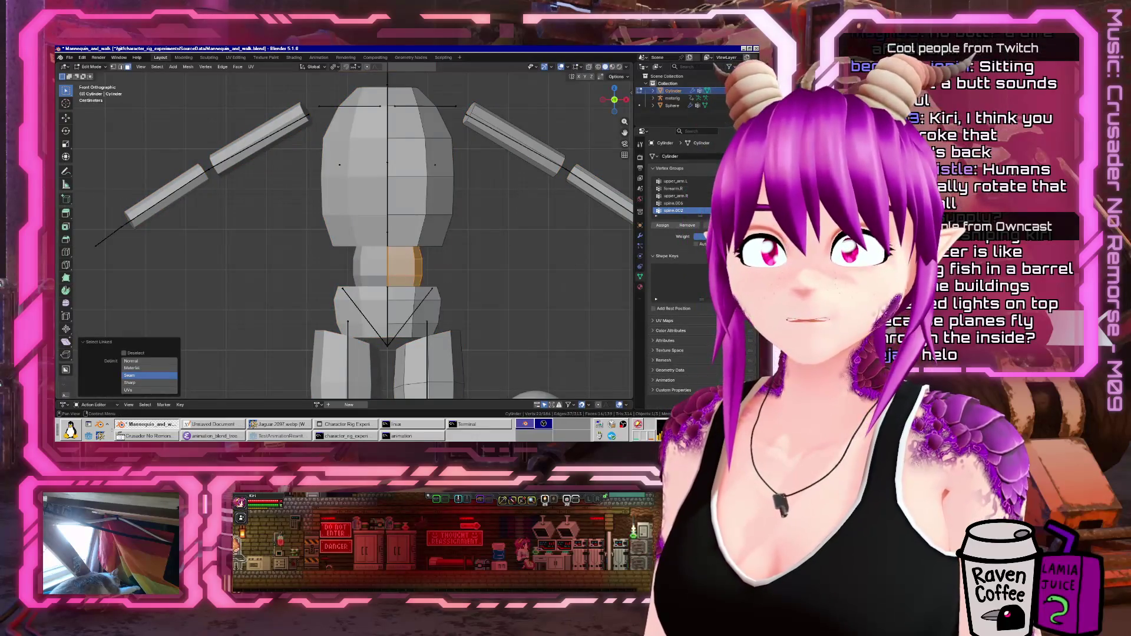
{"action": "left_click", "coordinate": [744, 181]}
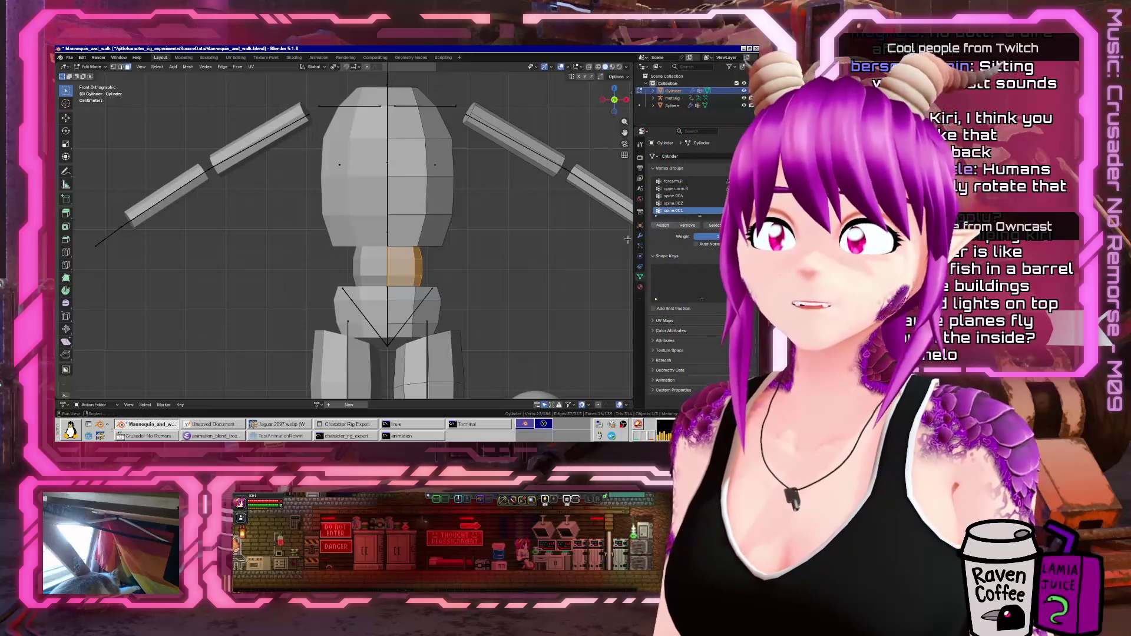
{"action": "key", "text": "Tab"}
- Select the connected lower torso part and add a renamed vertex group for it
{"action": "left_click", "coordinate": [390, 315]}
{"action": "key", "text": "ctrl+Tab"}
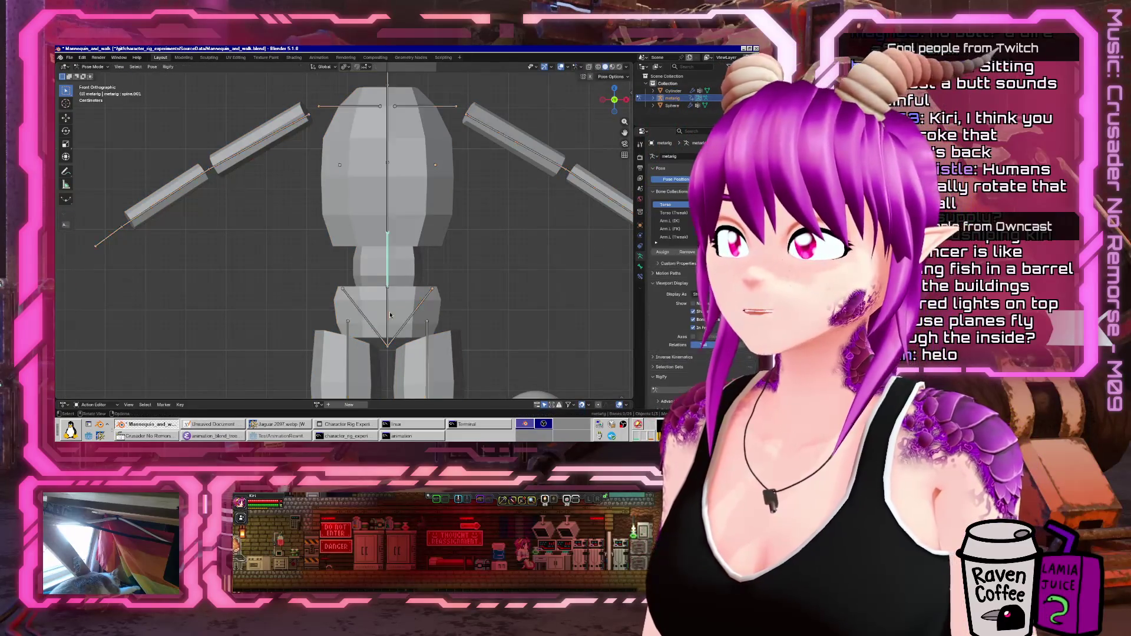
{"action": "key", "text": "Tab"}
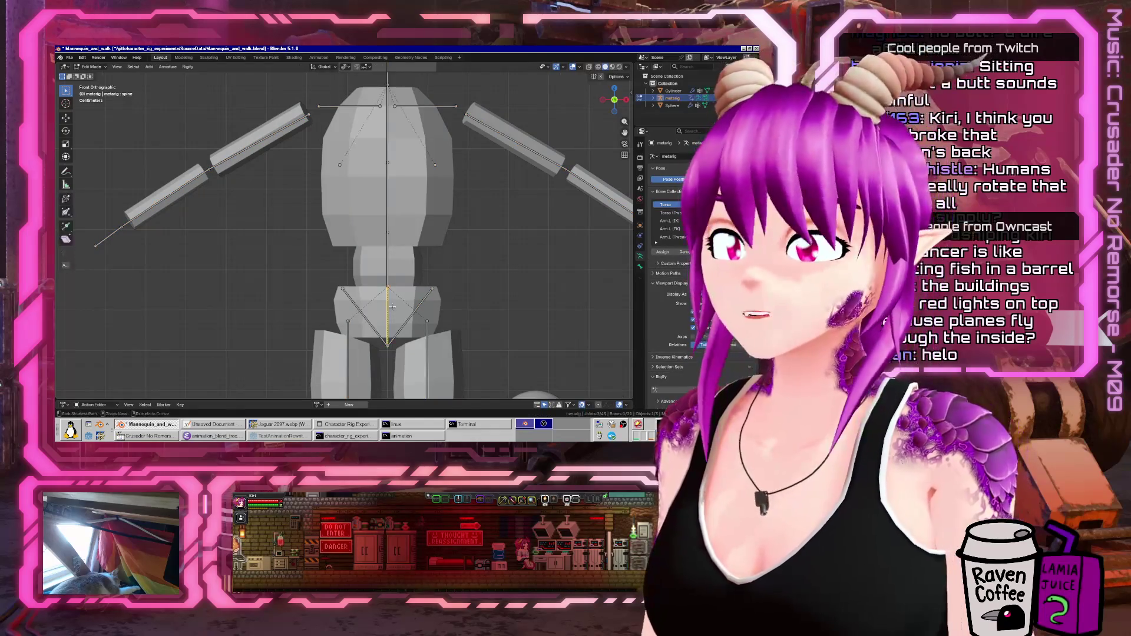
{"action": "key", "text": "ctrl+Tab"}
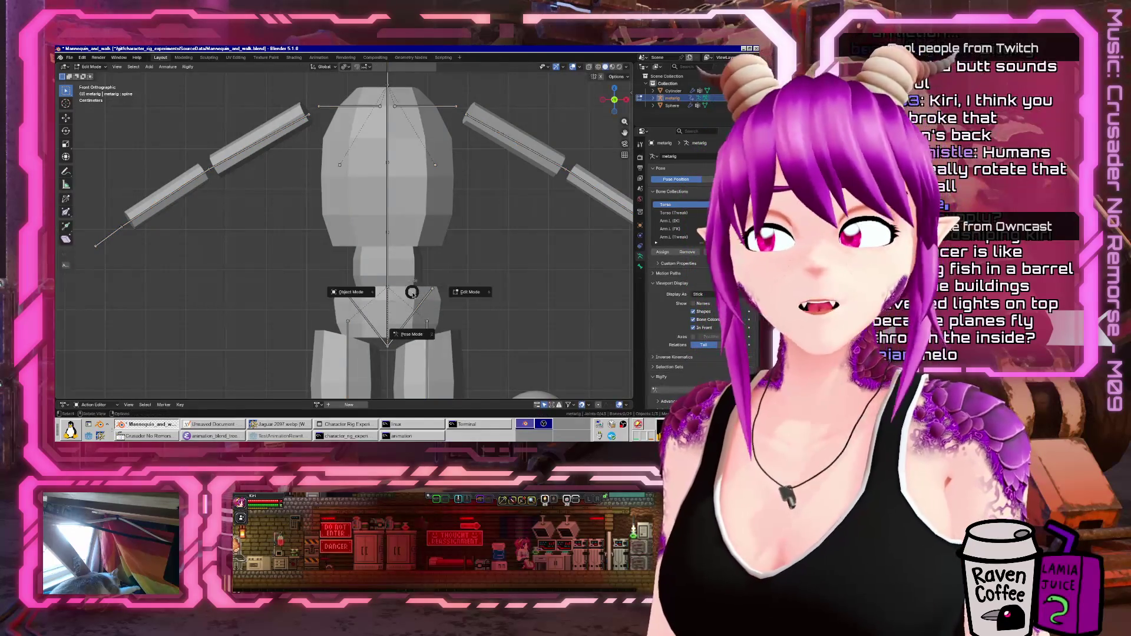
{"action": "left_click", "coordinate": [365, 296]}
{"action": "left_click", "coordinate": [413, 297]}
{"action": "key", "text": "Tab"}
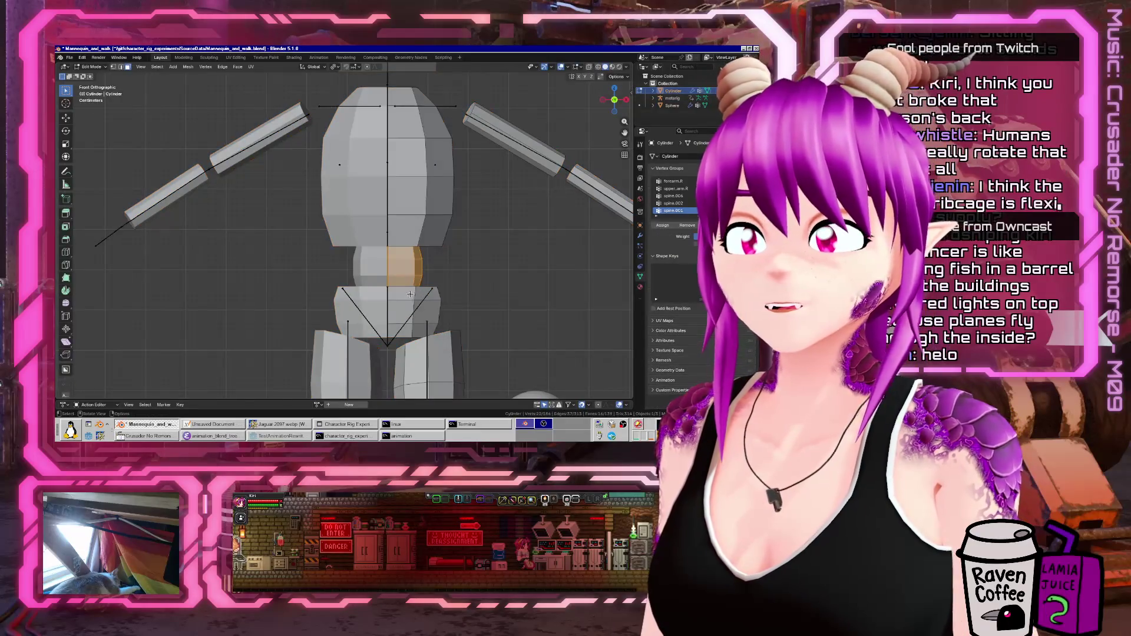
{"action": "key", "text": "l"}
{"action": "left_click", "coordinate": [704, 181]}
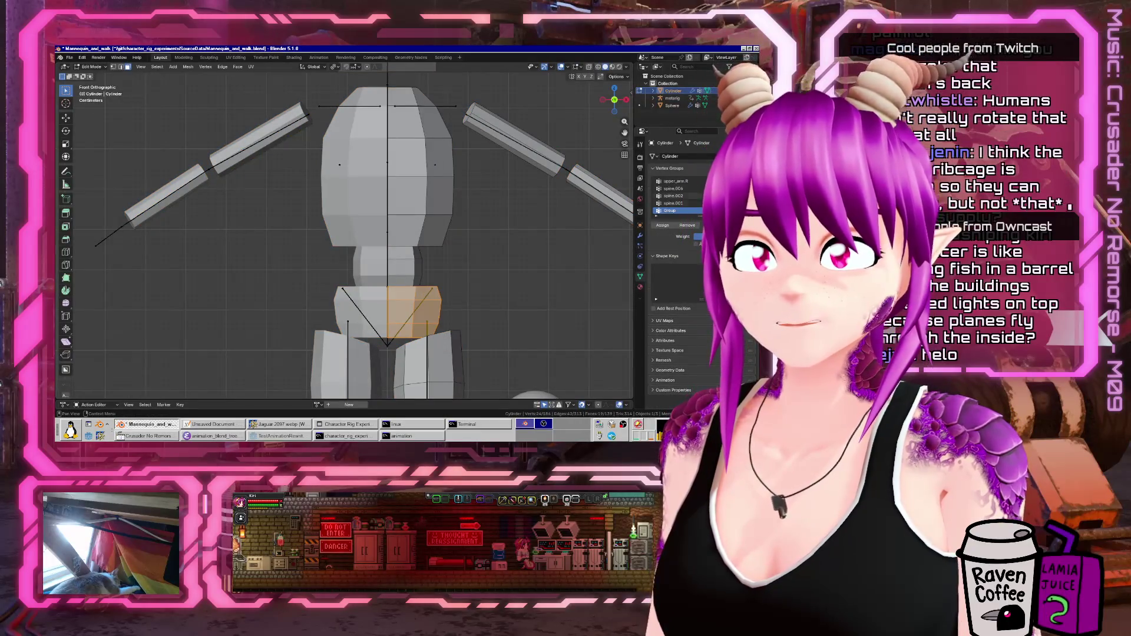
{"action": "double_click", "coordinate": [671, 210]}
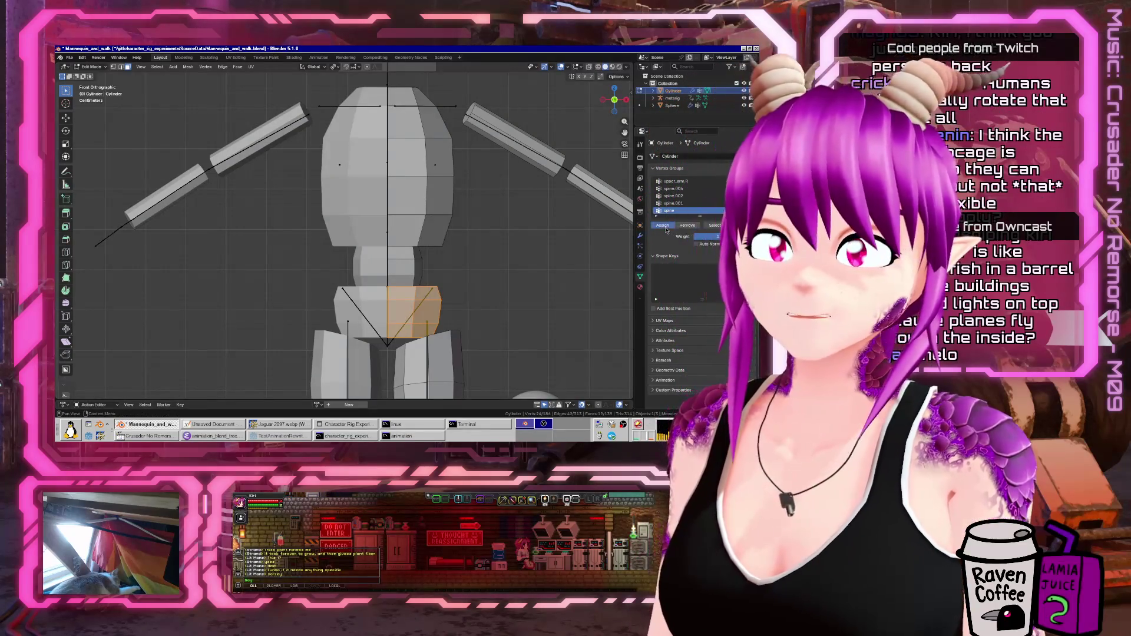
- Bend the spine bone and undo it, then rotate spine.002 to test the torso
{"action": "key", "text": "Tab"}
{"action": "left_click", "coordinate": [393, 305]}
{"action": "key", "text": "ctrl+Tab"}
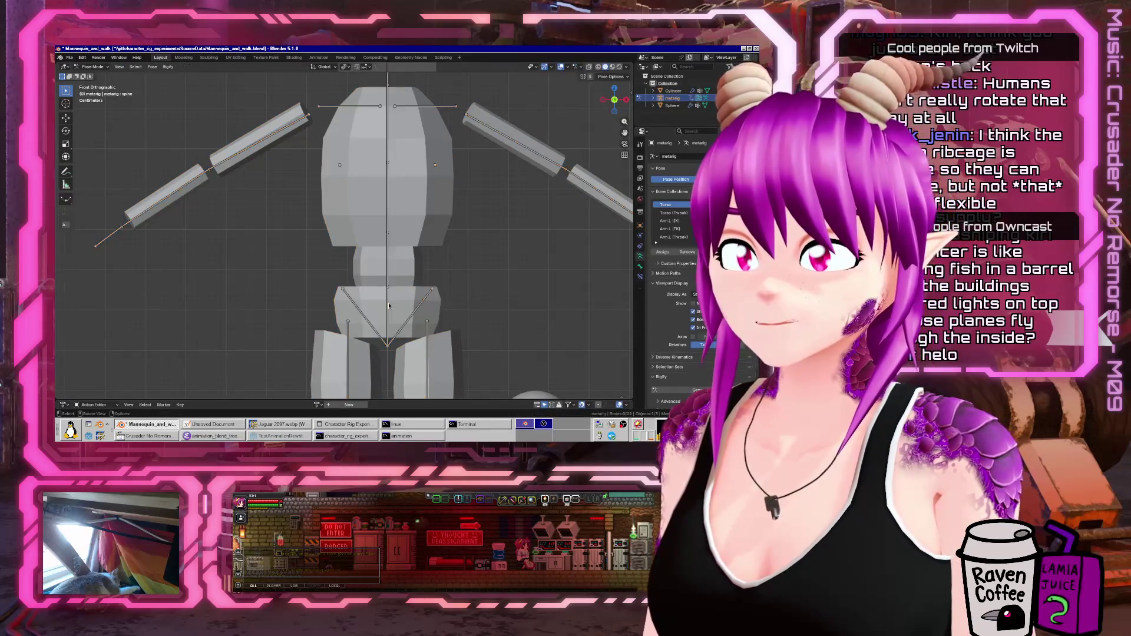
{"action": "key", "text": "r"}
{"action": "left_click", "coordinate": [76, 324]}
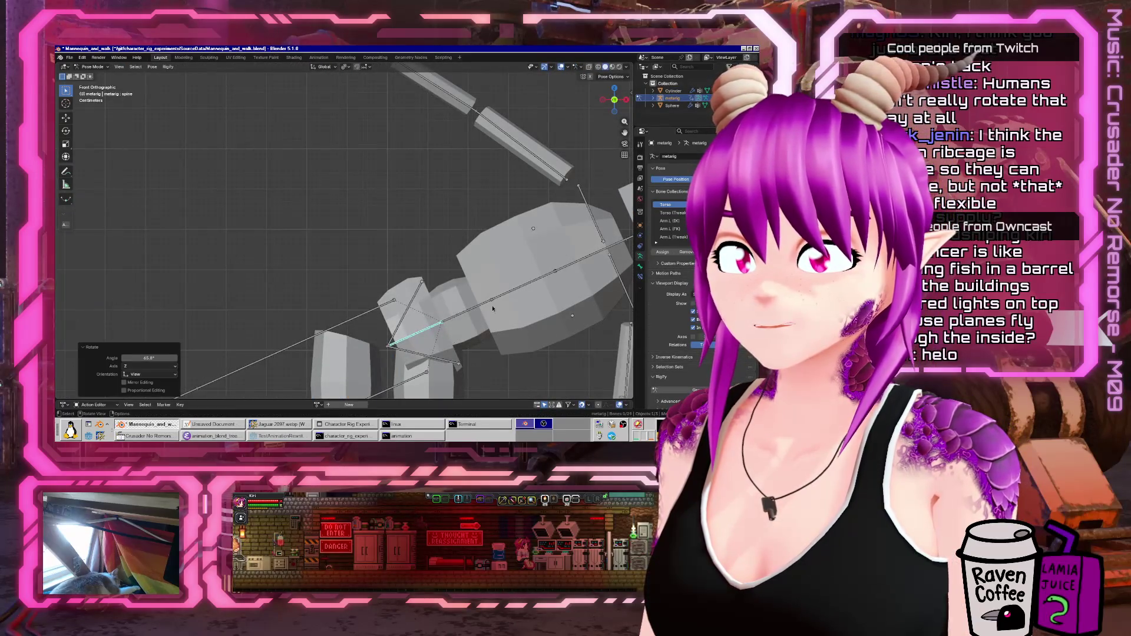
{"action": "key", "text": "ctrl+z"}
{"action": "left_click", "coordinate": [453, 233]}
{"action": "key", "text": "r"}
{"action": "left_click", "coordinate": [452, 217]}
- Pose shoulder.R and forearm.R to test the arm, lowering the shoulder about −34°
{"action": "left_click", "coordinate": [407, 148]}
{"action": "key", "text": "r"}
{"action": "left_click", "coordinate": [388, 121]}
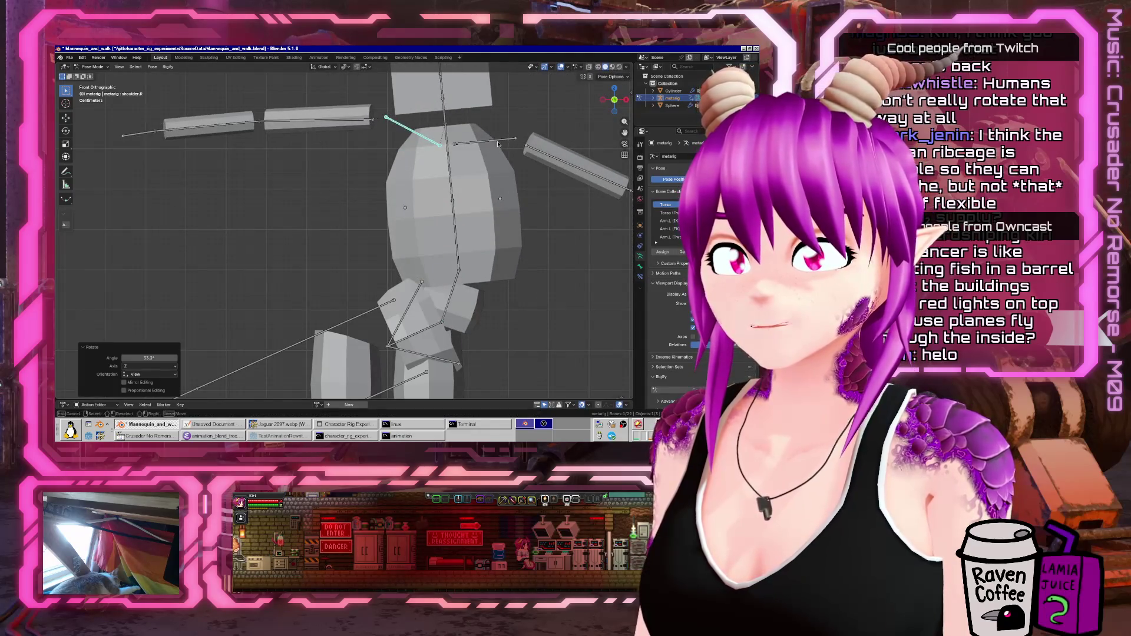
{"action": "key", "text": "r"}
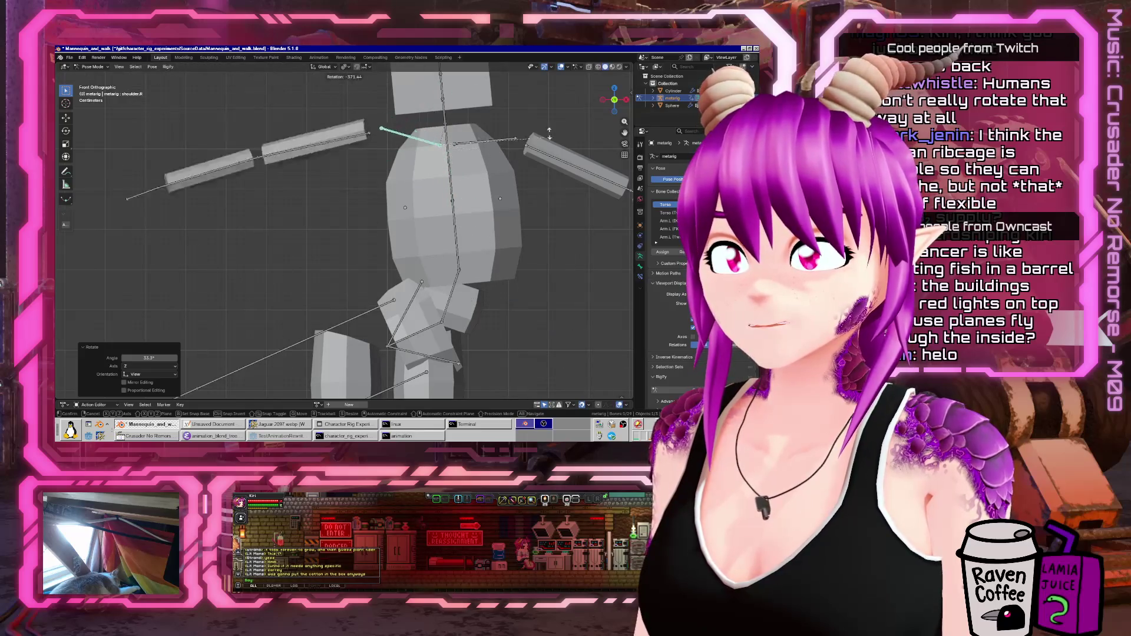
{"action": "right_click", "coordinate": [498, 132]}
{"action": "left_click", "coordinate": [212, 135]}
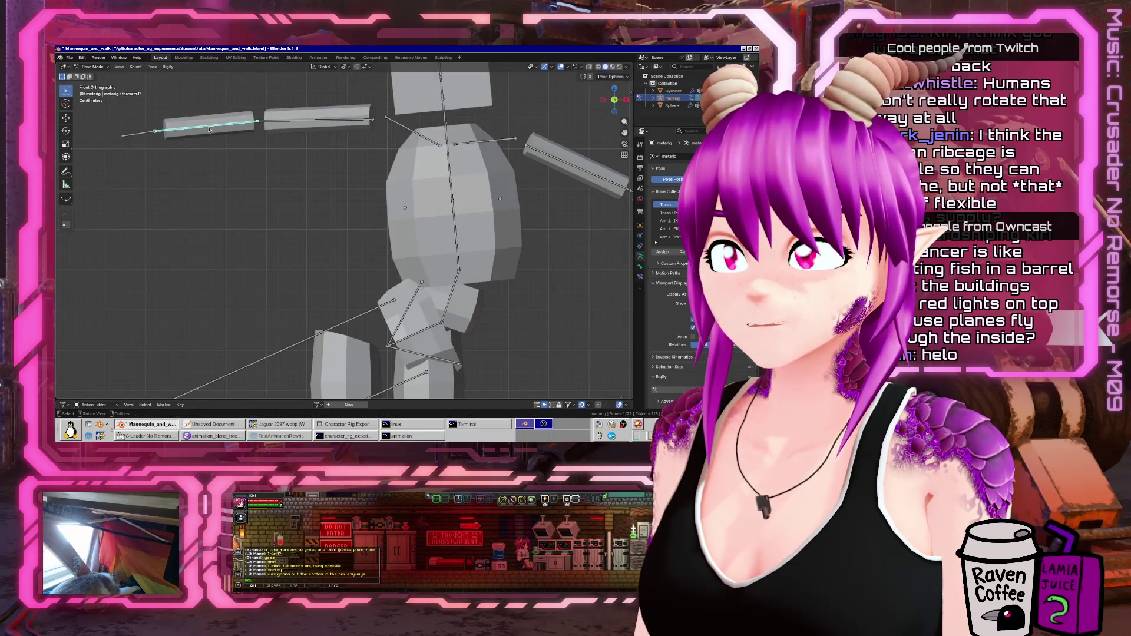
{"action": "key", "text": "r"}
{"action": "left_click", "coordinate": [302, 212]}
{"action": "scroll", "coordinate": [391, 122], "scroll_direction": "down", "scroll_amount": 5}
{"action": "left_click", "coordinate": [372, 192]}
{"action": "key", "text": "r"}
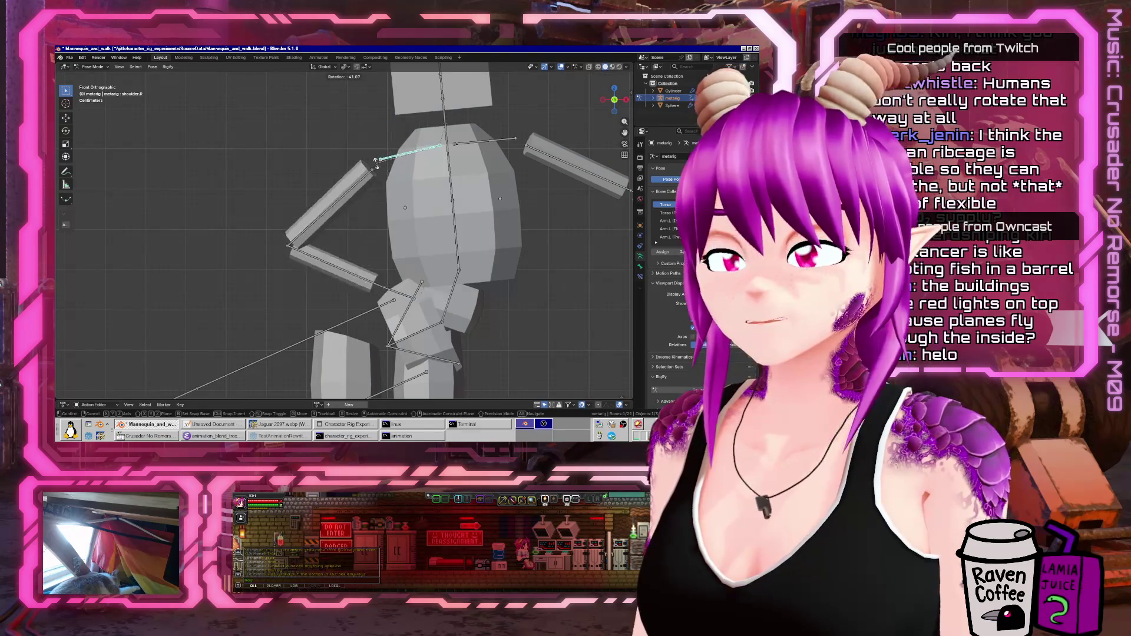
{"action": "left_click", "coordinate": [504, 259]}
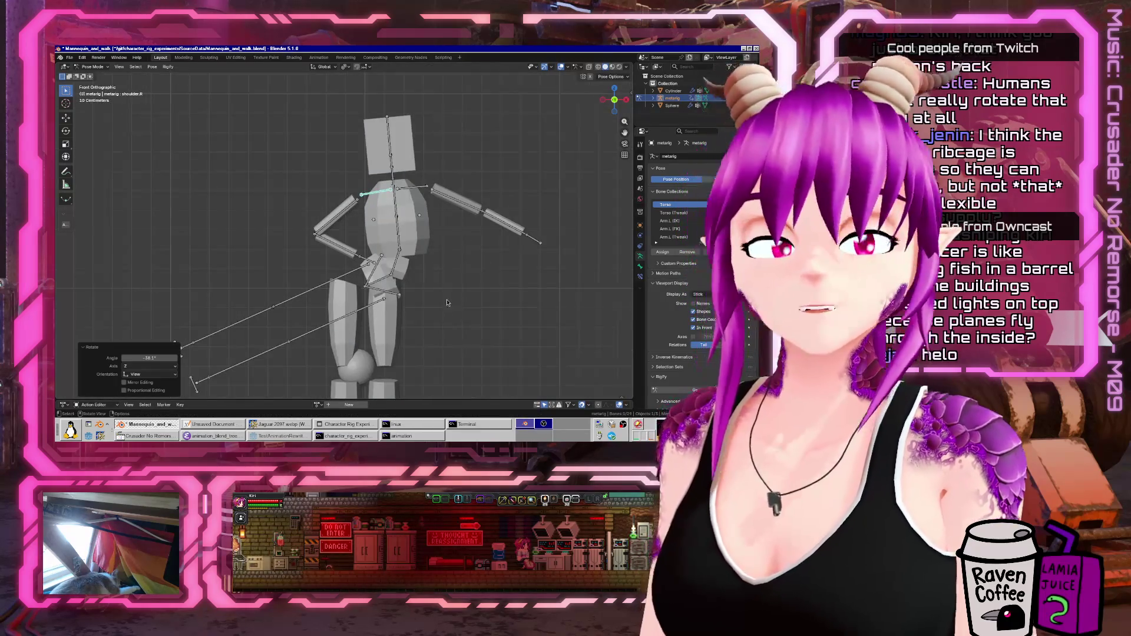
{"action": "mouse_move", "coordinate": [447, 302]}
{"action": "middle_mouse_down"}
{"action": "mouse_move", "coordinate": [295, 310]}
{"action": "mouse_move", "coordinate": [476, 316]}
{"action": "mouse_move", "coordinate": [481, 326]}
{"action": "middle_mouse_up"}
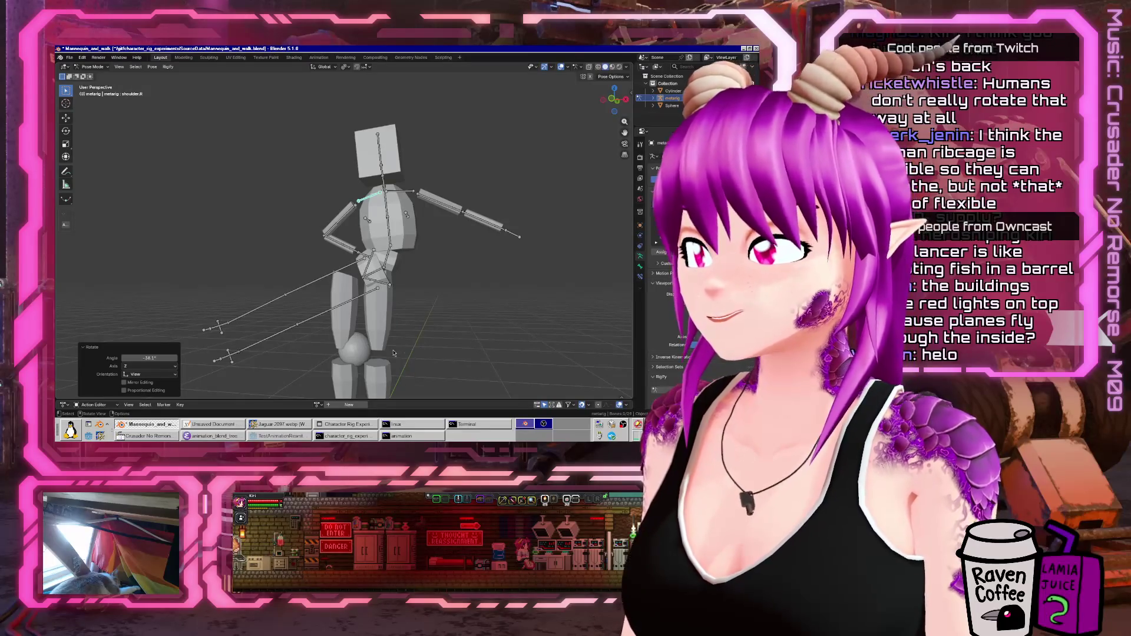
{"action": "mouse_move", "coordinate": [393, 353]}
{"action": "middle_mouse_down"}
{"action": "mouse_move", "coordinate": [480, 314]}
{"action": "mouse_move", "coordinate": [367, 301]}
{"action": "mouse_move", "coordinate": [353, 289]}
{"action": "middle_mouse_up"}
{"action": "scroll", "coordinate": [353, 289], "scroll_direction": "up", "scroll_amount": 3}
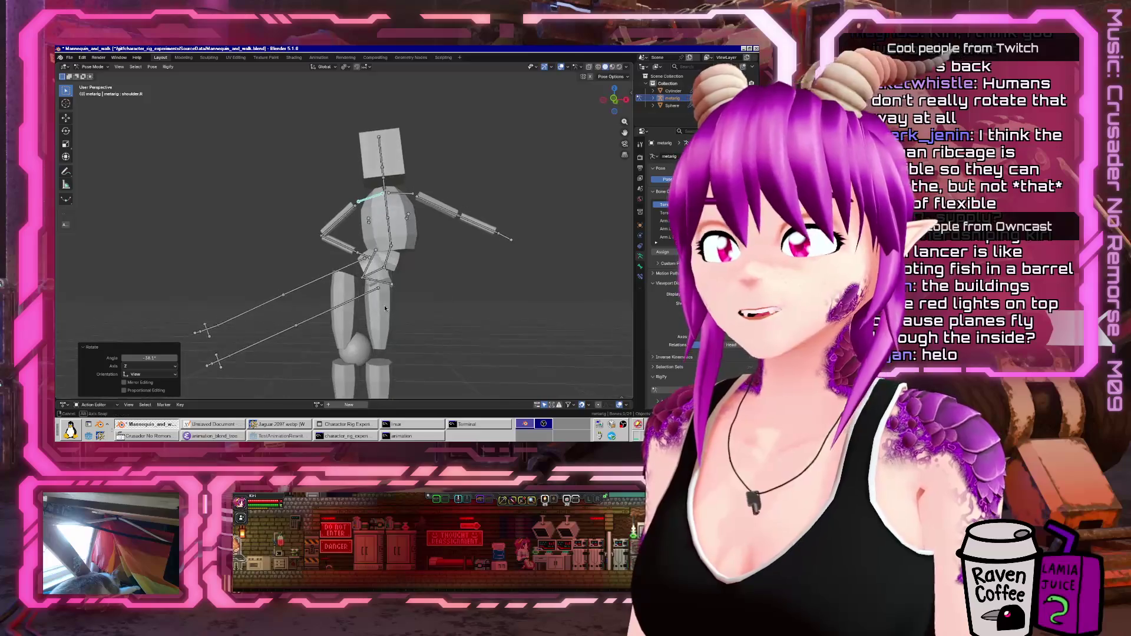
{"action": "left_click", "coordinate": [319, 278]}
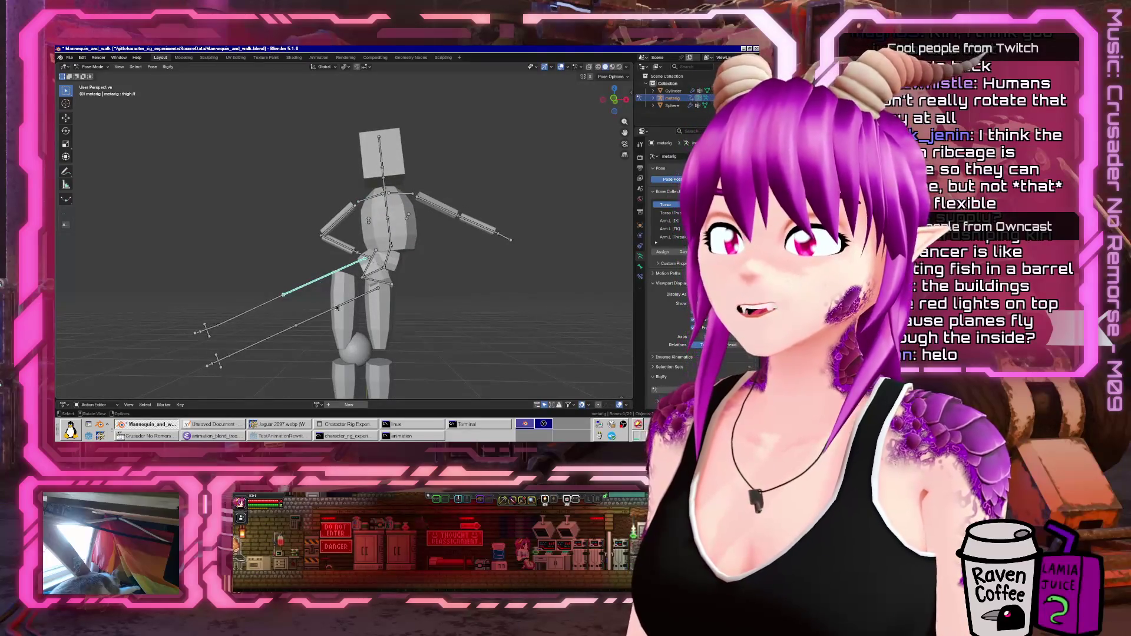
- Create a 'shin.L' vertex group and assign the connected shin vertices to it
{"action": "left_click", "coordinate": [391, 321]}
{"action": "key", "text": "Tab"}
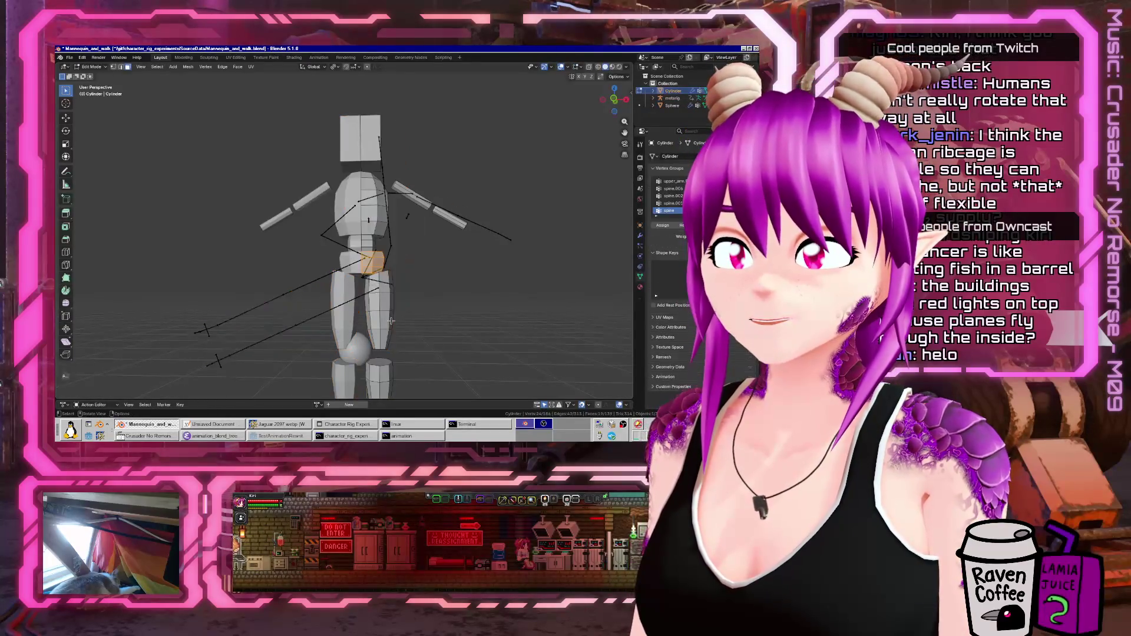
{"action": "key", "text": "l"}
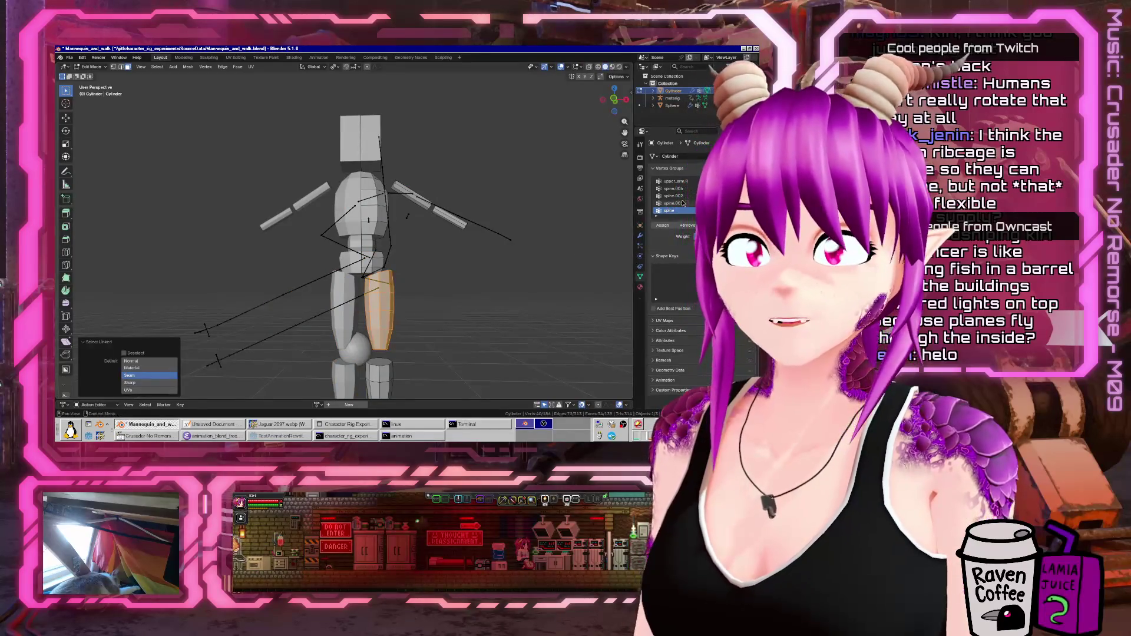
{"action": "double_click", "coordinate": [674, 91]}
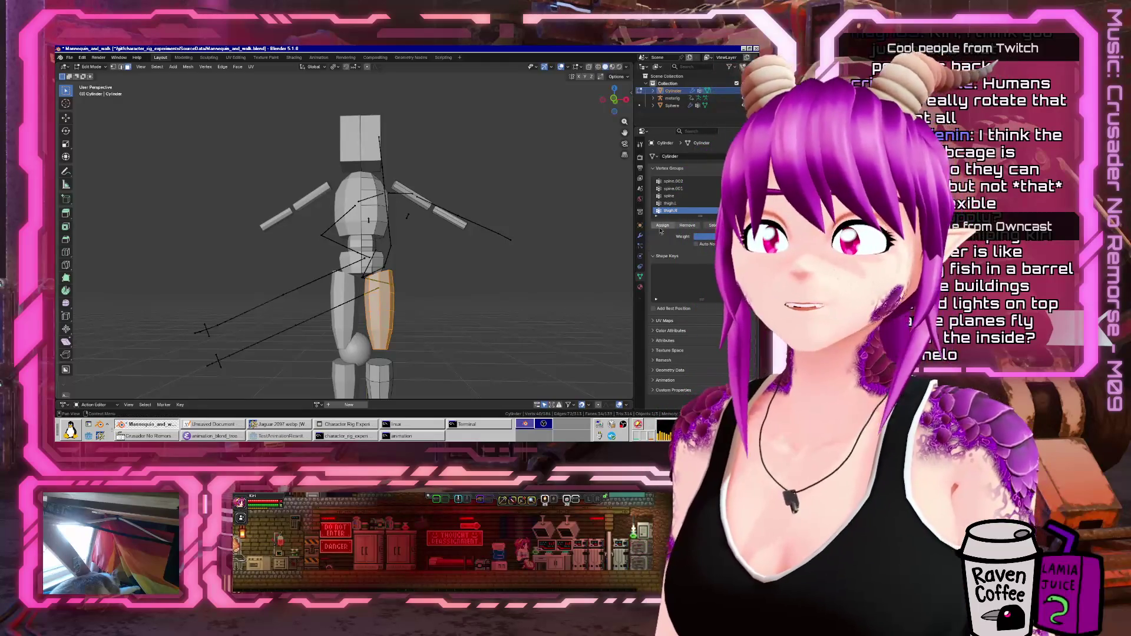
{"action": "left_click", "coordinate": [744, 181]}
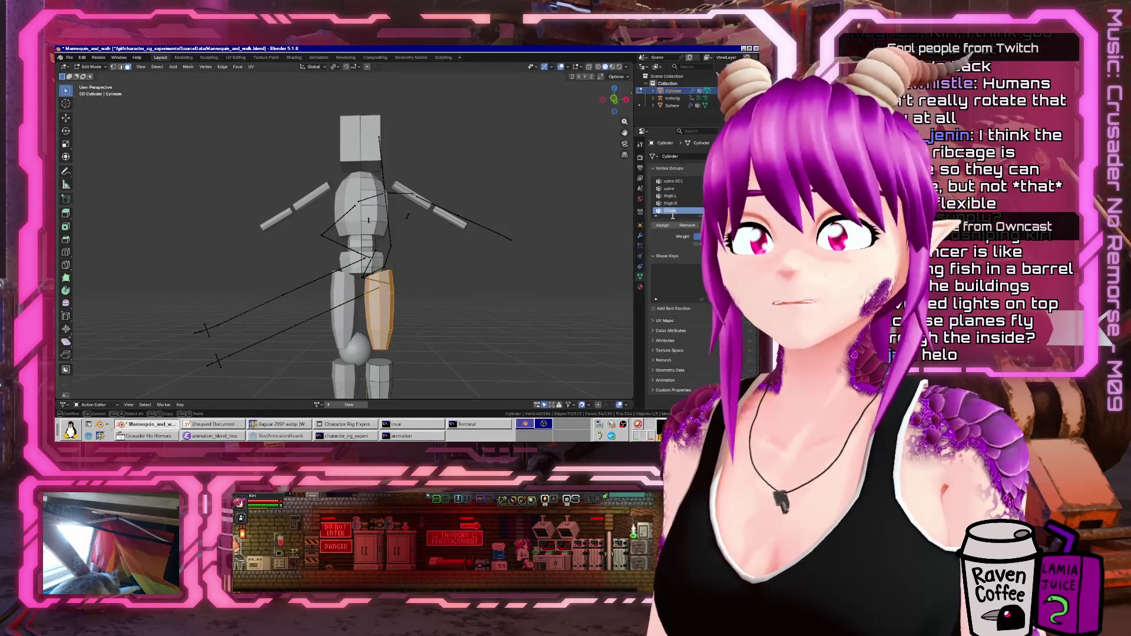
{"action": "type", "text": "shin.L"}
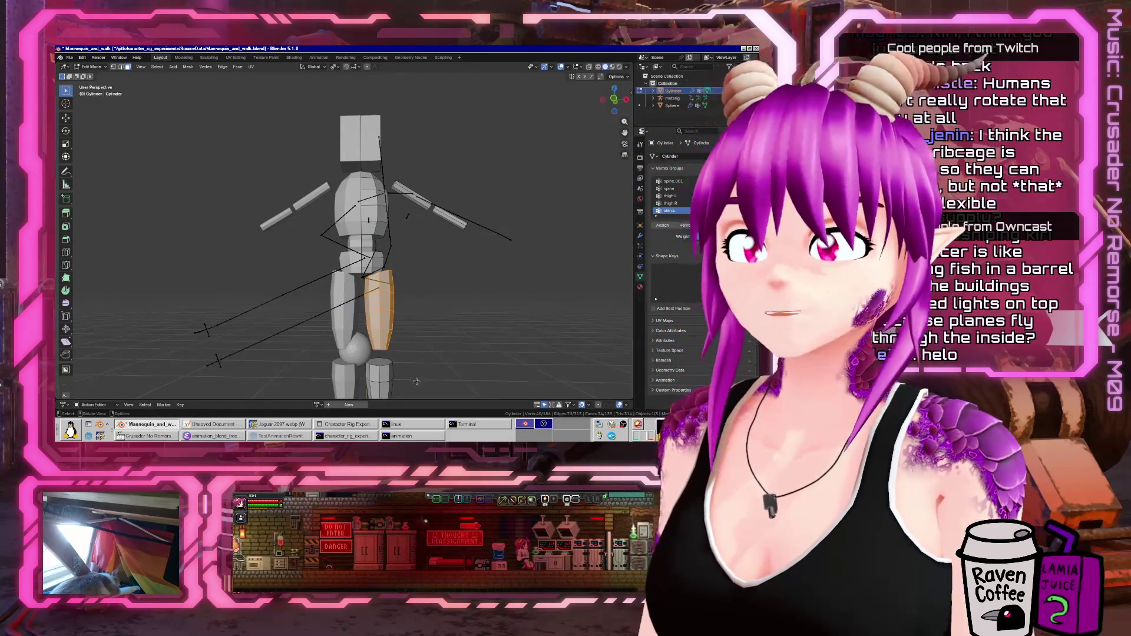
{"action": "left_click", "coordinate": [417, 382]}
{"action": "key", "text": "l"}
{"action": "left_click", "coordinate": [663, 227]}
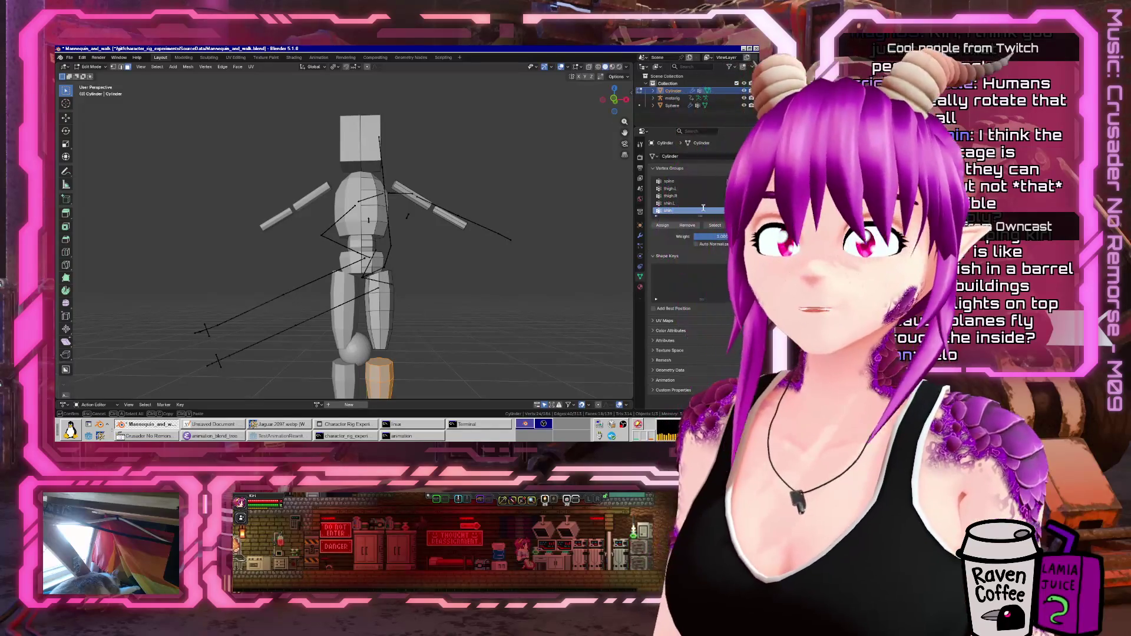
{"action": "key", "text": "Tab"}
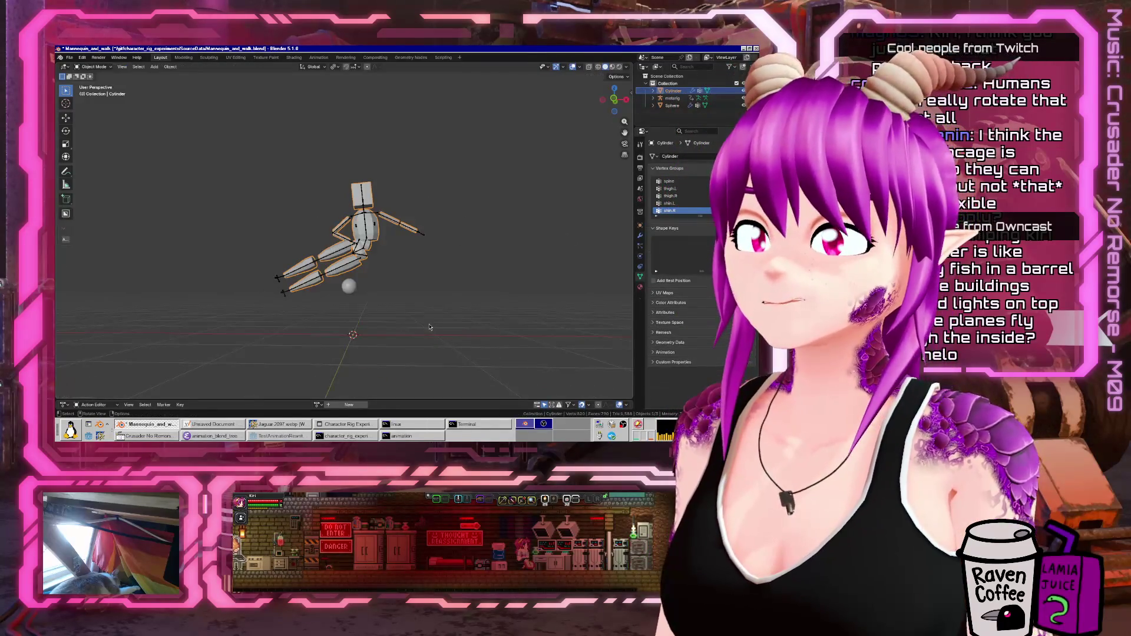
{"action": "middle_click_drag", "start_coordinate": [408, 243], "coordinate": [269, 280]}
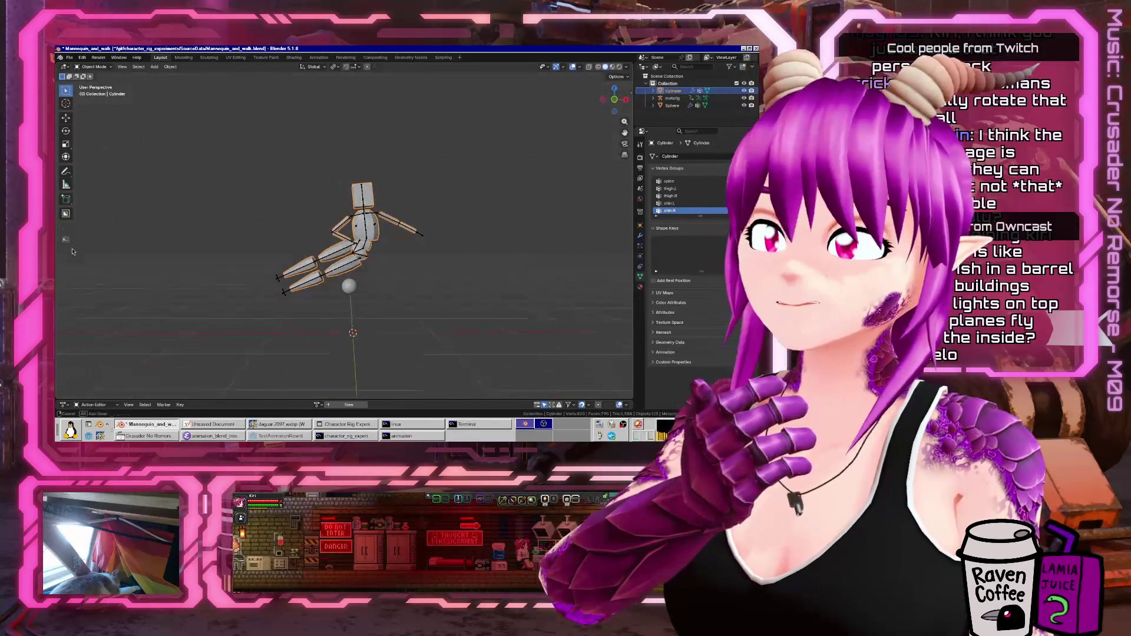
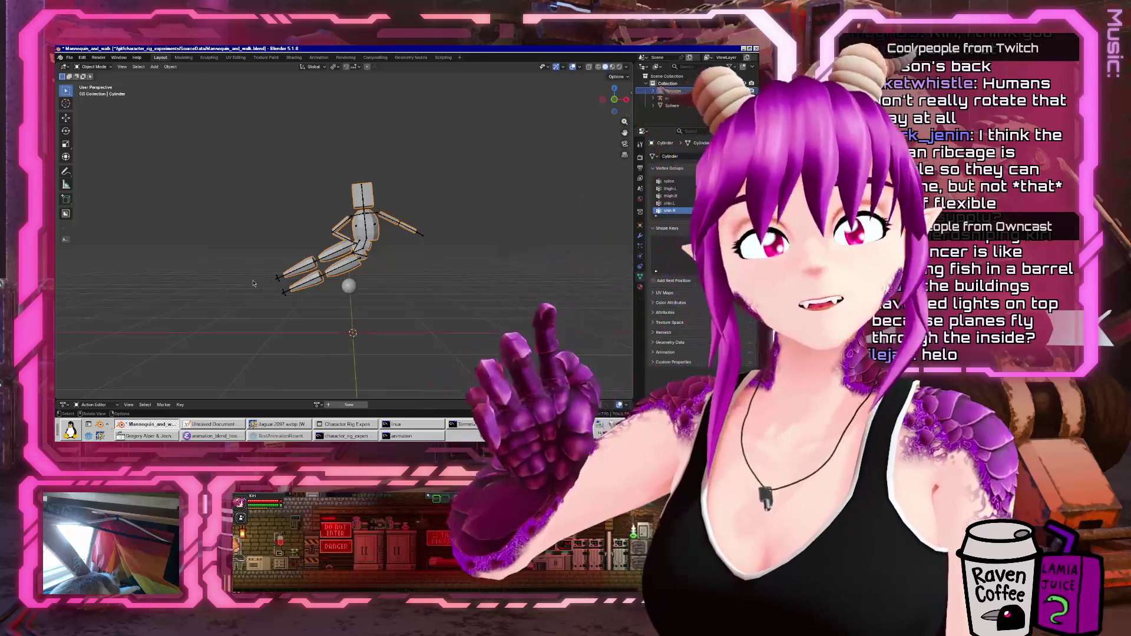
- Put the metarig in Pose Mode and bend the right leg, with the shin at 136°
{"action": "mouse_move", "coordinate": [253, 284]}
{"action": "middle_mouse_down"}
{"action": "mouse_move", "coordinate": [198, 272]}
{"action": "mouse_move", "coordinate": [329, 307]}
{"action": "middle_mouse_up"}
{"action": "scroll", "coordinate": [209, 276], "scroll_direction": "up", "scroll_amount": 5}
{"action": "left_click", "coordinate": [355, 312]}
{"action": "key", "text": "ctrl+Tab"}
{"action": "left_click", "coordinate": [357, 320]}
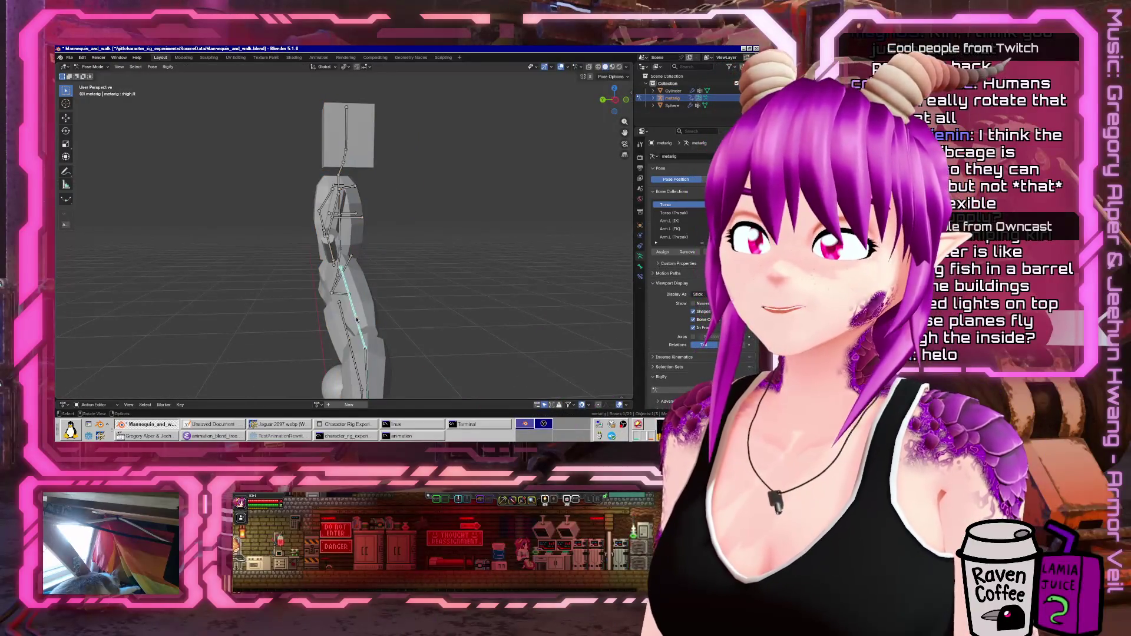
{"action": "scroll", "coordinate": [357, 320], "scroll_direction": "up", "scroll_amount": 3}
{"action": "key", "text": "r"}
{"action": "left_click", "coordinate": [424, 330]}
{"action": "left_click", "coordinate": [462, 330]}
{"action": "key", "text": "r"}
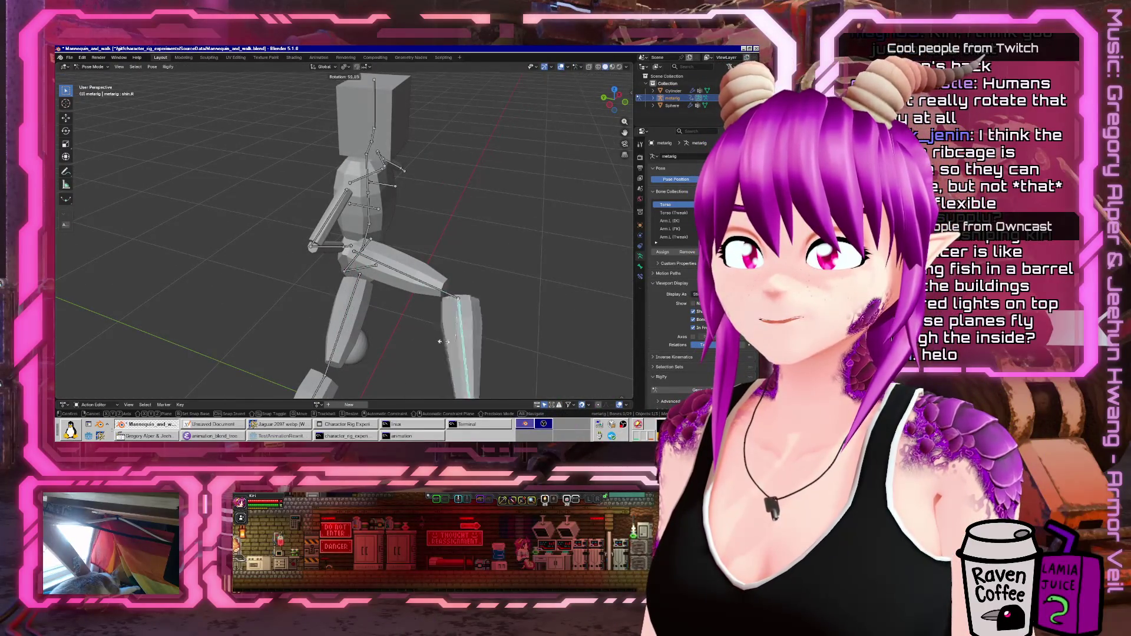
{"action": "left_click", "coordinate": [412, 289]}
{"action": "mouse_move", "coordinate": [412, 289]}
{"action": "middle_mouse_down"}
{"action": "mouse_move", "coordinate": [339, 288]}
{"action": "mouse_move", "coordinate": [333, 306]}
{"action": "middle_mouse_up"}
- Rotate the left thigh 11° and bend the left shin about 90°
{"action": "left_click", "coordinate": [336, 312]}
{"action": "key", "text": "r"}
{"action": "left_click", "coordinate": [242, 333]}
{"action": "left_click", "coordinate": [242, 333]}
{"action": "middle_click_drag", "start_coordinate": [242, 333], "coordinate": [346, 69]}
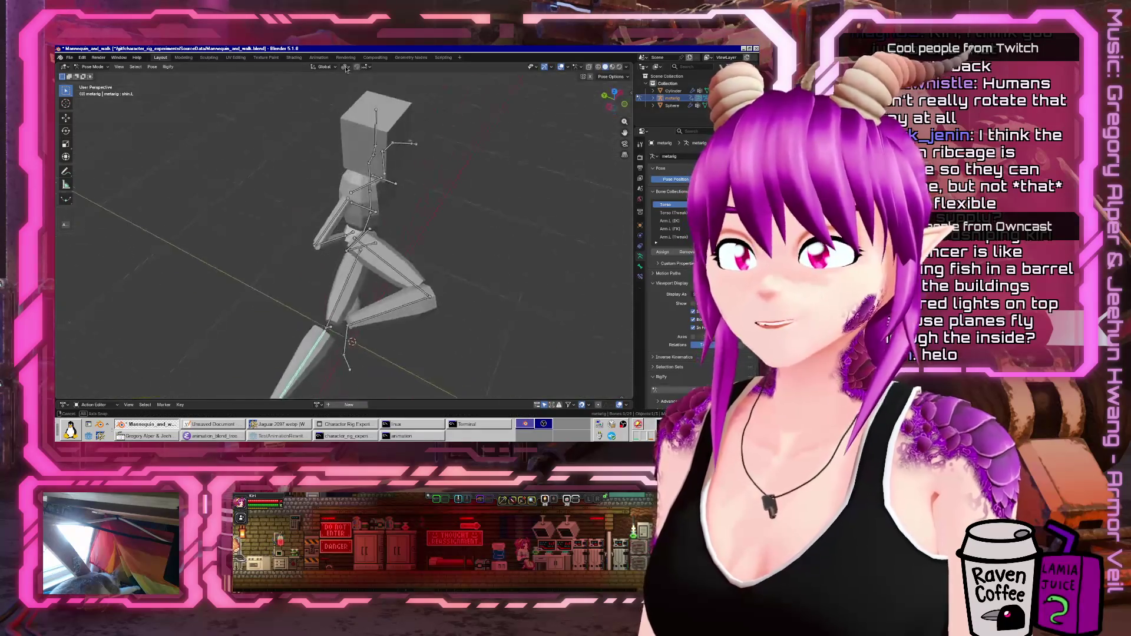
{"action": "key", "text": "r"}
{"action": "left_click", "coordinate": [295, 295]}
{"action": "middle_click_drag", "start_coordinate": [295, 295], "coordinate": [355, 250]}
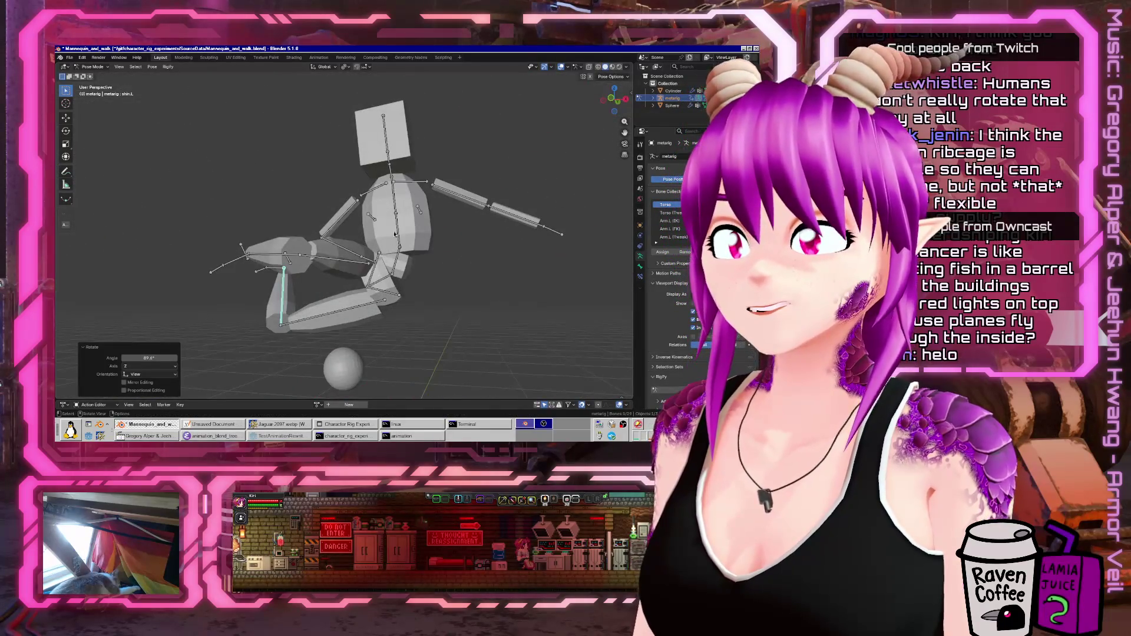
- Raise the left upper arm, then bend the shoulder and forearm, ending at 48.8°
{"action": "left_click", "coordinate": [395, 206]}
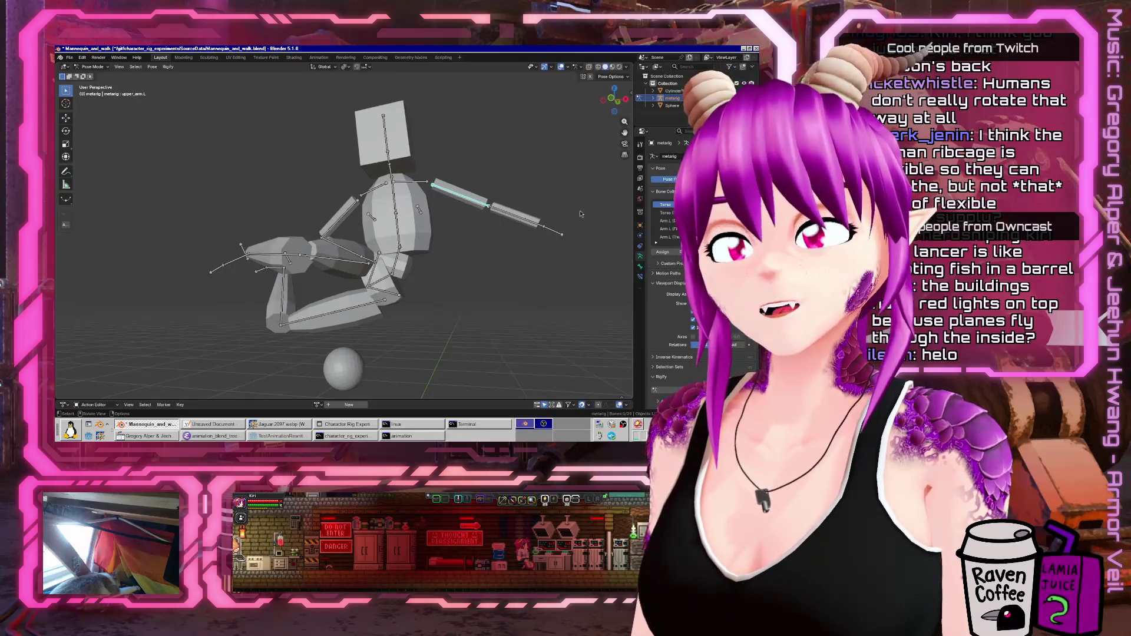
{"action": "key", "text": "r"}
{"action": "left_click", "coordinate": [519, 153]}
{"action": "left_click", "coordinate": [512, 127]}
{"action": "key", "text": "r"}
{"action": "left_click", "coordinate": [408, 139]}
{"action": "left_click", "coordinate": [412, 176]}
{"action": "key", "text": "r"}
{"action": "left_click", "coordinate": [407, 141]}
{"action": "mouse_move", "coordinate": [406, 141]}
{"action": "middle_mouse_down"}
{"action": "mouse_move", "coordinate": [394, 204]}
{"action": "mouse_move", "coordinate": [278, 304]}
{"action": "mouse_move", "coordinate": [431, 267]}
{"action": "mouse_move", "coordinate": [568, 263]}
{"action": "mouse_move", "coordinate": [481, 293]}
{"action": "mouse_move", "coordinate": [246, 255]}
{"action": "mouse_move", "coordinate": [407, 271]}
{"action": "middle_mouse_up"}
{"action": "left_click", "coordinate": [268, 308]}
{"action": "key", "text": "r"}
{"action": "left_click", "coordinate": [294, 303]}
- Clear all bone rotations to the rest pose, return to Object Mode, and save
{"action": "key", "text": "a"}
{"action": "key", "text": "alt+r"}
{"action": "key", "text": "ctrl+Tab"}
{"action": "scroll", "coordinate": [421, 278], "scroll_direction": "up", "scroll_amount": 4}
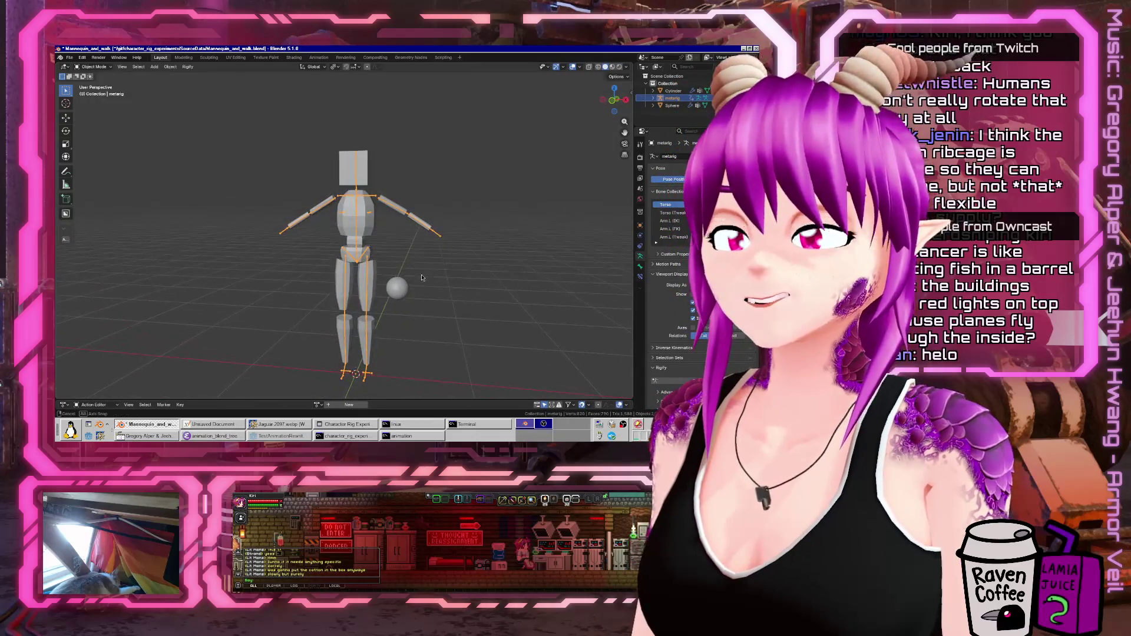
{"action": "key", "text": "ctrl+s"}
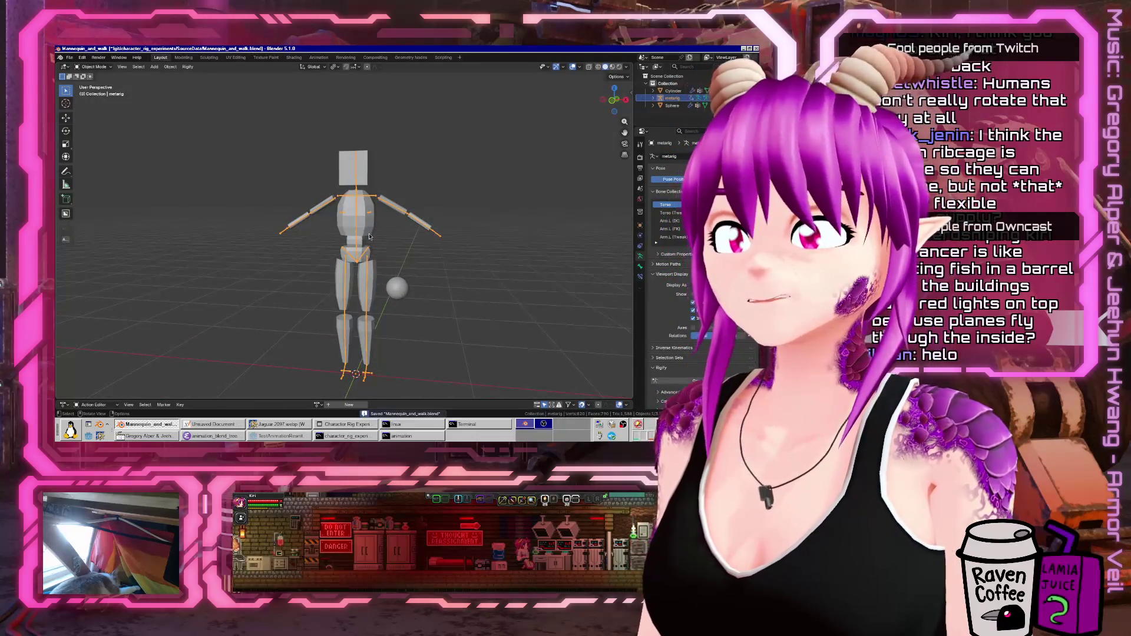
{"action": "left_click", "coordinate": [673, 91]}
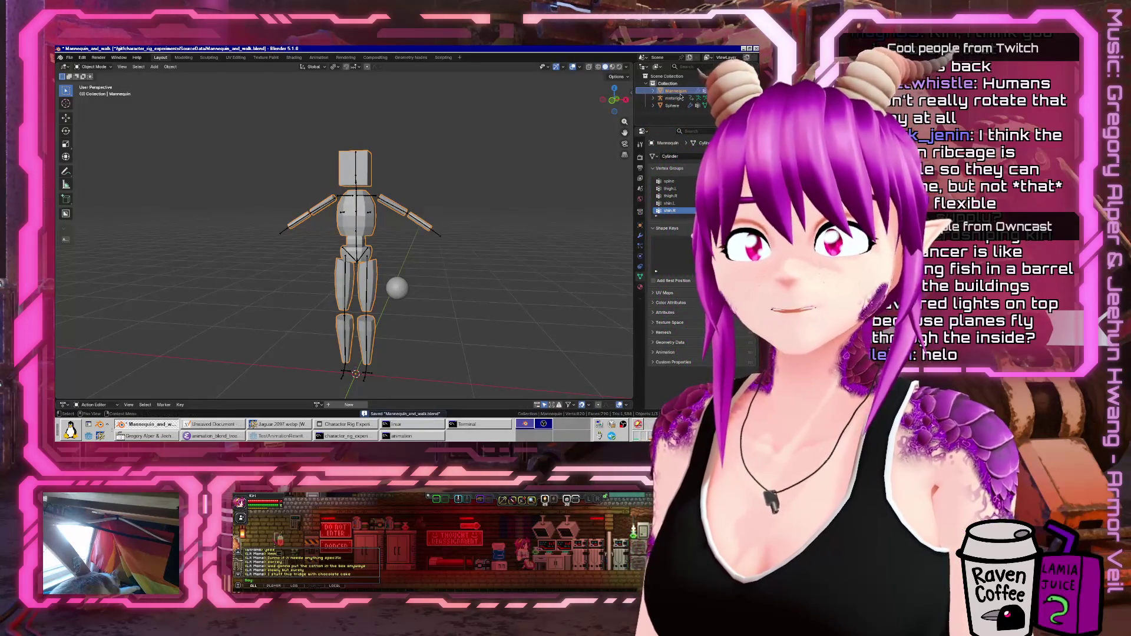
{"action": "key", "text": "ctrl+s"}
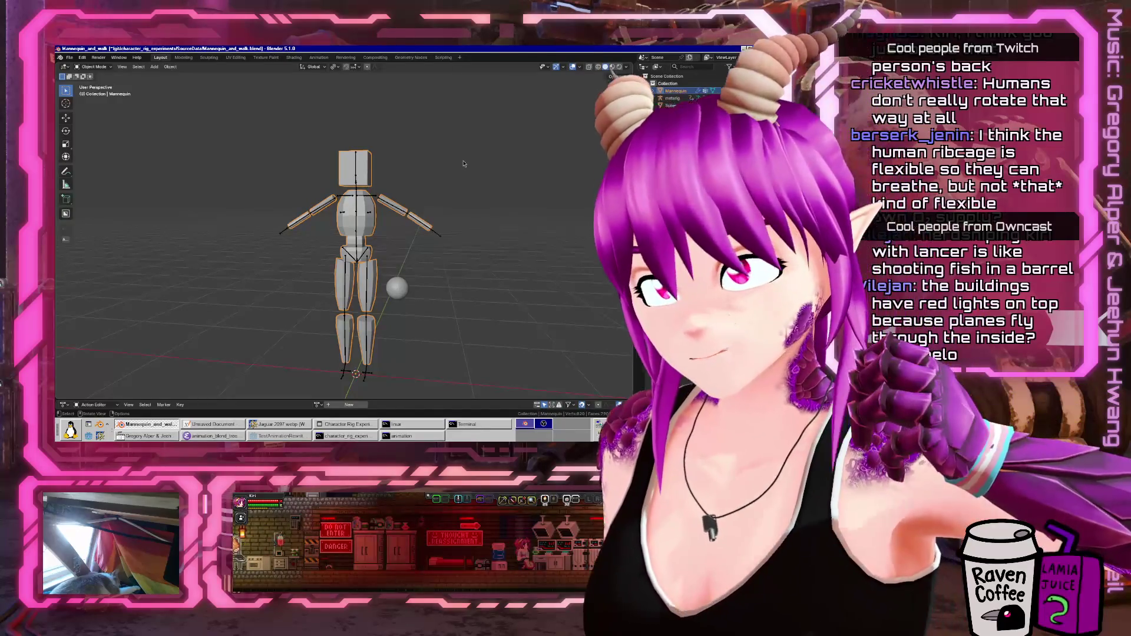
- Select the metarig with the mannequin mesh and bring up the File > Export formats
{"action": "left_click", "coordinate": [357, 207]}
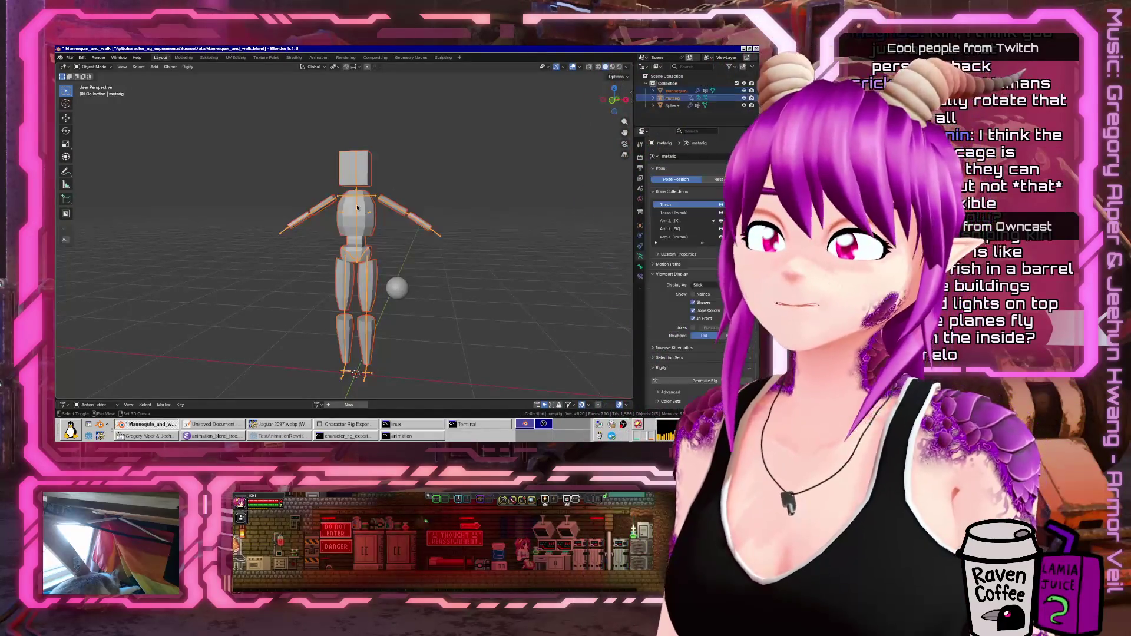
{"action": "left_click", "coordinate": [366, 162], "text": "shift"}
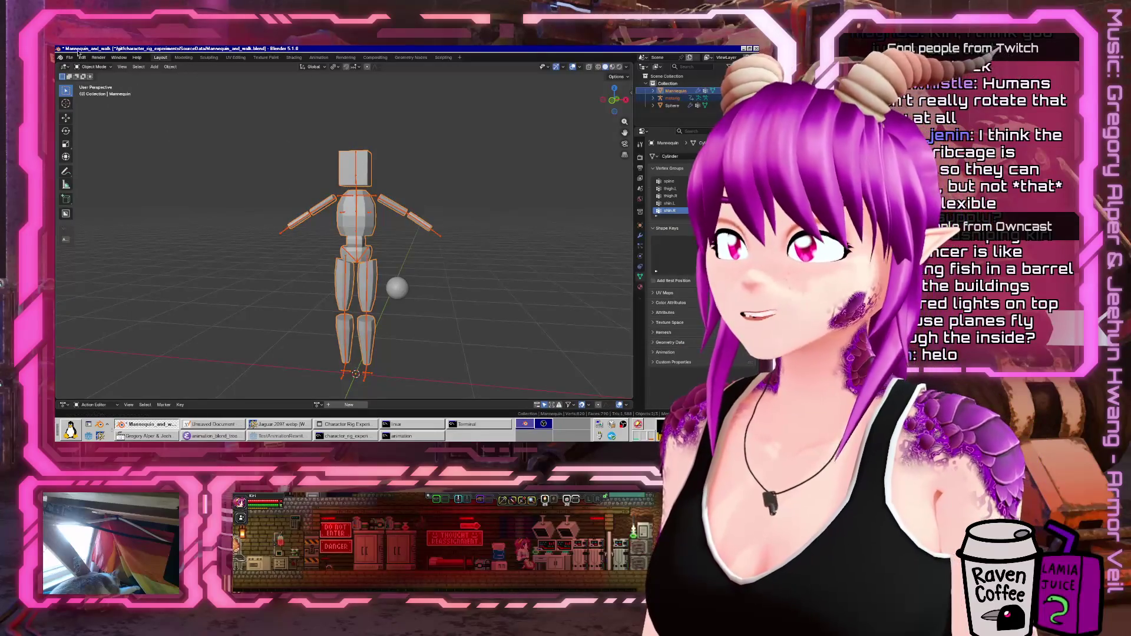
{"action": "left_click", "coordinate": [70, 58]}
{"action": "mouse_move", "coordinate": [81, 169]}
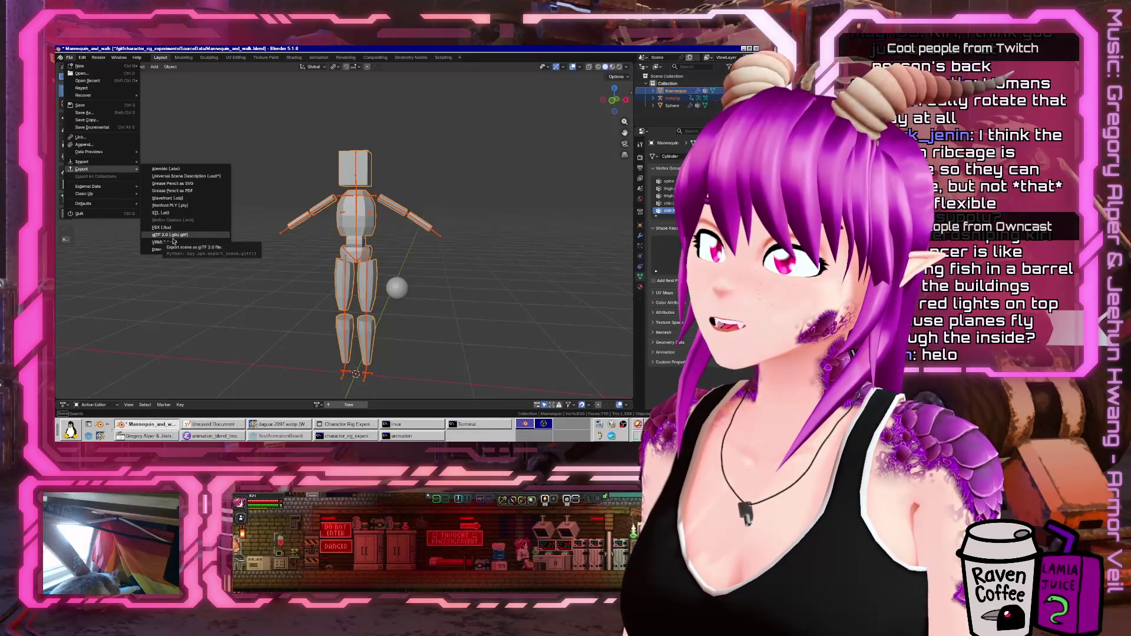
- Export glTF 2.0 as Mannequin.glb into CharacterEditor/Parts with Animation unticked
{"action": "left_click", "coordinate": [172, 235]}
{"action": "left_click", "coordinate": [473, 170]}
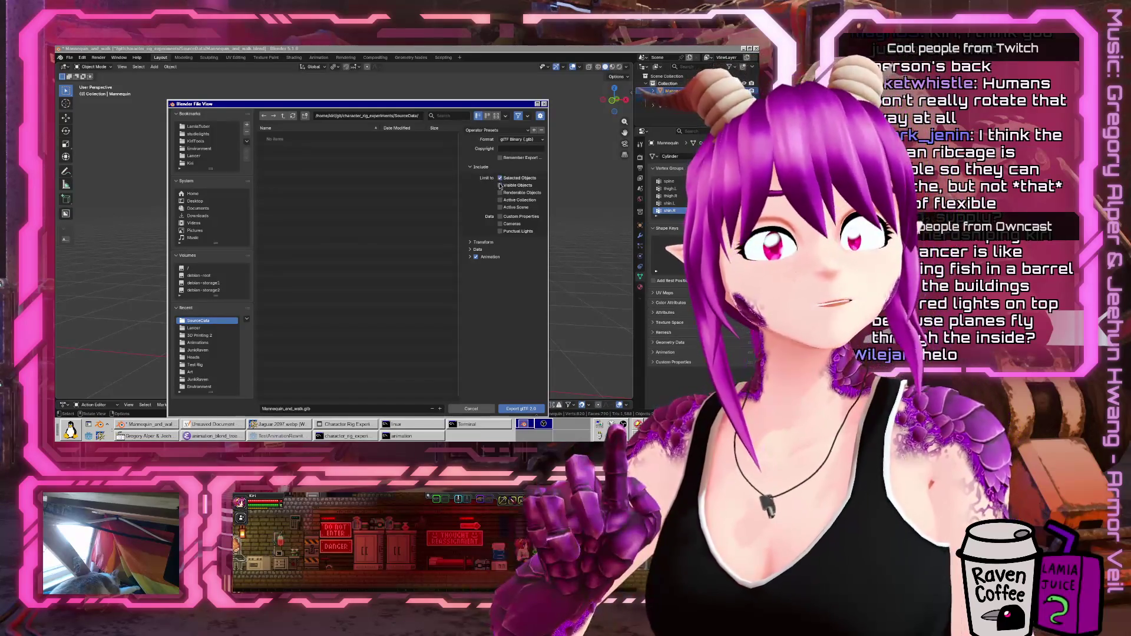
{"action": "left_click", "coordinate": [471, 257]}
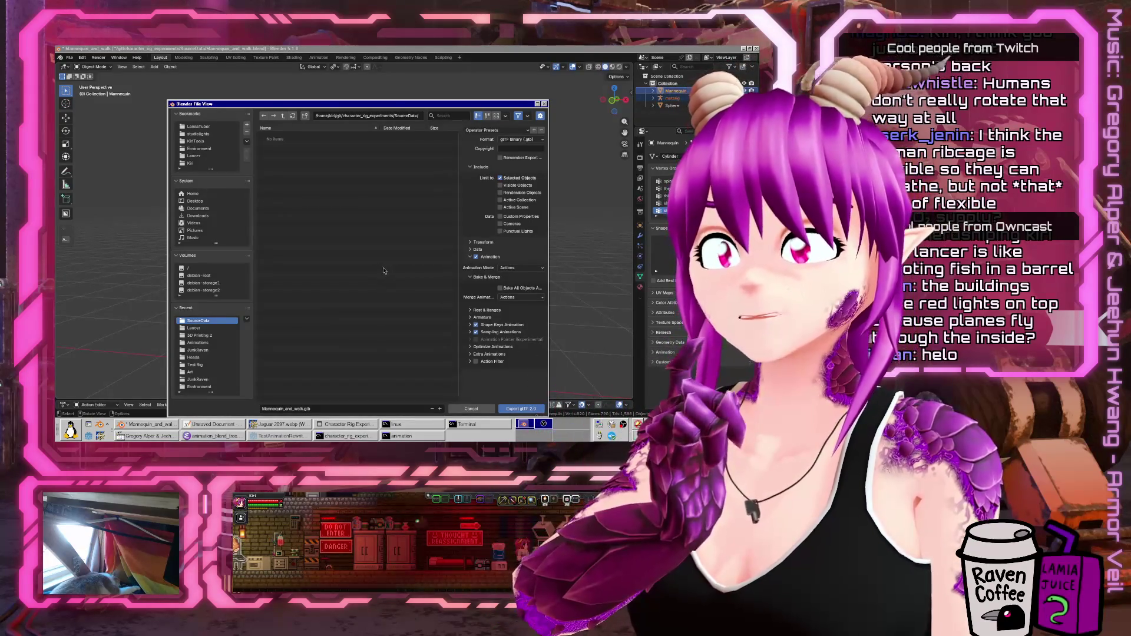
{"action": "left_click", "coordinate": [283, 118]}
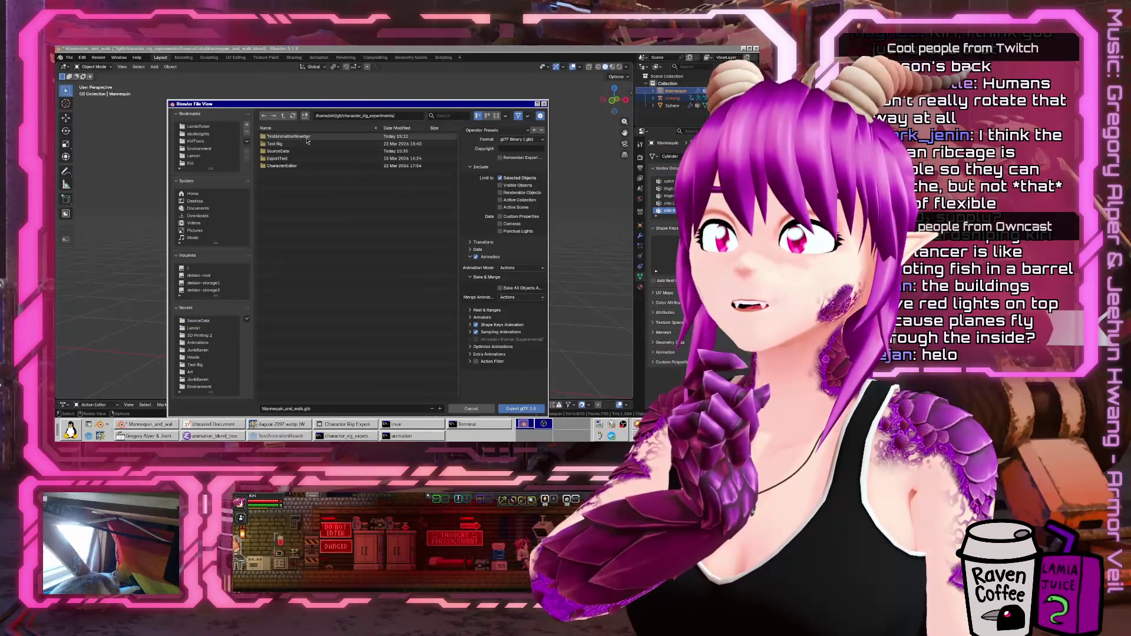
{"action": "double_click", "coordinate": [282, 166]}
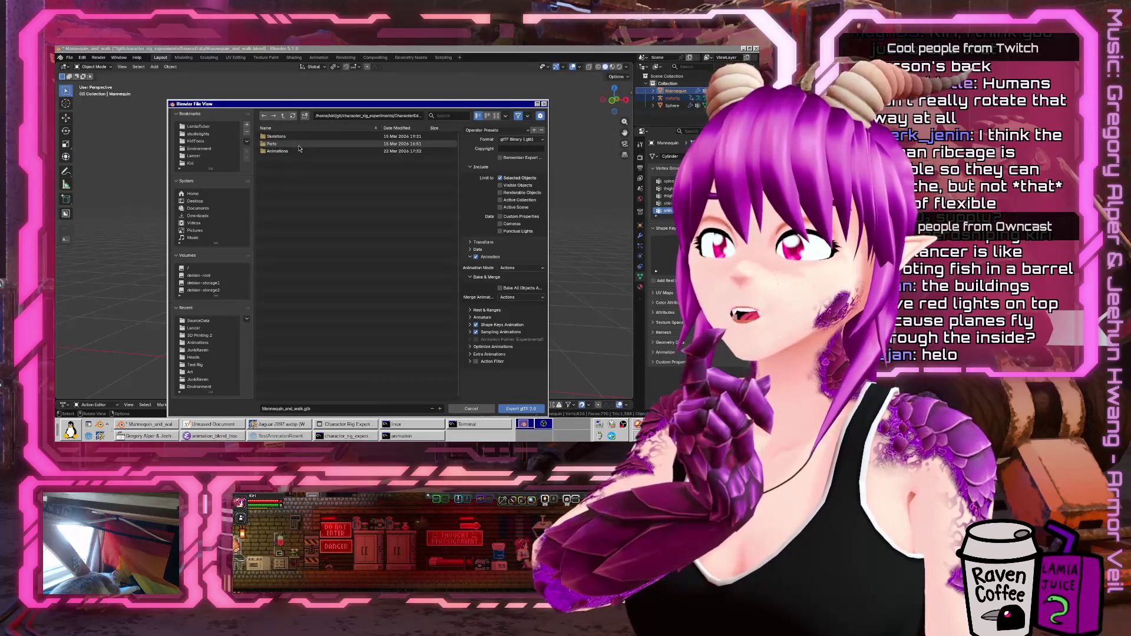
{"action": "double_click", "coordinate": [298, 145]}
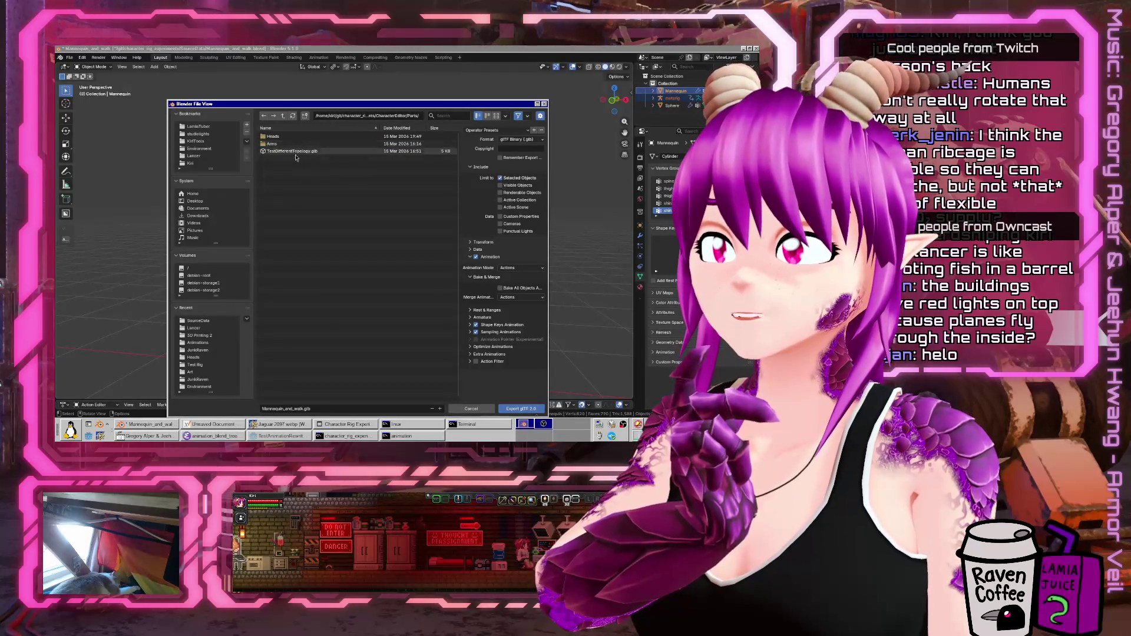
{"action": "left_click", "coordinate": [324, 408]}
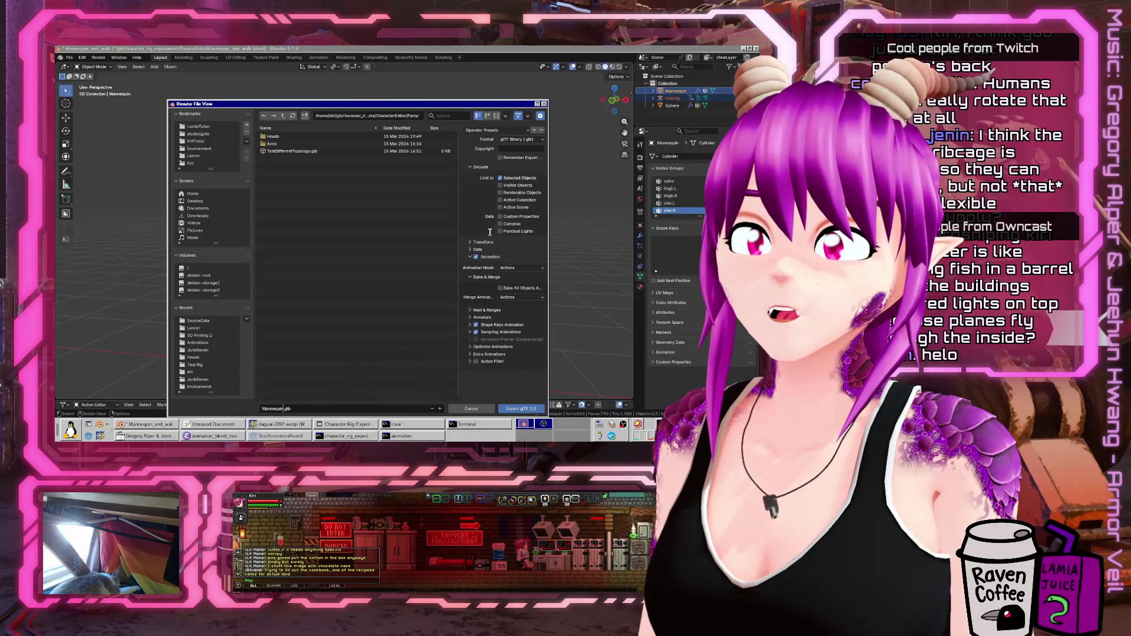
{"action": "left_click", "coordinate": [480, 258]}
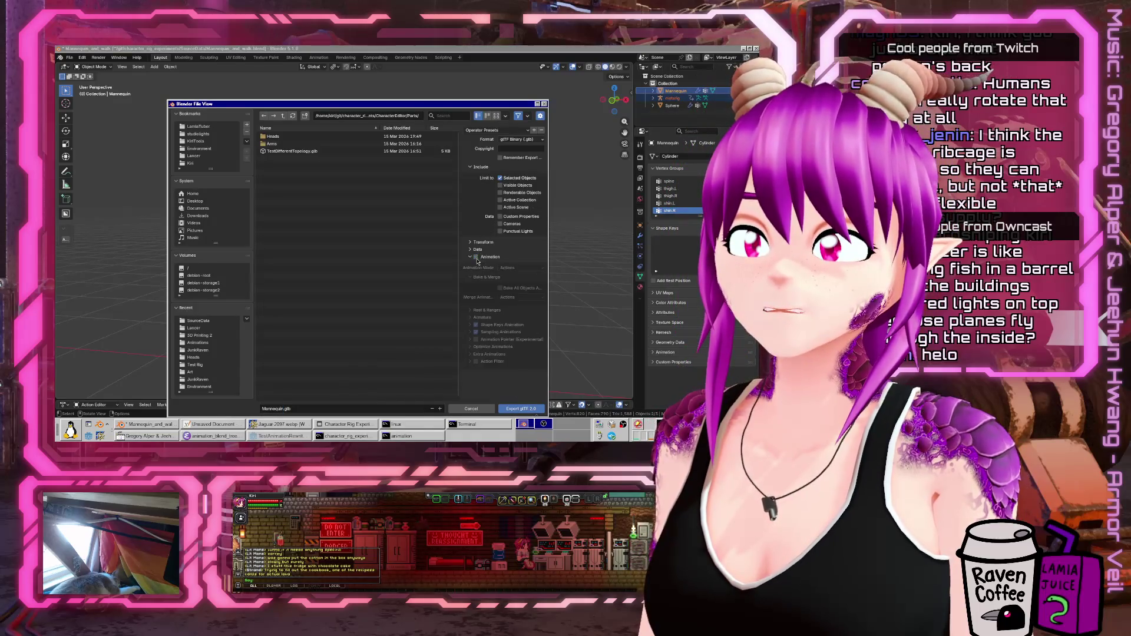
{"action": "left_click", "coordinate": [529, 412]}
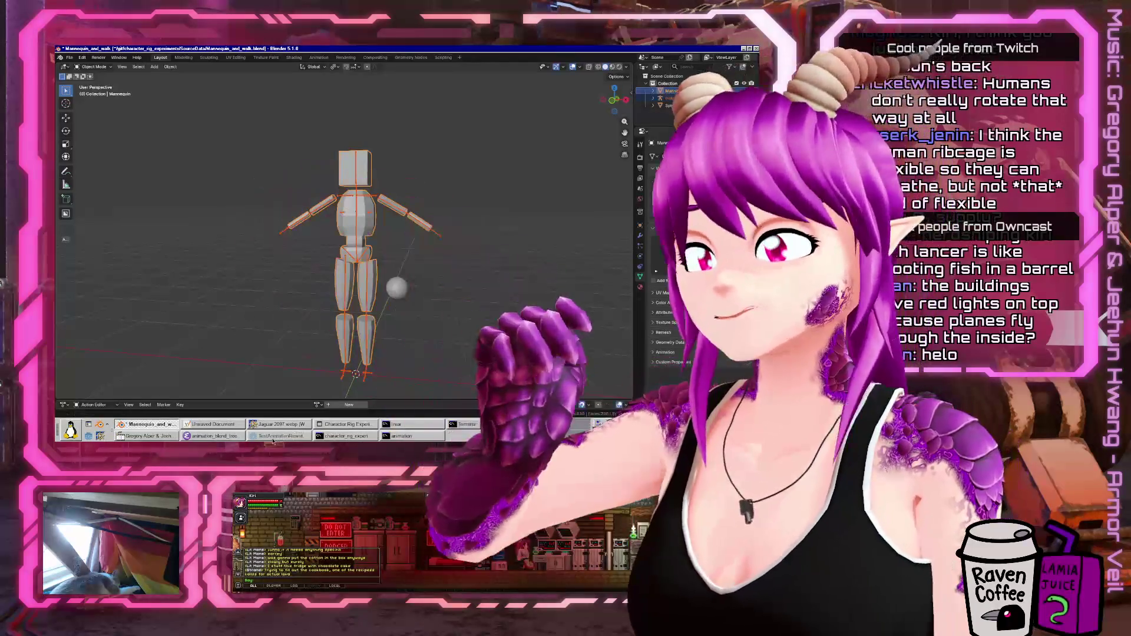
{"action": "left_click", "coordinate": [274, 436]}
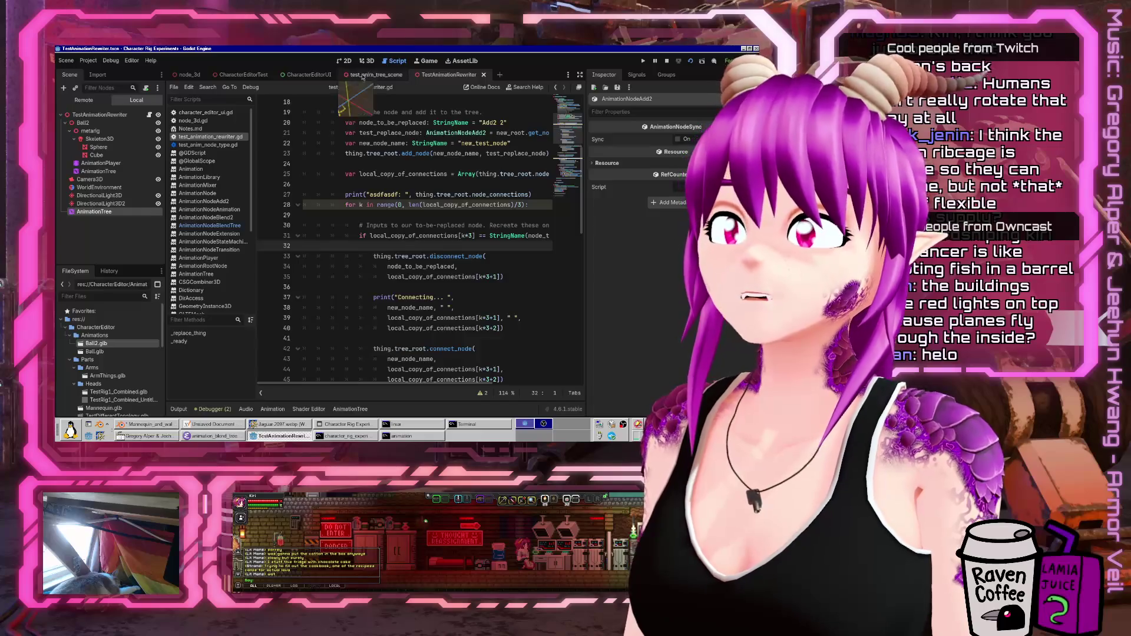
- Run the character rig experiment and load the Mannequin part from the Parts list
{"action": "left_click", "coordinate": [643, 61]}
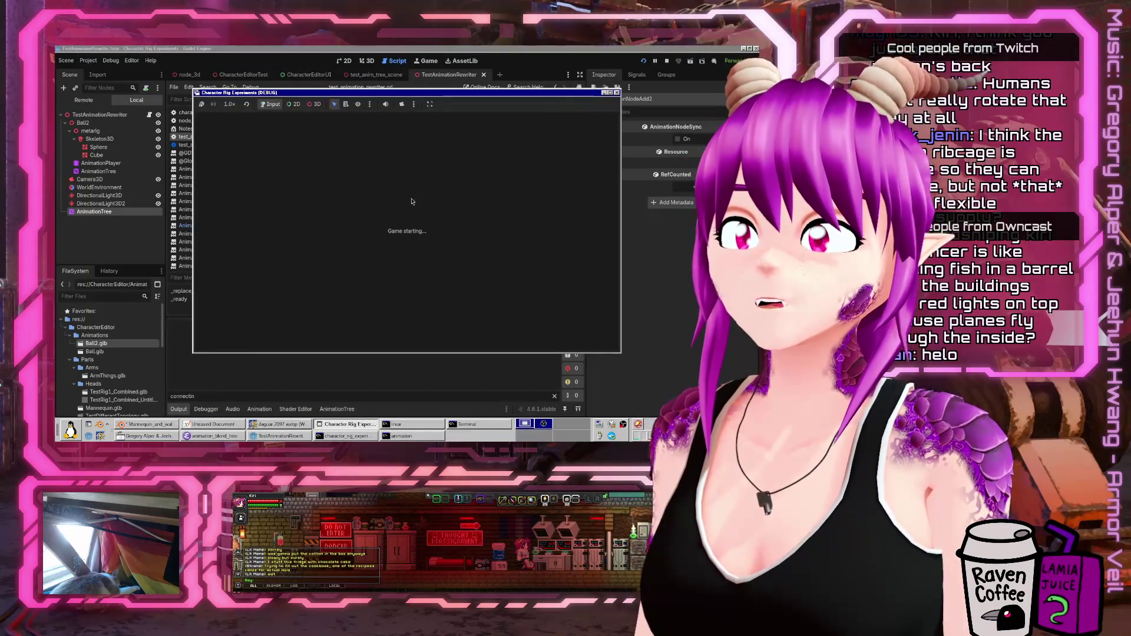
{"action": "scroll", "coordinate": [510, 212], "scroll_direction": "down", "scroll_amount": 1}
{"action": "scroll", "coordinate": [510, 213], "scroll_direction": "down", "scroll_amount": 4}
{"action": "left_click", "coordinate": [488, 200]}
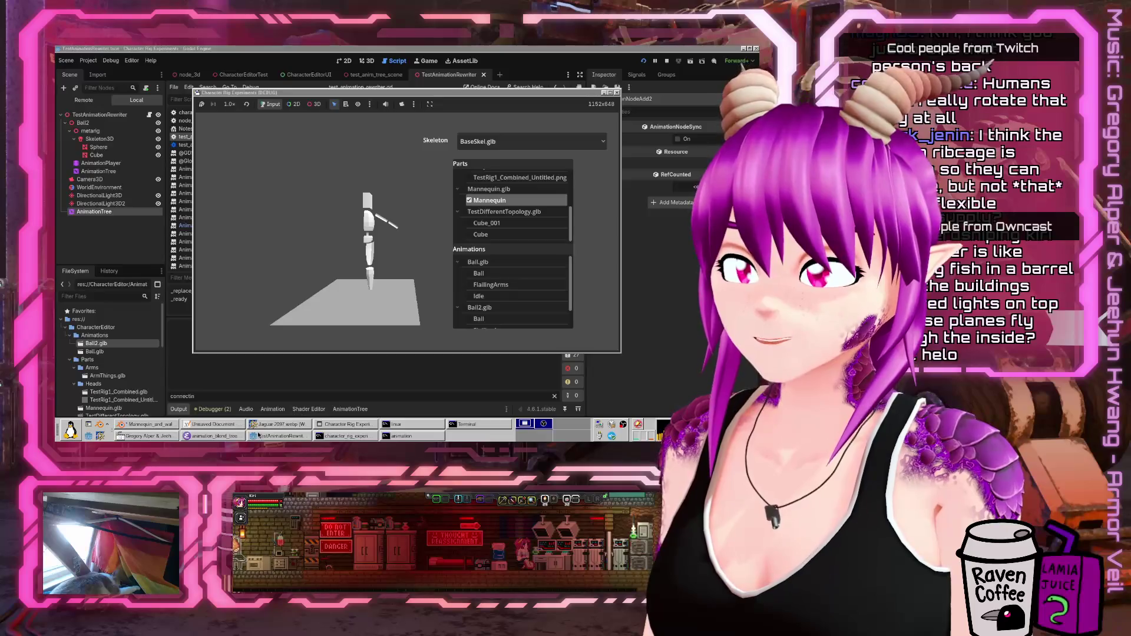
- Enable Ball.glb animations, play FlailingArms on the mannequin, then close the test window
{"action": "left_click", "coordinate": [463, 263]}
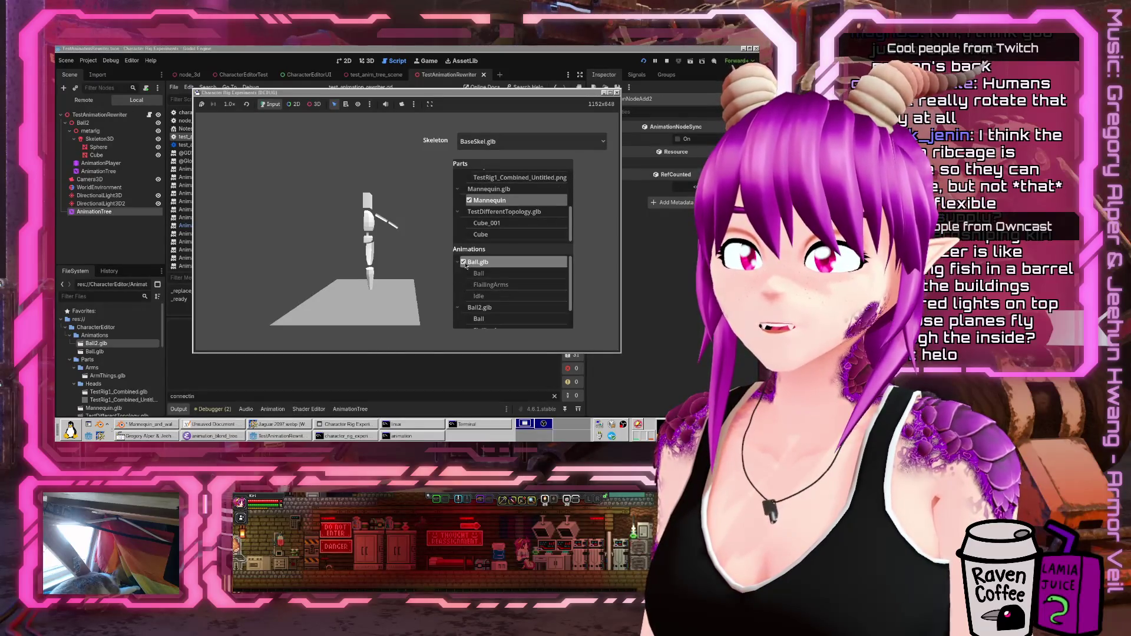
{"action": "left_click", "coordinate": [469, 273]}
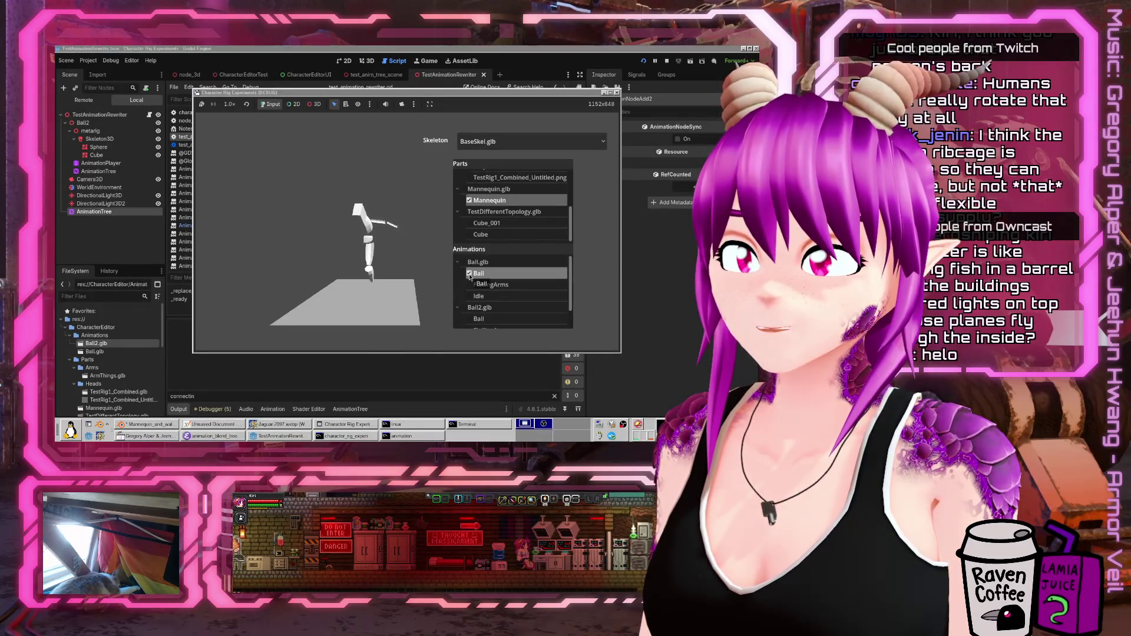
{"action": "left_click", "coordinate": [469, 285]}
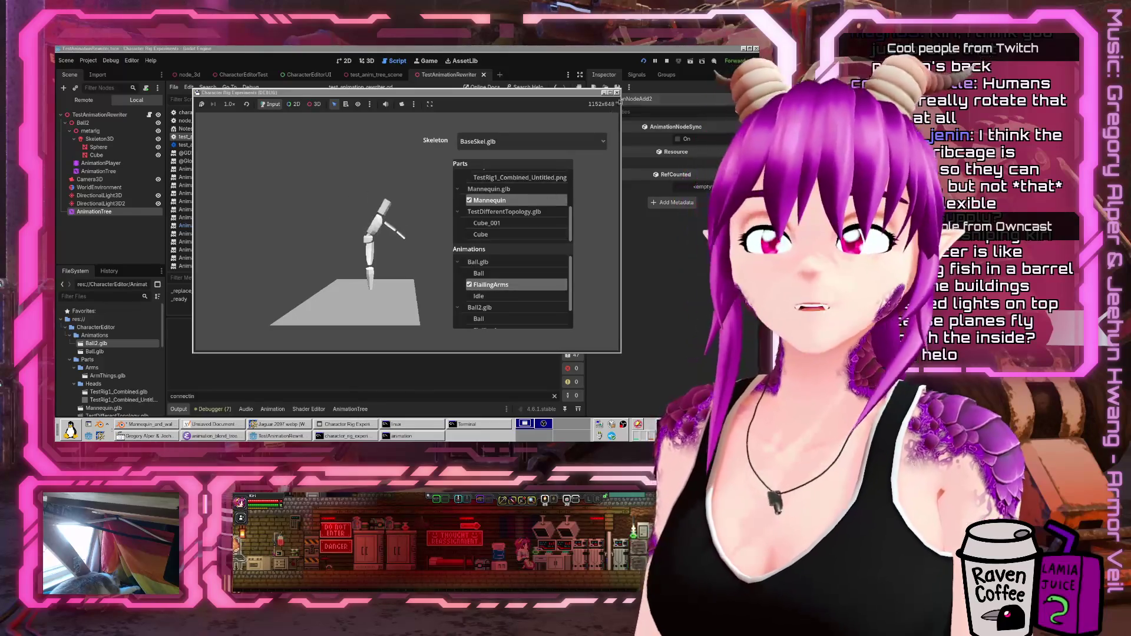
{"action": "middle_click", "coordinate": [352, 424]}
{"action": "left_click", "coordinate": [141, 424]}
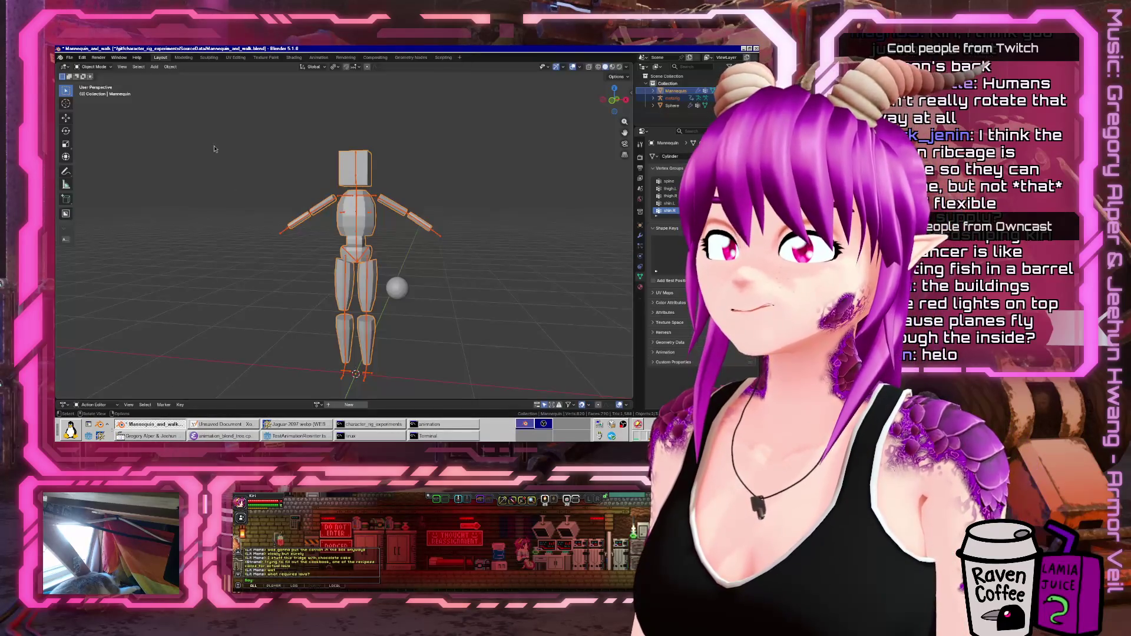
- Reopen the glTF 2.0 export, review the Data and Mesh options, and overwrite Mannequin.glb
{"action": "left_click", "coordinate": [68, 57]}
{"action": "mouse_move", "coordinate": [83, 170]}
{"action": "left_click", "coordinate": [169, 235]}
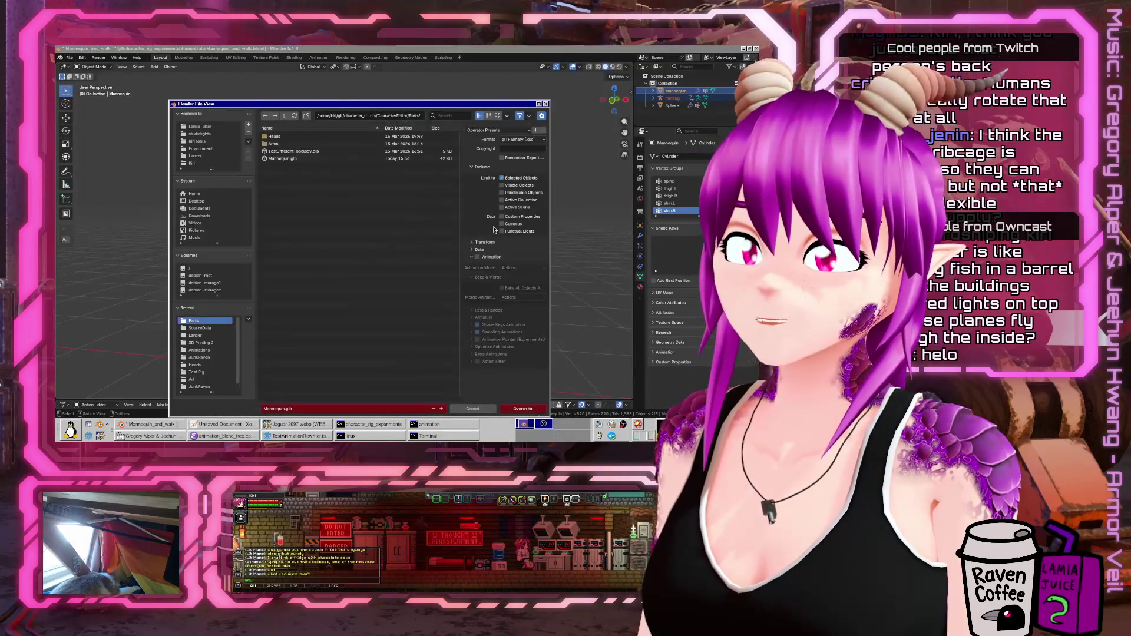
{"action": "left_click", "coordinate": [471, 250]}
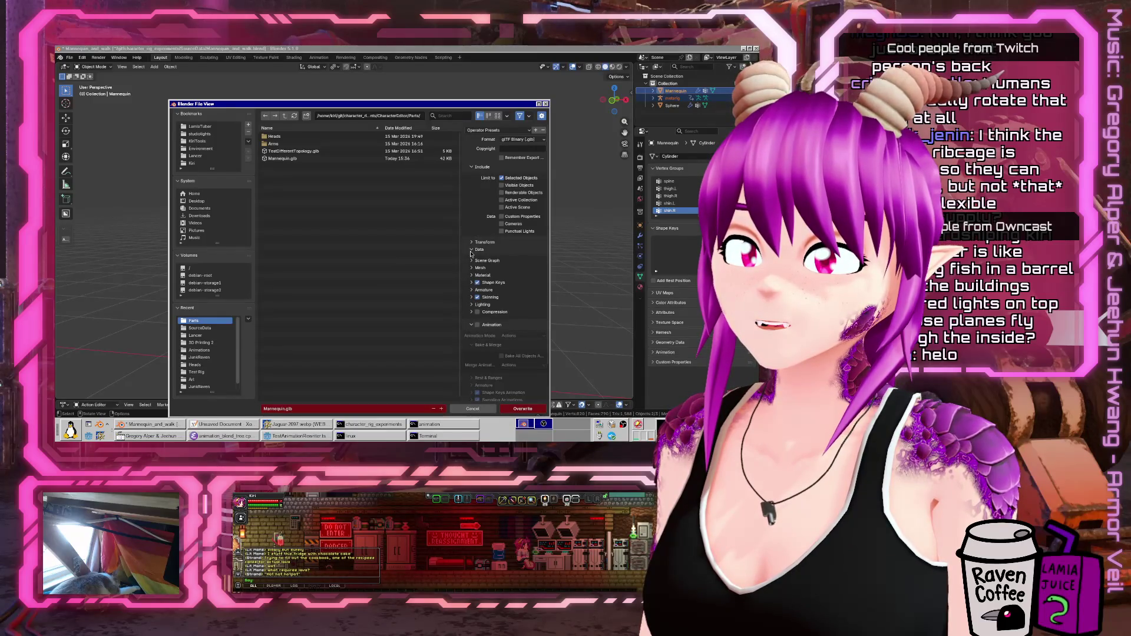
{"action": "left_click", "coordinate": [472, 251]}
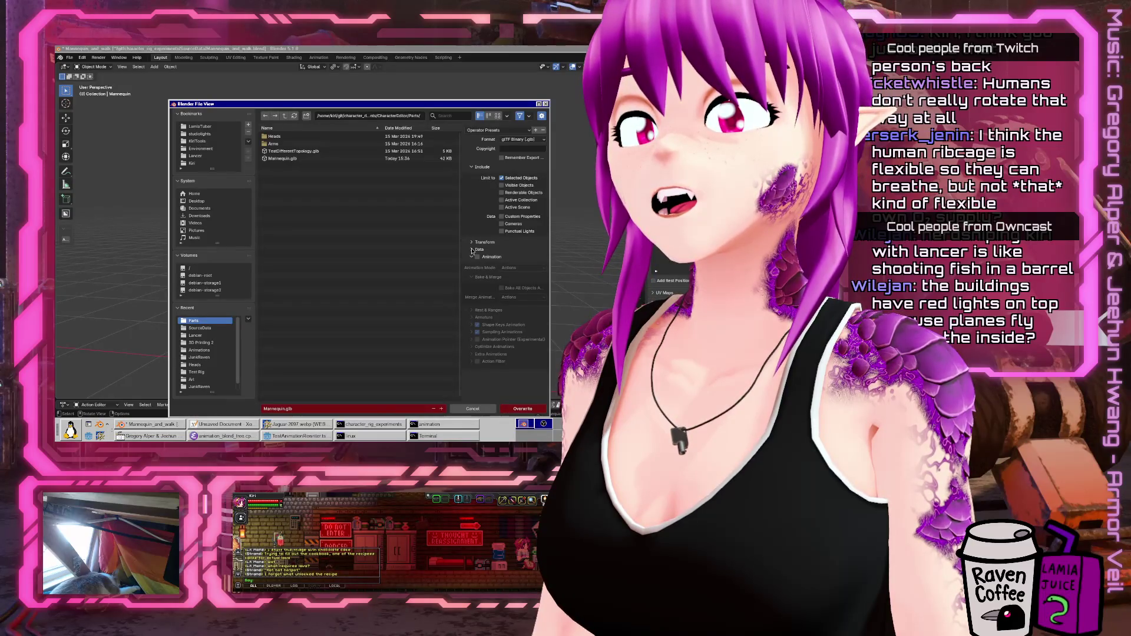
{"action": "left_click", "coordinate": [471, 250]}
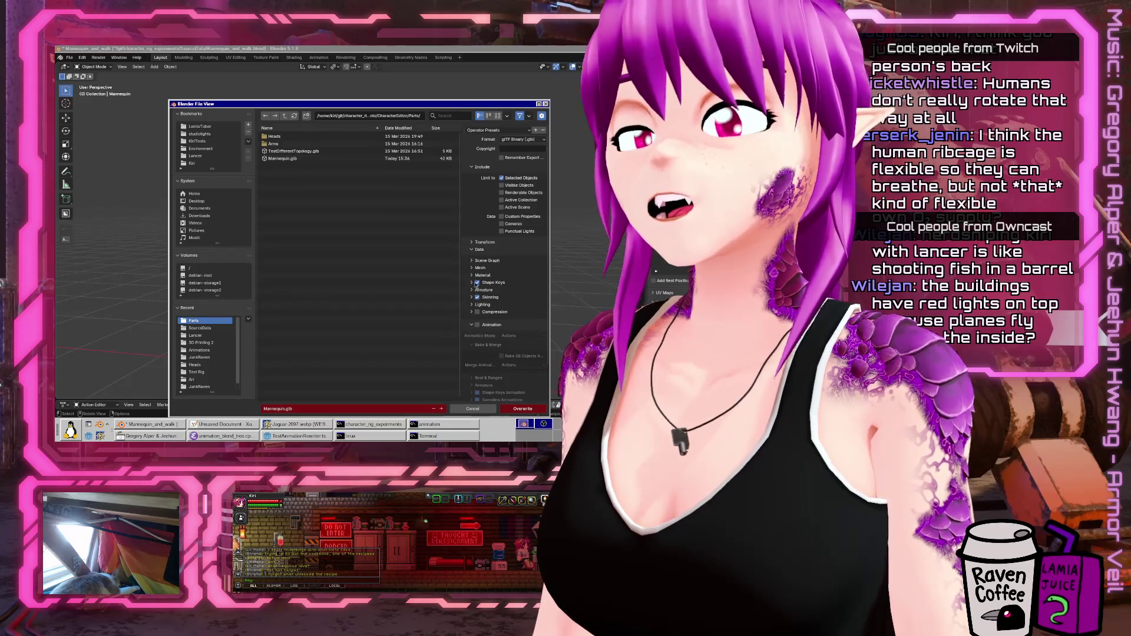
{"action": "left_click", "coordinate": [472, 268]}
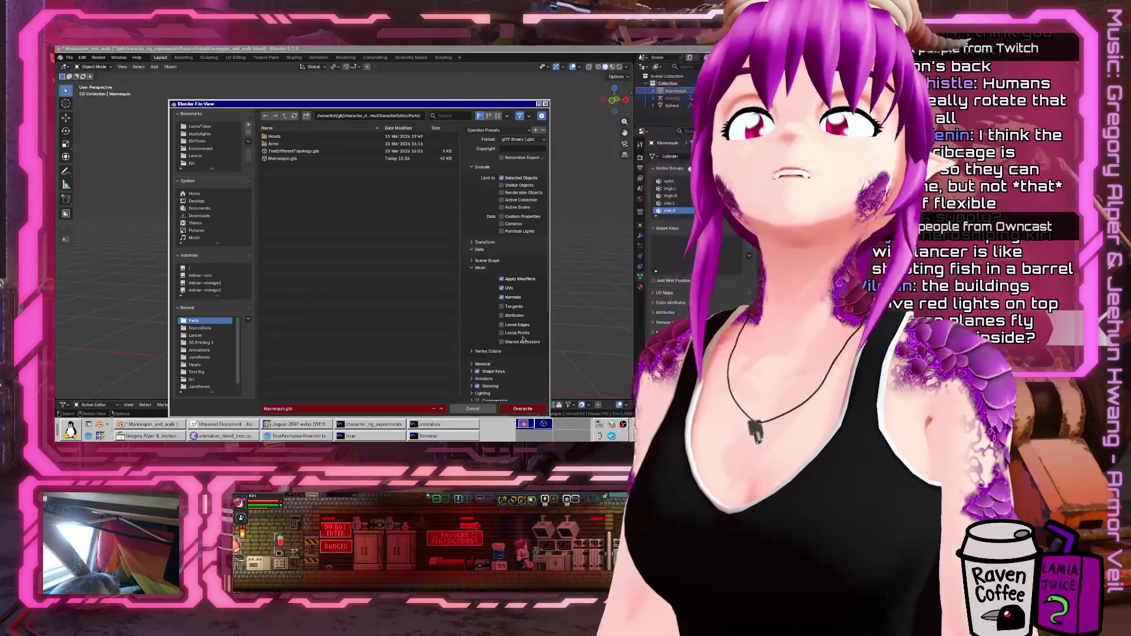
{"action": "left_click", "coordinate": [511, 411]}
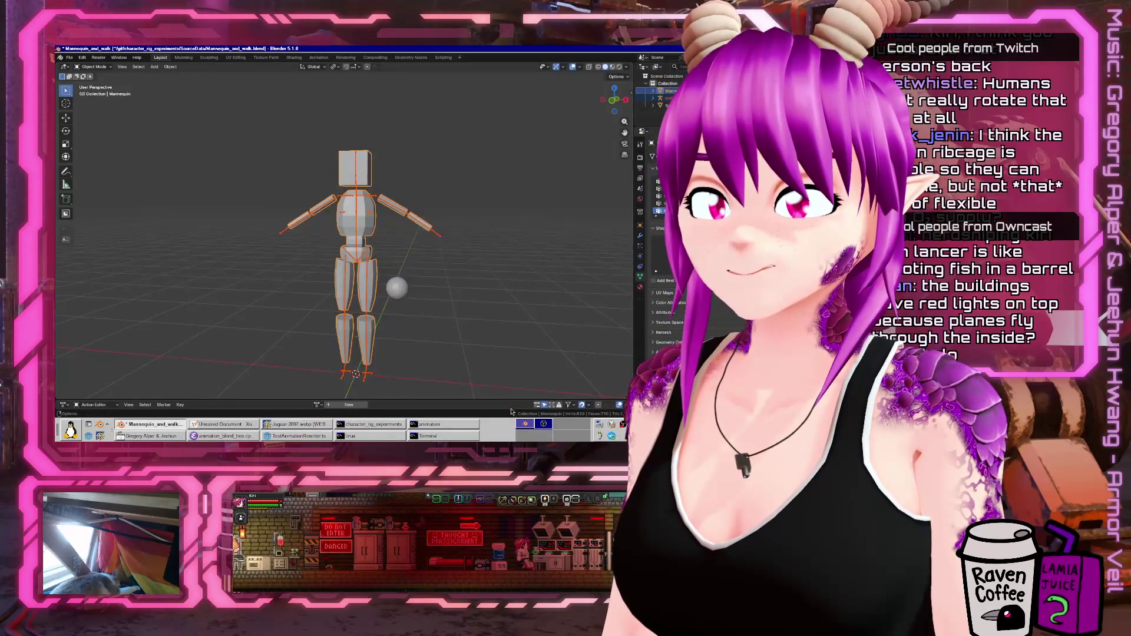
{"action": "left_click", "coordinate": [279, 437]}
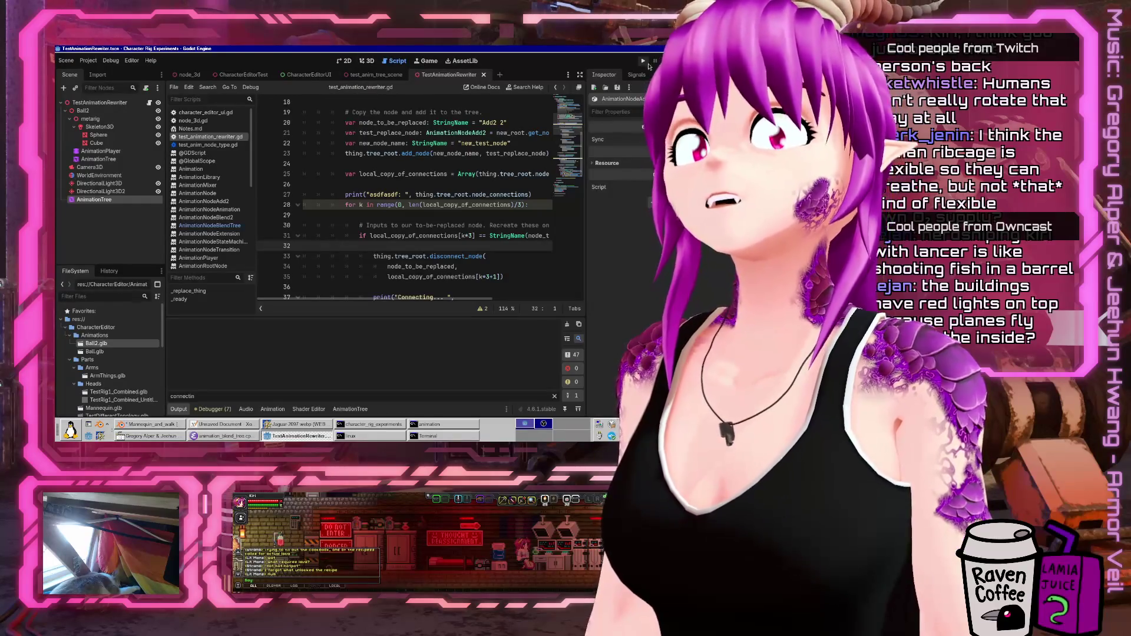
{"action": "left_click", "coordinate": [644, 61]}
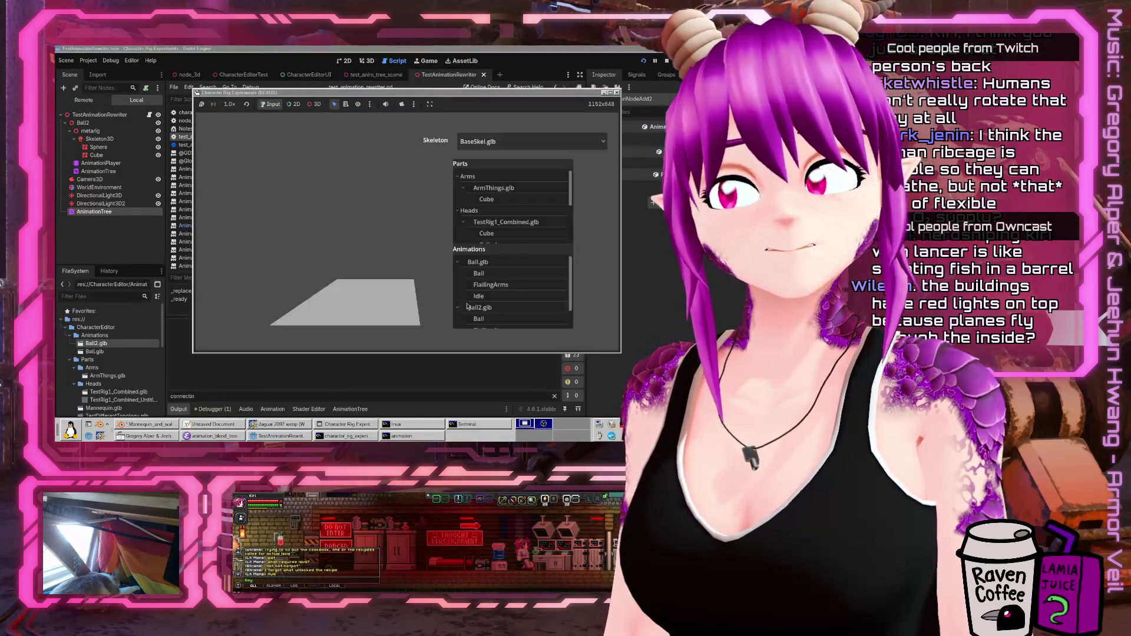
{"action": "scroll", "coordinate": [477, 220], "scroll_direction": "down", "scroll_amount": 3}
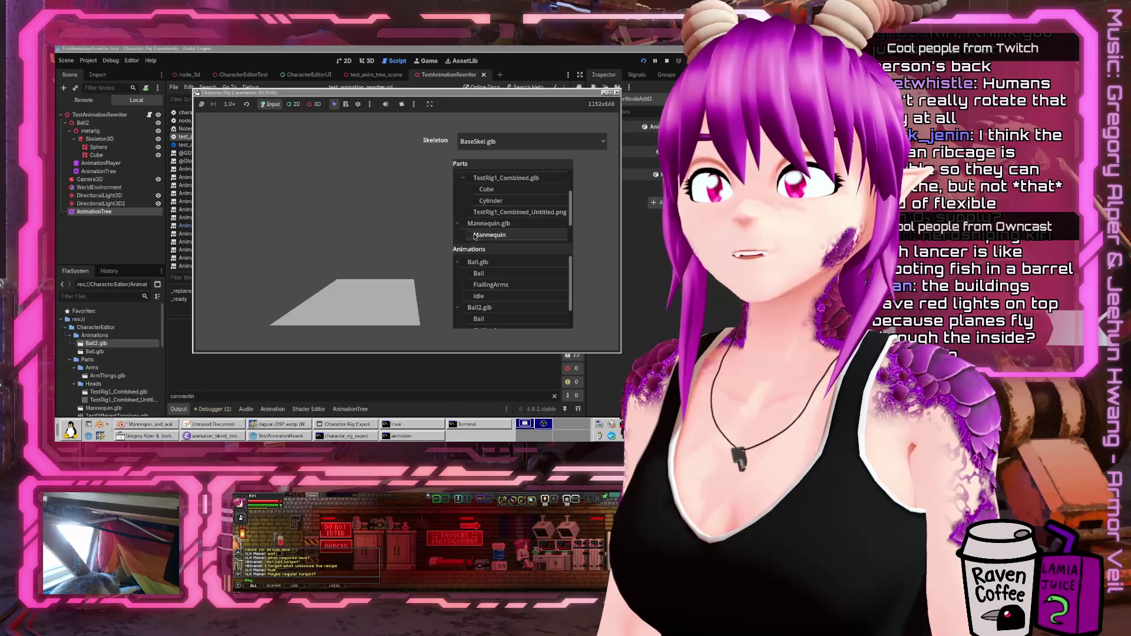
{"action": "left_click", "coordinate": [463, 224]}
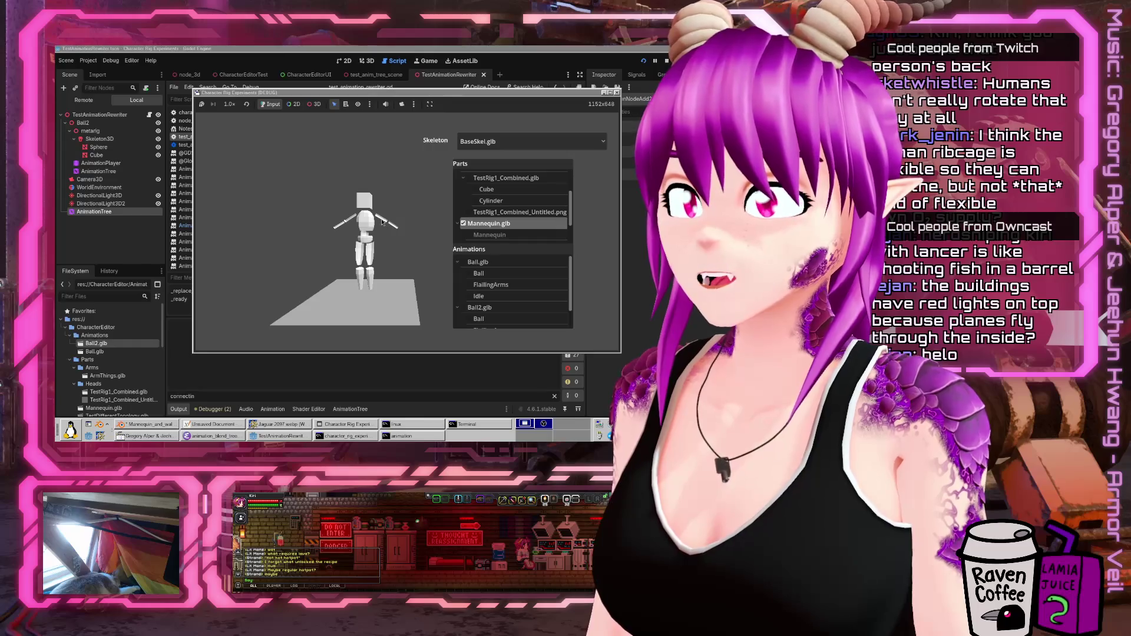
{"action": "left_click", "coordinate": [469, 286]}
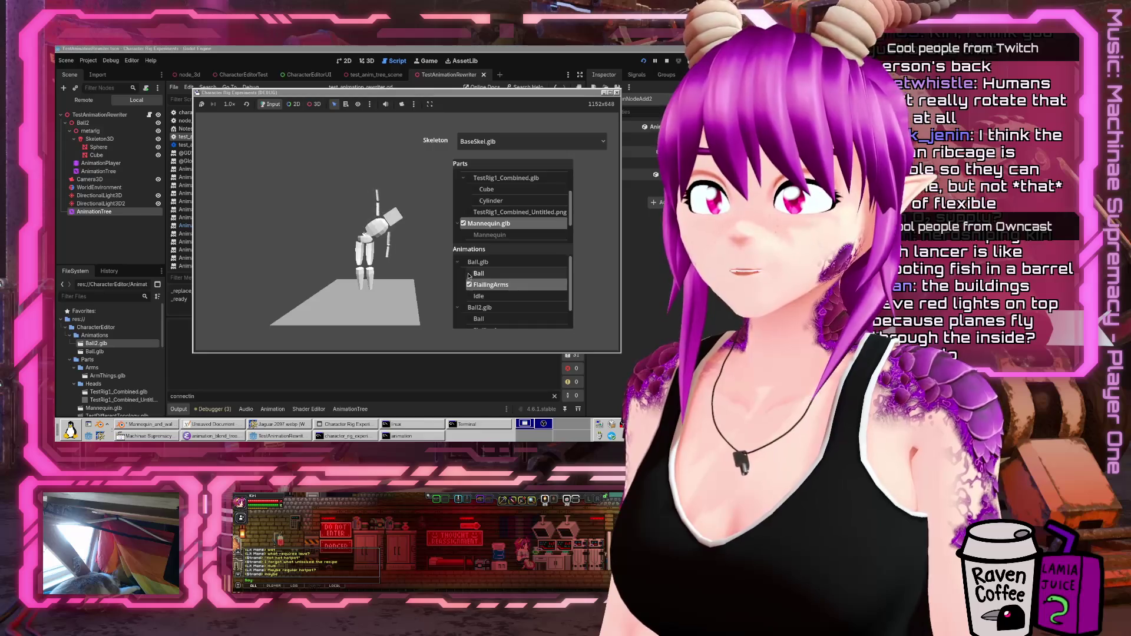
{"action": "left_click", "coordinate": [469, 273]}
{"action": "left_click", "coordinate": [469, 274]}
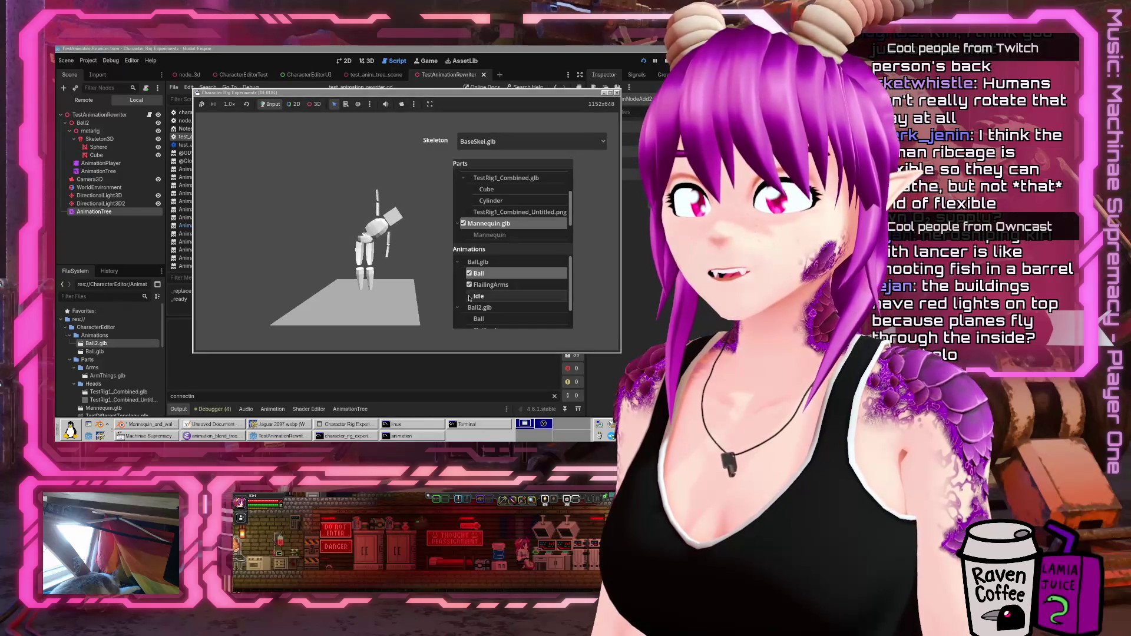
{"action": "left_click", "coordinate": [469, 284]}
{"action": "left_click", "coordinate": [469, 274]}
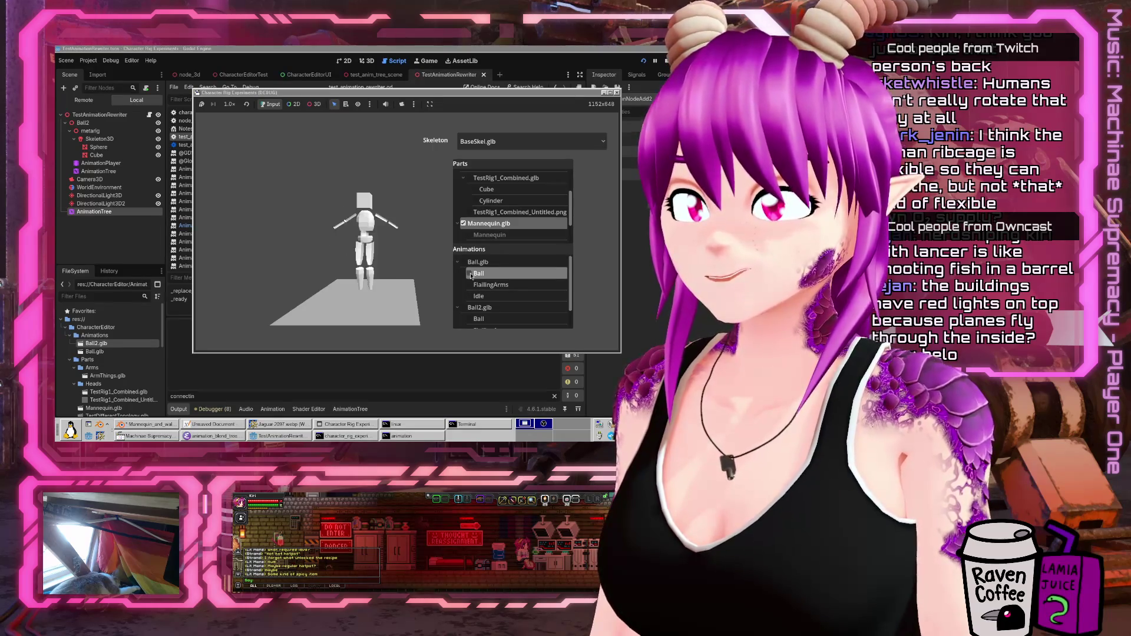
{"action": "scroll", "coordinate": [469, 301], "scroll_direction": "down", "scroll_amount": 2}
{"action": "left_click", "coordinate": [470, 321]}
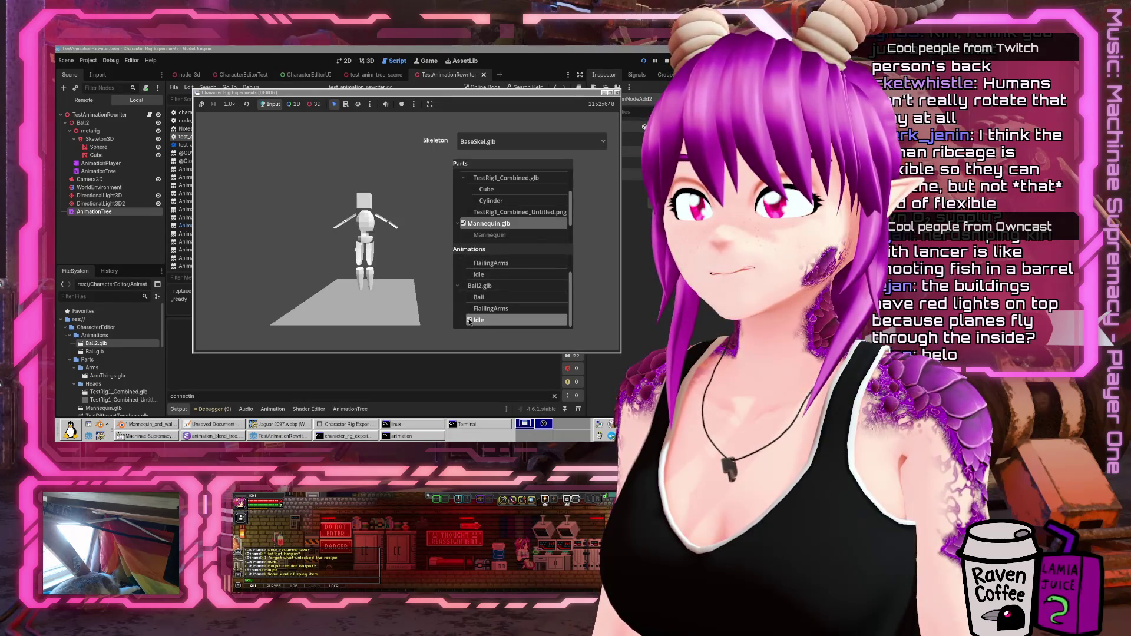
{"action": "left_click", "coordinate": [617, 93]}
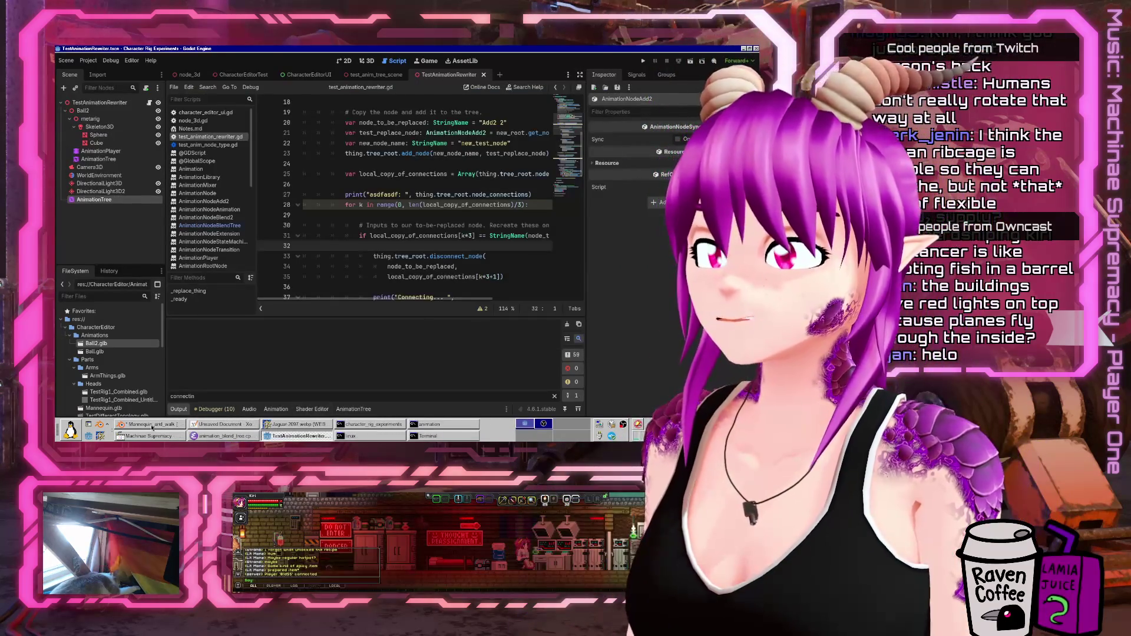
{"action": "left_click", "coordinate": [140, 428]}
- Save the file and inspect the mannequin, toggling X-ray and checking viewport overlays
{"action": "key", "text": "ctrl+s"}
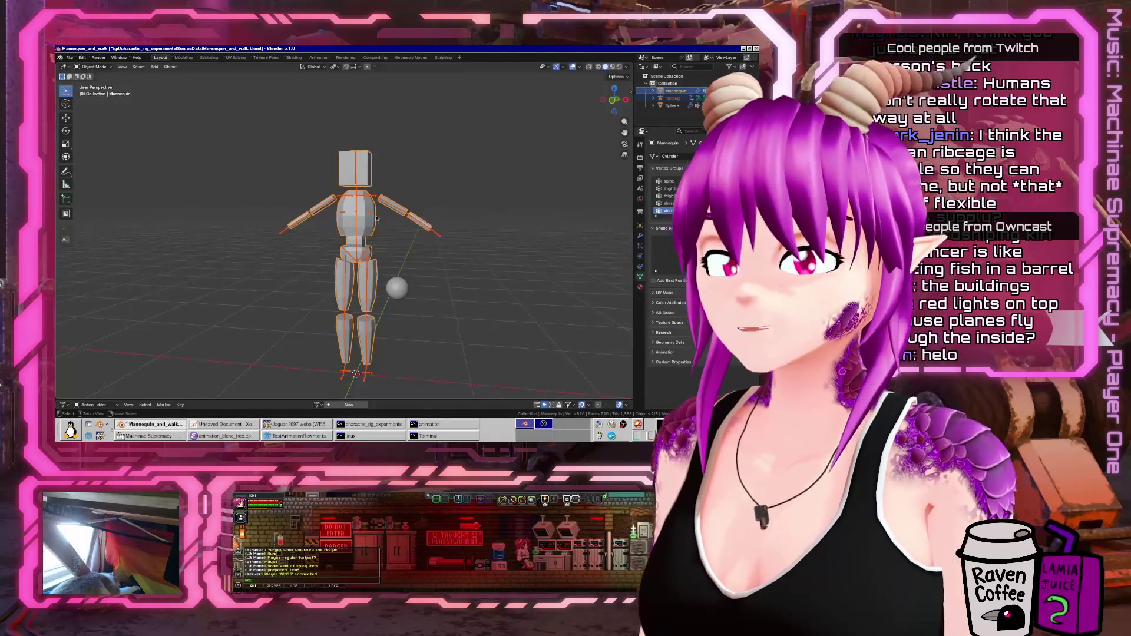
{"action": "middle_click_drag", "start_coordinate": [356, 228], "coordinate": [377, 230]}
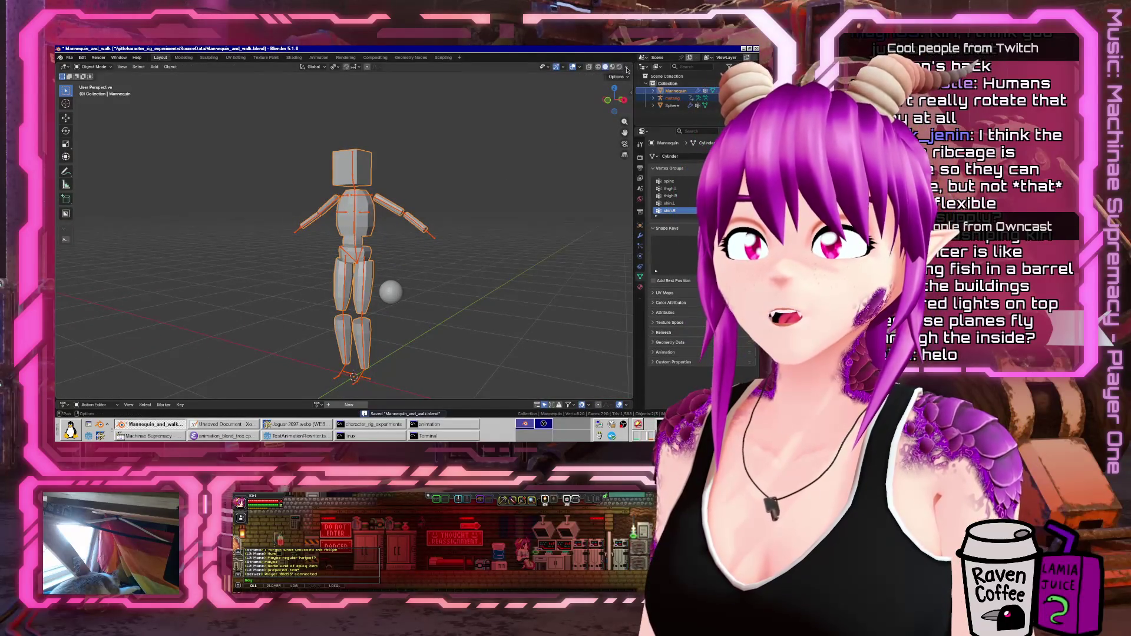
{"action": "left_click", "coordinate": [628, 68]}
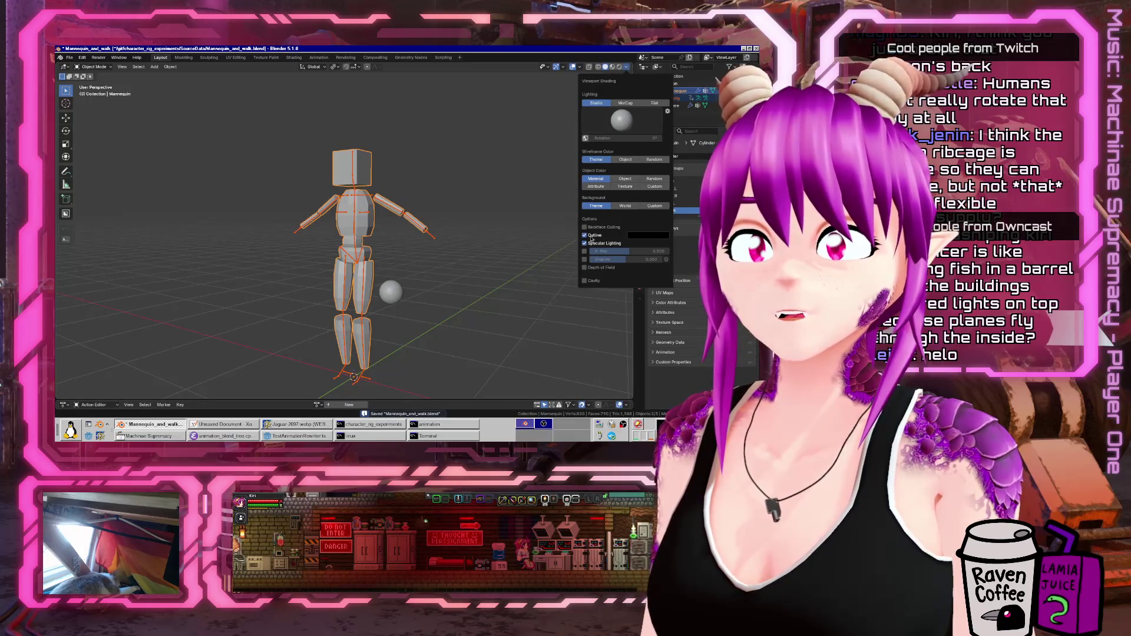
{"action": "left_click", "coordinate": [588, 68]}
{"action": "left_click", "coordinate": [588, 67]}
{"action": "left_click", "coordinate": [581, 68]}
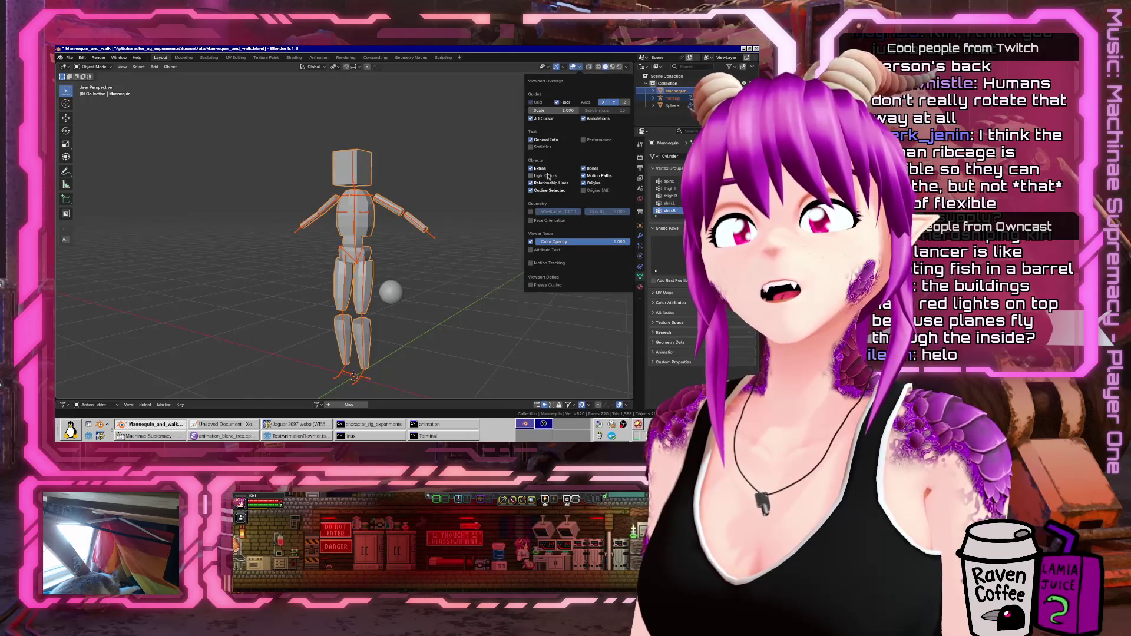
- Select the whole mesh in Edit Mode, recalculate normals, return to Object Mode, and save
{"action": "key", "text": "Tab"}
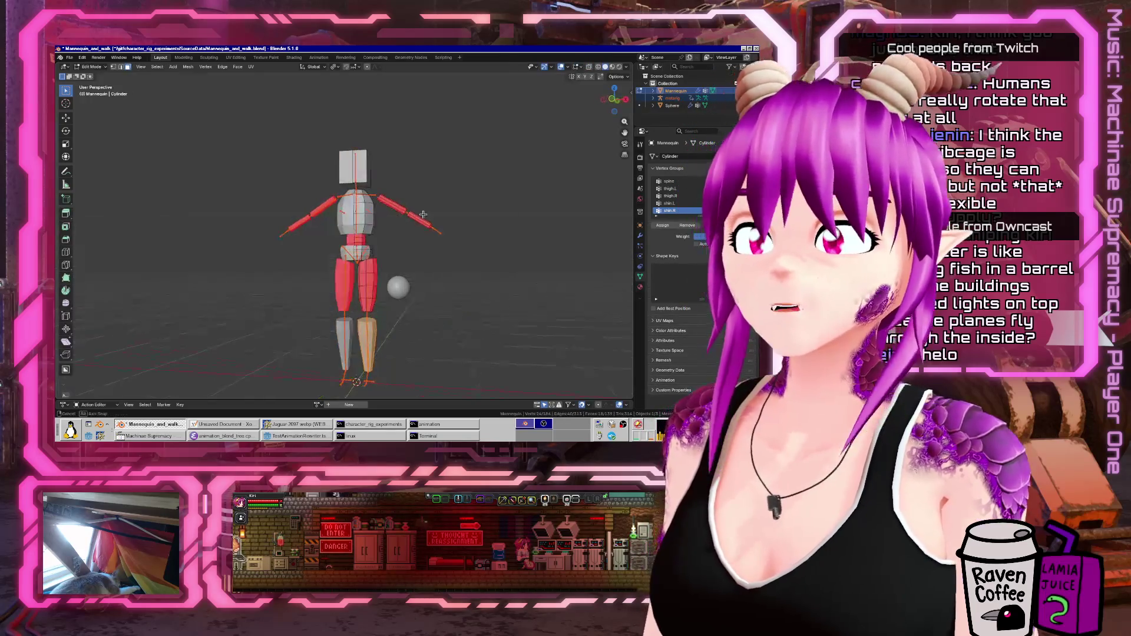
{"action": "left_click", "coordinate": [364, 239]}
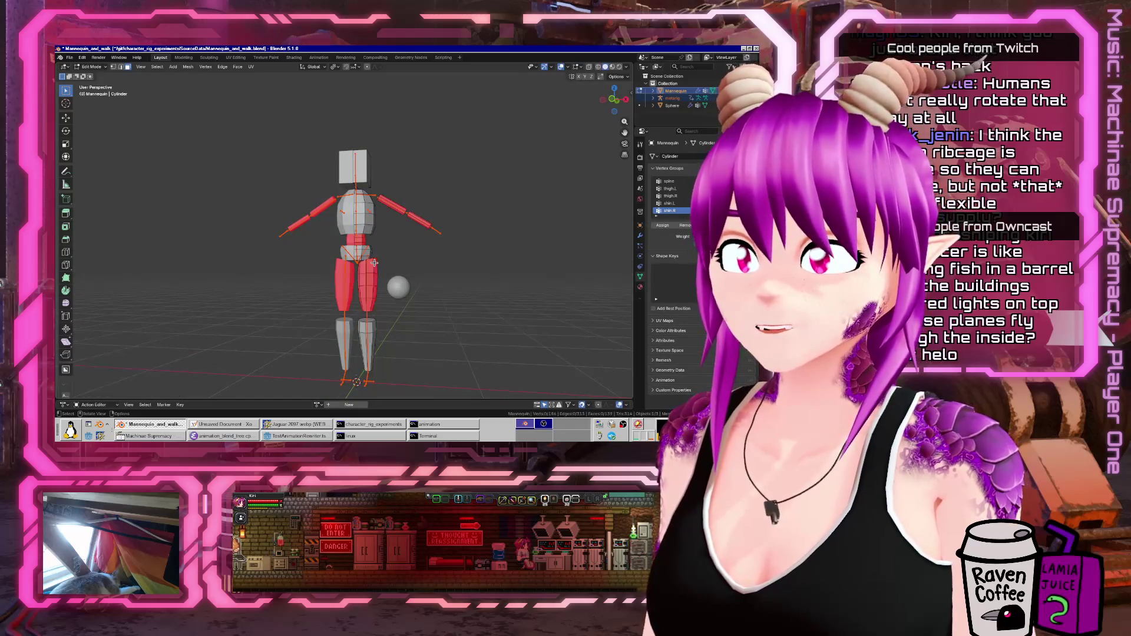
{"action": "key", "text": "ctrl+l"}
{"action": "key", "text": "F3"}
{"action": "type", "text": "reve"}
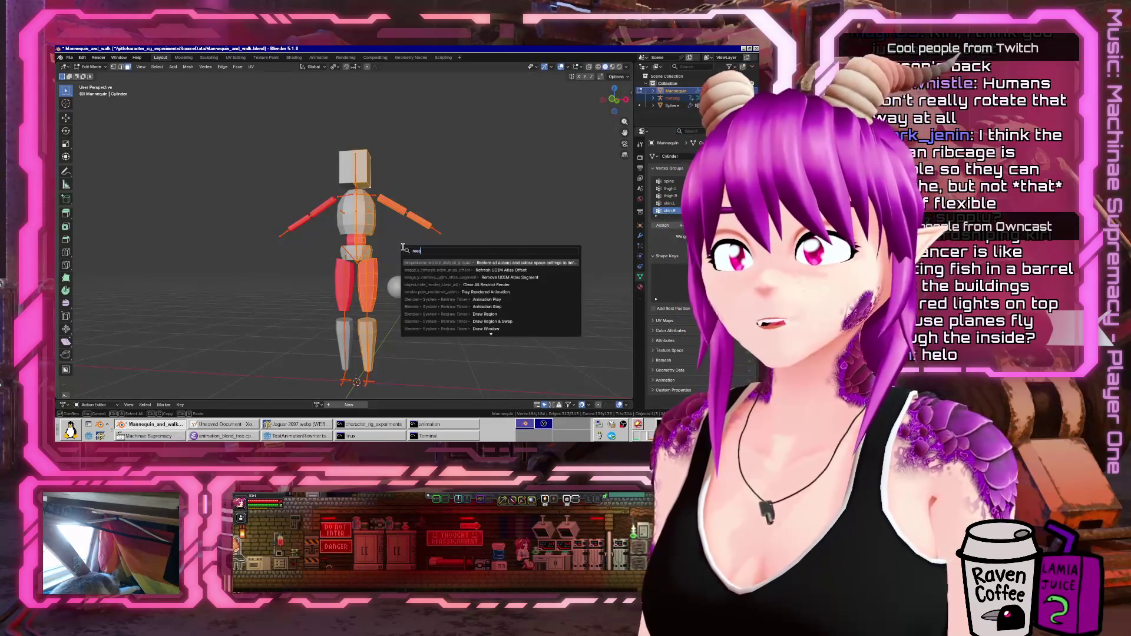
{"action": "type", "text": "l"}
{"action": "key", "text": "Return"}
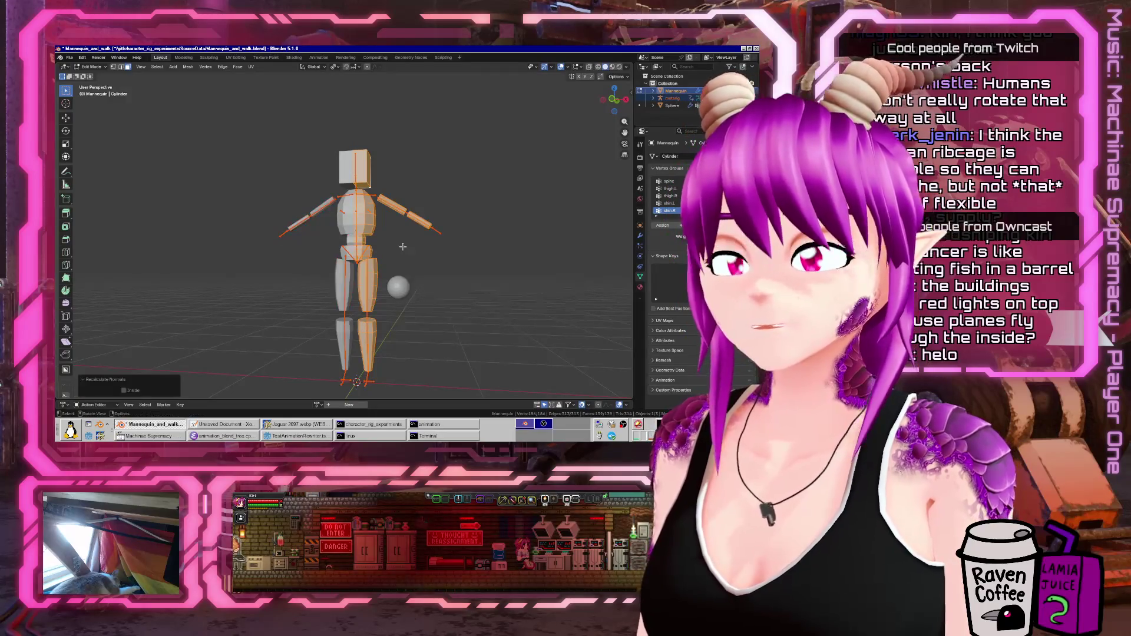
{"action": "key", "text": "Tab"}
{"action": "middle_click_drag", "start_coordinate": [403, 246], "coordinate": [158, 81]}
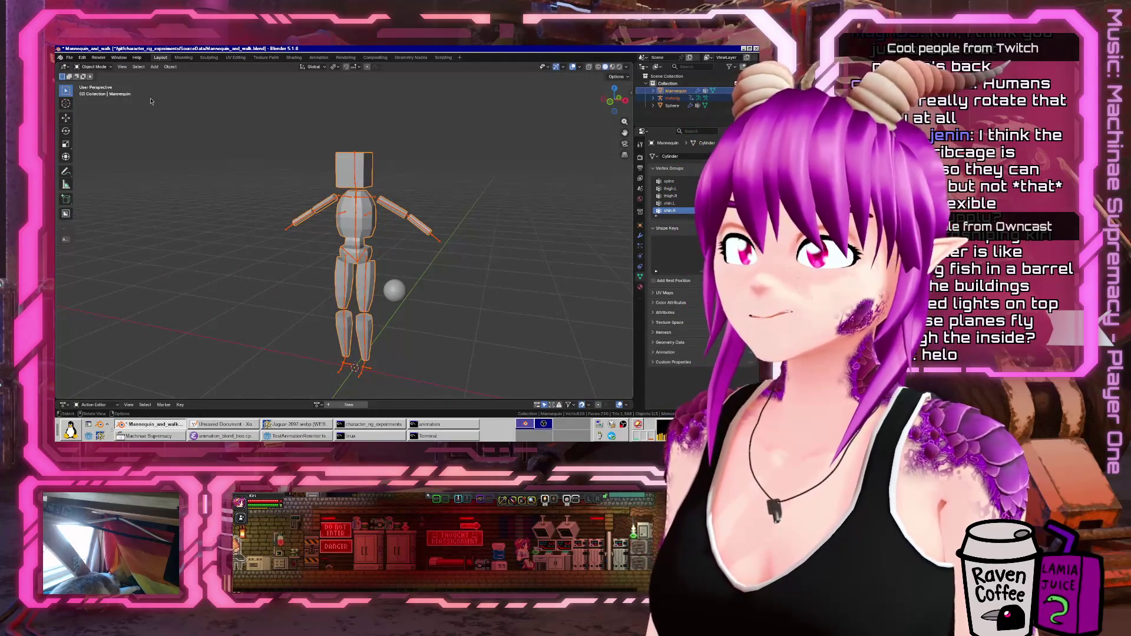
{"action": "key", "text": "ctrl+s"}
- Re-export glTF 2.0 over Mannequin.glb, then view the Render and Output properties
{"action": "left_click", "coordinate": [69, 58]}
{"action": "mouse_move", "coordinate": [92, 171]}
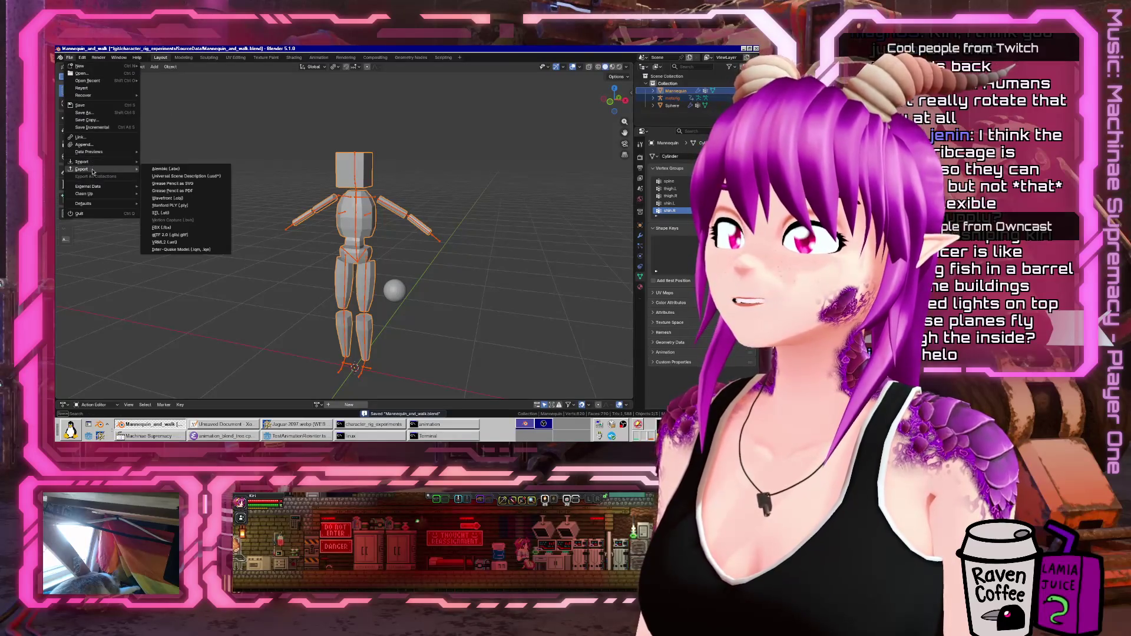
{"action": "left_click", "coordinate": [177, 234]}
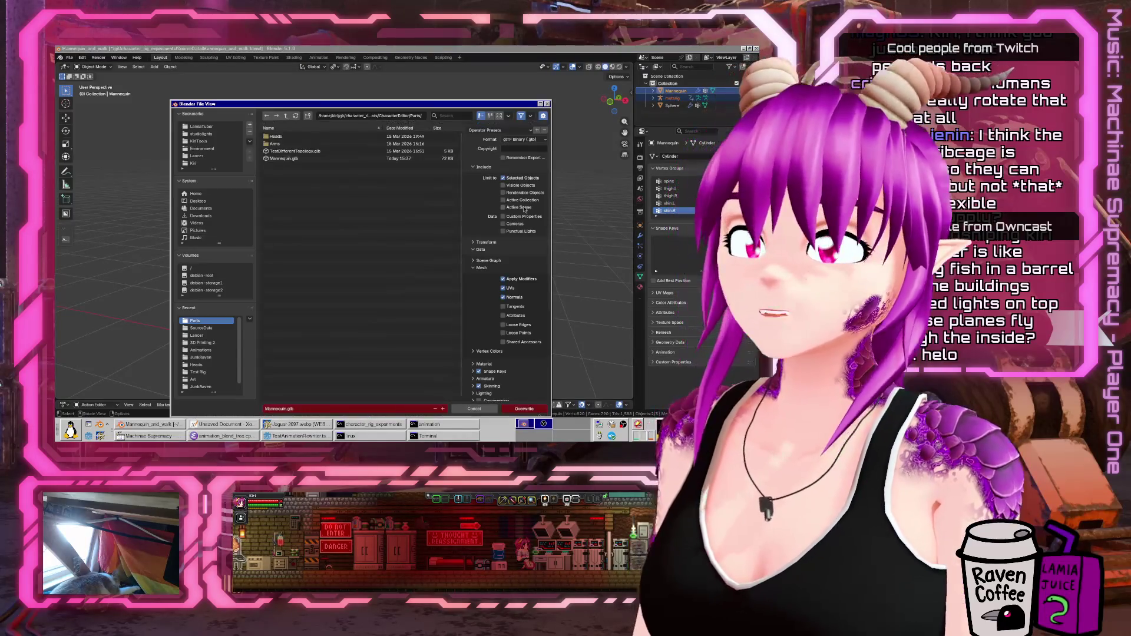
{"action": "left_click", "coordinate": [529, 409]}
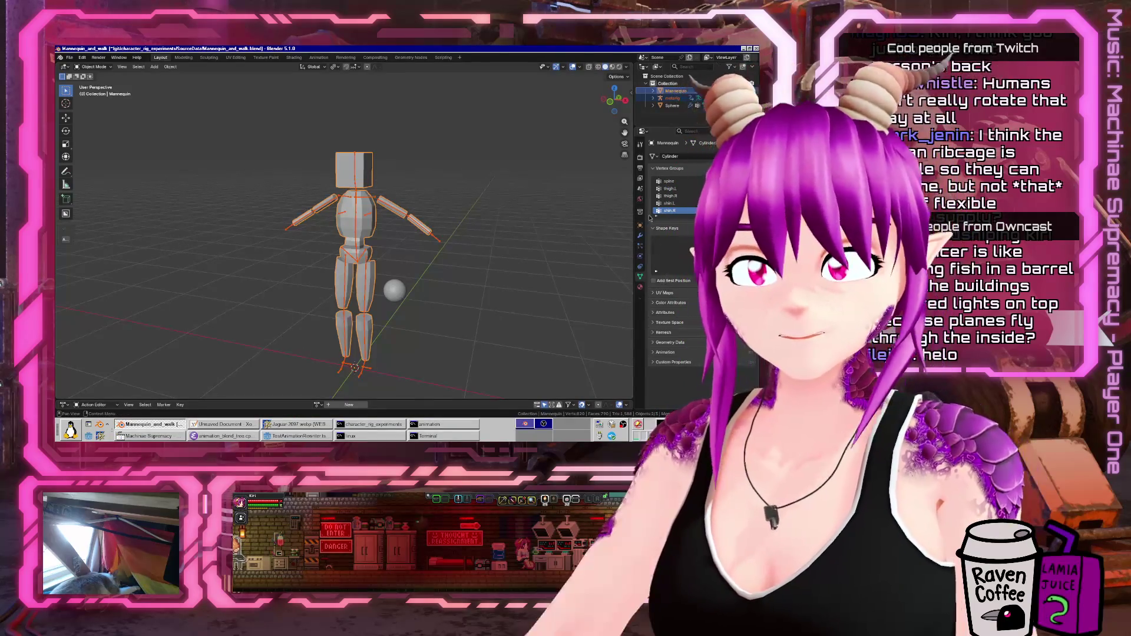
{"action": "left_click", "coordinate": [641, 158]}
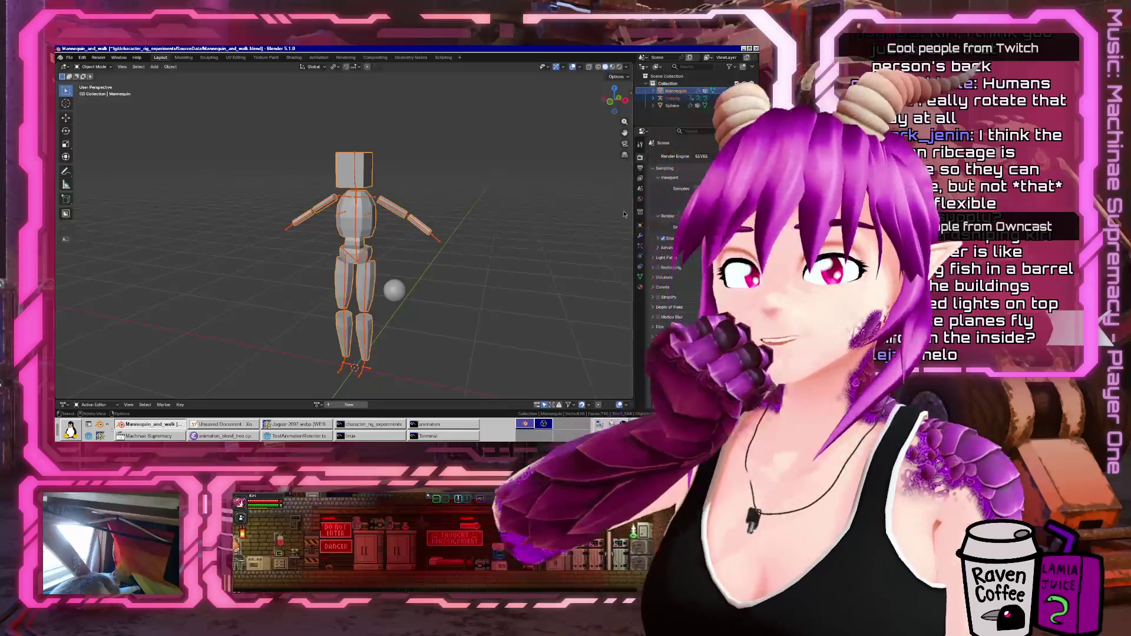
{"action": "left_click", "coordinate": [640, 169]}
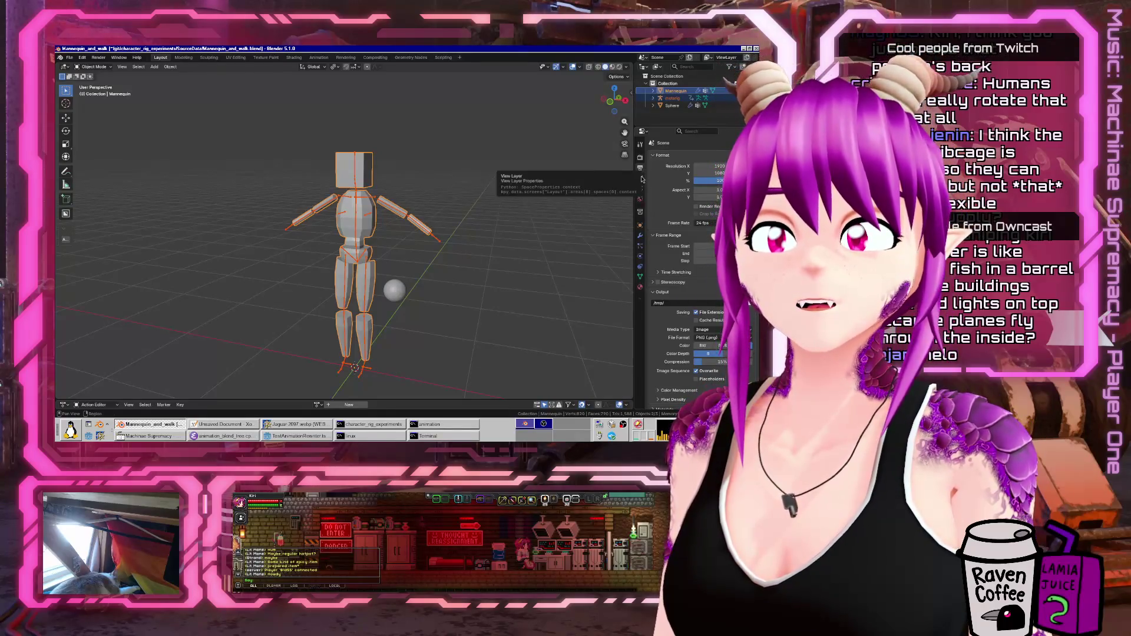
- Add a glTF 2.0 collection exporter outputting glTF Binary (.glb) to //Collection.glb
{"action": "left_click", "coordinate": [640, 213]}
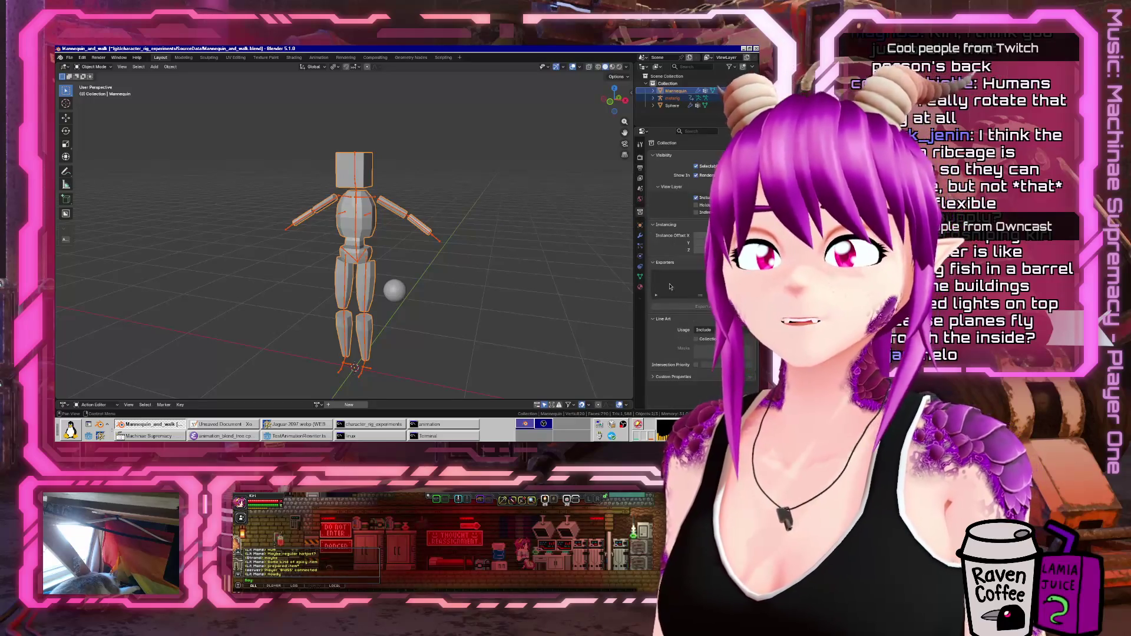
{"action": "left_click_drag", "start_coordinate": [635, 240], "coordinate": [338, 240]}
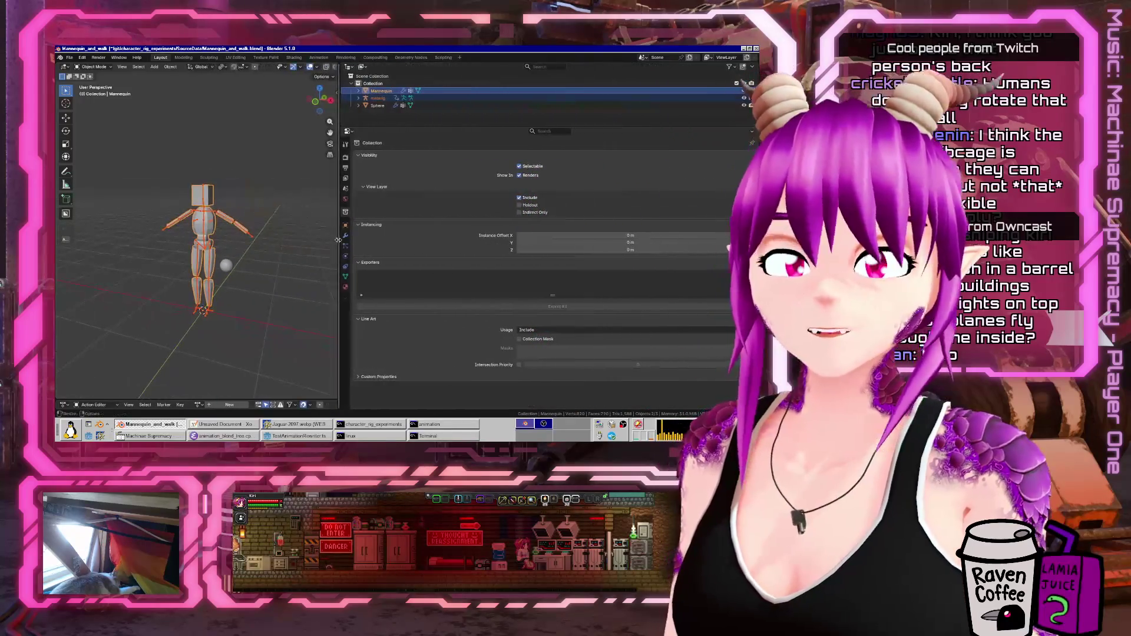
{"action": "middle_click_drag", "start_coordinate": [449, 224], "coordinate": [450, 168], "text": "ctrl"}
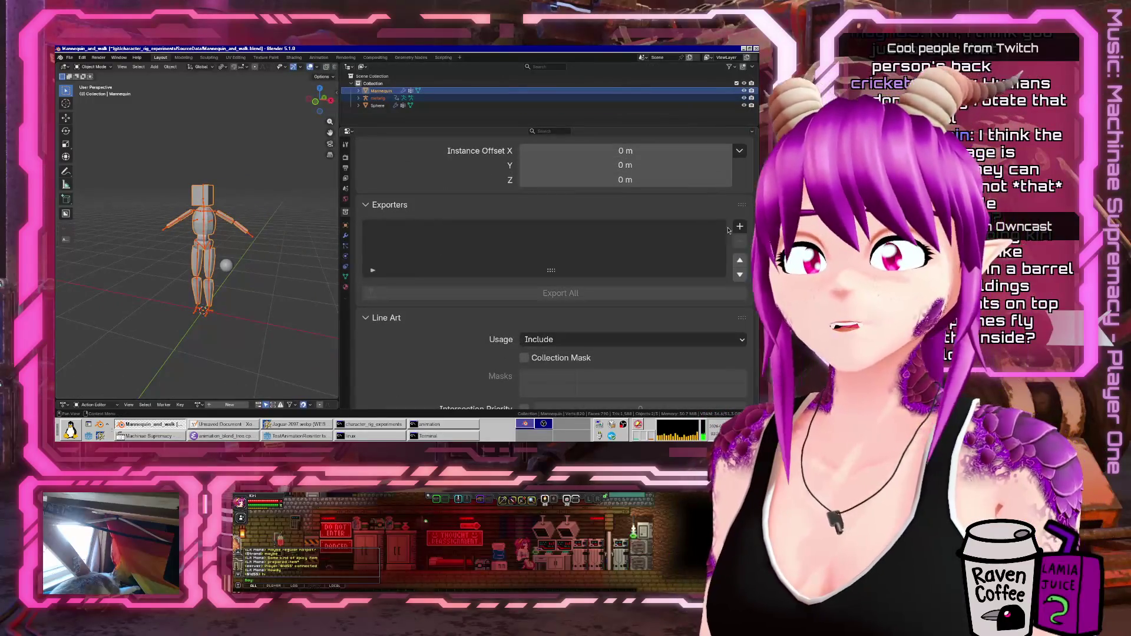
{"action": "left_click", "coordinate": [739, 227]}
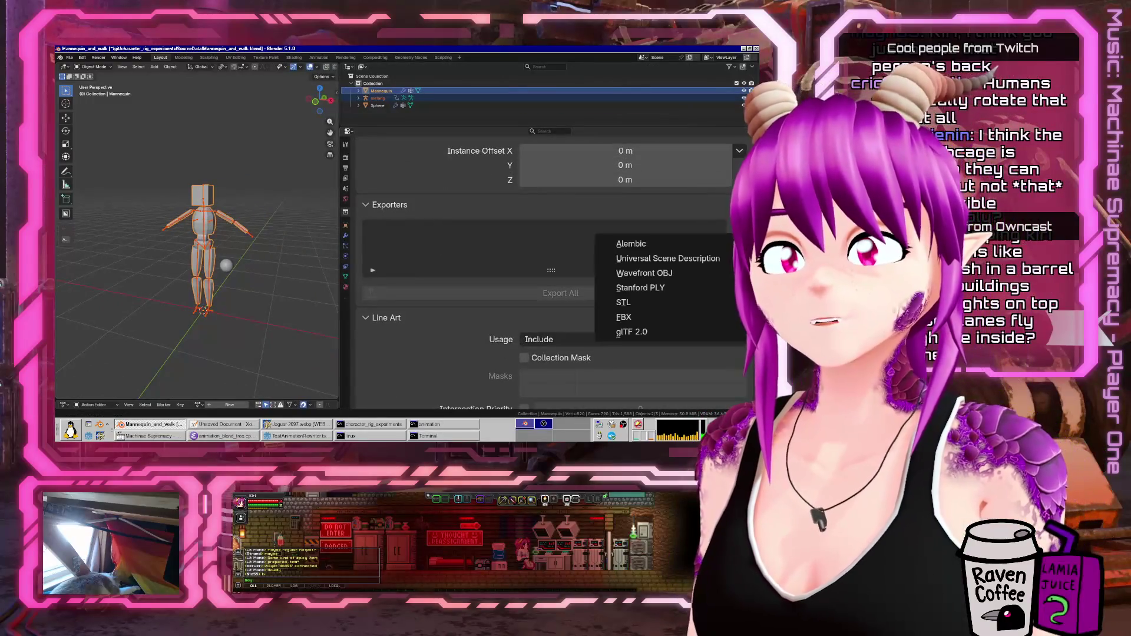
{"action": "left_click", "coordinate": [648, 331]}
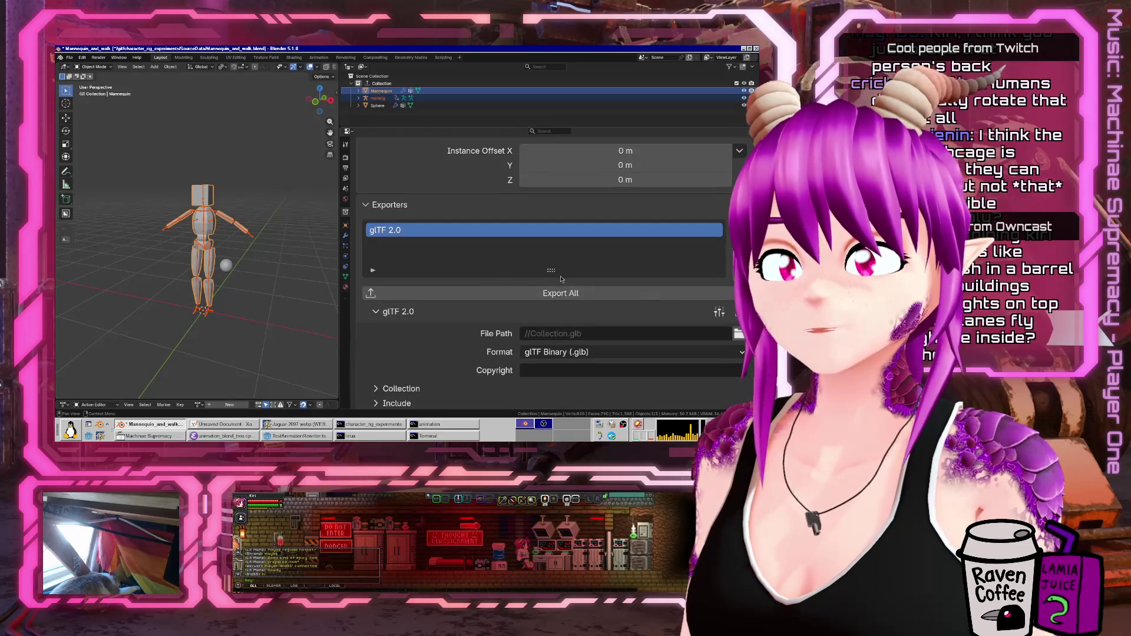
{"action": "scroll", "coordinate": [561, 279], "scroll_direction": "down", "scroll_amount": 5}
{"action": "left_click", "coordinate": [375, 329]}
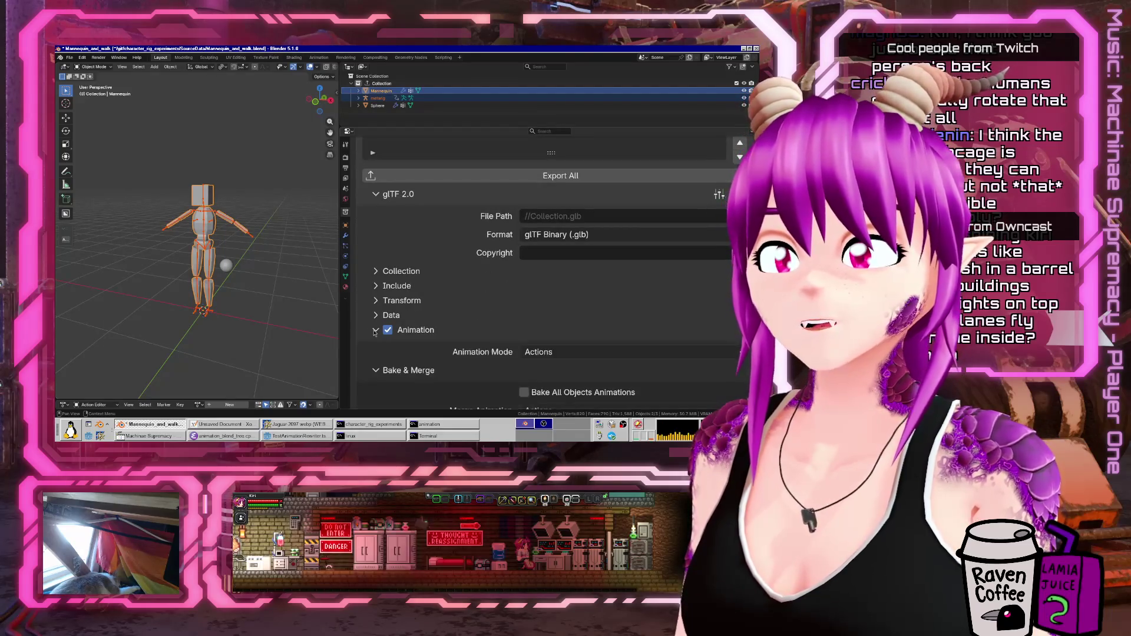
{"action": "left_click", "coordinate": [375, 330]}
{"action": "scroll", "coordinate": [480, 279], "scroll_direction": "down", "scroll_amount": 3}
{"action": "scroll", "coordinate": [480, 279], "scroll_direction": "up", "scroll_amount": 7}
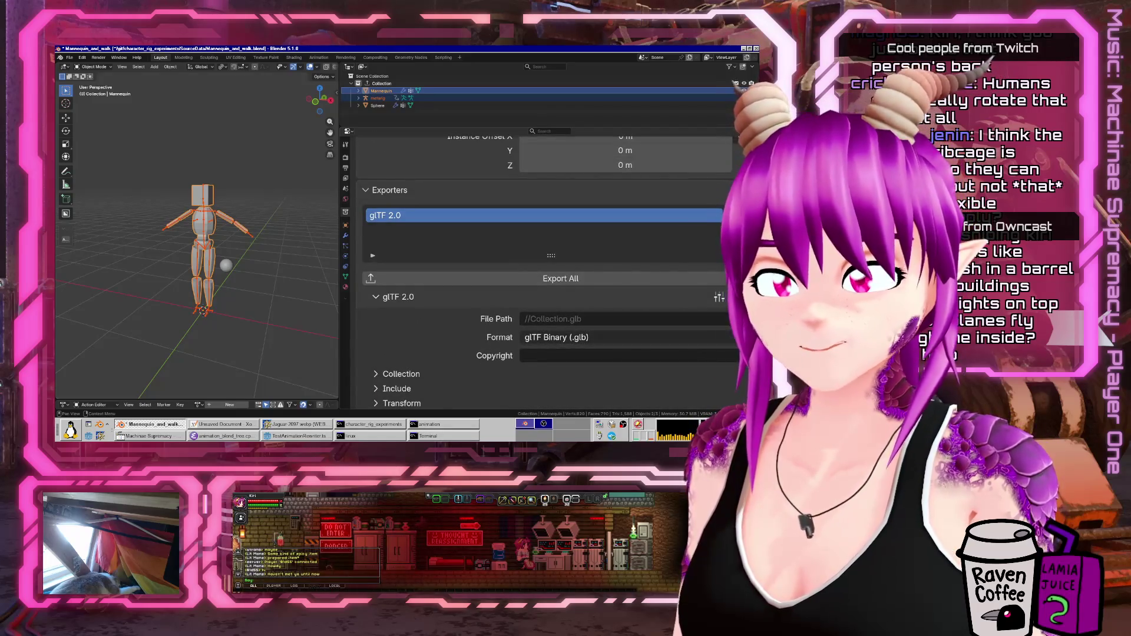
{"action": "left_click", "coordinate": [729, 319]}
{"action": "key", "text": "Escape"}
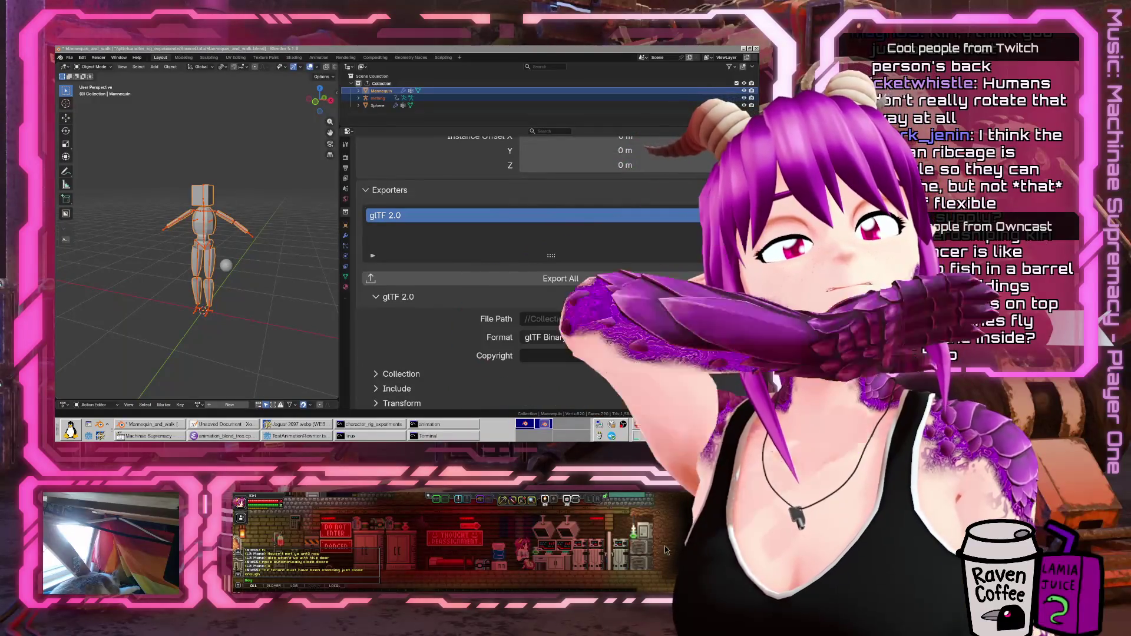
- Browse the exporter's Data, Scene Graph, Collection and Include settings
{"action": "left_click", "coordinate": [678, 247]}
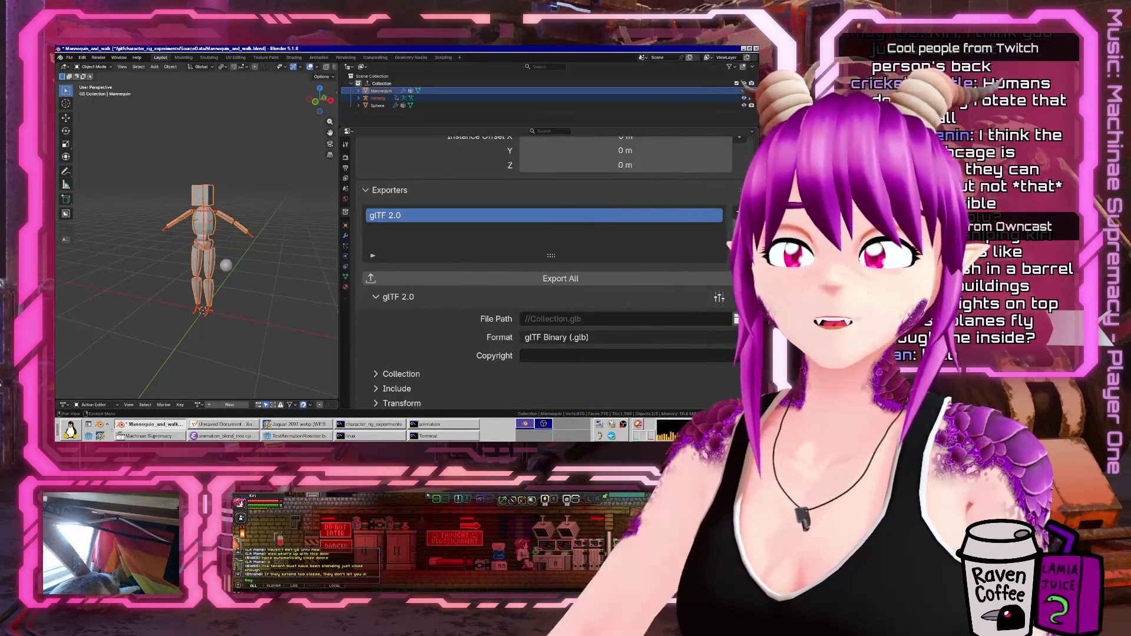
{"action": "scroll", "coordinate": [363, 334], "scroll_direction": "down", "scroll_amount": 3}
{"action": "left_click", "coordinate": [375, 346]}
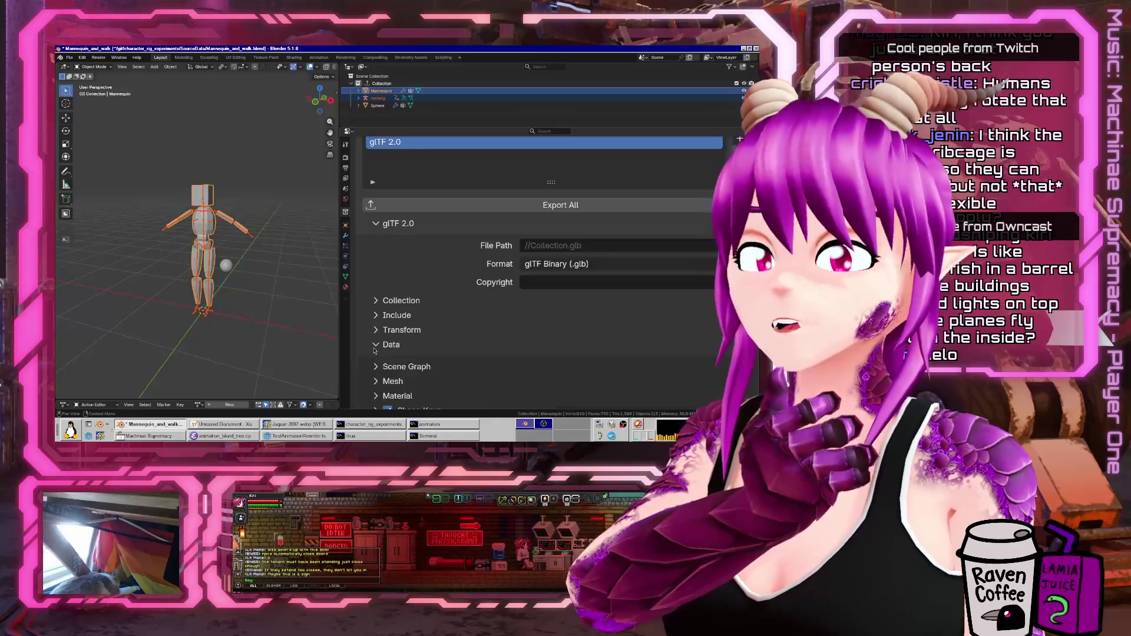
{"action": "scroll", "coordinate": [377, 345], "scroll_direction": "down", "scroll_amount": 3}
{"action": "left_click", "coordinate": [375, 292]}
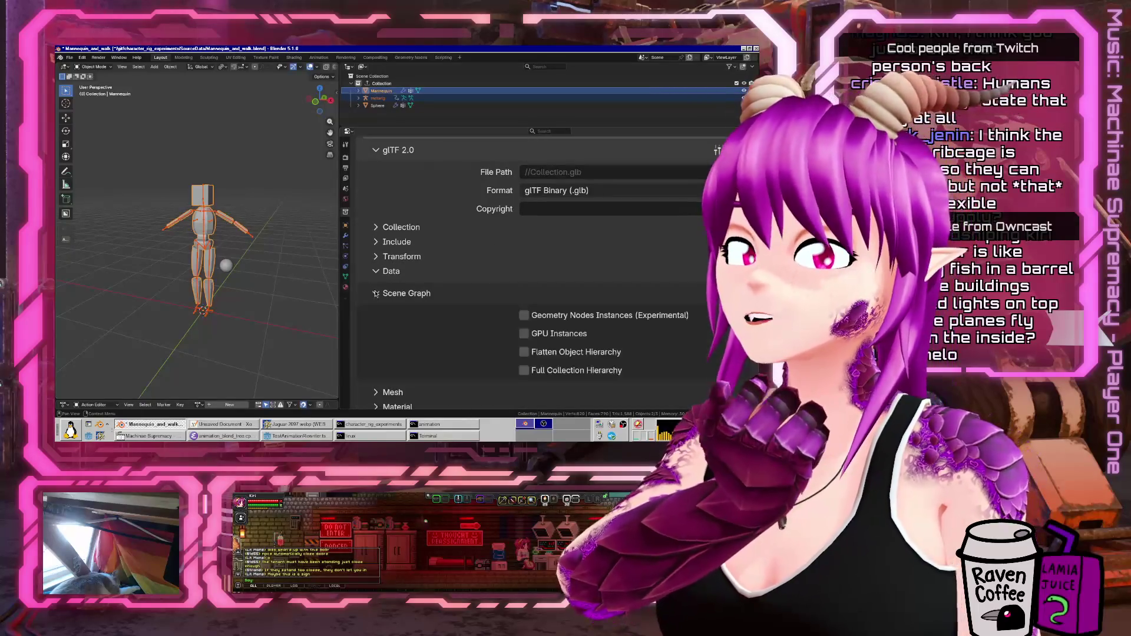
{"action": "left_click", "coordinate": [375, 293]}
{"action": "scroll", "coordinate": [376, 293], "scroll_direction": "down", "scroll_amount": 2}
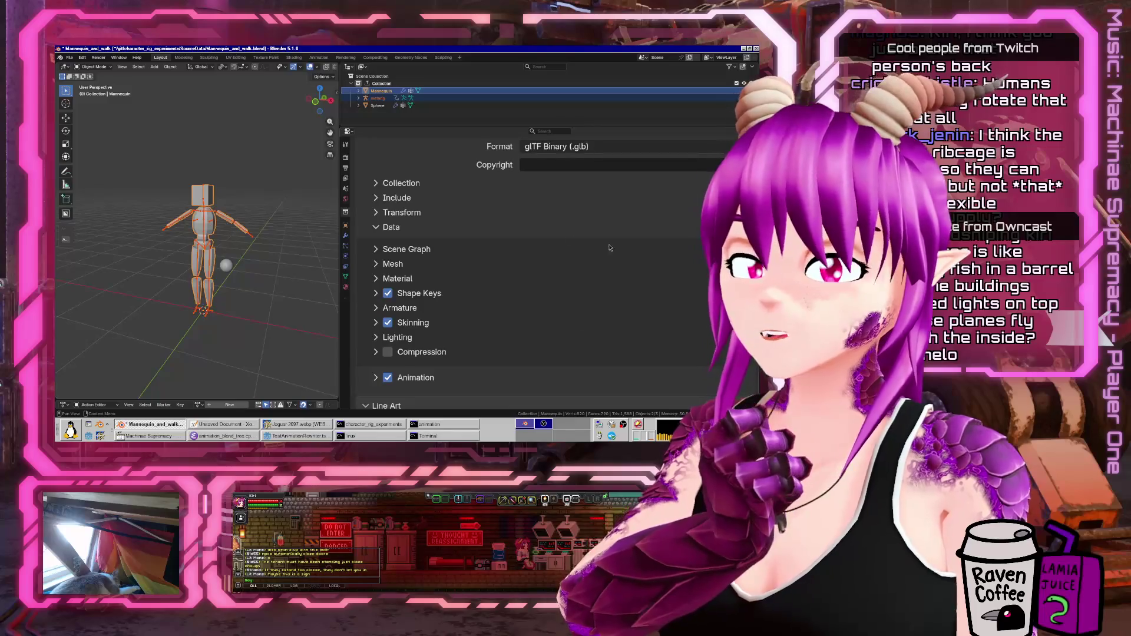
{"action": "scroll", "coordinate": [610, 248], "scroll_direction": "up", "scroll_amount": 3}
{"action": "left_click", "coordinate": [384, 257]}
{"action": "left_click", "coordinate": [384, 258]}
{"action": "left_click", "coordinate": [385, 258]}
{"action": "left_click", "coordinate": [385, 260]}
{"action": "left_click", "coordinate": [387, 272]}
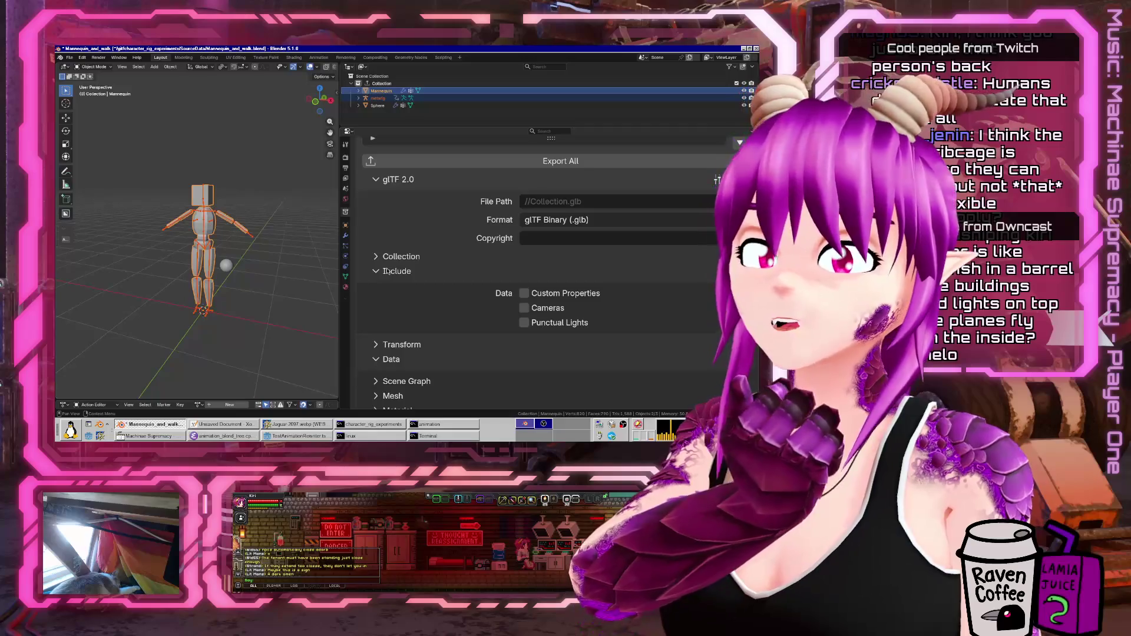
{"action": "left_click", "coordinate": [387, 271]}
{"action": "left_click", "coordinate": [395, 257]}
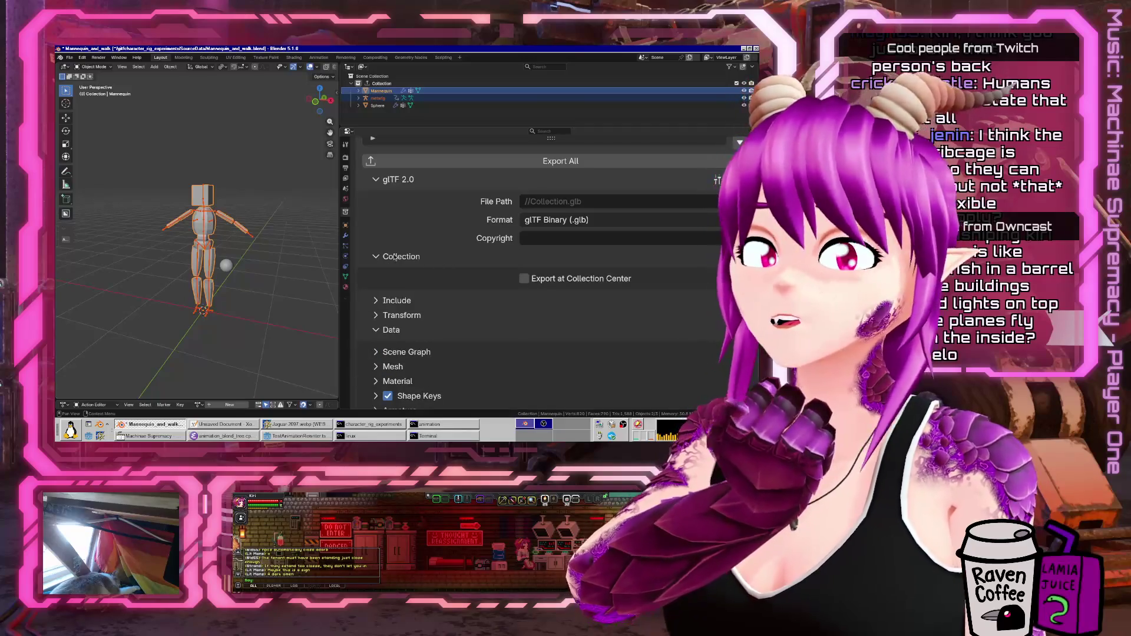
{"action": "scroll", "coordinate": [582, 211], "scroll_direction": "up", "scroll_amount": 5}
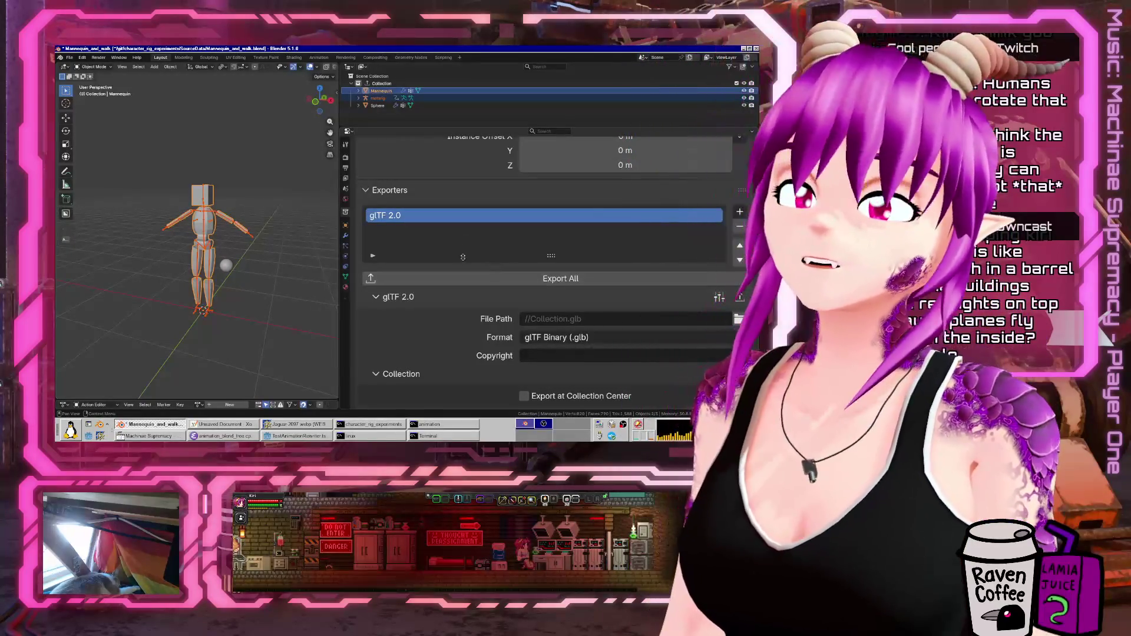
- Remove the glTF 2.0 exporter from the collection, leaving the exporter list empty
{"action": "left_click", "coordinate": [703, 227]}
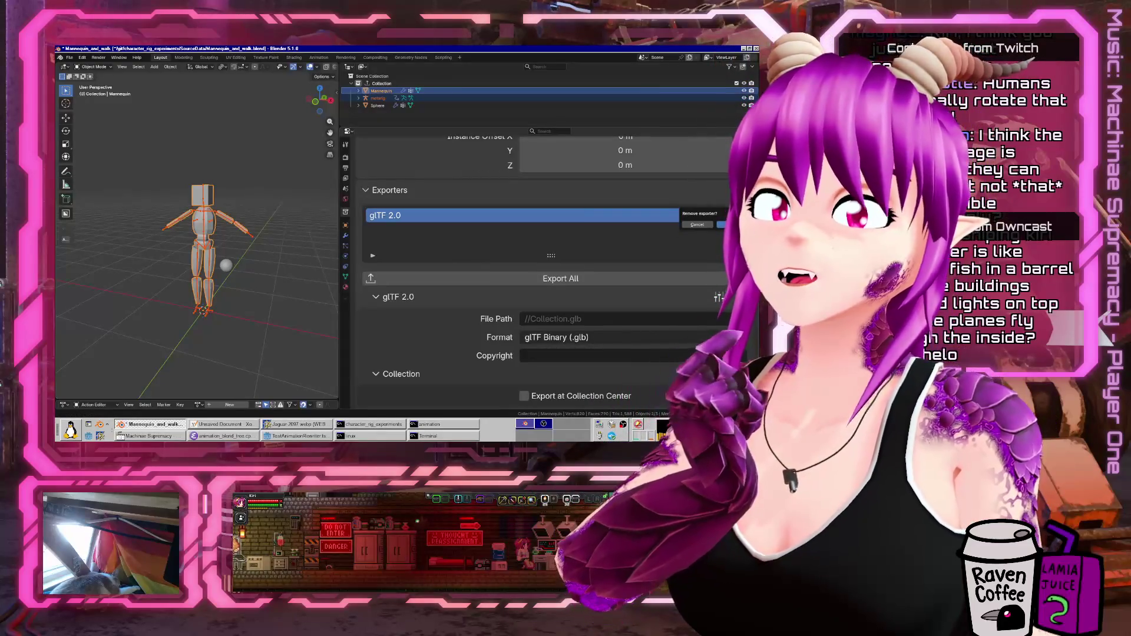
{"action": "left_click", "coordinate": [722, 224]}
{"action": "left_click_drag", "start_coordinate": [339, 218], "coordinate": [515, 218]}
{"action": "middle_click_drag", "start_coordinate": [330, 236], "coordinate": [247, 241]}
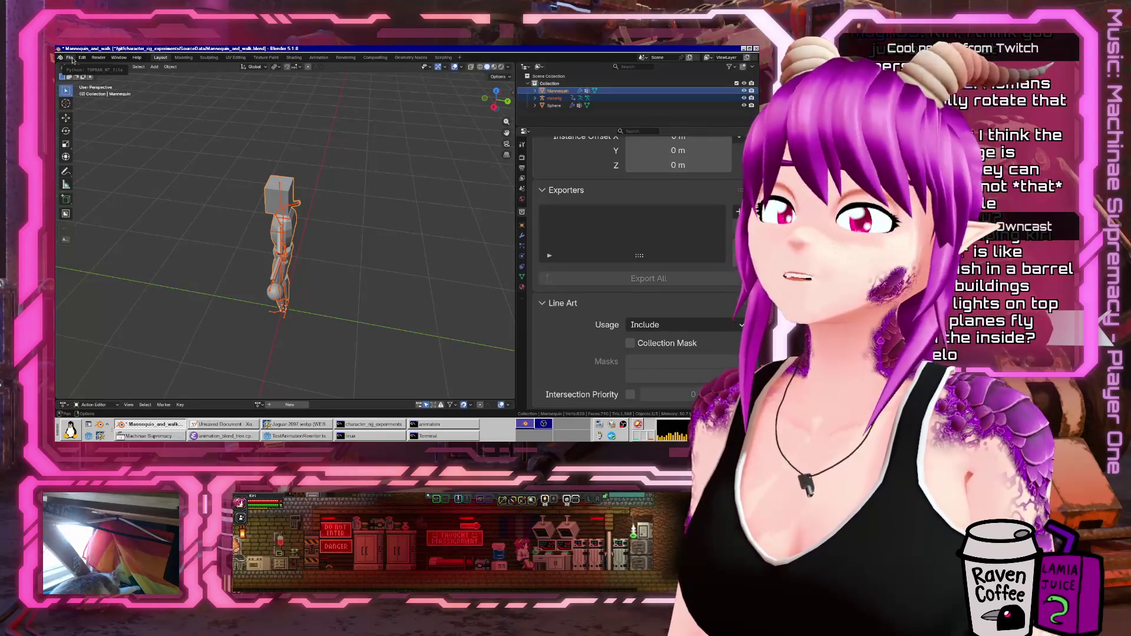
- Save Mannequin_and_walk.blend via the File menu and bring Godot to the front
{"action": "left_click", "coordinate": [70, 57]}
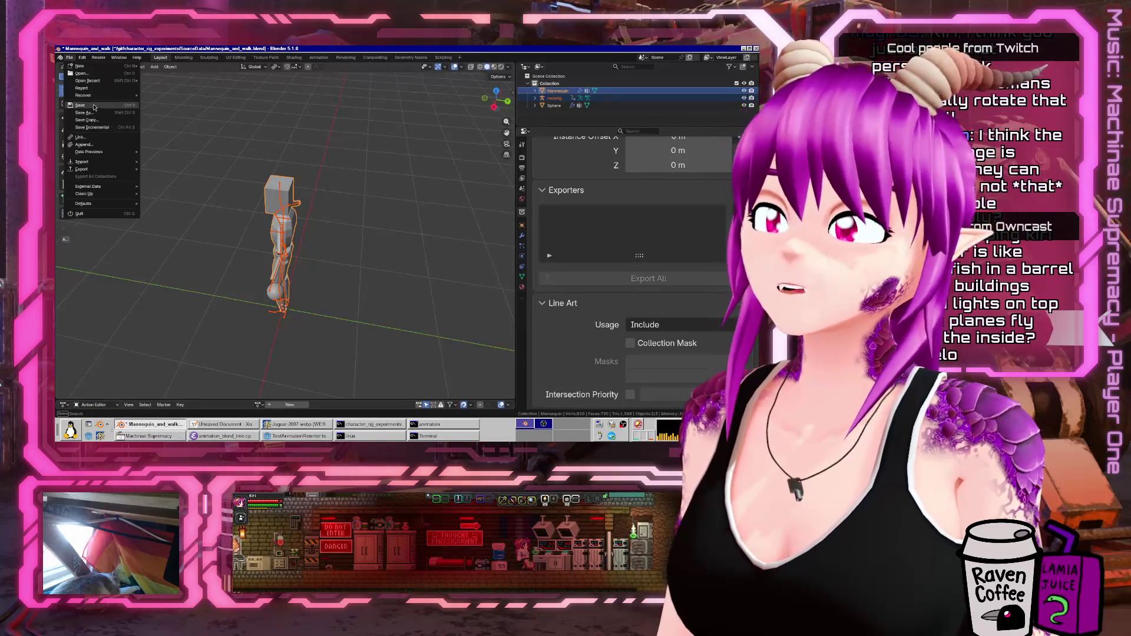
{"action": "left_click", "coordinate": [88, 116]}
{"action": "mouse_move", "coordinate": [156, 142]}
{"action": "middle_mouse_down"}
{"action": "mouse_move", "coordinate": [236, 234]}
{"action": "mouse_move", "coordinate": [220, 320]}
{"action": "middle_mouse_up"}
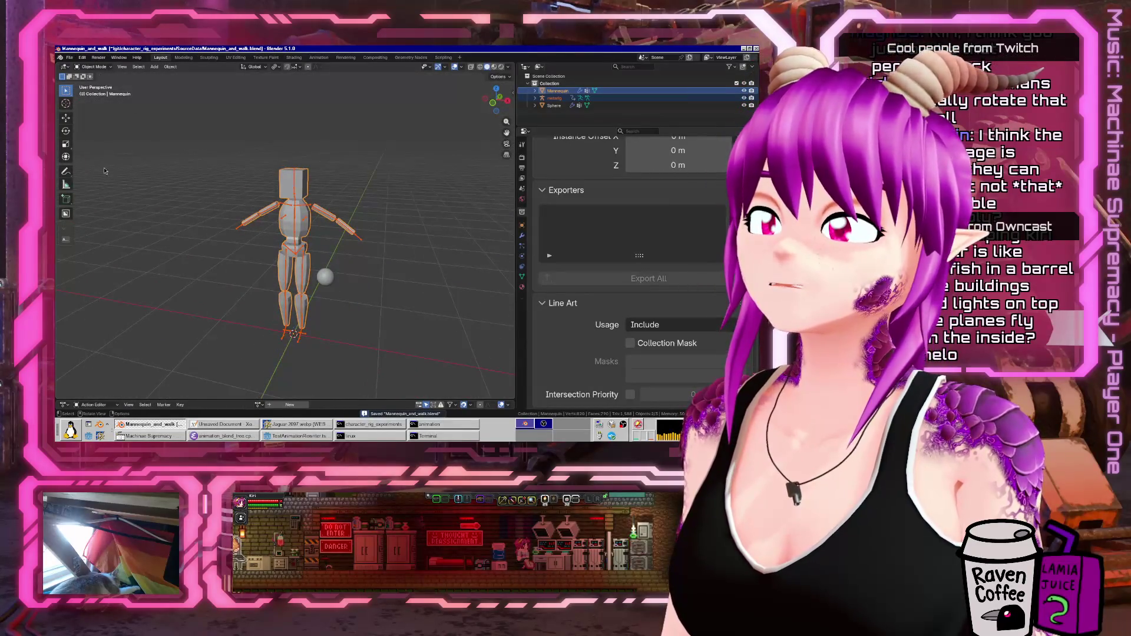
{"action": "left_click", "coordinate": [291, 437]}
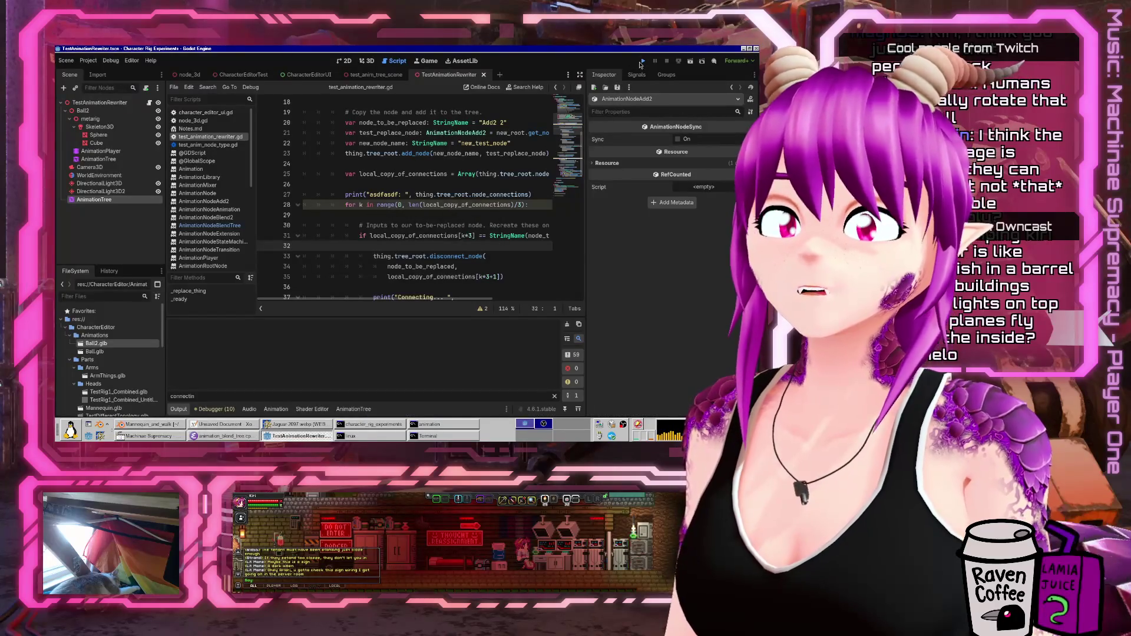
{"action": "key", "text": "F5"}
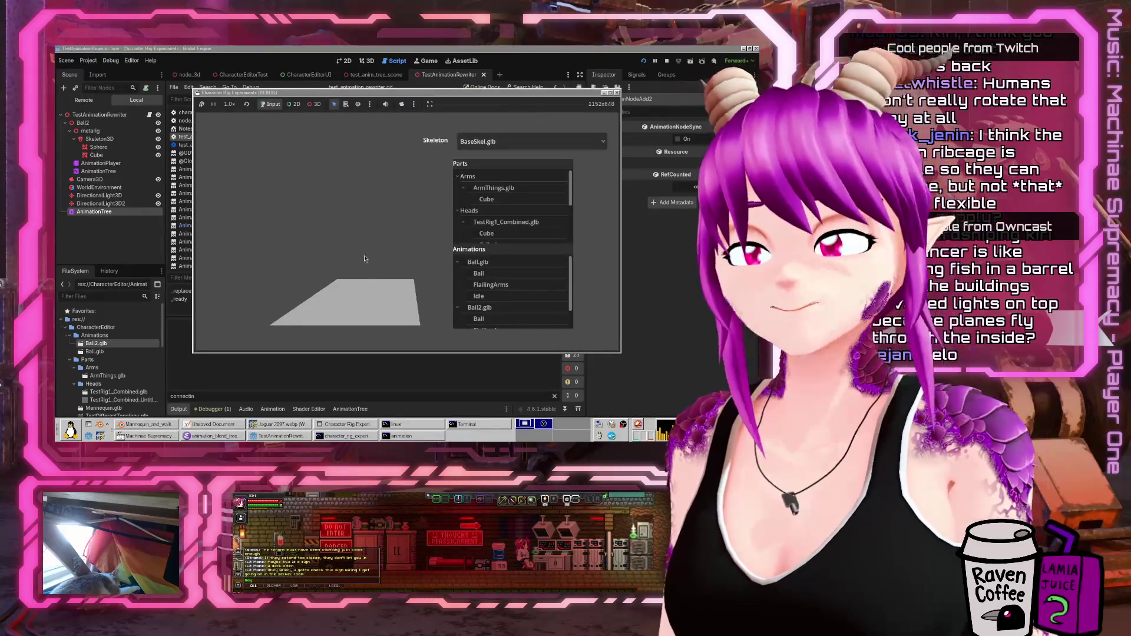
{"action": "scroll", "coordinate": [490, 217], "scroll_direction": "down", "scroll_amount": 3}
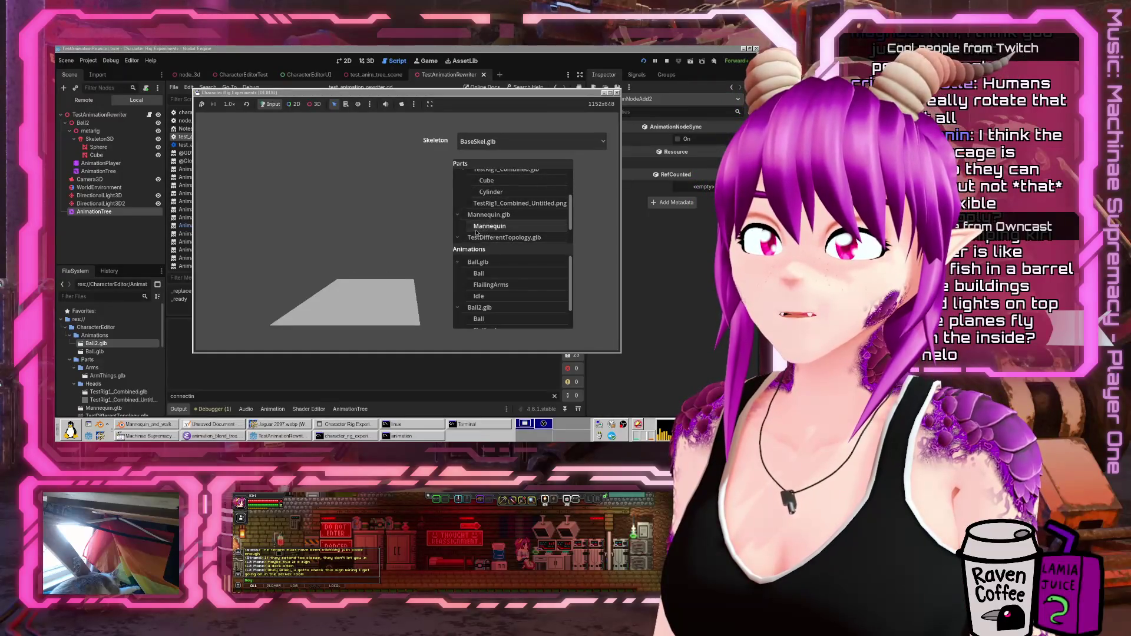
{"action": "left_click", "coordinate": [469, 225]}
{"action": "double_click", "coordinate": [389, 92]}
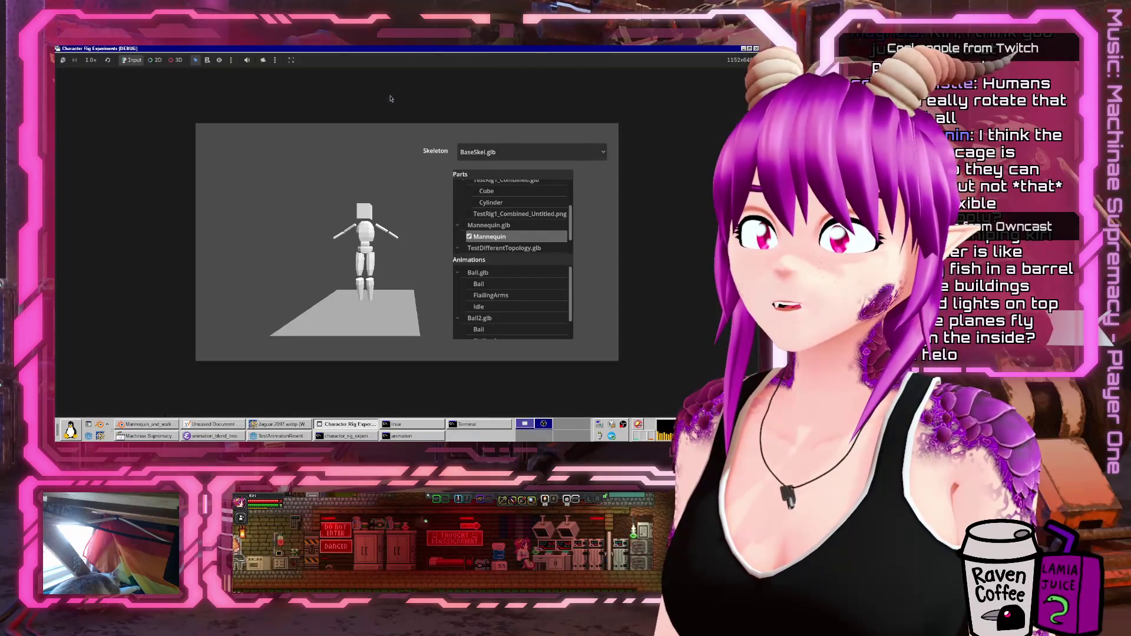
{"action": "left_click", "coordinate": [469, 295]}
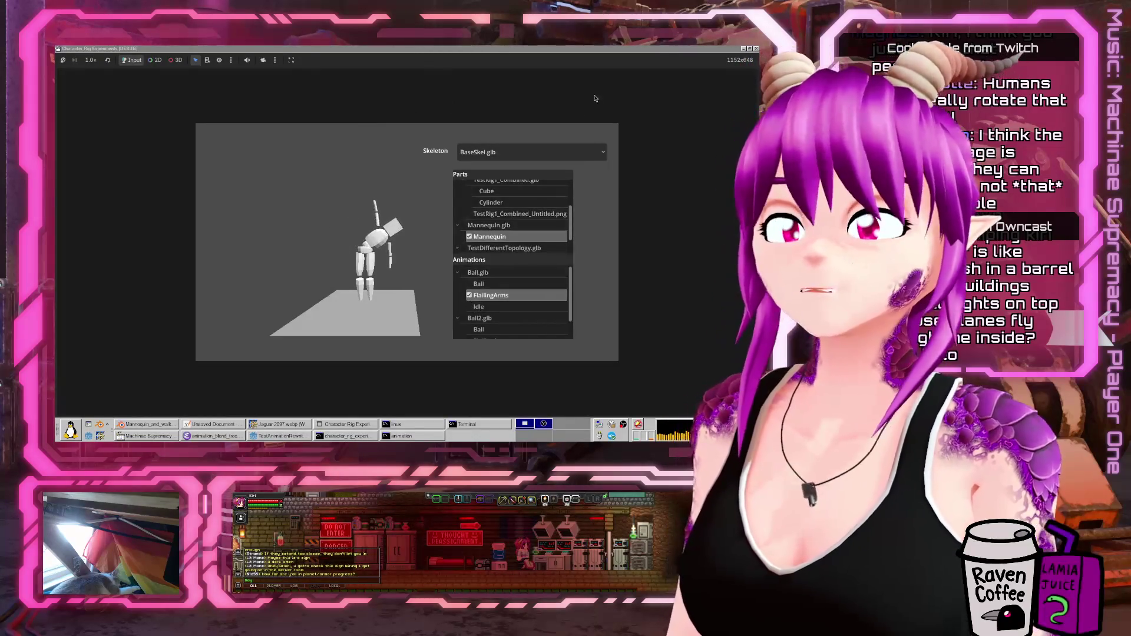
{"action": "left_click", "coordinate": [750, 50]}
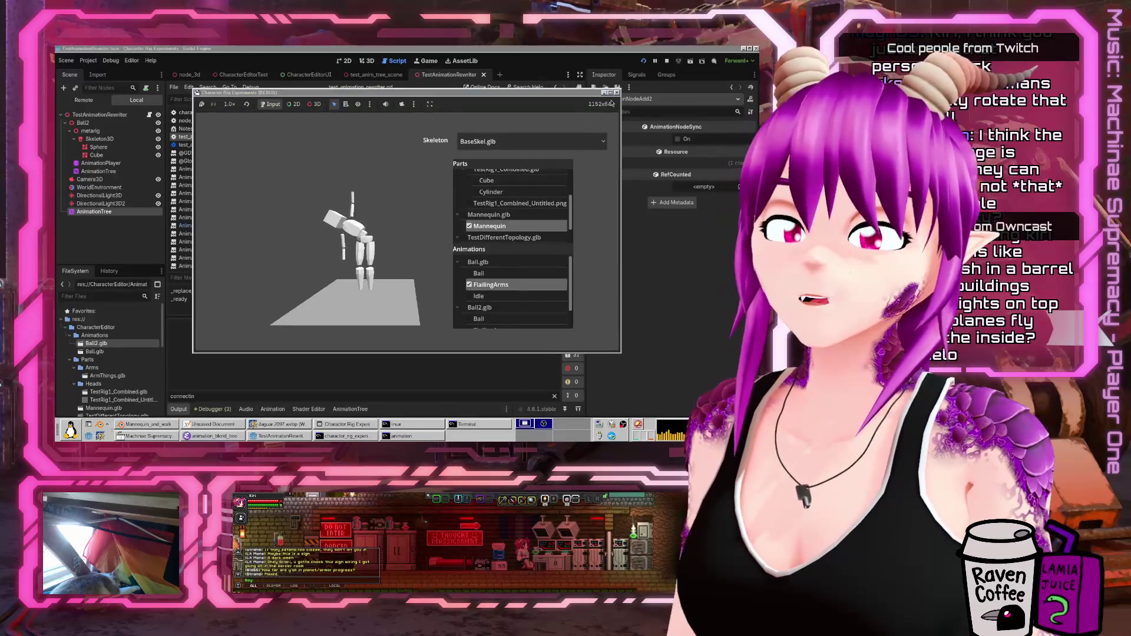
{"action": "left_click", "coordinate": [618, 89]}
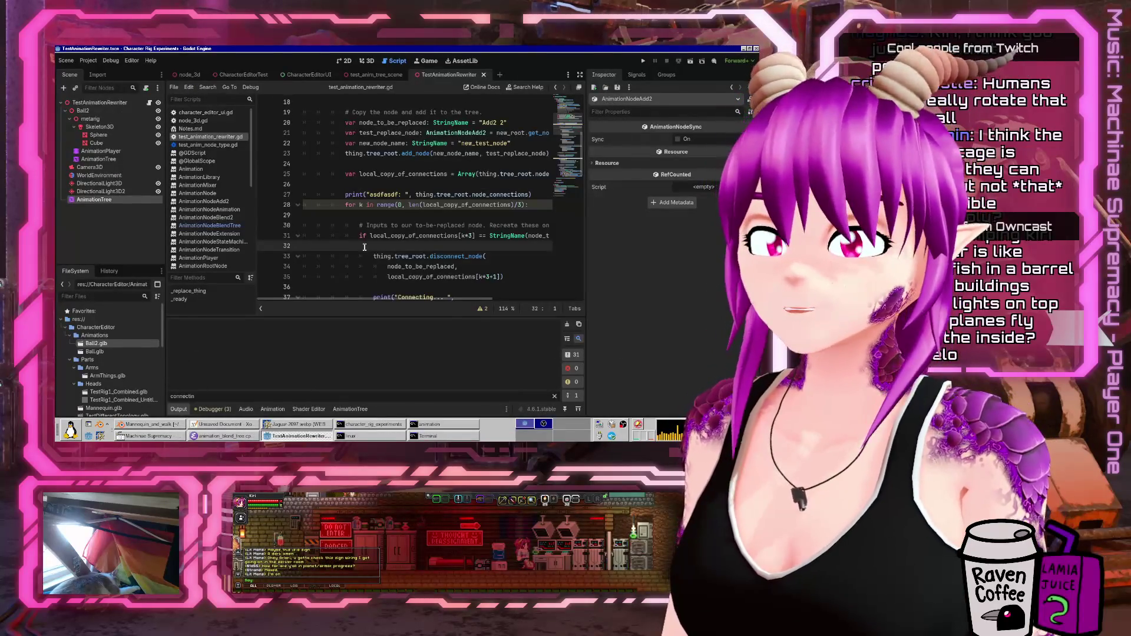
{"action": "scroll", "coordinate": [500, 255], "scroll_direction": "down", "scroll_amount": 5}
{"action": "scroll", "coordinate": [522, 211], "scroll_direction": "down", "scroll_amount": 2}
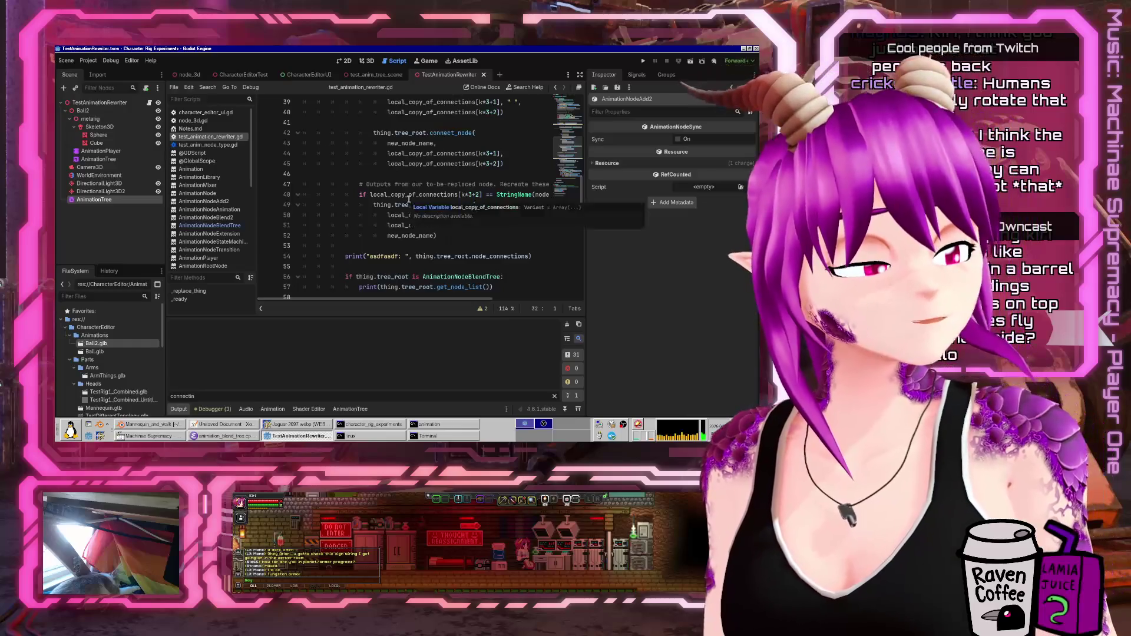
{"action": "scroll", "coordinate": [400, 204], "scroll_direction": "down", "scroll_amount": 3}
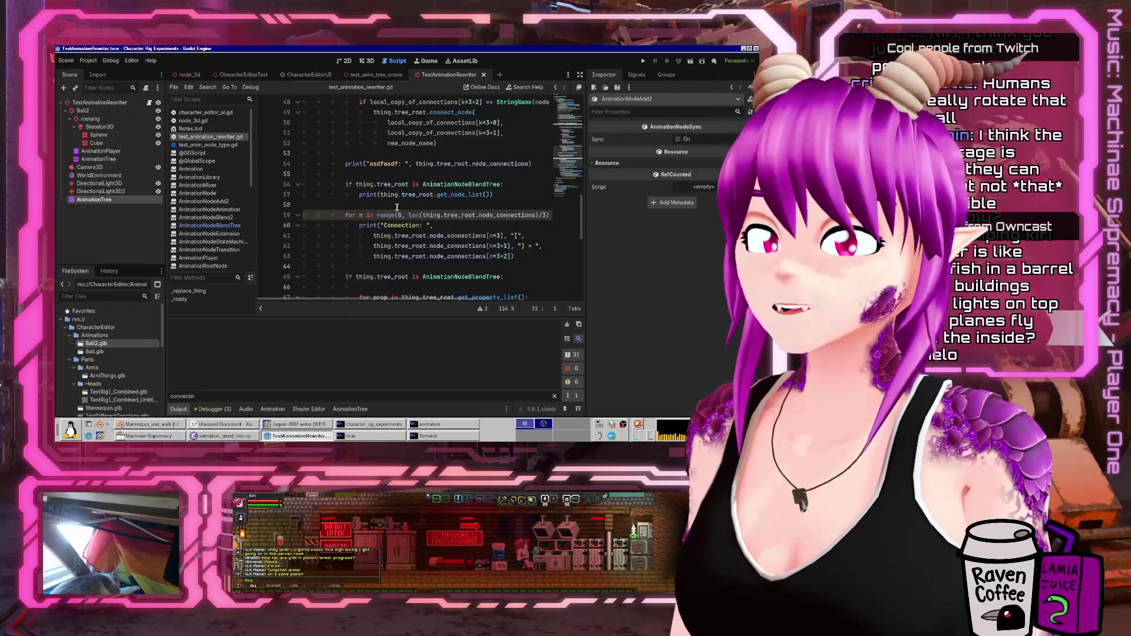
{"action": "scroll", "coordinate": [421, 235], "scroll_direction": "down", "scroll_amount": 3}
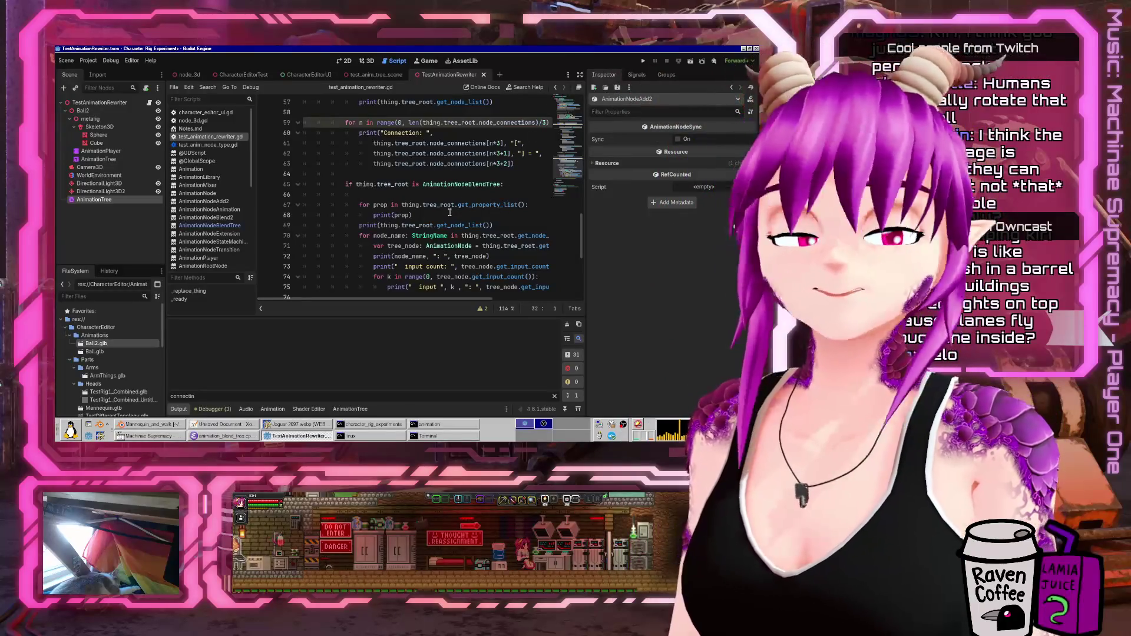
{"action": "scroll", "coordinate": [440, 226], "scroll_direction": "down", "scroll_amount": 5}
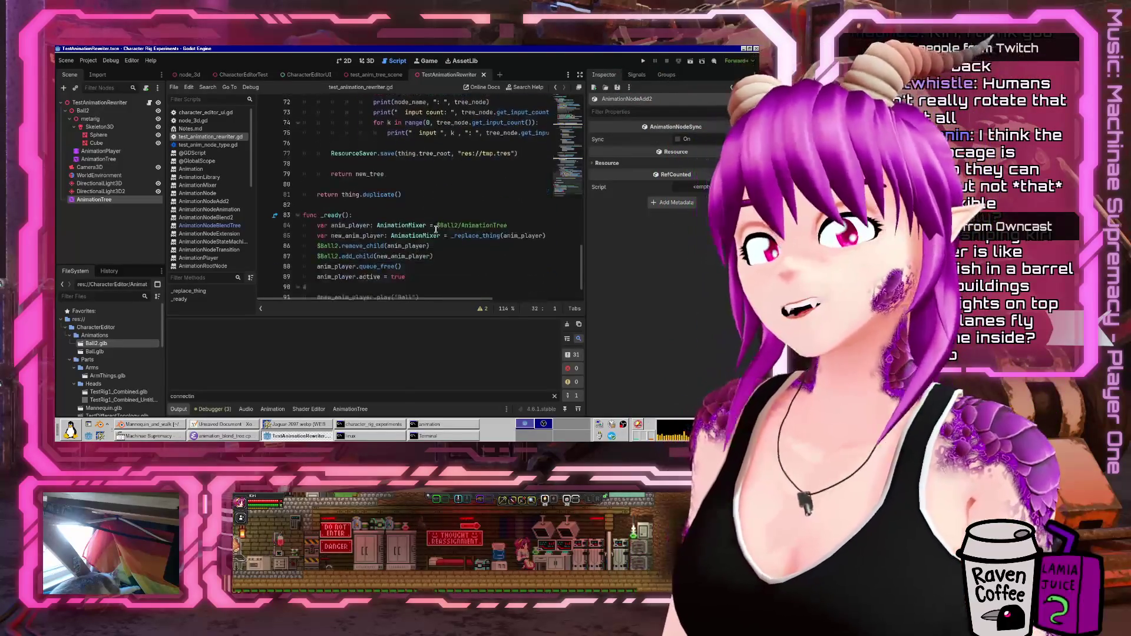
{"action": "scroll", "coordinate": [435, 206], "scroll_direction": "down", "scroll_amount": 1}
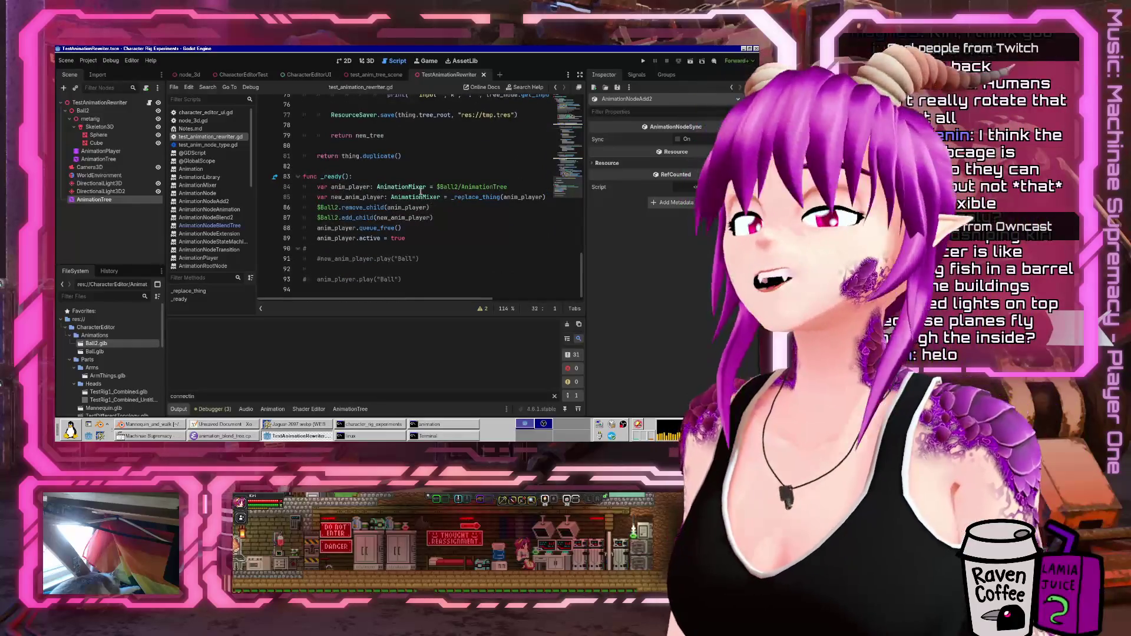
{"action": "scroll", "coordinate": [411, 203], "scroll_direction": "up", "scroll_amount": 5}
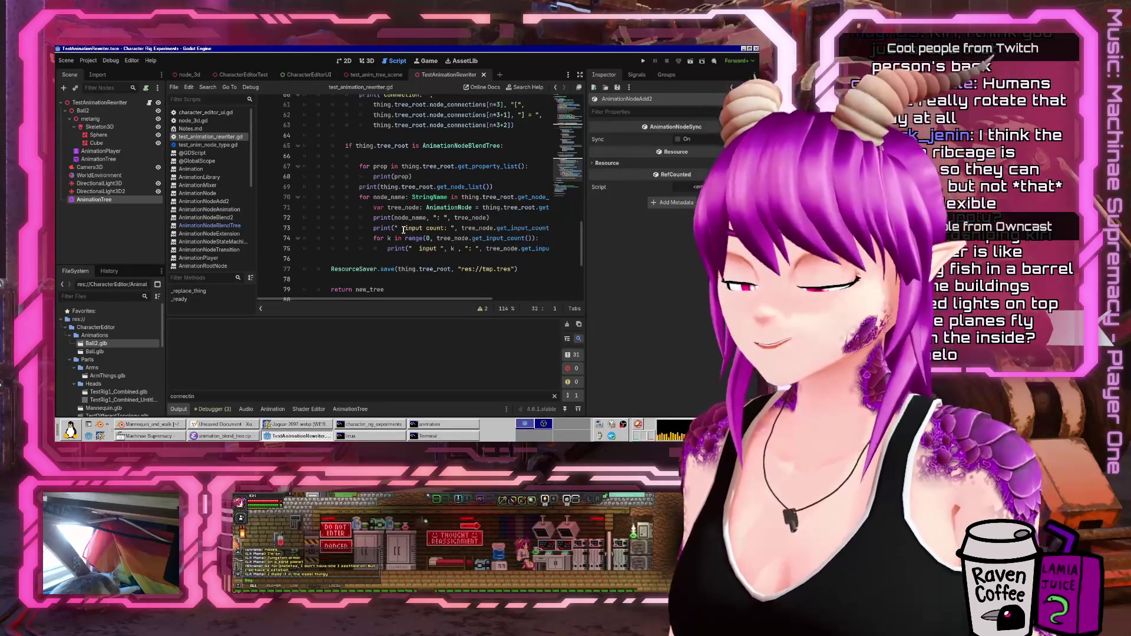
{"action": "scroll", "coordinate": [411, 204], "scroll_direction": "up", "scroll_amount": 5}
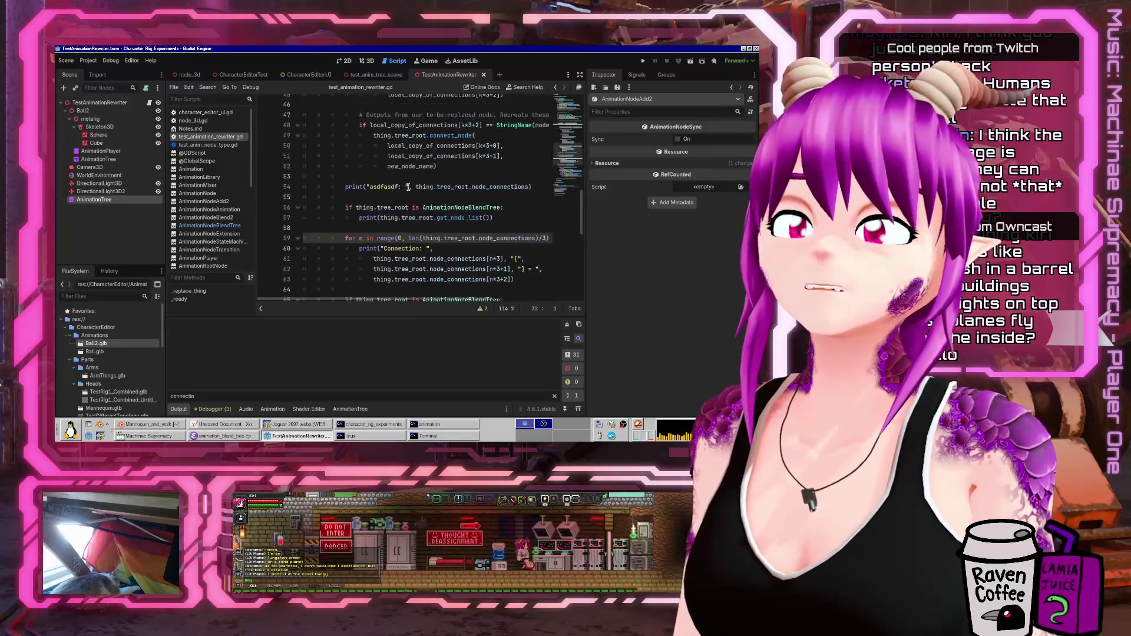
{"action": "scroll", "coordinate": [405, 195], "scroll_direction": "up", "scroll_amount": 12}
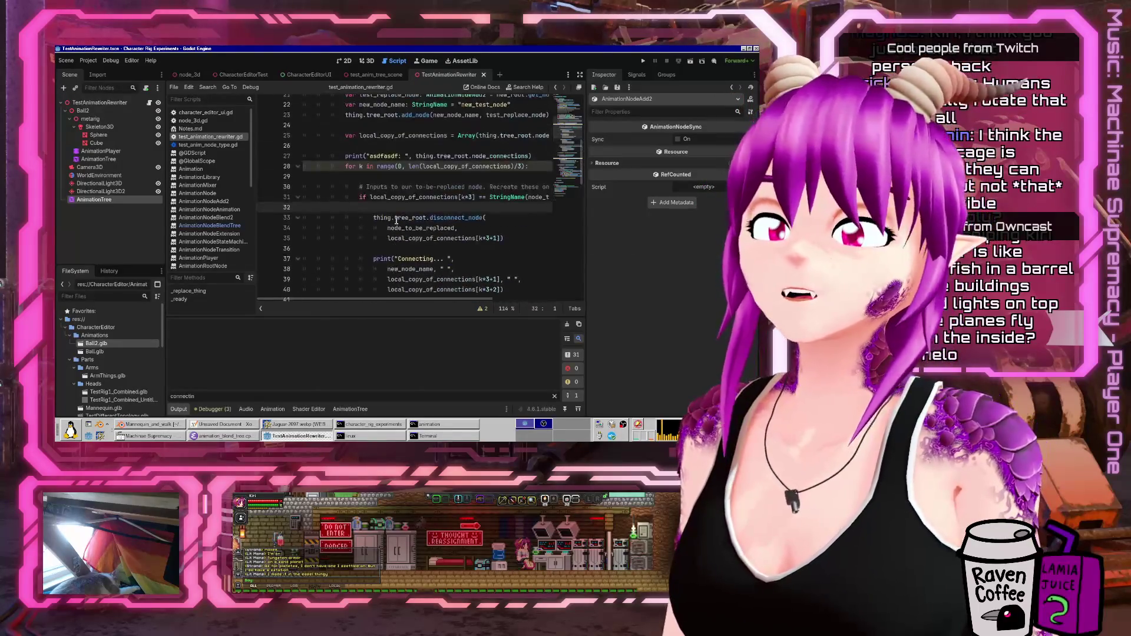
{"action": "scroll", "coordinate": [395, 223], "scroll_direction": "up", "scroll_amount": 3}
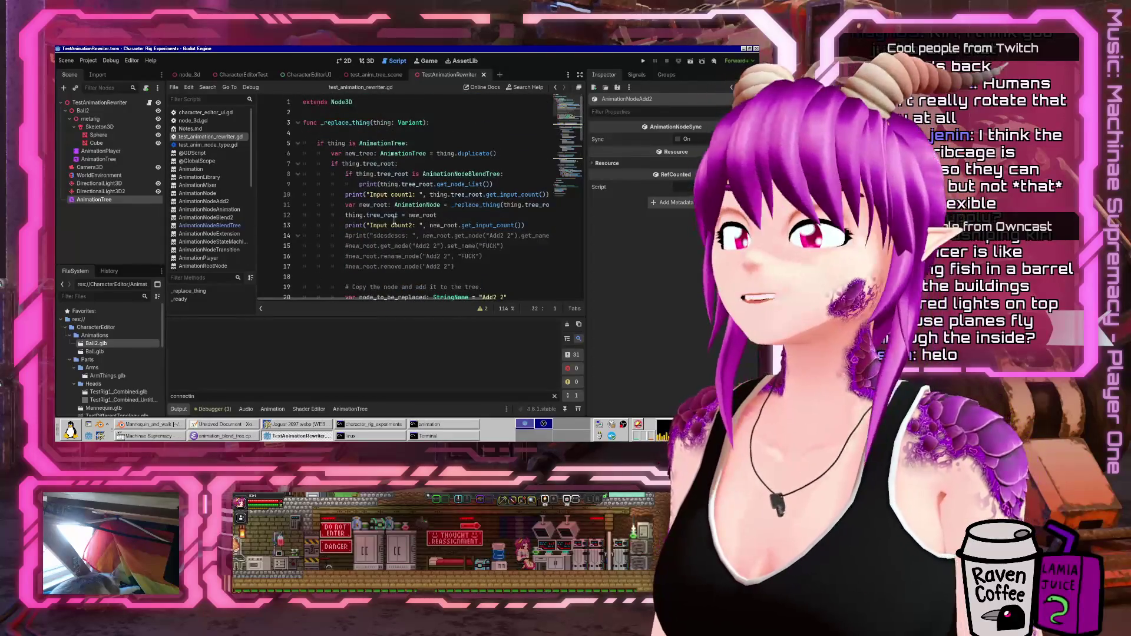
{"action": "mouse_move", "coordinate": [396, 203]}
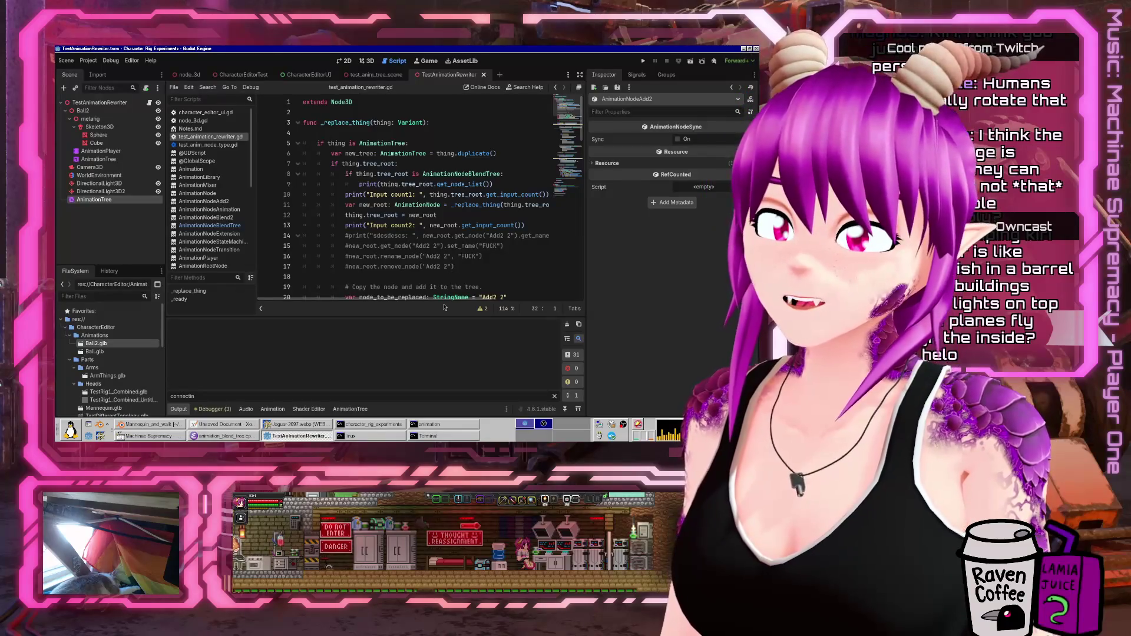
{"action": "left_click", "coordinate": [483, 287]}
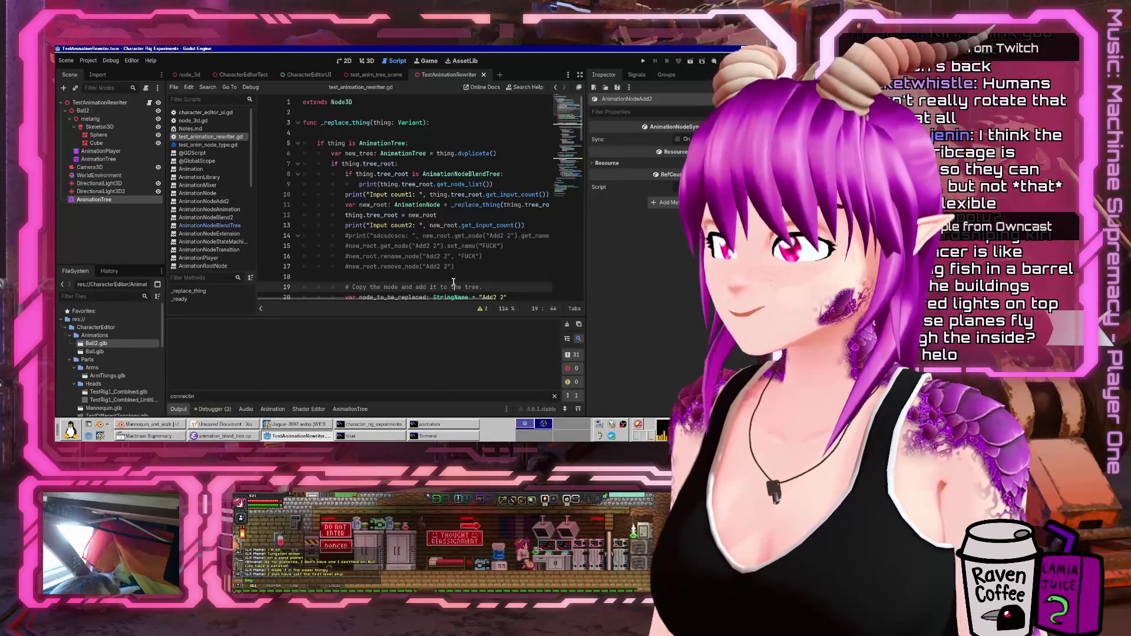
{"action": "scroll", "coordinate": [448, 288], "scroll_direction": "down", "scroll_amount": 2}
{"action": "scroll", "coordinate": [445, 290], "scroll_direction": "down", "scroll_amount": 2}
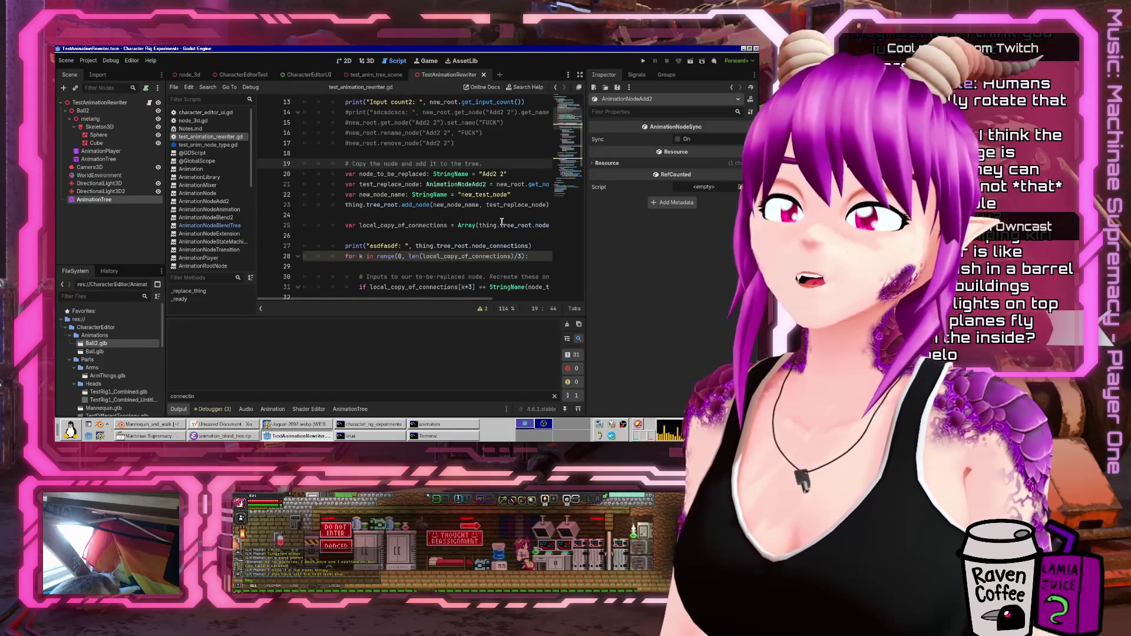
{"action": "scroll", "coordinate": [501, 221], "scroll_direction": "down", "scroll_amount": 7}
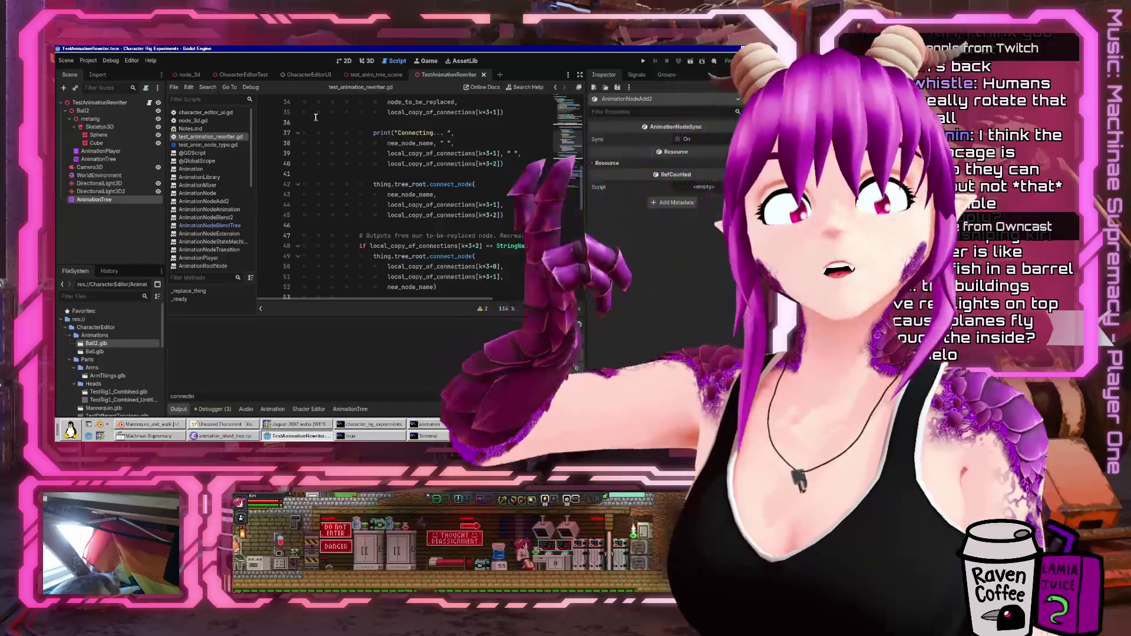
- Return to the Blender mannequin scene and save it under the new name Tail.blend
{"action": "left_click", "coordinate": [151, 428]}
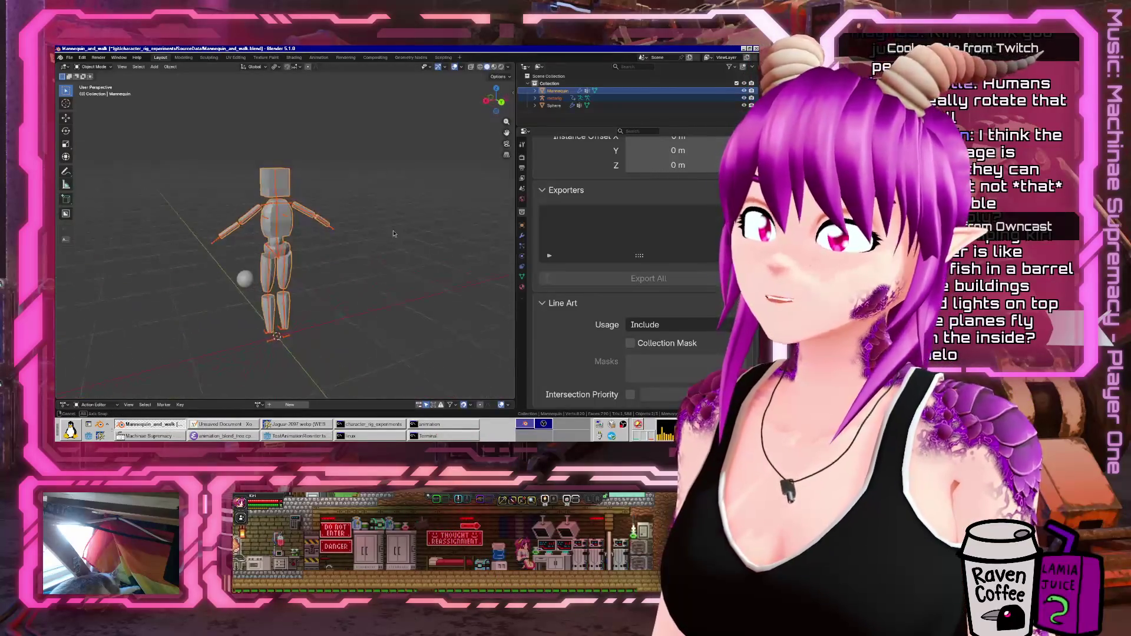
{"action": "middle_click_drag", "start_coordinate": [393, 234], "coordinate": [394, 235]}
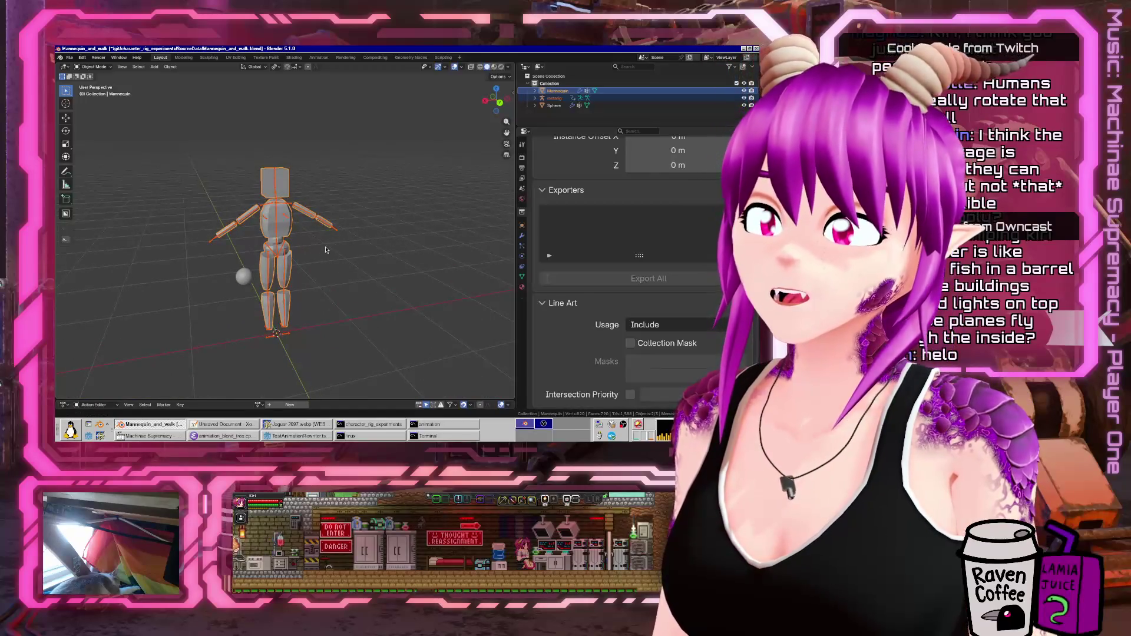
{"action": "scroll", "coordinate": [326, 250], "scroll_direction": "up", "scroll_amount": 4}
{"action": "left_click", "coordinate": [69, 58]}
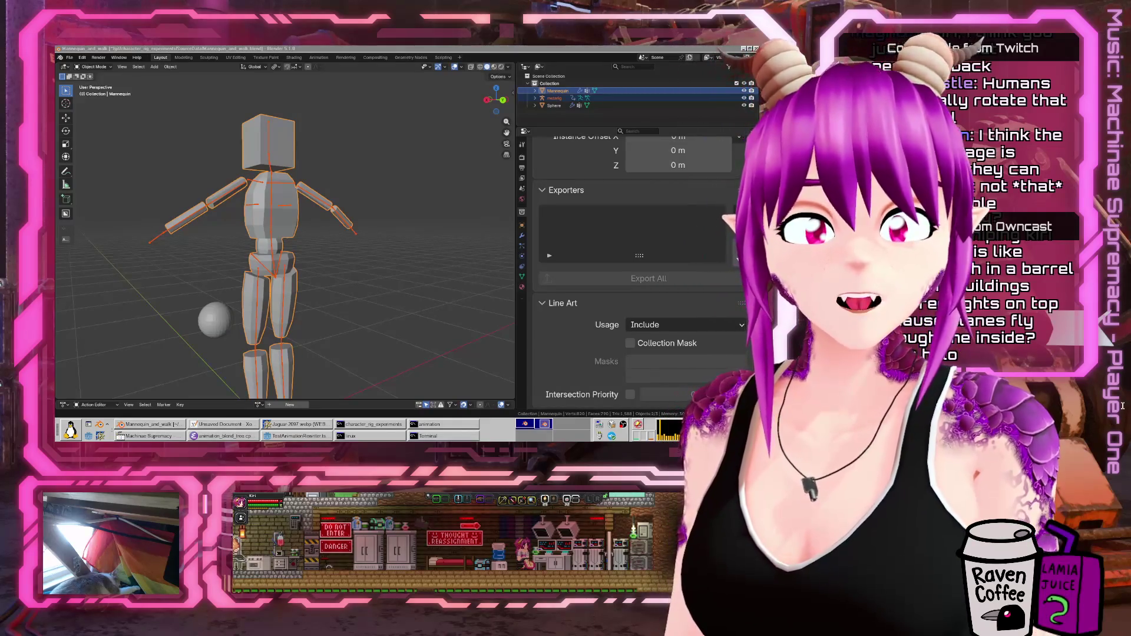
{"action": "mouse_move", "coordinate": [306, 318]}
{"action": "middle_mouse_down"}
{"action": "mouse_move", "coordinate": [342, 333]}
{"action": "mouse_move", "coordinate": [349, 312]}
{"action": "middle_mouse_up"}
{"action": "left_click", "coordinate": [278, 278]}
{"action": "scroll", "coordinate": [279, 278], "scroll_direction": "up", "scroll_amount": 3}
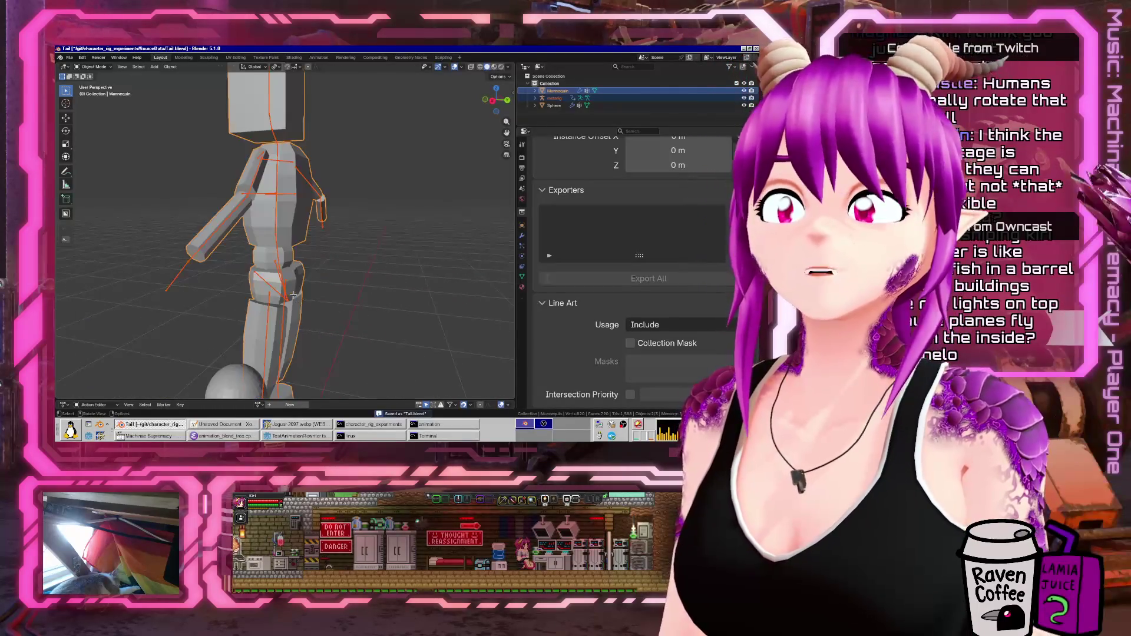
- Leave the mesh and put the metarig armature into Edit Mode
{"action": "key", "text": "Tab"}
{"action": "key", "text": "alt+a"}
{"action": "key", "text": "ctrl+Tab"}
{"action": "key", "text": "Escape"}
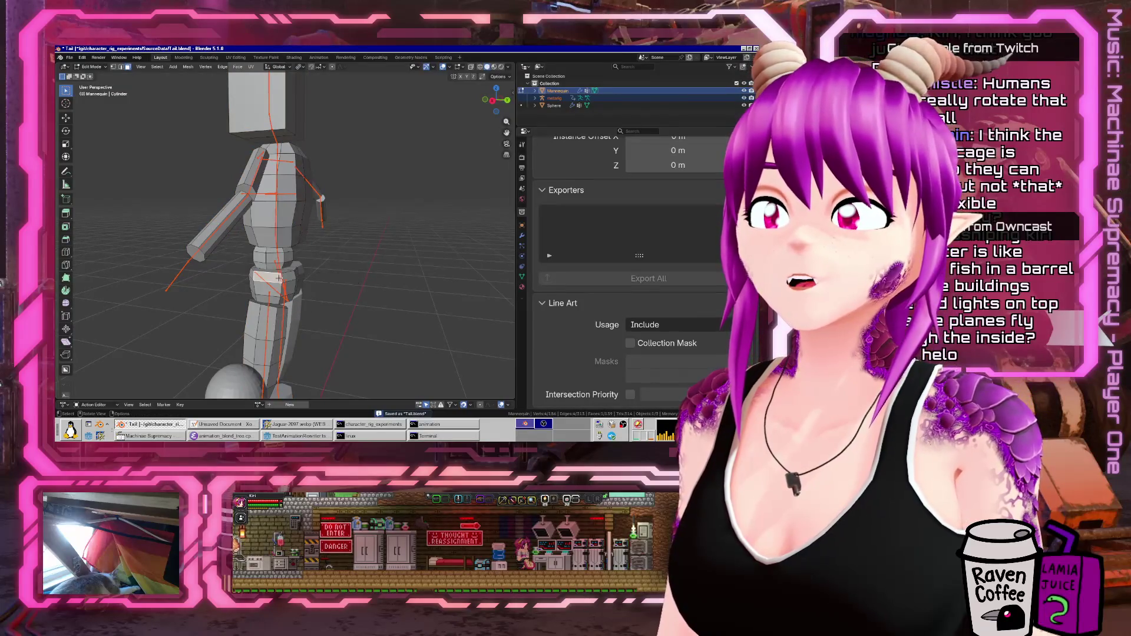
{"action": "key", "text": "Tab"}
{"action": "left_click", "coordinate": [282, 280]}
{"action": "key", "text": "Tab"}
- Extrude a new bone along Z from the spine bone near the pelvis
{"action": "middle_click_drag", "start_coordinate": [315, 300], "coordinate": [297, 262]}
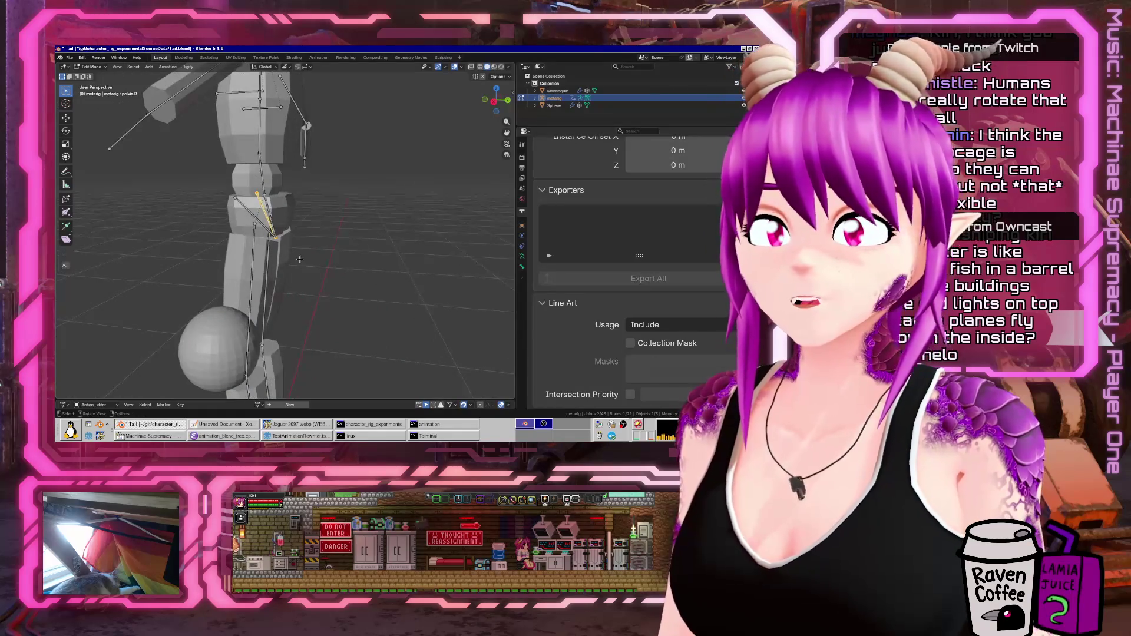
{"action": "mouse_move", "coordinate": [282, 217]}
{"action": "middle_mouse_down"}
{"action": "mouse_move", "coordinate": [239, 207]}
{"action": "mouse_move", "coordinate": [259, 215]}
{"action": "middle_mouse_up"}
{"action": "scroll", "coordinate": [228, 201], "scroll_direction": "up", "scroll_amount": 4}
{"action": "scroll", "coordinate": [228, 202], "scroll_direction": "up", "scroll_amount": 2}
{"action": "left_click", "coordinate": [221, 200]}
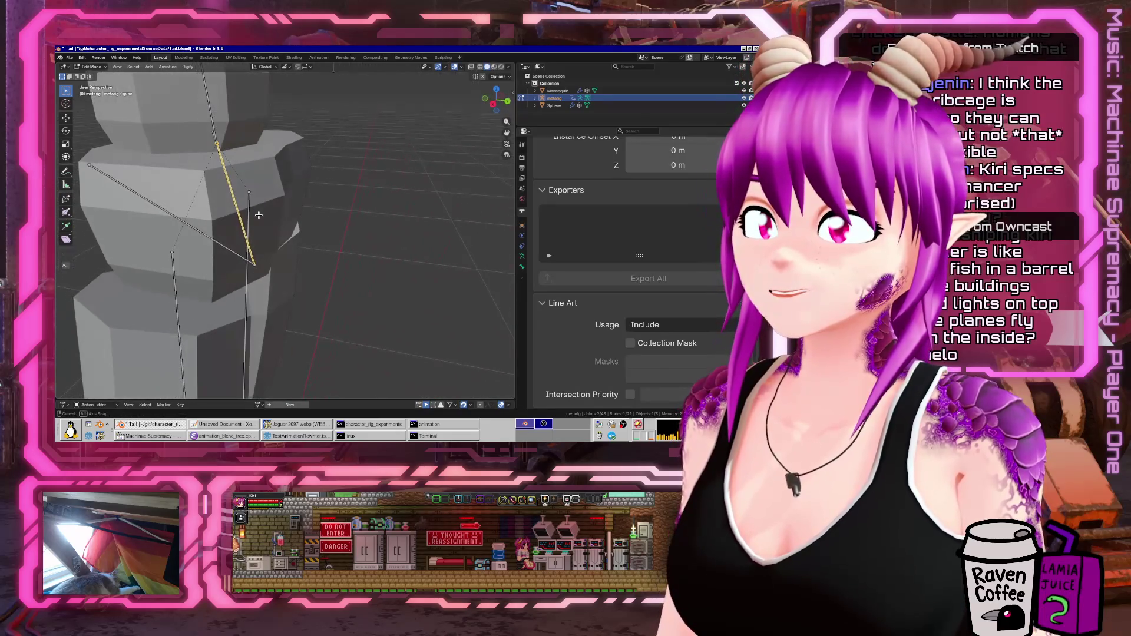
{"action": "left_click", "coordinate": [219, 153]}
{"action": "mouse_move", "coordinate": [218, 153]}
{"action": "middle_mouse_down"}
{"action": "mouse_move", "coordinate": [284, 167]}
{"action": "mouse_move", "coordinate": [280, 157]}
{"action": "middle_mouse_up"}
{"action": "key", "text": "e"}
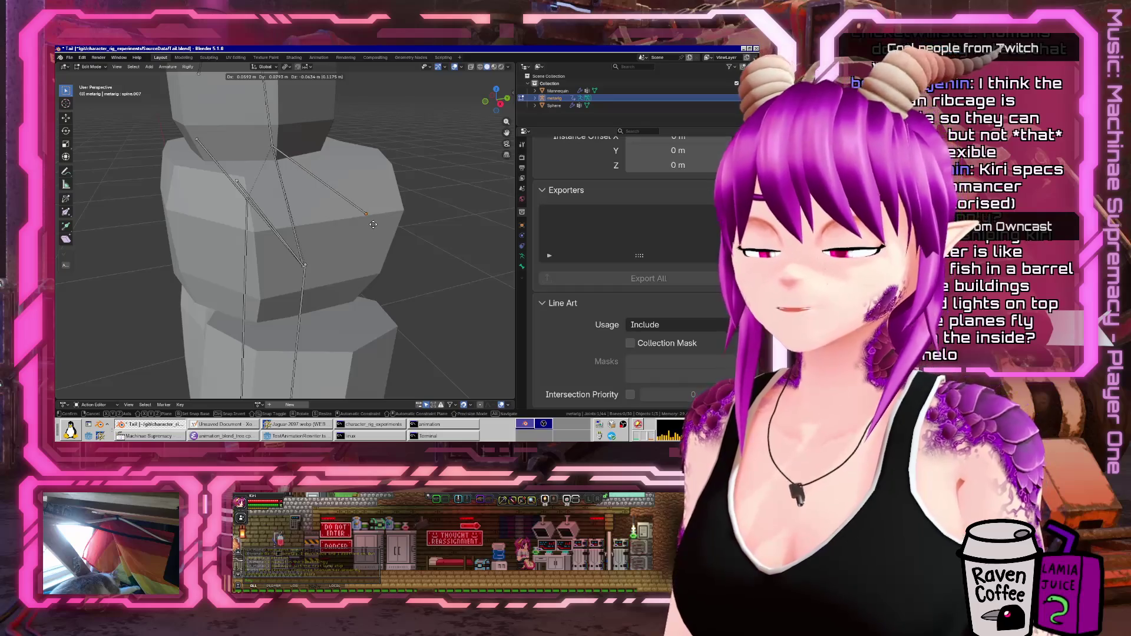
{"action": "key", "text": "z"}
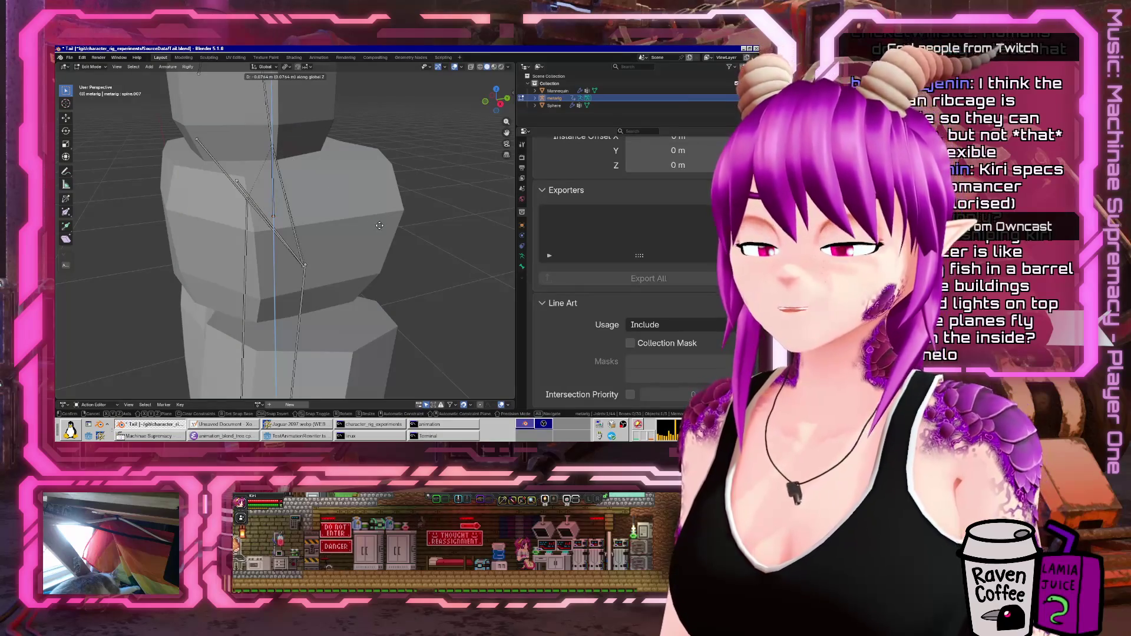
{"action": "left_click", "coordinate": [379, 225]}
- In side view, check the new bone's parent relations and move it outward from the body
{"action": "key", "text": "KP_1"}
{"action": "middle_click_drag", "start_coordinate": [375, 213], "coordinate": [276, 224]}
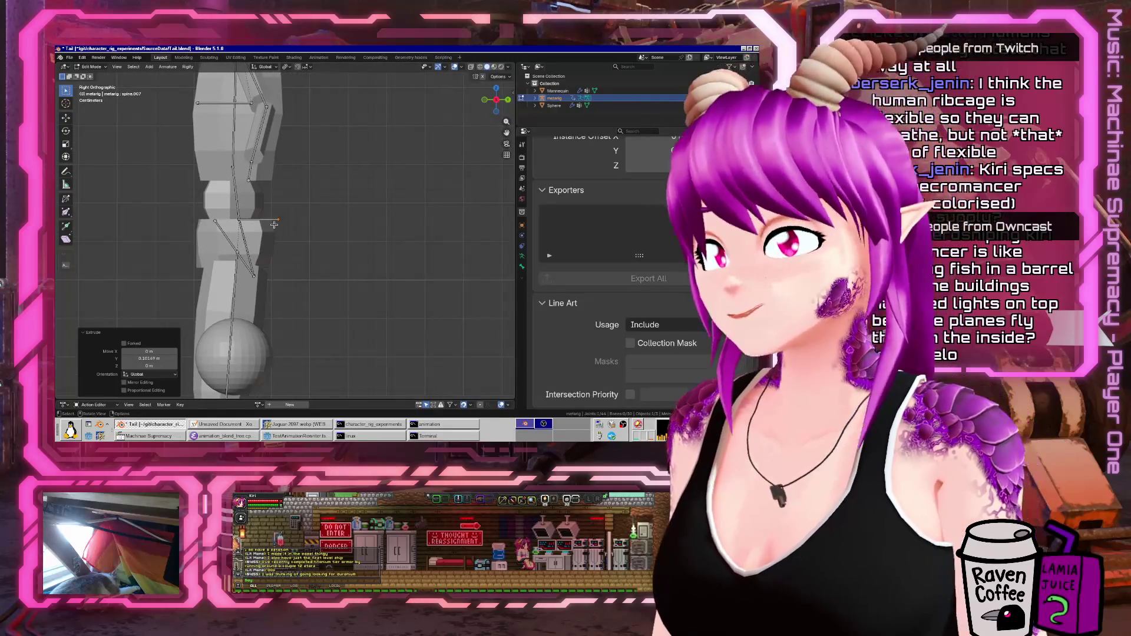
{"action": "left_click", "coordinate": [272, 220]}
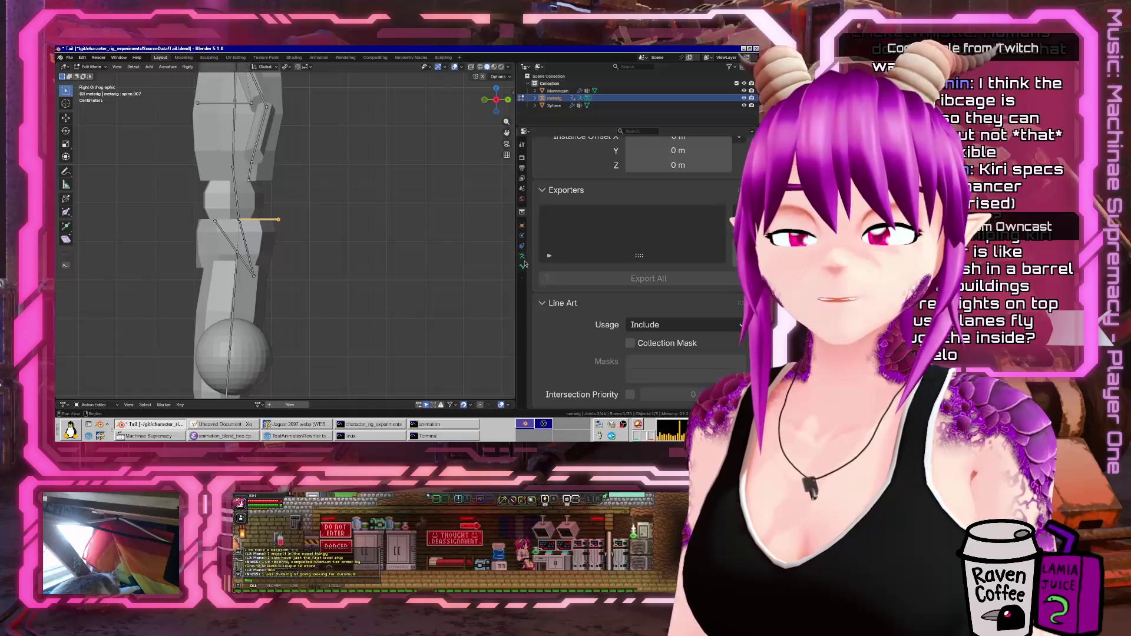
{"action": "left_click", "coordinate": [522, 266]}
{"action": "left_click", "coordinate": [583, 198]}
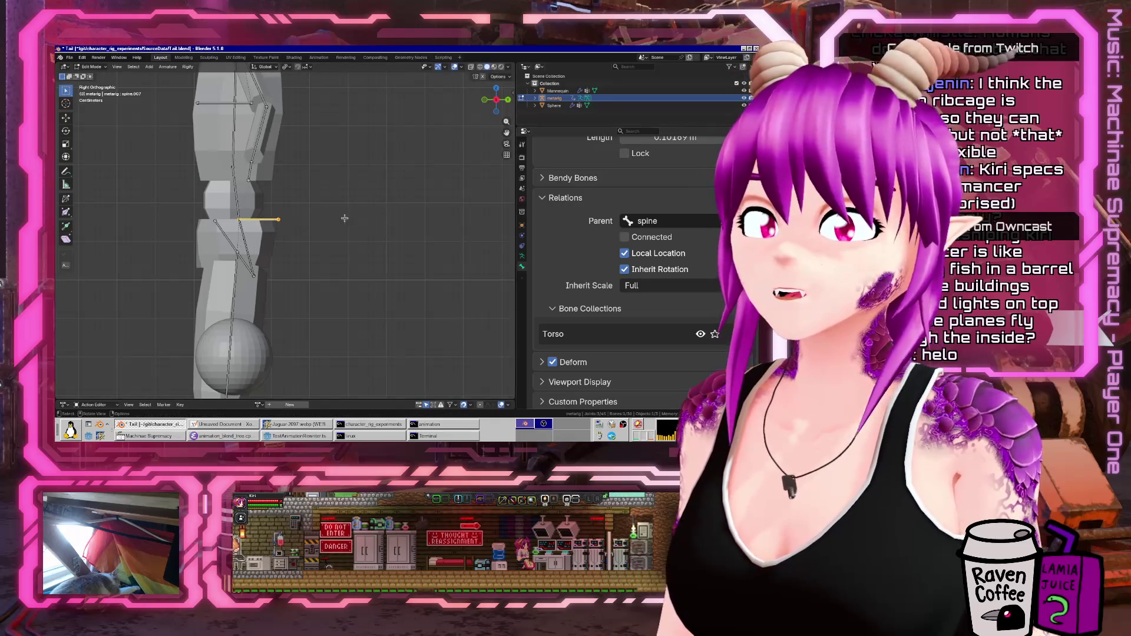
{"action": "left_click_drag", "start_coordinate": [269, 223], "coordinate": [288, 223]}
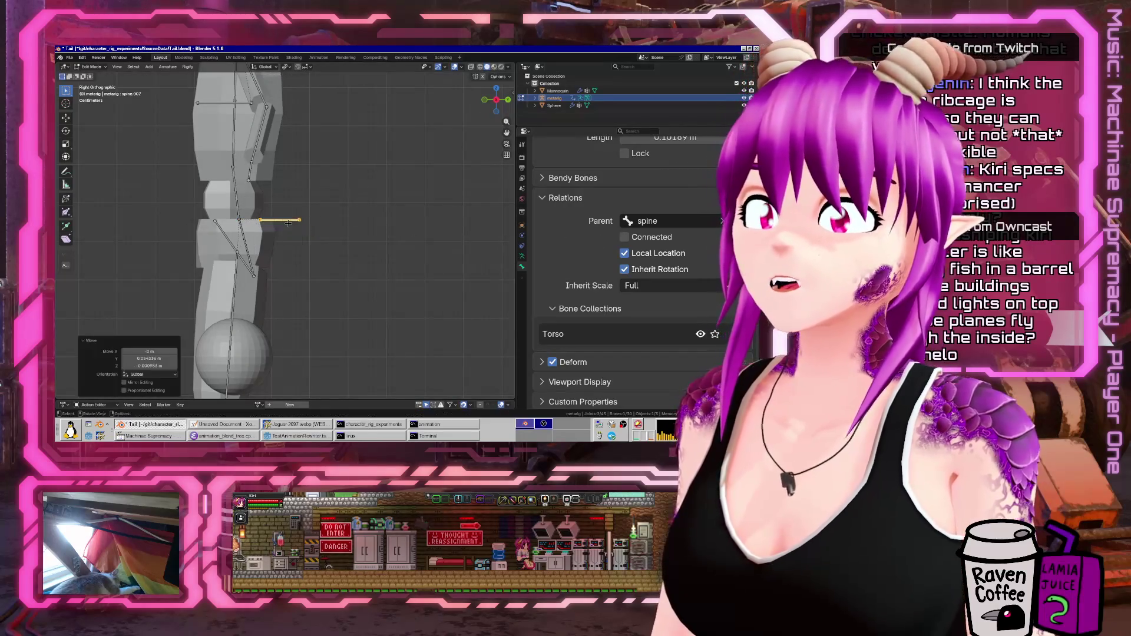
- Angle the new bone downward and rename it 'tail'
{"action": "key", "text": "r"}
{"action": "left_click", "coordinate": [303, 262]}
{"action": "scroll", "coordinate": [619, 239], "scroll_direction": "up", "scroll_amount": 8}
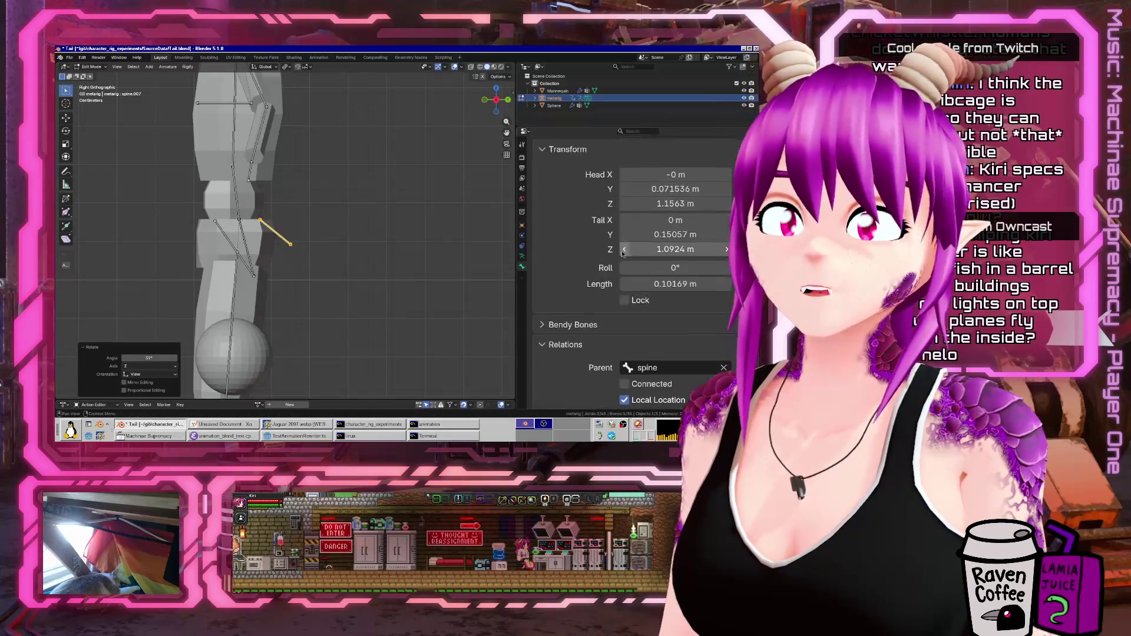
{"action": "left_click", "coordinate": [603, 179]}
{"action": "type", "text": "tao"}
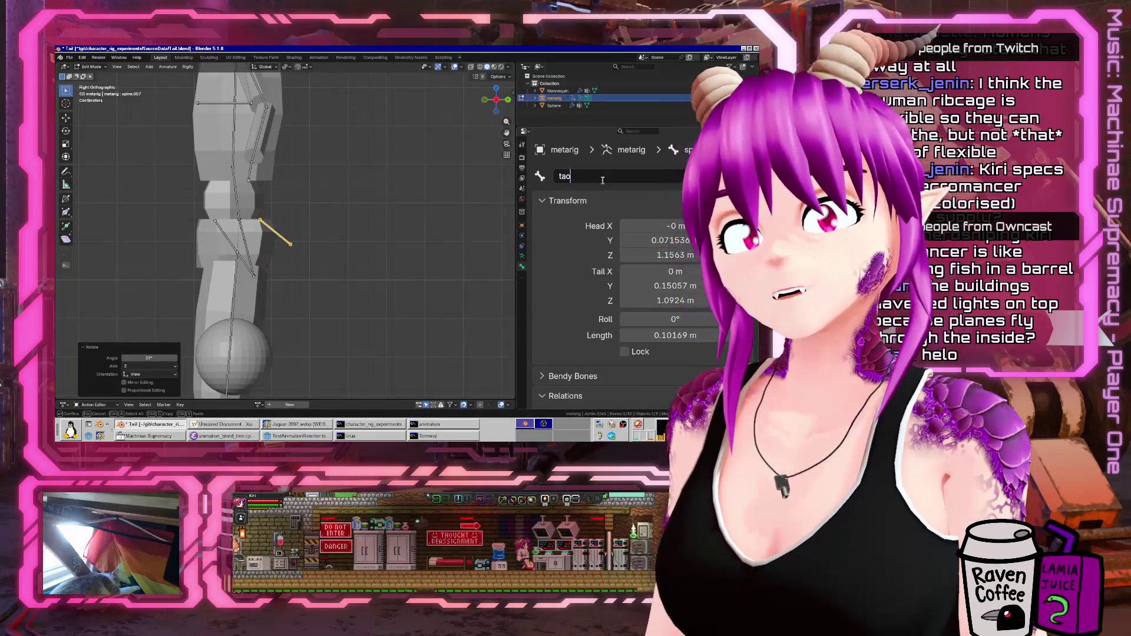
{"action": "key", "text": "Return"}
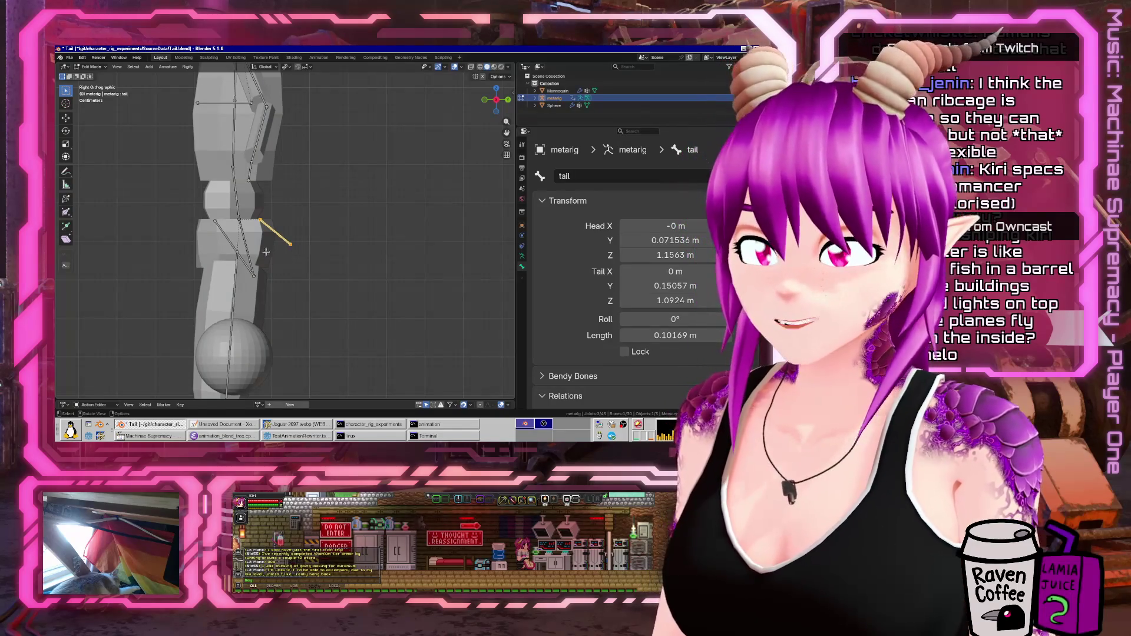
- Reposition the tail bone and extrude tail.001 and tail.002 from its end
{"action": "key", "text": "g"}
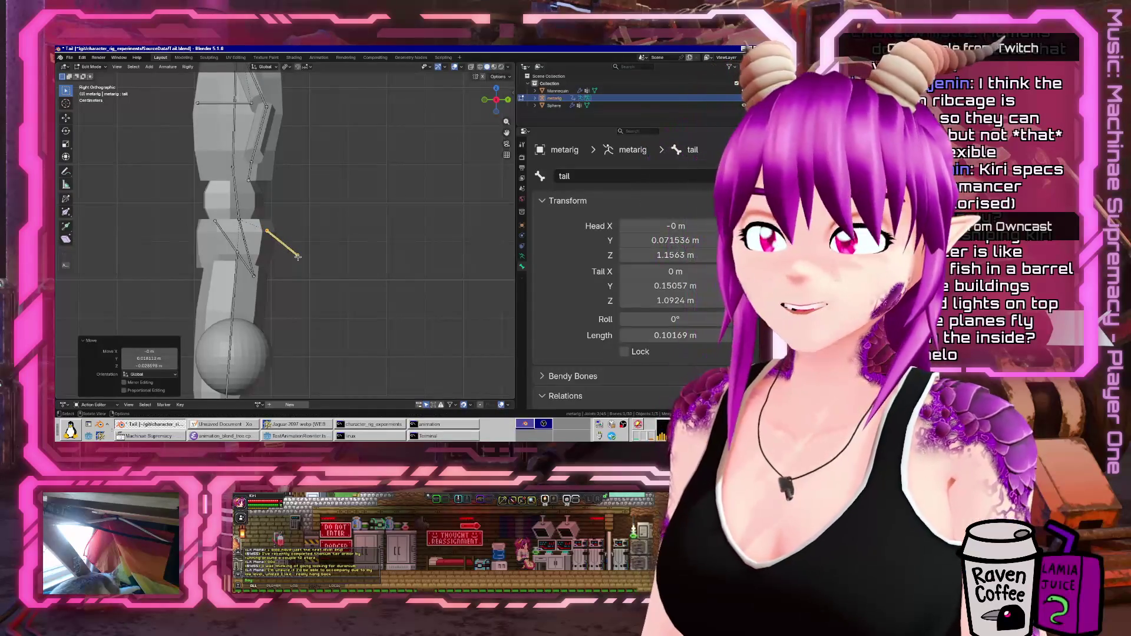
{"action": "left_click", "coordinate": [311, 277]}
{"action": "key", "text": "e"}
{"action": "left_click", "coordinate": [404, 325]}
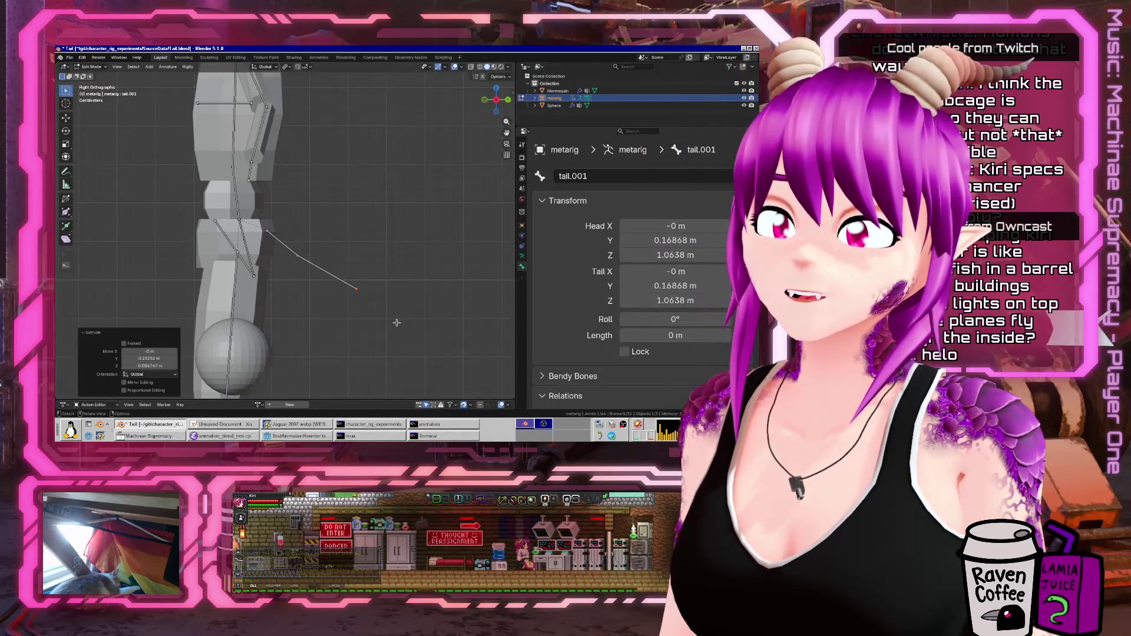
{"action": "key", "text": "e"}
{"action": "left_click", "coordinate": [61, 364]}
- Drag the middle joint and tail tip to reshape the curve, then return to Object Mode
{"action": "scroll", "coordinate": [276, 321], "scroll_direction": "down", "scroll_amount": 3}
{"action": "right_click", "coordinate": [425, 294], "text": "ctrl"}
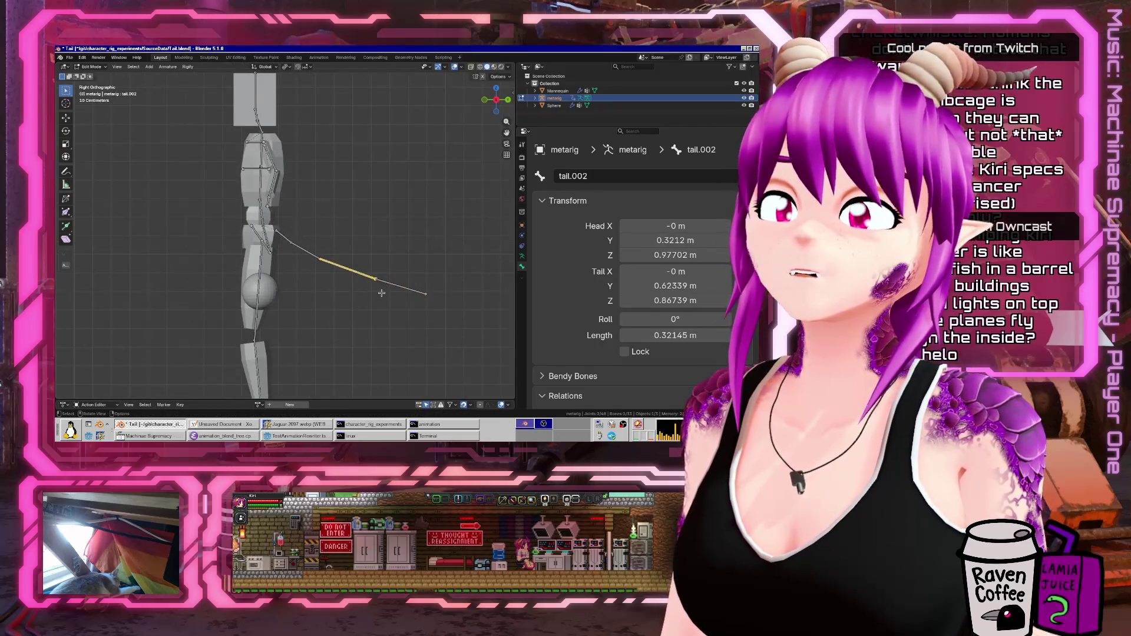
{"action": "left_click_drag", "start_coordinate": [379, 284], "coordinate": [362, 282]}
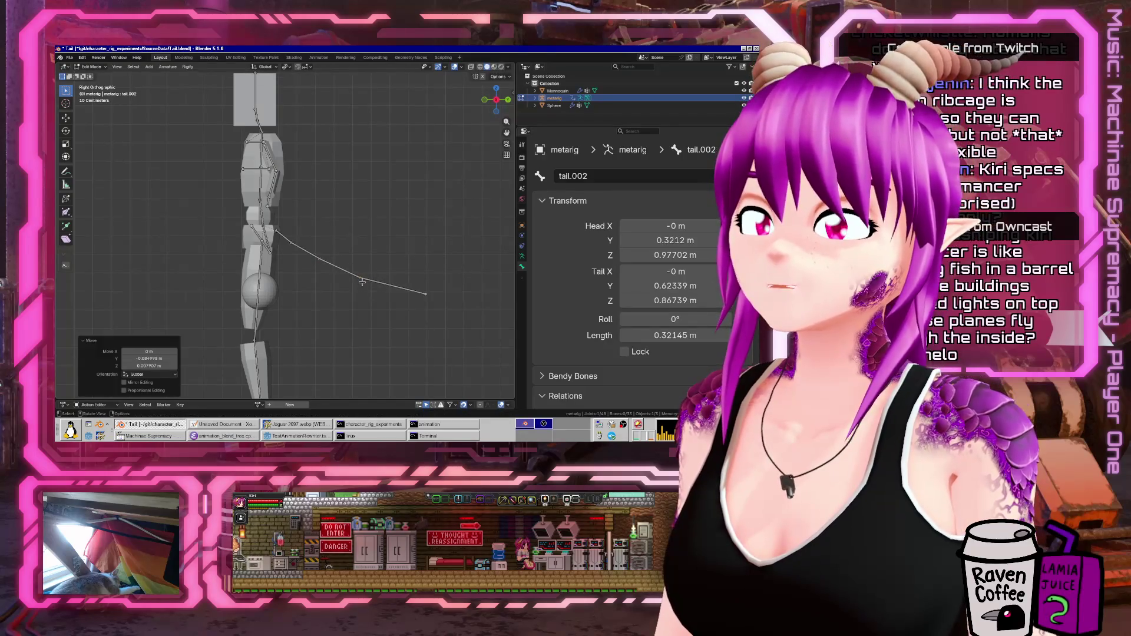
{"action": "left_click_drag", "start_coordinate": [432, 295], "coordinate": [361, 286]}
{"action": "left_click", "coordinate": [315, 260]}
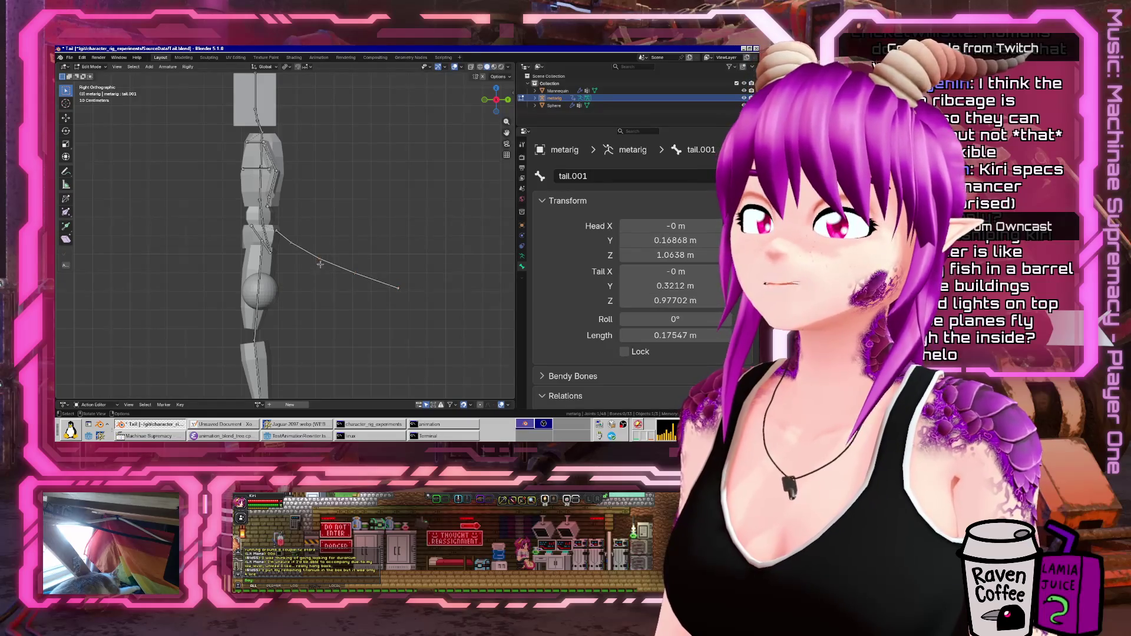
{"action": "scroll", "coordinate": [357, 290], "scroll_direction": "down", "scroll_amount": 2}
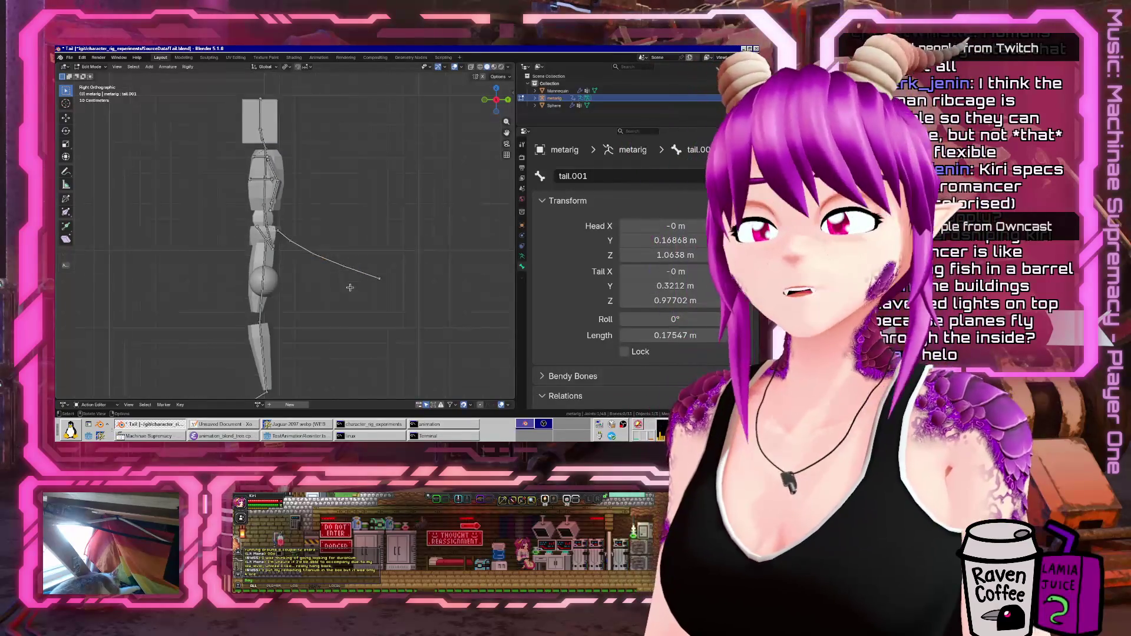
{"action": "key", "text": "ctrl+Tab"}
{"action": "left_click", "coordinate": [338, 282]}
- Assign the Walk-loop action to the metarig from the Action Editor's action list
{"action": "middle_click_drag", "start_coordinate": [333, 285], "coordinate": [171, 298]}
{"action": "left_click", "coordinate": [259, 405]}
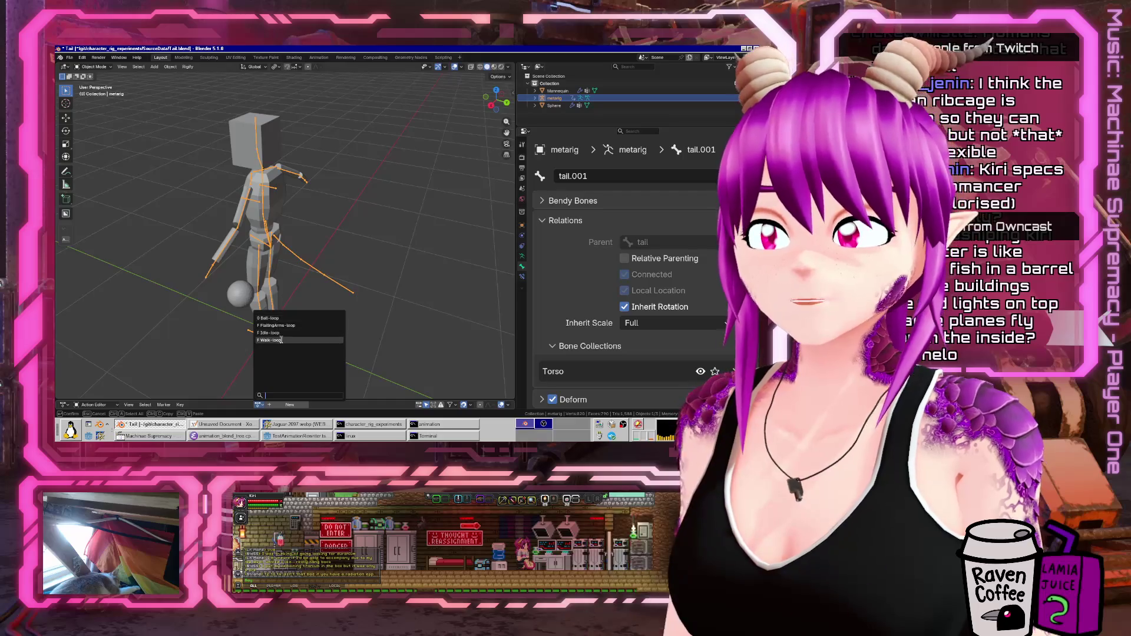
{"action": "left_click", "coordinate": [270, 340]}
{"action": "middle_click_drag", "start_coordinate": [270, 340], "coordinate": [310, 356]}
- Enlarge the Action Editor, scrub the walk to around frame 52, and enter Pose Mode
{"action": "left_click_drag", "start_coordinate": [327, 398], "coordinate": [328, 344]}
{"action": "middle_click_drag", "start_coordinate": [194, 330], "coordinate": [166, 321]}
{"action": "mouse_move", "coordinate": [264, 289]}
{"action": "middle_mouse_down"}
{"action": "mouse_move", "coordinate": [247, 283]}
{"action": "mouse_move", "coordinate": [236, 295]}
{"action": "middle_mouse_up"}
{"action": "mouse_move", "coordinate": [171, 358]}
{"action": "left_mouse_down"}
{"action": "mouse_move", "coordinate": [238, 358]}
{"action": "mouse_move", "coordinate": [170, 362]}
{"action": "left_mouse_up"}
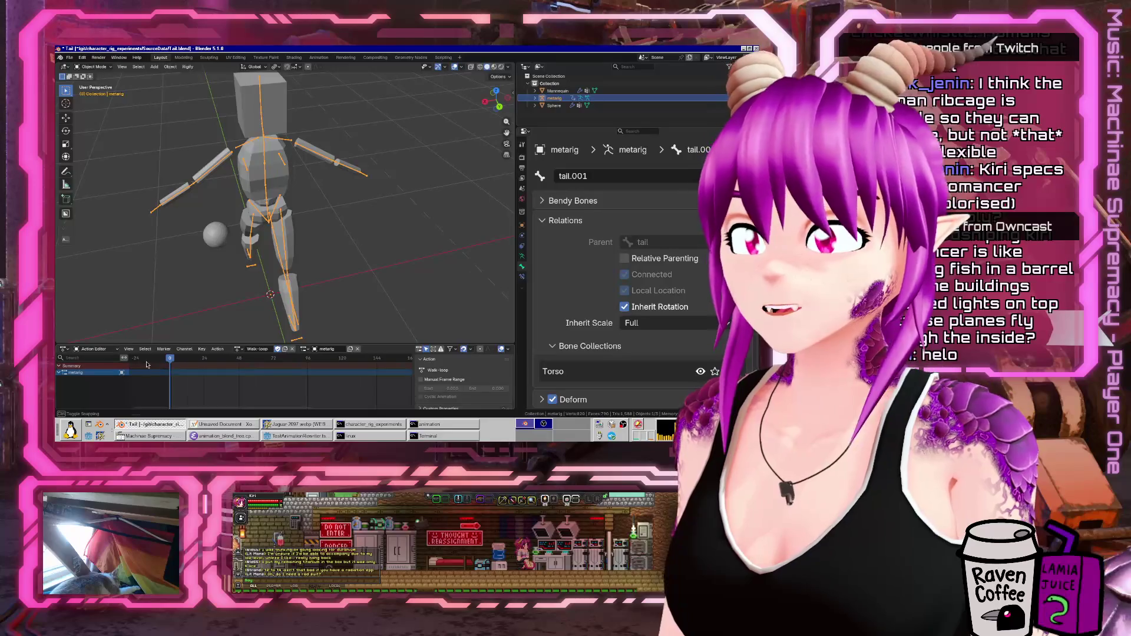
{"action": "mouse_move", "coordinate": [318, 253]}
{"action": "middle_mouse_down"}
{"action": "mouse_move", "coordinate": [329, 229]}
{"action": "mouse_move", "coordinate": [296, 183]}
{"action": "middle_mouse_up"}
{"action": "key", "text": "ctrl+Tab"}
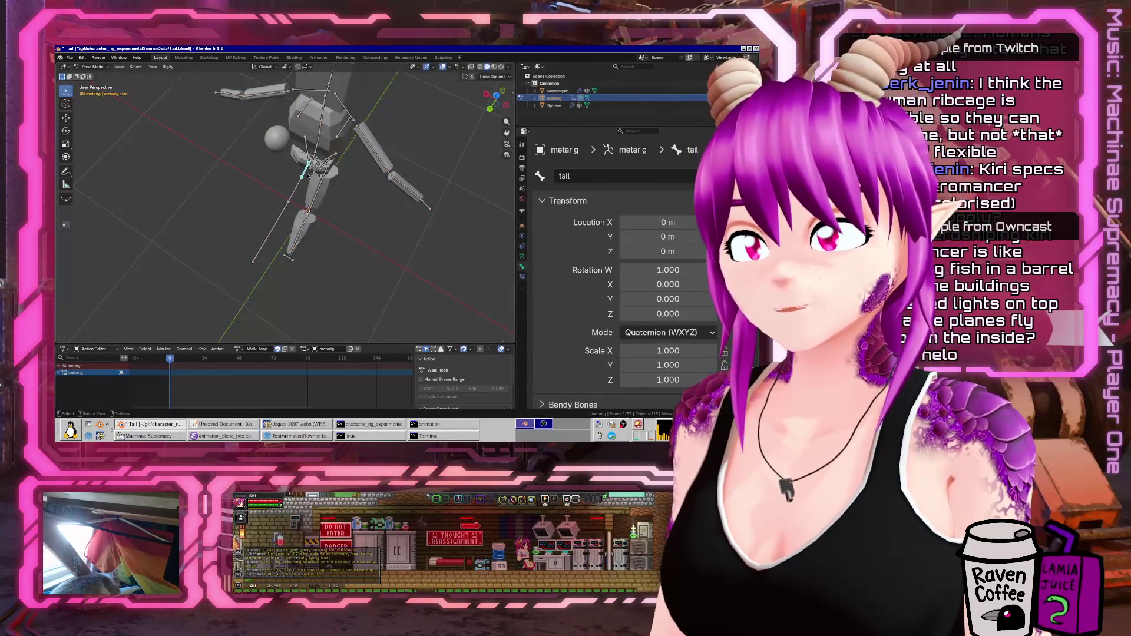
- From top view, rotate the first tail bone about 23° to the side
{"action": "key", "text": "KP_7"}
{"action": "left_click", "coordinate": [289, 181]}
{"action": "scroll", "coordinate": [288, 181], "scroll_direction": "up", "scroll_amount": 2}
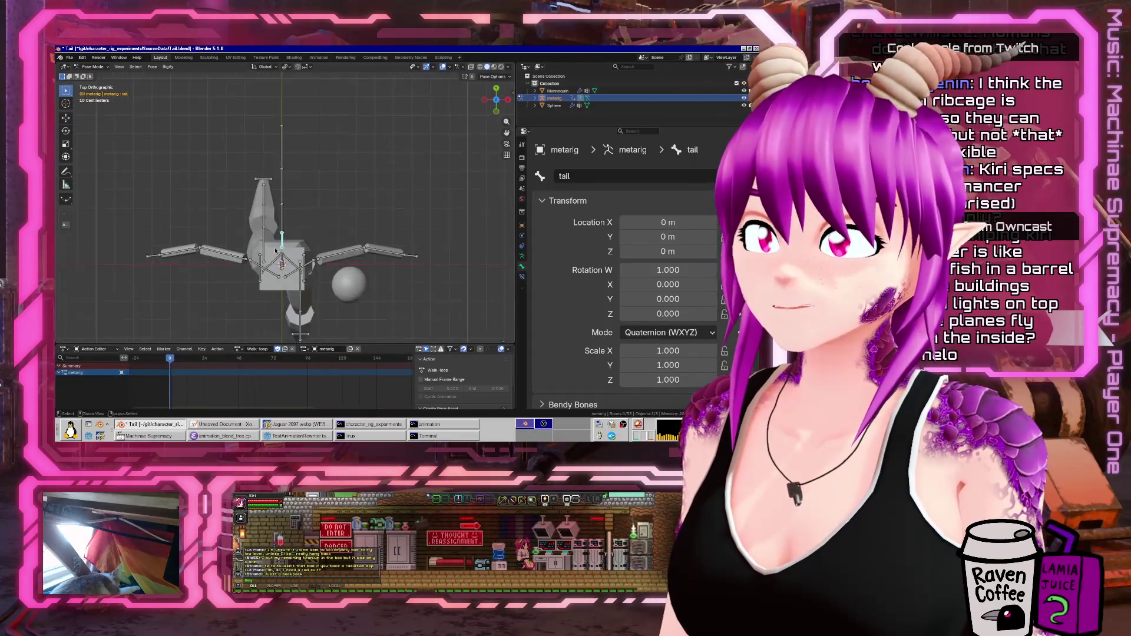
{"action": "key", "text": "r"}
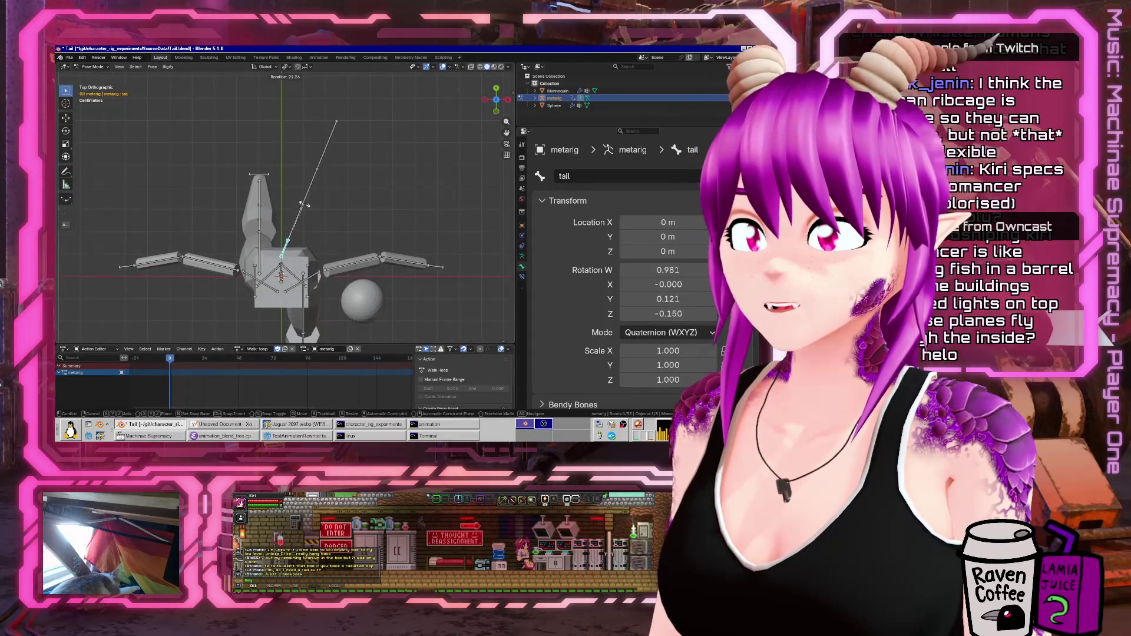
{"action": "left_click", "coordinate": [305, 208]}
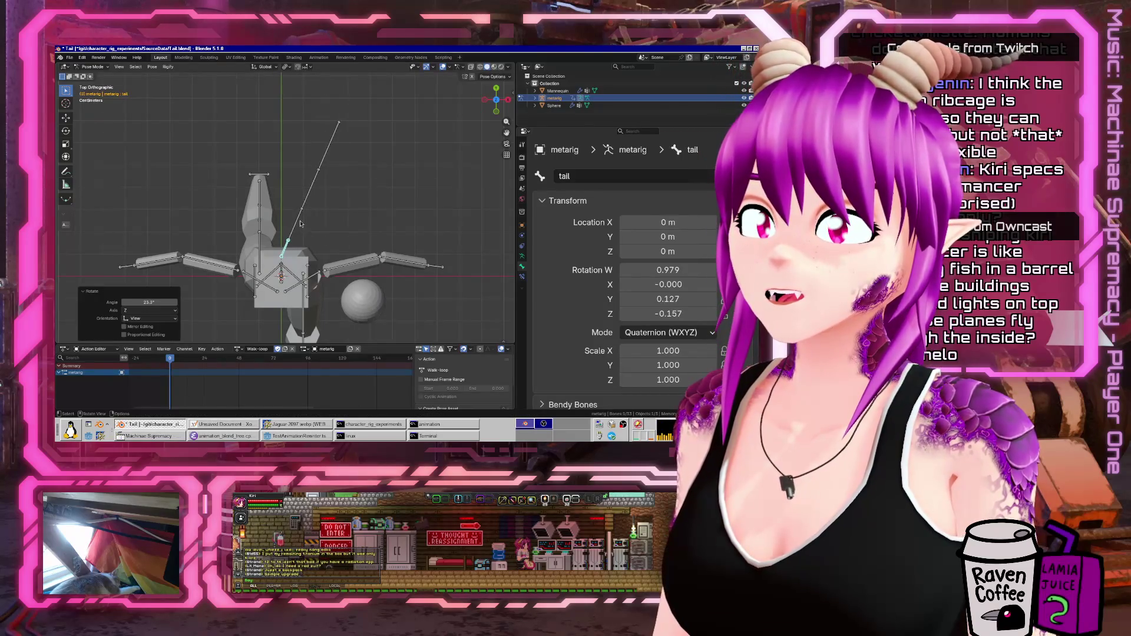
- Rotate tail.003, tail.002 and tail.001 in turn to bend the tail into a curve
{"action": "left_click", "coordinate": [311, 179]}
{"action": "key", "text": "r"}
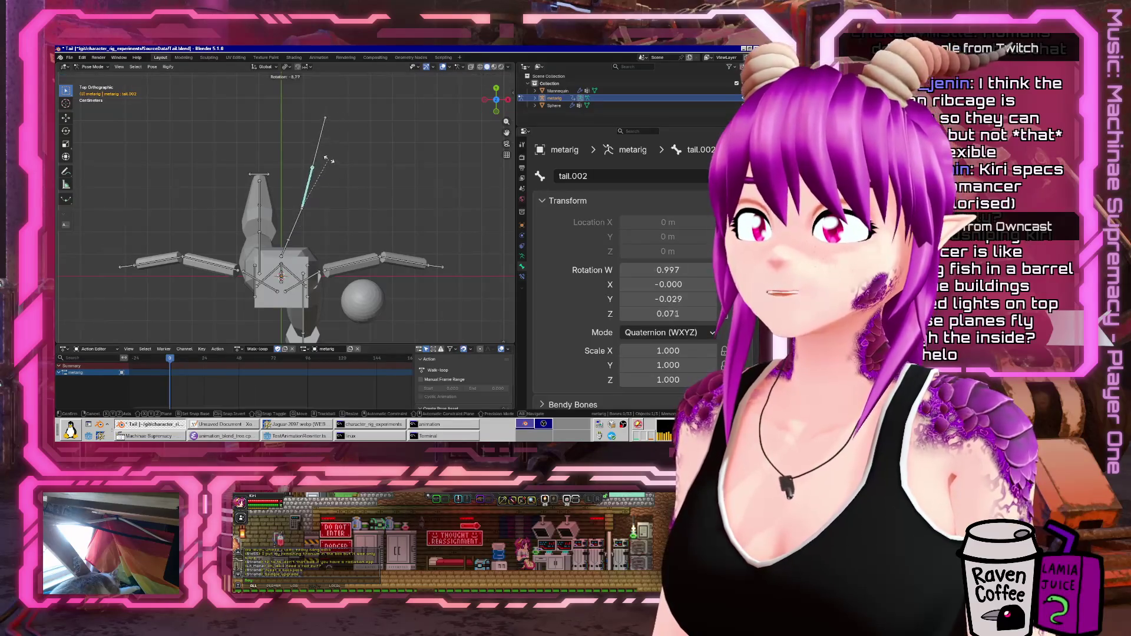
{"action": "left_click", "coordinate": [314, 171]}
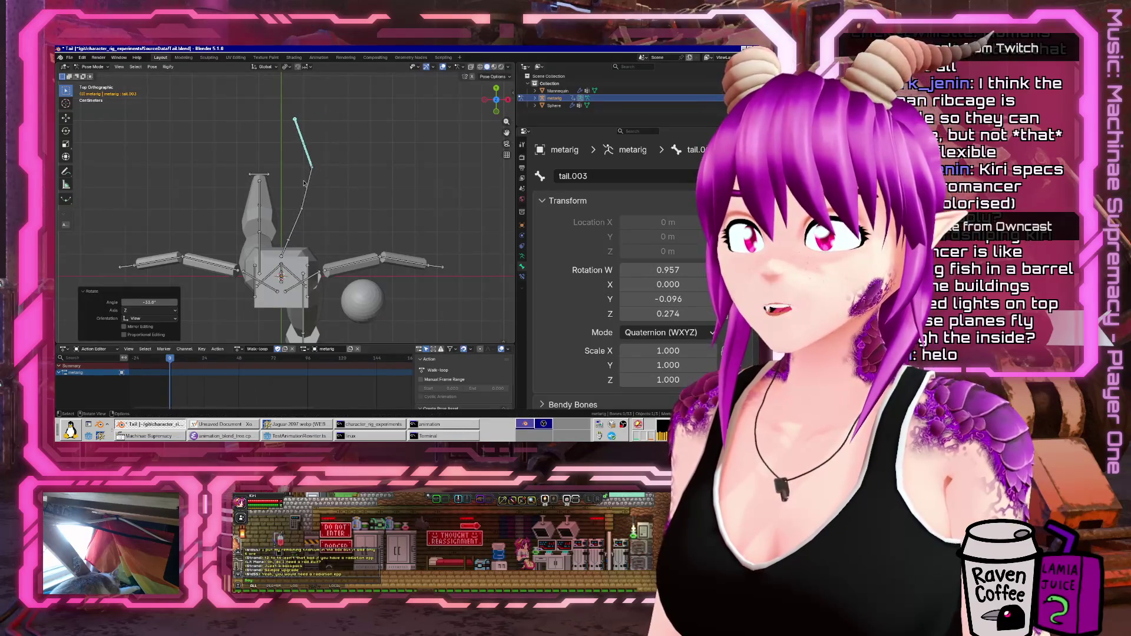
{"action": "left_click", "coordinate": [311, 185]}
{"action": "key", "text": "r"}
{"action": "left_click", "coordinate": [304, 185]}
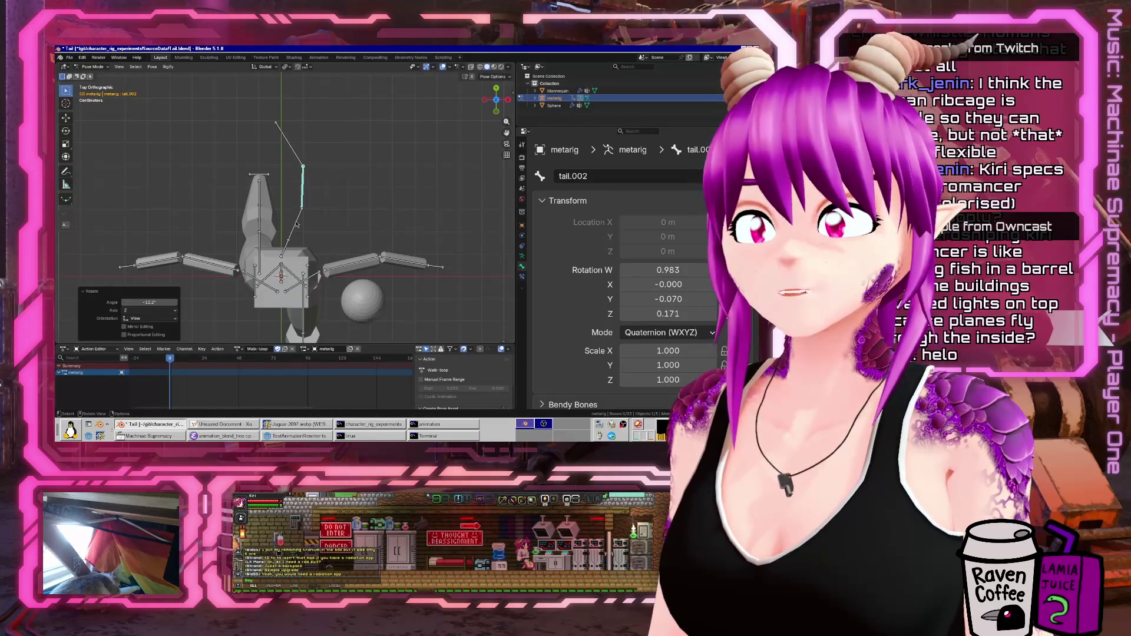
{"action": "left_click", "coordinate": [298, 224]}
{"action": "key", "text": "r"}
{"action": "left_click", "coordinate": [302, 217]}
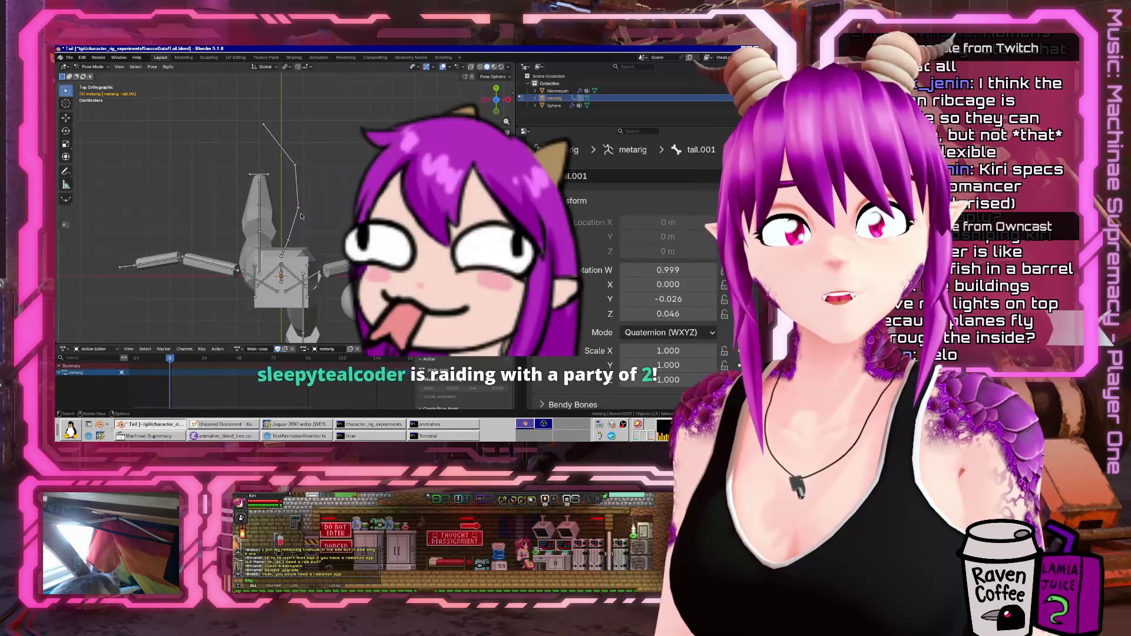
- Keyframe all four tail bones and duplicate those keys 120 frames later
{"action": "key", "text": "shift+bracketright"}
{"action": "key", "text": "shift+bracketright"}
{"action": "key", "text": "shift+bracketright"}
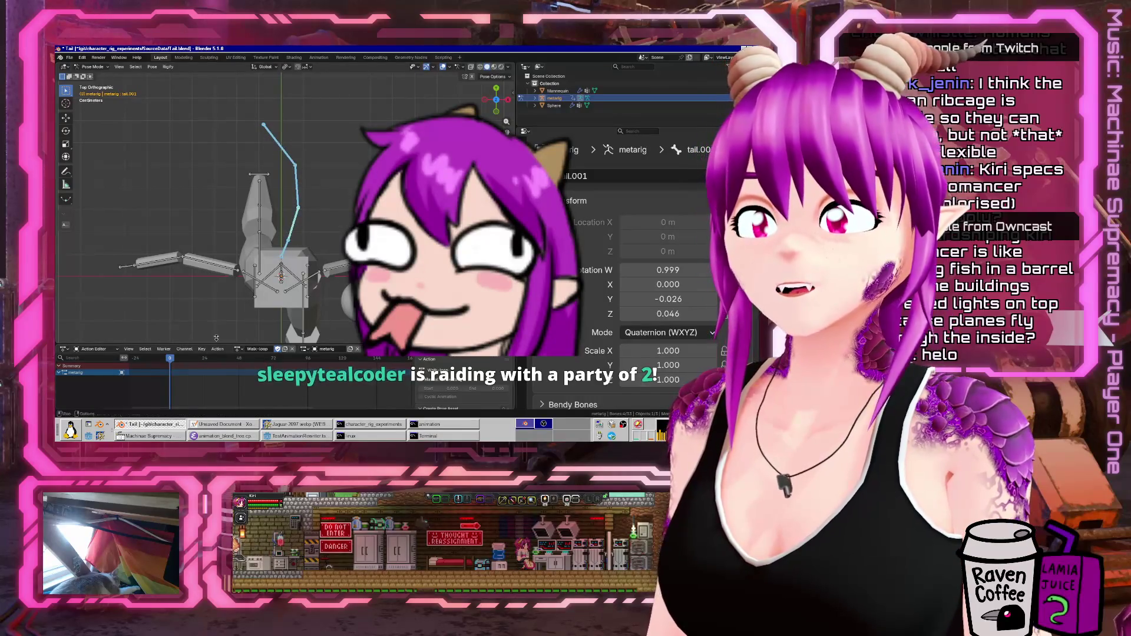
{"action": "key", "text": "i"}
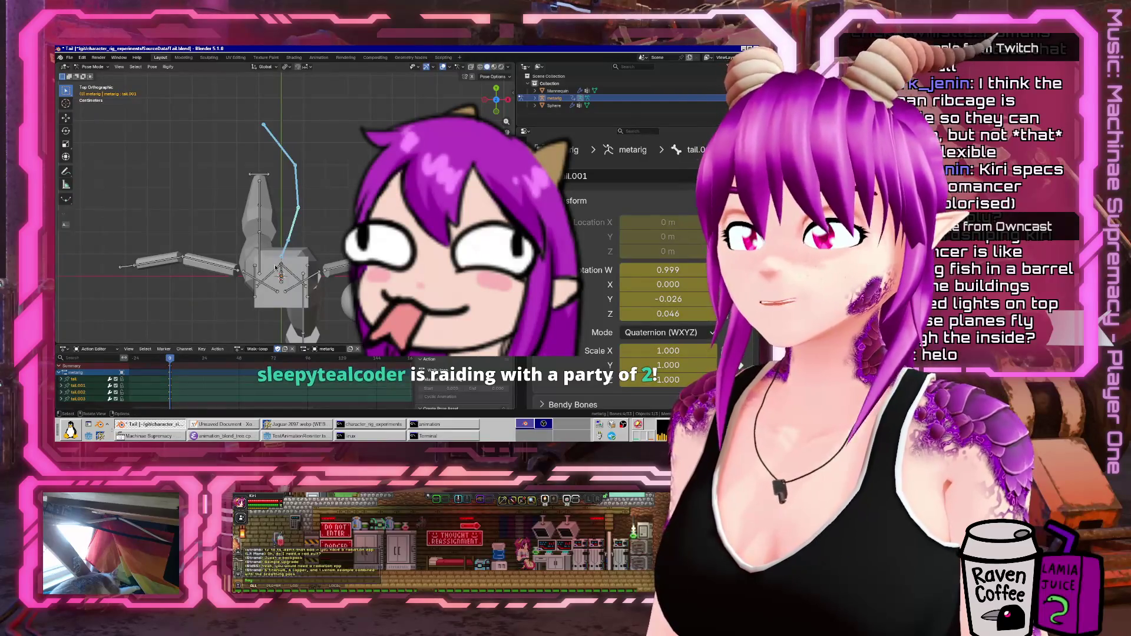
{"action": "mouse_move", "coordinate": [217, 347]}
{"action": "left_mouse_down"}
{"action": "mouse_move", "coordinate": [216, 283]}
{"action": "mouse_move", "coordinate": [216, 299]}
{"action": "left_mouse_up"}
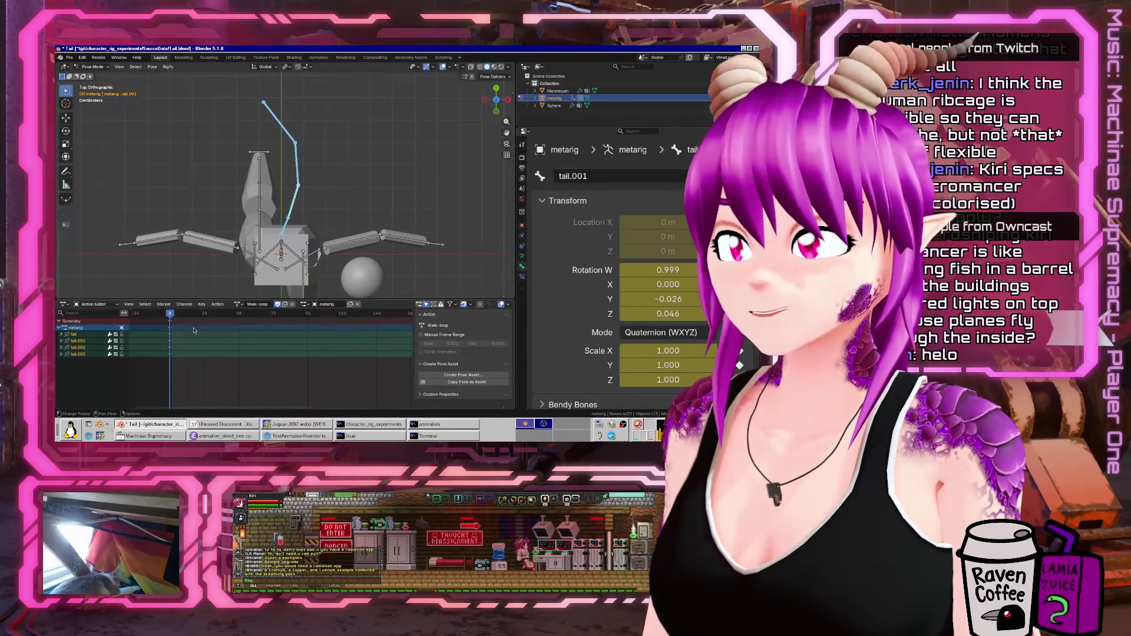
{"action": "scroll", "coordinate": [265, 336], "scroll_direction": "down", "scroll_amount": 3}
{"action": "key", "text": "shift+d"}
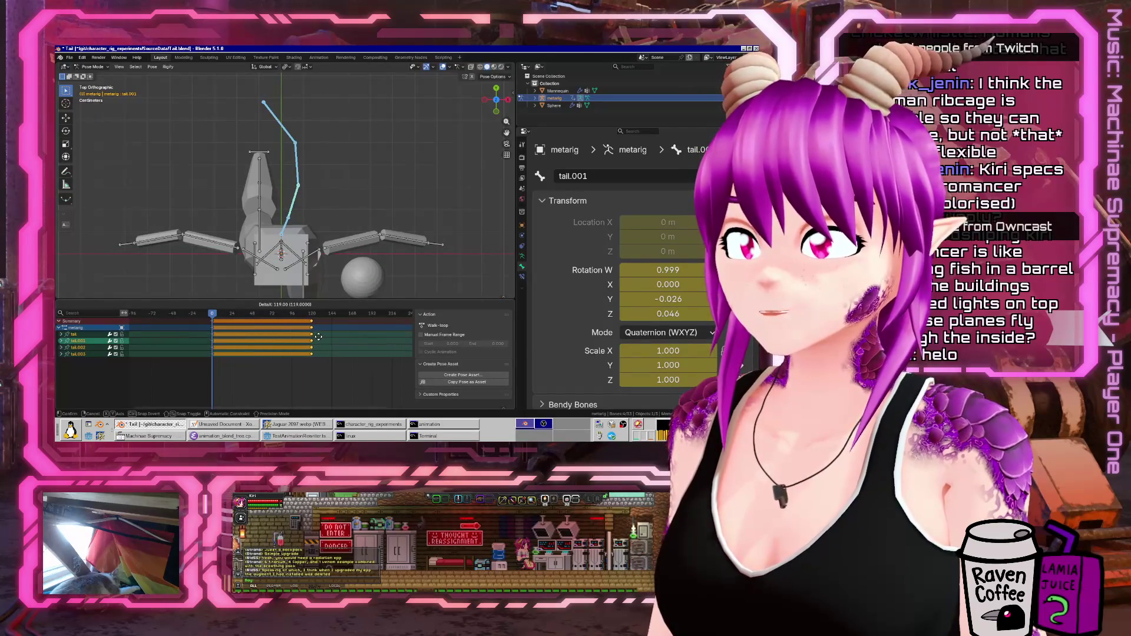
{"action": "left_click", "coordinate": [319, 337]}
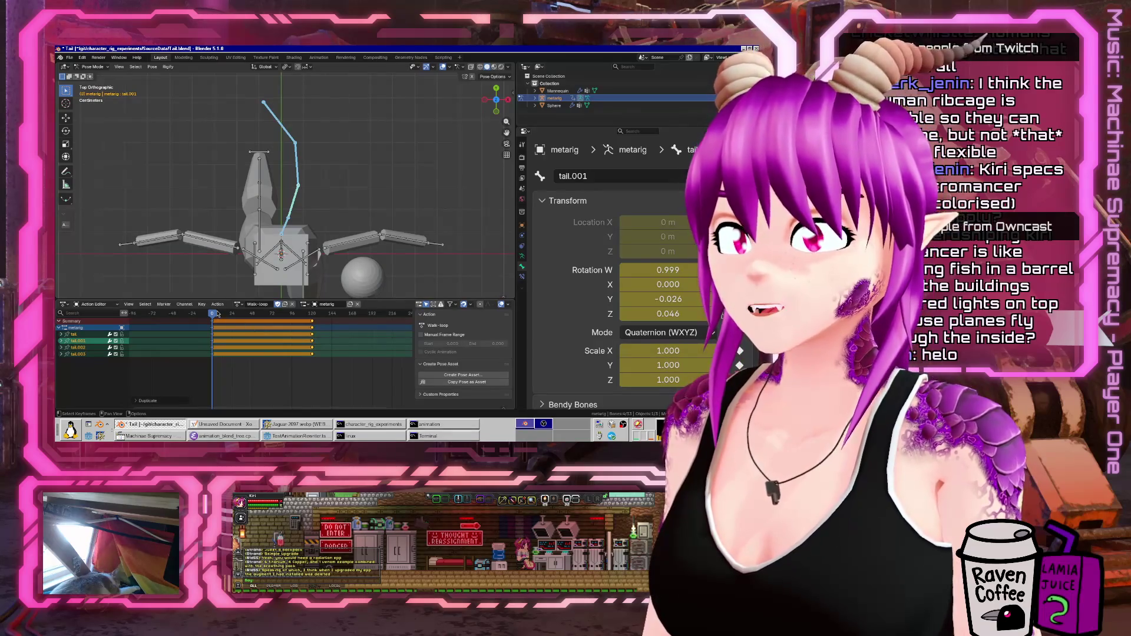
{"action": "key", "text": "F3"}
- Copy the tail pose, paste it flipped at frame 56, keyframe it, and play the animation
{"action": "type", "text": "copy pose"}
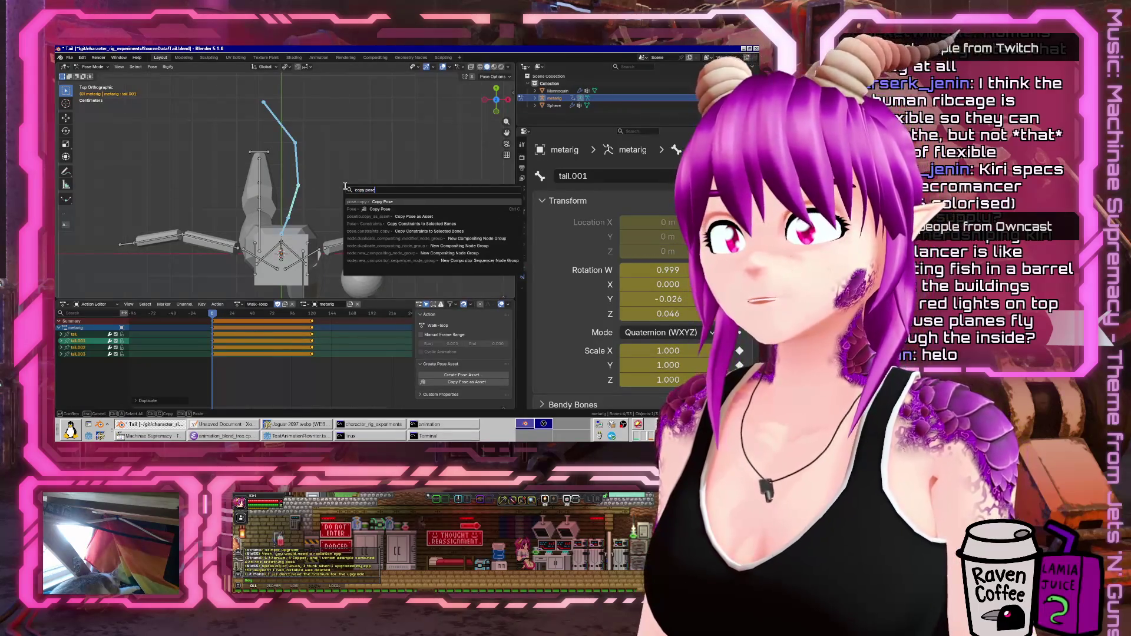
{"action": "key", "text": "Return"}
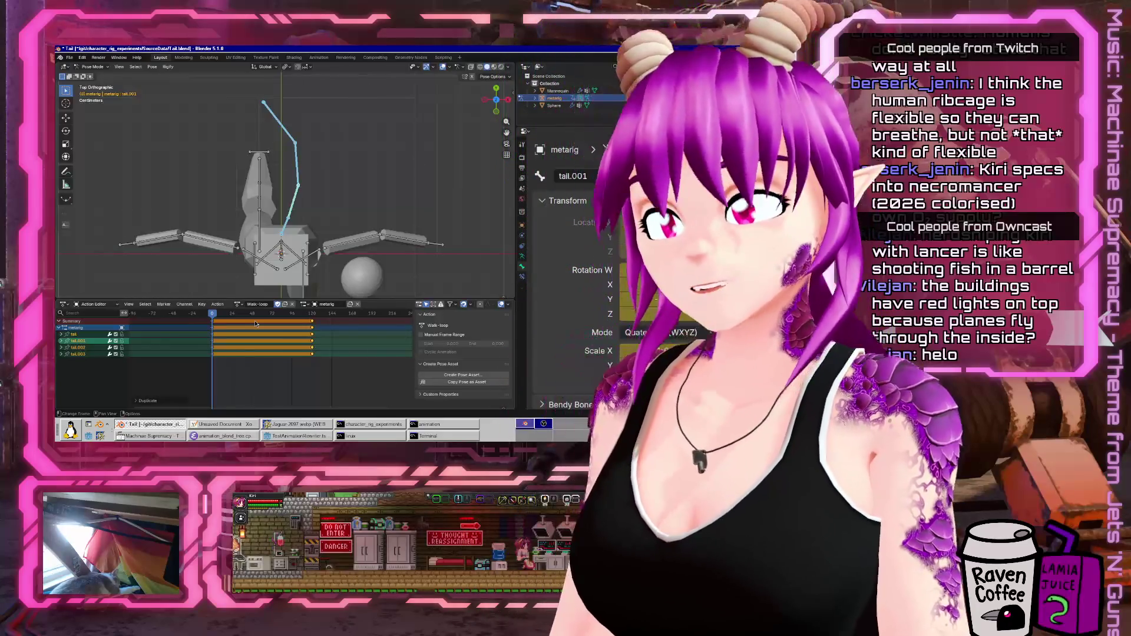
{"action": "mouse_move", "coordinate": [264, 315]}
{"action": "left_mouse_down"}
{"action": "mouse_move", "coordinate": [201, 315]}
{"action": "mouse_move", "coordinate": [263, 311]}
{"action": "mouse_move", "coordinate": [263, 320]}
{"action": "left_mouse_up"}
{"action": "key", "text": "F3"}
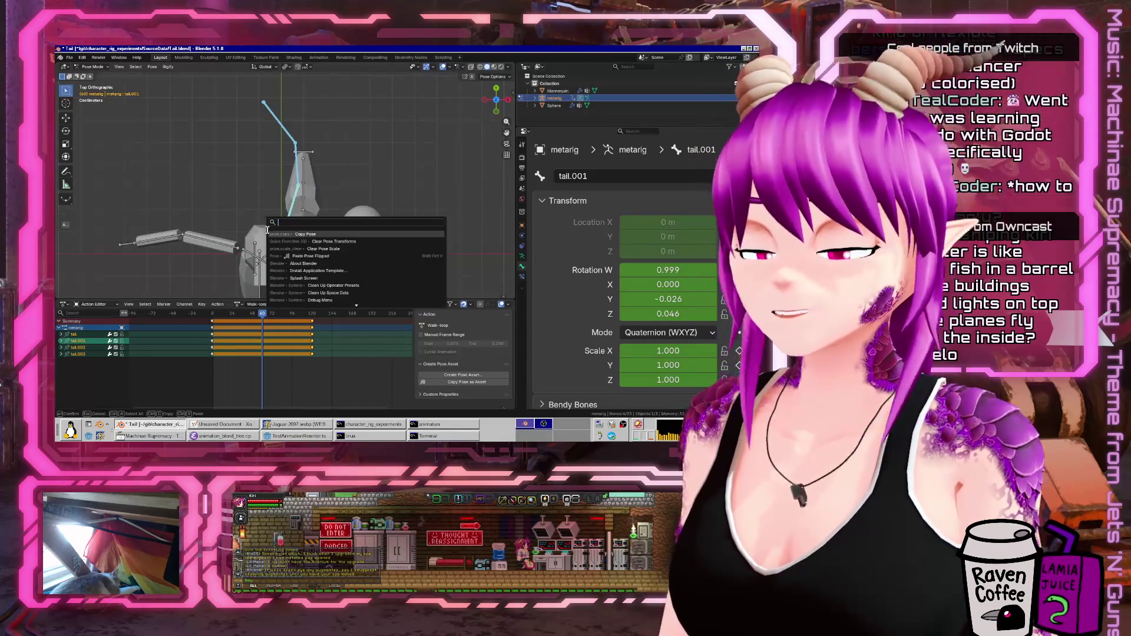
{"action": "type", "text": "paste flippe"}
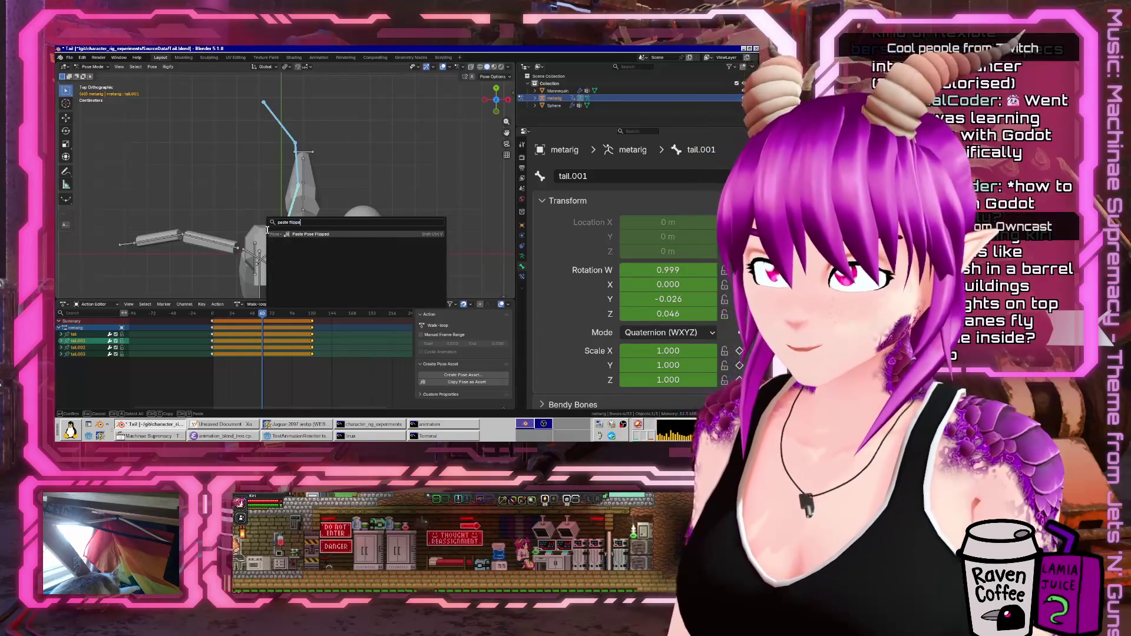
{"action": "left_click", "coordinate": [268, 234]}
{"action": "key", "text": "i"}
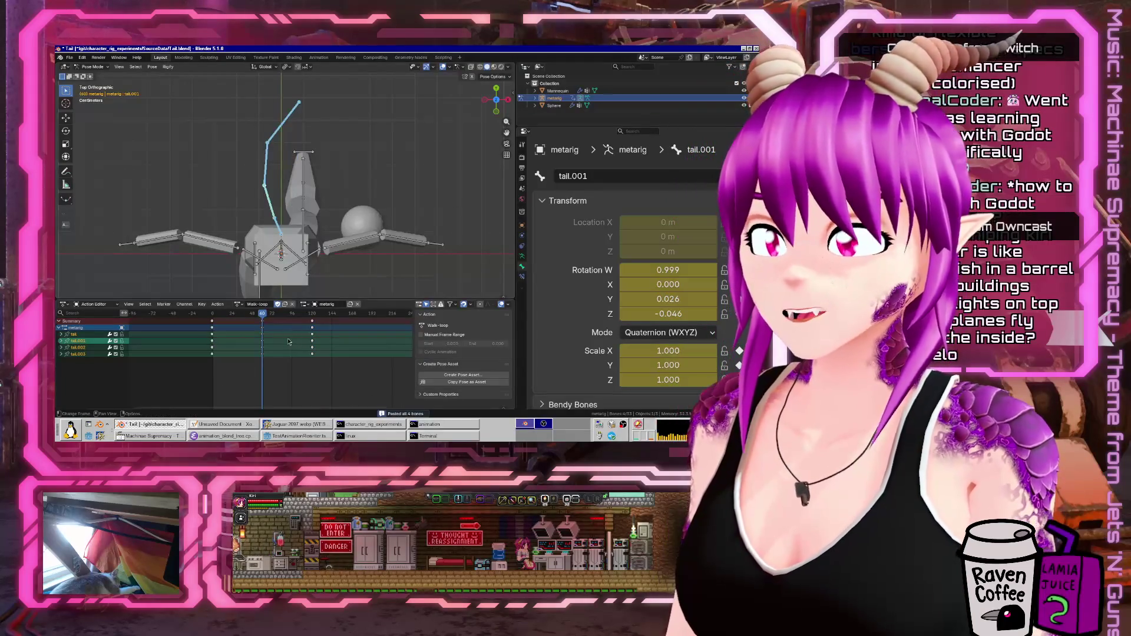
{"action": "key", "text": "space"}
{"action": "middle_click_drag", "start_coordinate": [347, 228], "coordinate": [247, 206]}
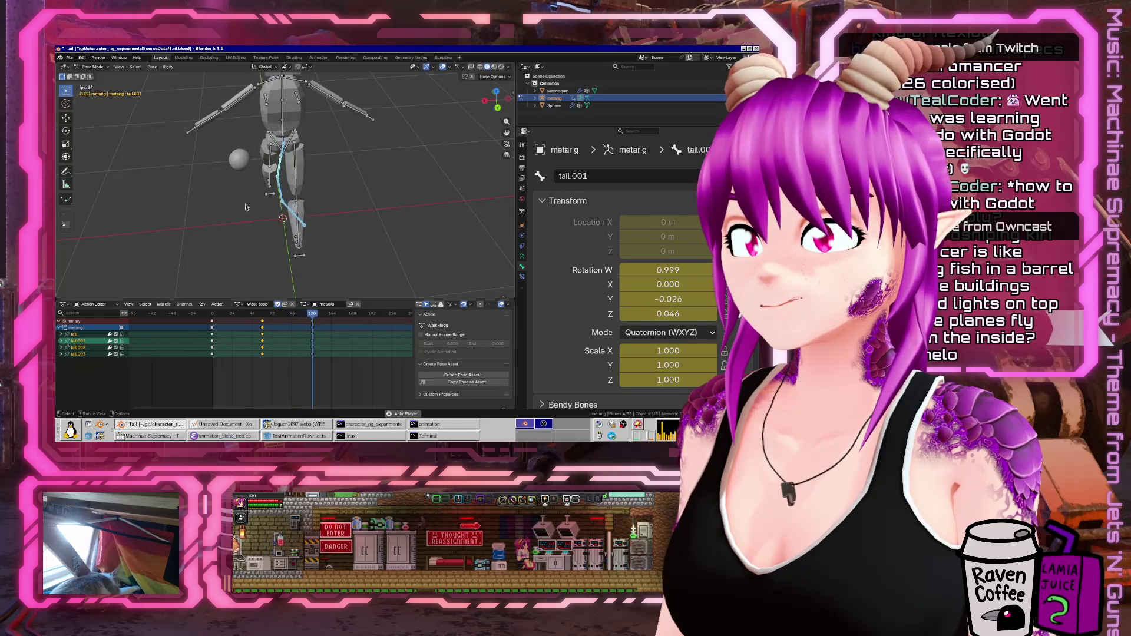
{"action": "left_click", "coordinate": [340, 316]}
{"action": "mouse_move", "coordinate": [341, 316]}
{"action": "left_mouse_down"}
{"action": "mouse_move", "coordinate": [197, 317]}
{"action": "mouse_move", "coordinate": [272, 316]}
{"action": "left_mouse_up"}
{"action": "key", "text": "space"}
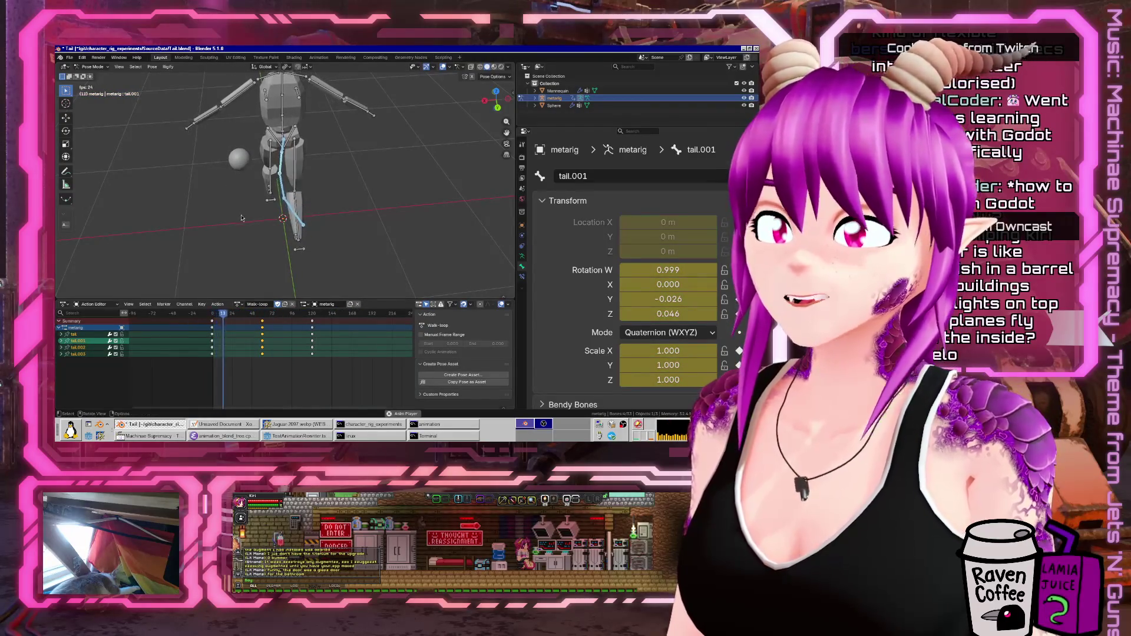
{"action": "key", "text": "space"}
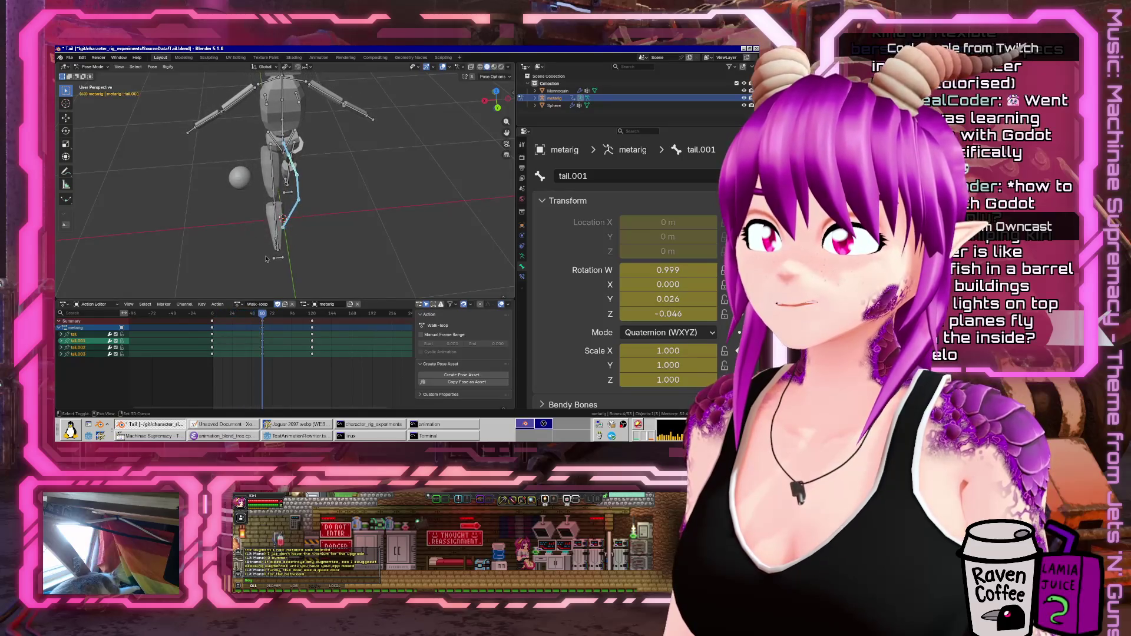
{"action": "left_click", "coordinate": [291, 218]}
{"action": "left_click", "coordinate": [265, 314]}
{"action": "mouse_move", "coordinate": [266, 314]}
{"action": "left_mouse_down"}
{"action": "mouse_move", "coordinate": [277, 316]}
{"action": "mouse_move", "coordinate": [257, 318]}
{"action": "left_mouse_up"}
{"action": "left_click_drag", "start_coordinate": [282, 317], "coordinate": [262, 321]}
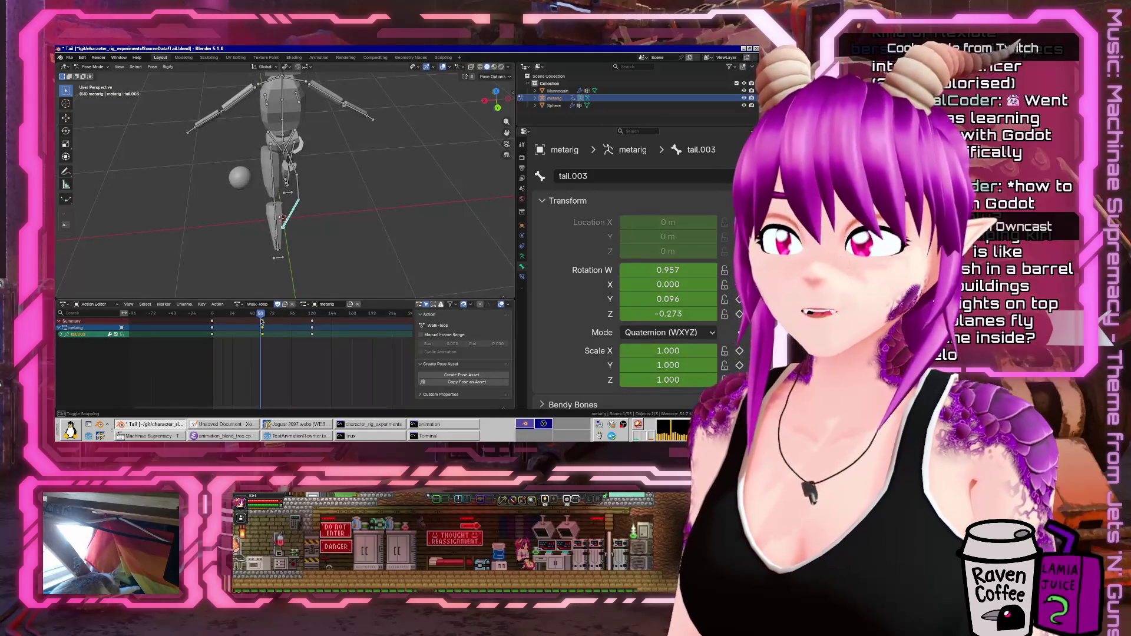
- In top view, go to around frame 98 and rotate the tail tip bone tail.003
{"action": "key", "text": "KP_7"}
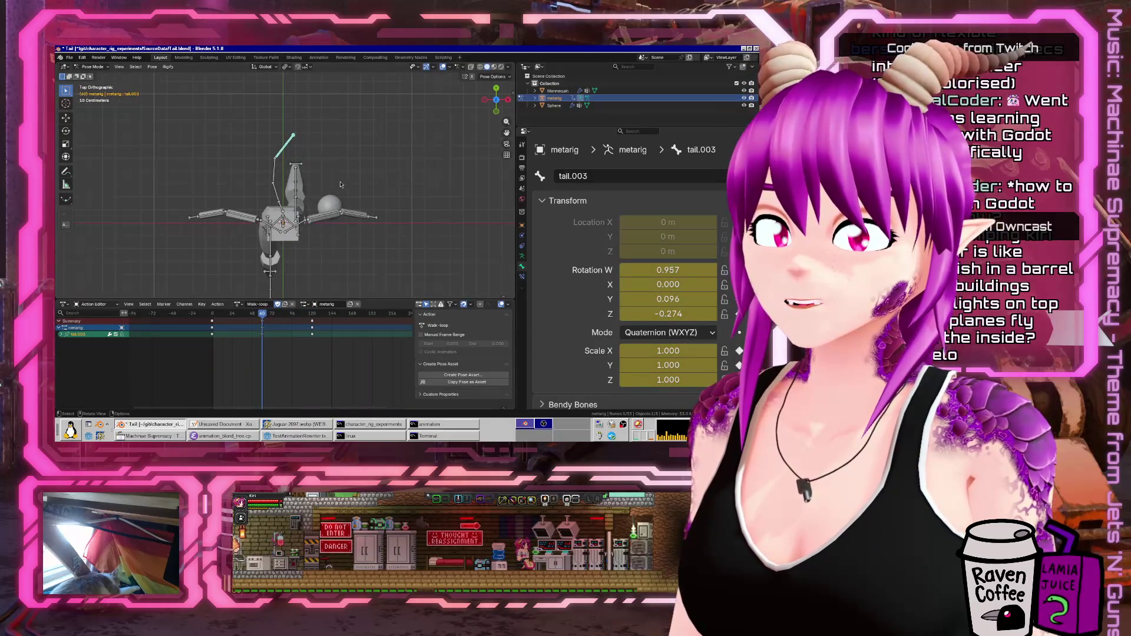
{"action": "scroll", "coordinate": [340, 185], "scroll_direction": "up", "scroll_amount": 3}
{"action": "middle_click_drag", "start_coordinate": [265, 168], "coordinate": [256, 236], "text": "shift"}
{"action": "left_click_drag", "start_coordinate": [257, 318], "coordinate": [288, 315]}
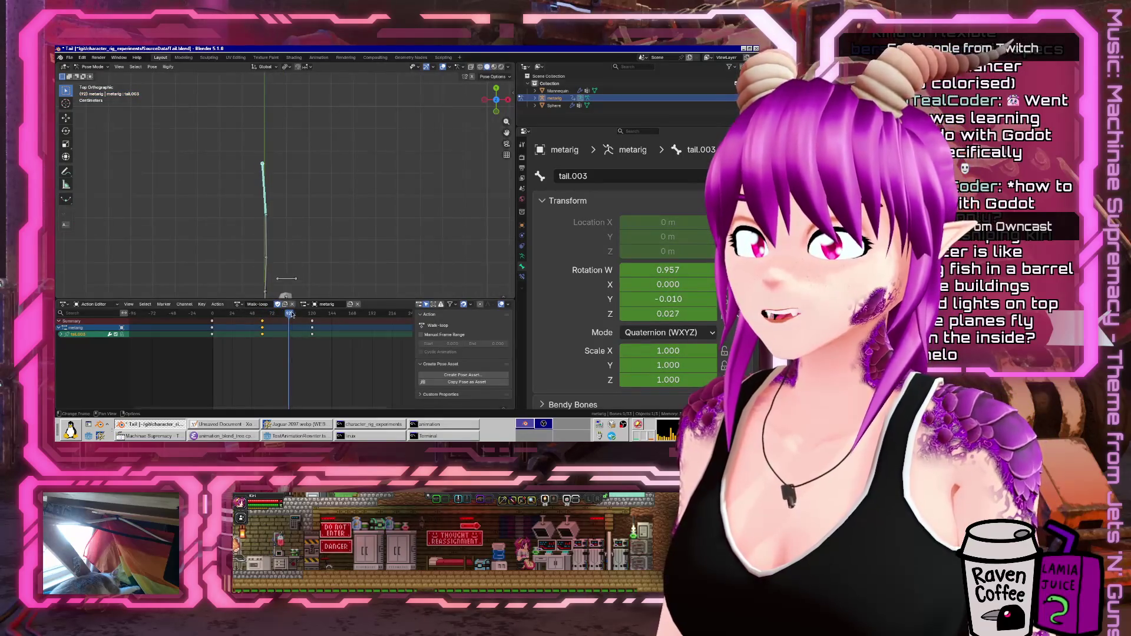
{"action": "left_click_drag", "start_coordinate": [297, 312], "coordinate": [289, 319]}
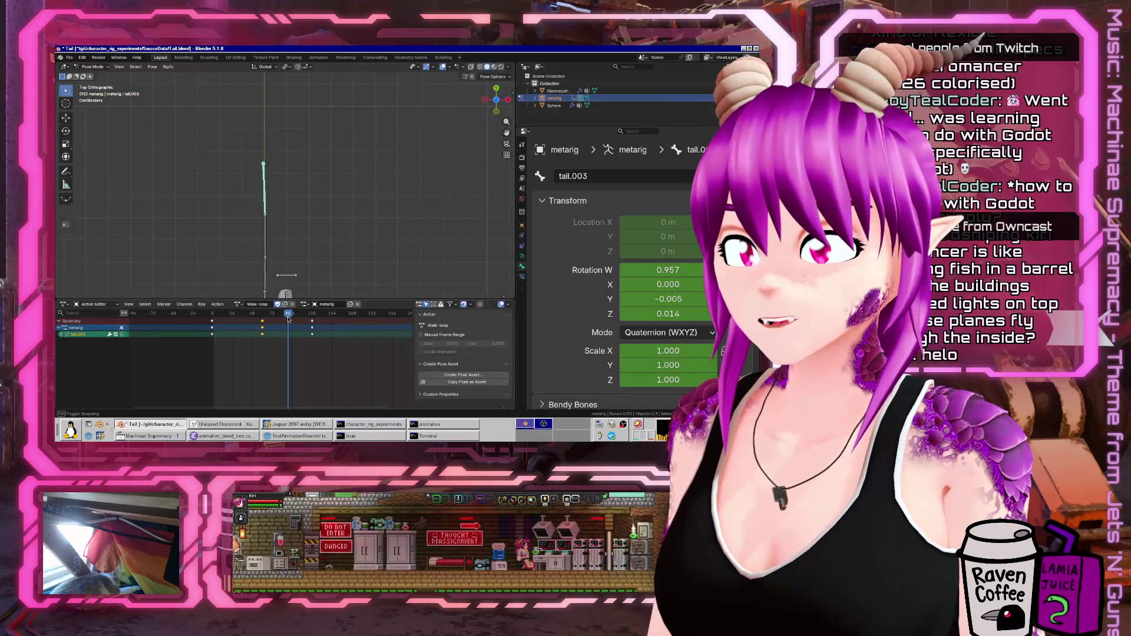
{"action": "scroll", "coordinate": [276, 214], "scroll_direction": "down", "scroll_amount": 1}
{"action": "key", "text": "r"}
{"action": "left_click", "coordinate": [270, 169]}
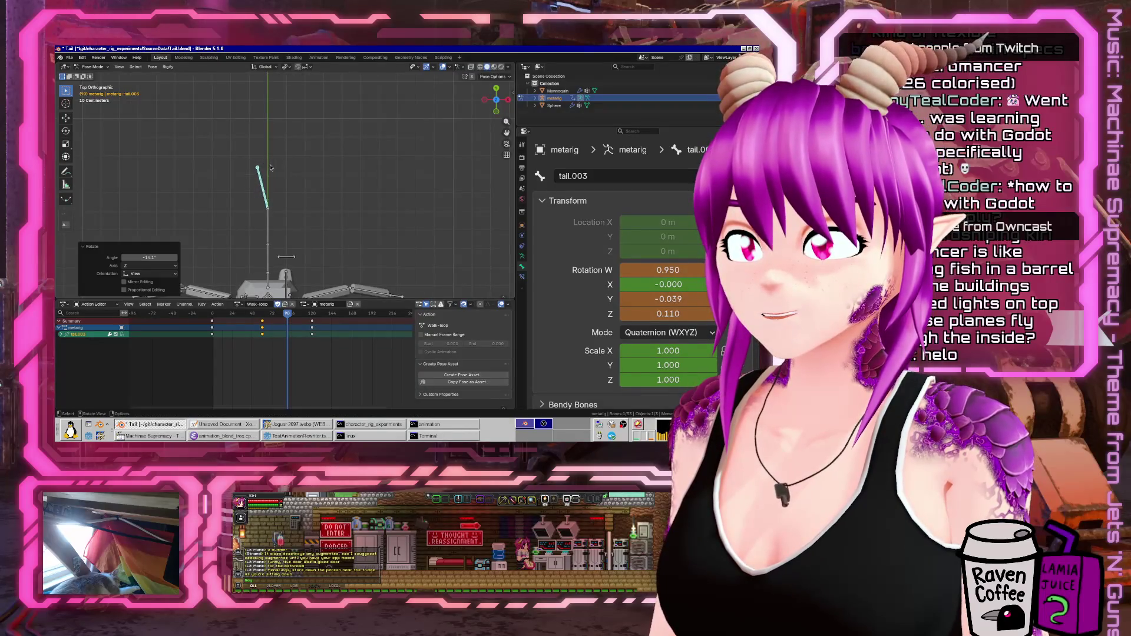
- Copy the last two tail bones' pose, paste it at frame 72, and play from frame 31
{"action": "key", "text": "a"}
{"action": "left_click", "coordinate": [281, 317]}
{"action": "key", "text": "ctrl+v"}
{"action": "left_click_drag", "start_coordinate": [281, 317], "coordinate": [240, 323]}
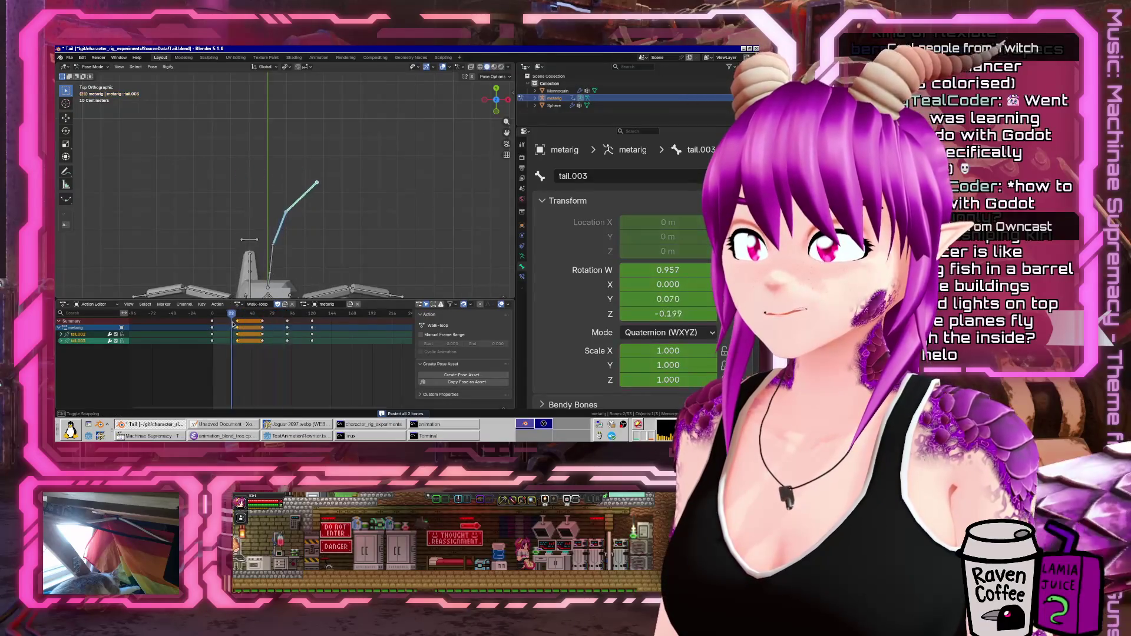
{"action": "key", "text": "space"}
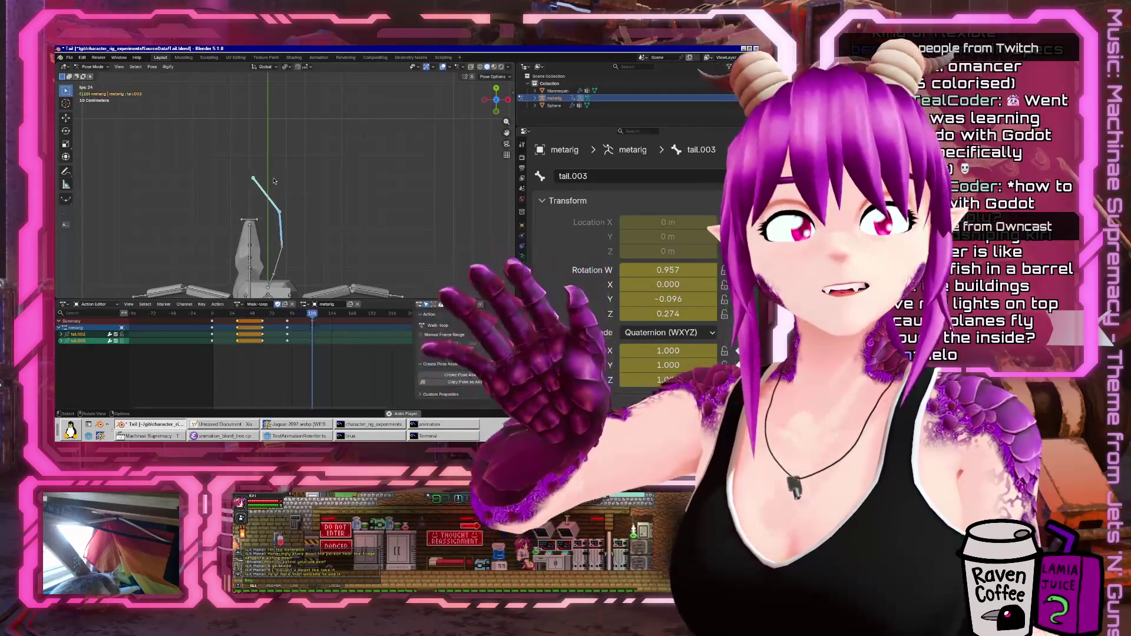
{"action": "middle_click_drag", "start_coordinate": [274, 181], "coordinate": [203, 158]}
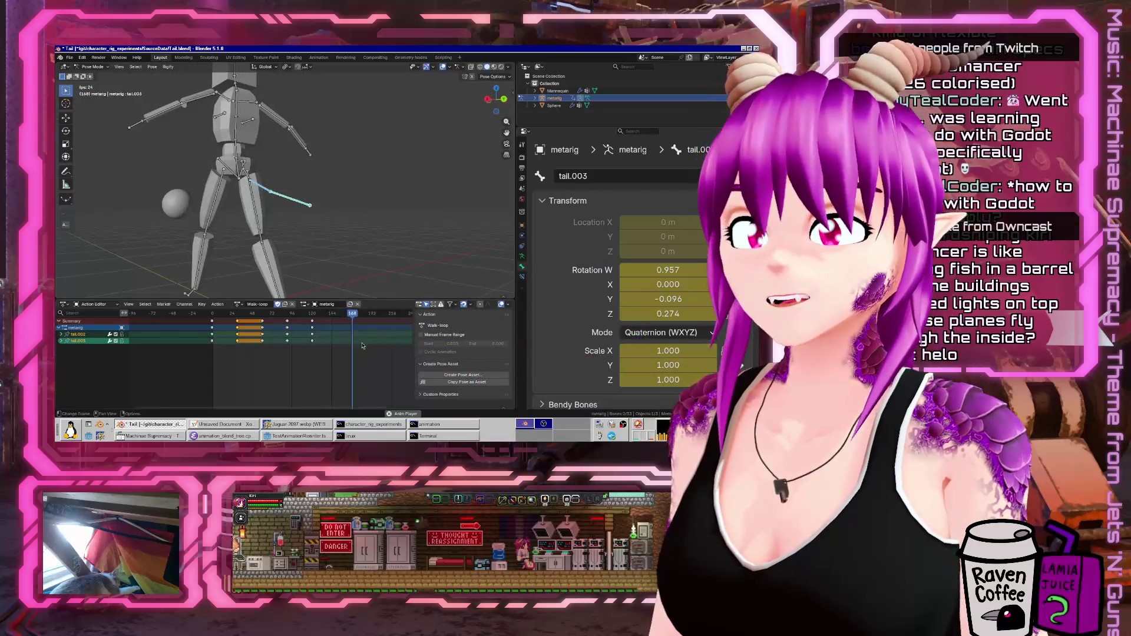
- Play the walk loop from frame 0, then scrub around frame 40 to check the tail pose
{"action": "left_click_drag", "start_coordinate": [359, 318], "coordinate": [213, 316]}
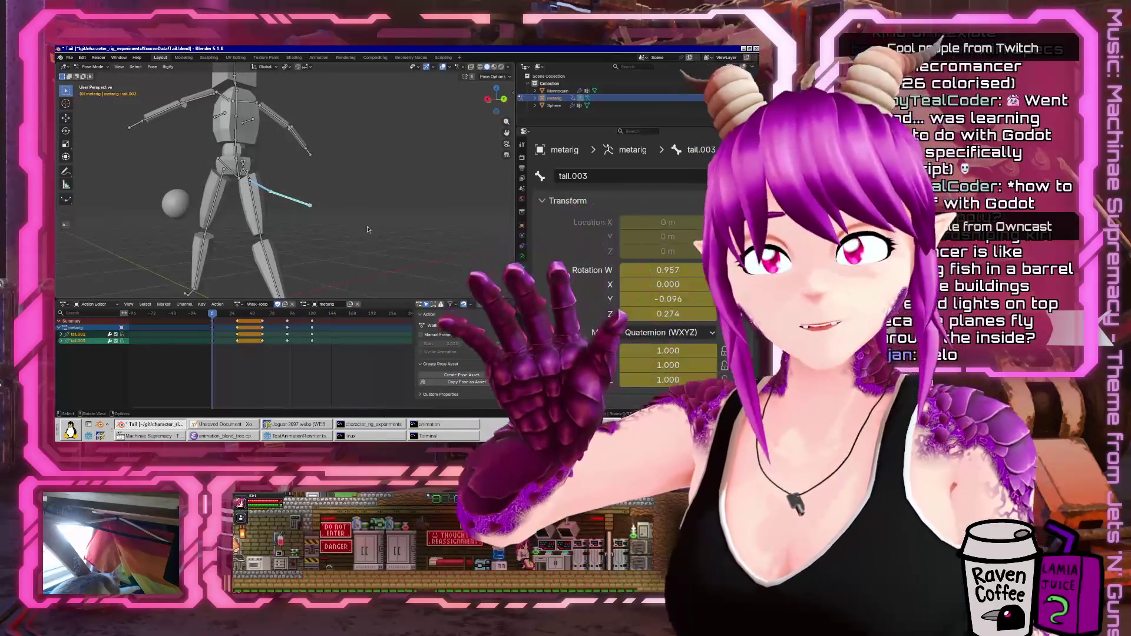
{"action": "key", "text": "space"}
{"action": "mouse_move", "coordinate": [241, 283]}
{"action": "middle_mouse_down"}
{"action": "mouse_move", "coordinate": [252, 254]}
{"action": "mouse_move", "coordinate": [318, 218]}
{"action": "middle_mouse_up"}
{"action": "key", "text": "space"}
{"action": "mouse_move", "coordinate": [268, 315]}
{"action": "left_mouse_down"}
{"action": "mouse_move", "coordinate": [237, 318]}
{"action": "mouse_move", "coordinate": [261, 318]}
{"action": "left_mouse_up"}
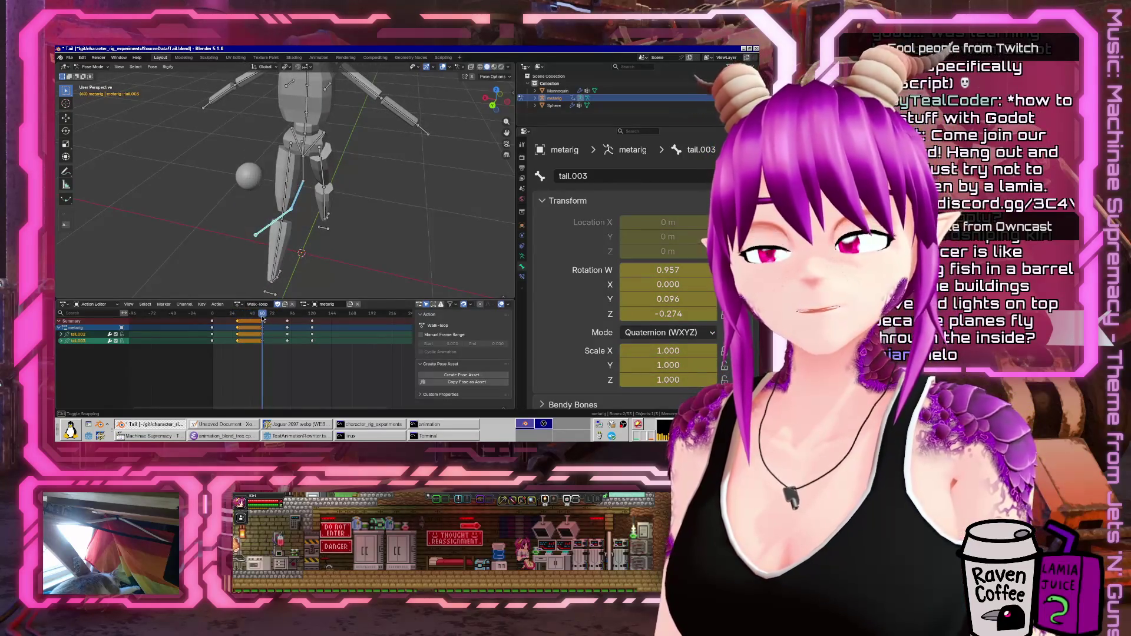
{"action": "middle_click_drag", "start_coordinate": [261, 265], "coordinate": [257, 287]}
{"action": "mouse_move", "coordinate": [262, 315]}
{"action": "left_mouse_down"}
{"action": "mouse_move", "coordinate": [225, 319]}
{"action": "mouse_move", "coordinate": [263, 319]}
{"action": "left_mouse_up"}
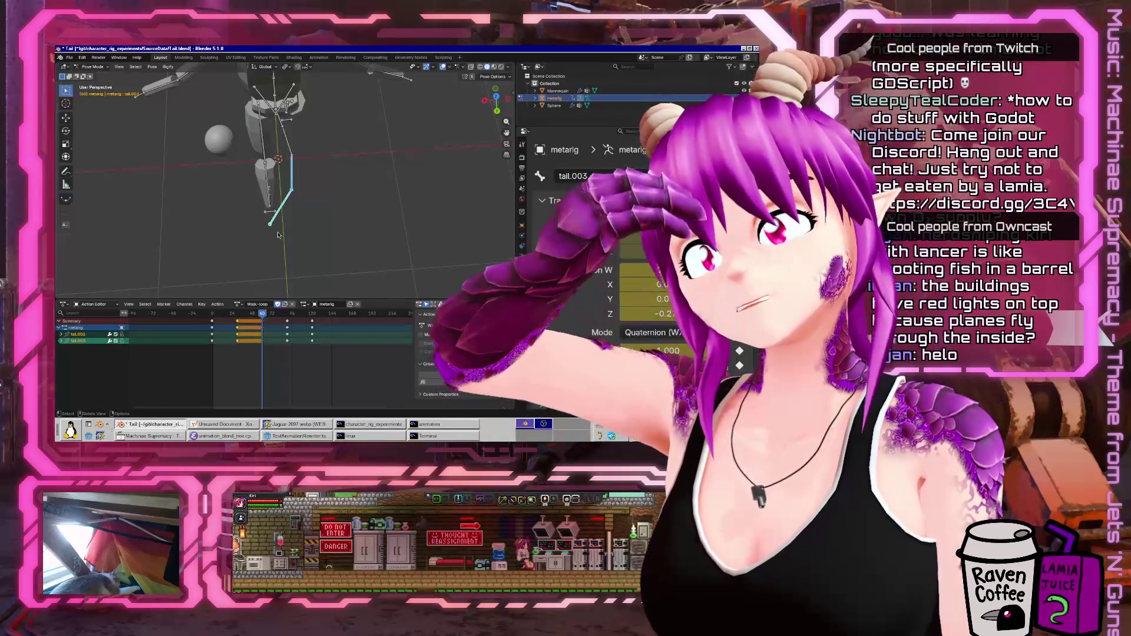
- Play the walk loop again from the start, stop it, and return the rig to Object Mode
{"action": "left_click", "coordinate": [217, 315]}
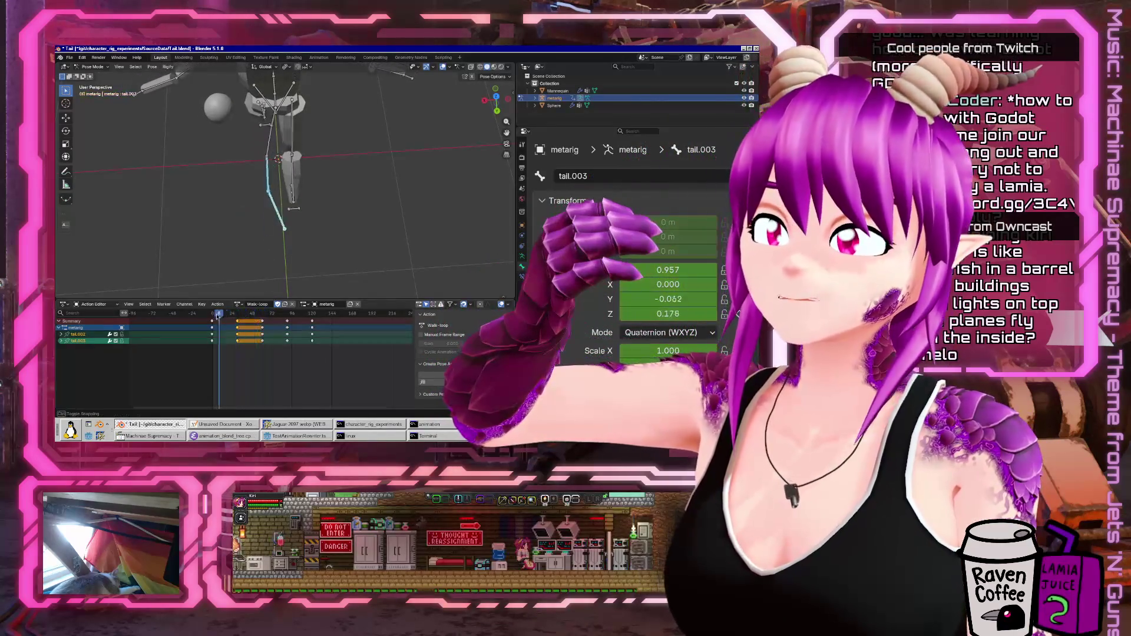
{"action": "key", "text": "space"}
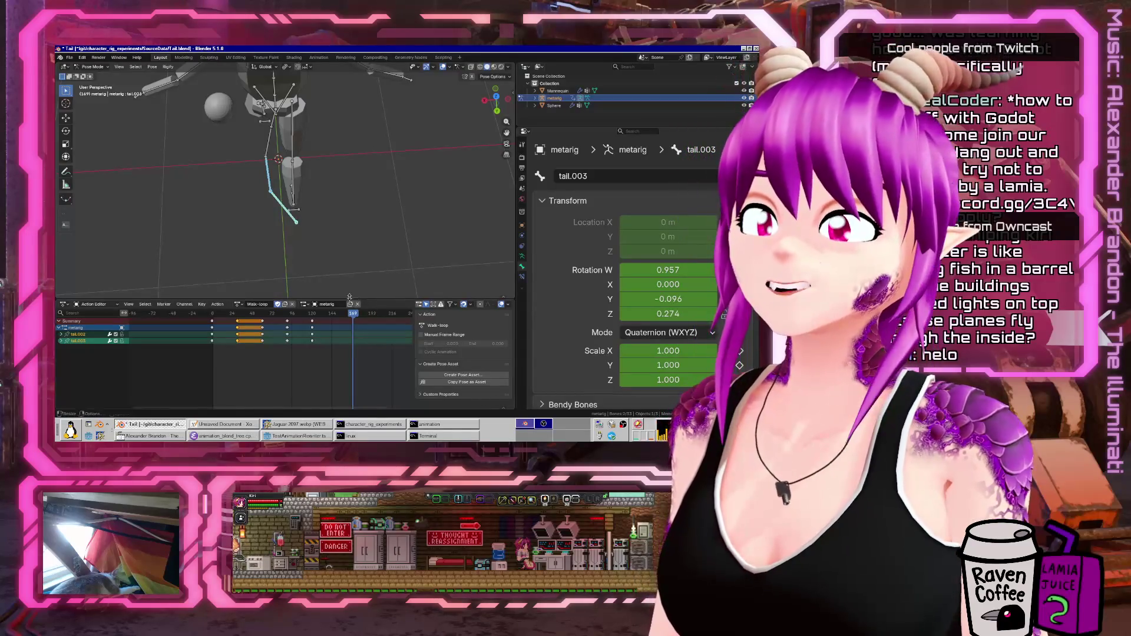
{"action": "key", "text": "Escape"}
{"action": "mouse_move", "coordinate": [283, 254]}
{"action": "middle_mouse_down"}
{"action": "mouse_move", "coordinate": [252, 181]}
{"action": "mouse_move", "coordinate": [158, 283]}
{"action": "mouse_move", "coordinate": [361, 180]}
{"action": "mouse_move", "coordinate": [304, 190]}
{"action": "mouse_move", "coordinate": [276, 180]}
{"action": "middle_mouse_up"}
{"action": "key", "text": "ctrl+Tab"}
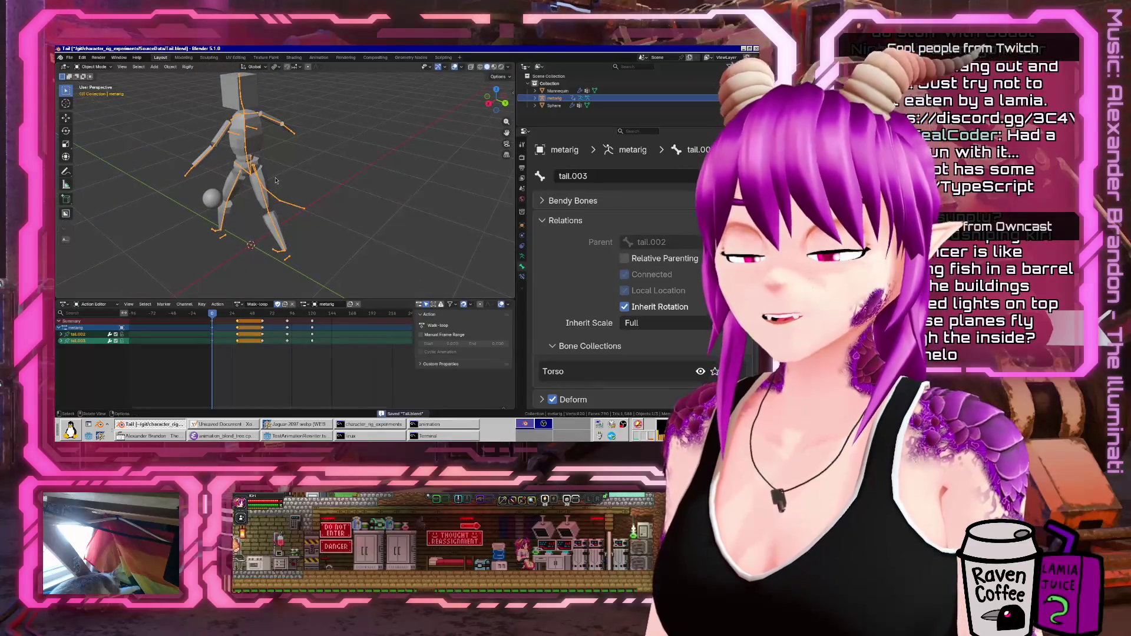
- Unlink the Walk-loop action and clear every bone back to its rest pose
{"action": "left_click", "coordinate": [292, 304]}
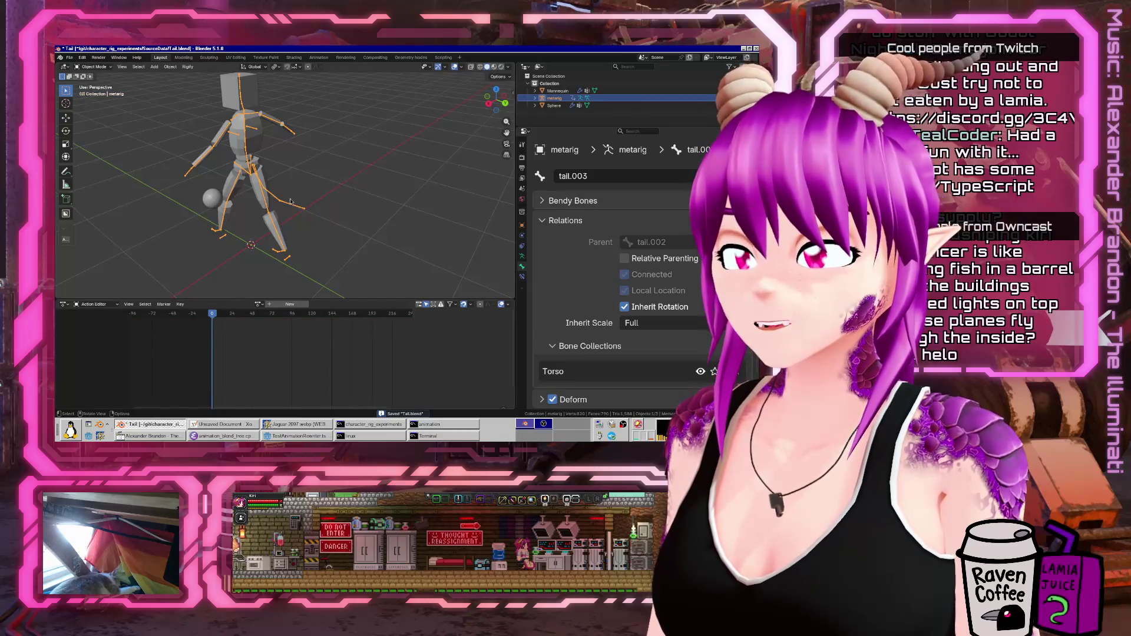
{"action": "key", "text": "ctrl+Tab"}
{"action": "key", "text": "a"}
{"action": "key", "text": "z"}
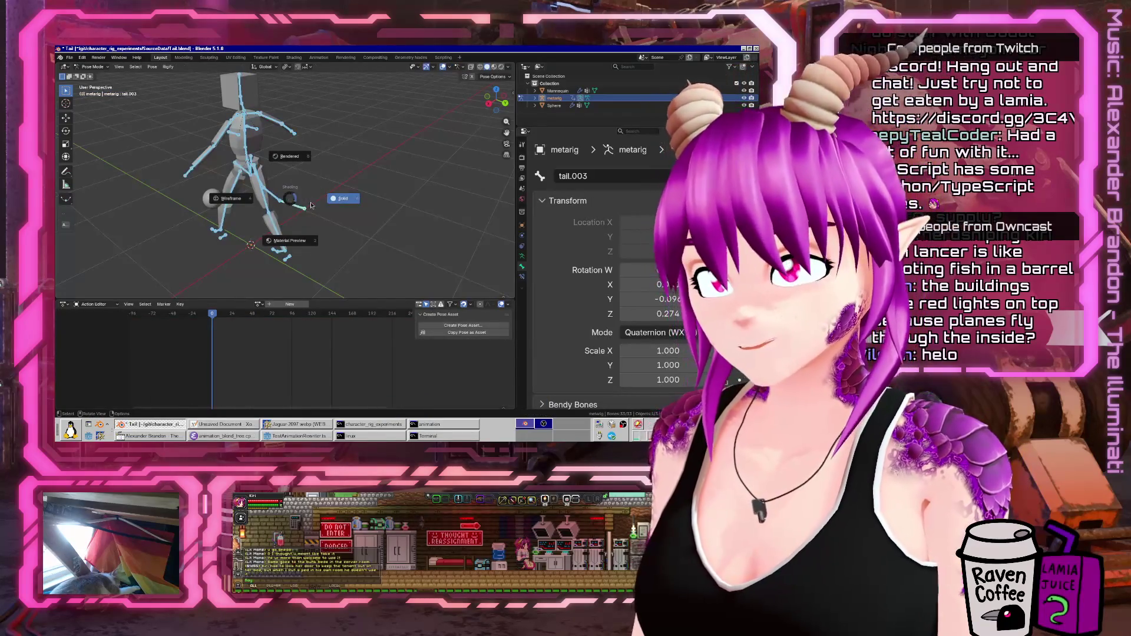
{"action": "key", "text": "Escape"}
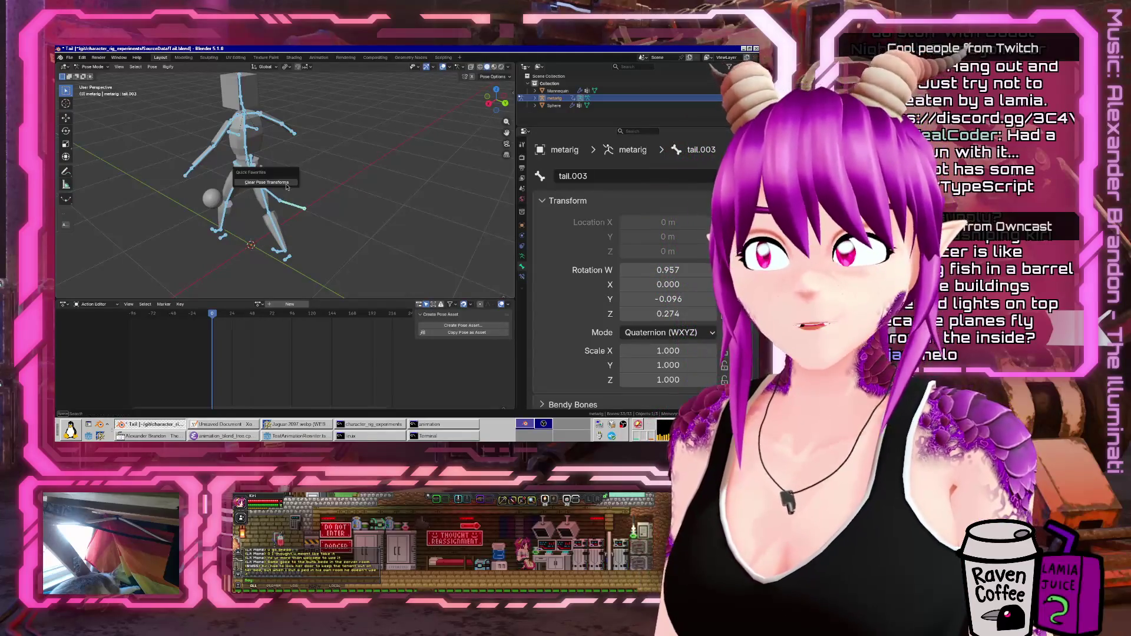
{"action": "key", "text": "ctrl+Tab"}
- View the rig from the right side in orthographic projection
{"action": "middle_click_drag", "start_coordinate": [284, 186], "coordinate": [304, 174]}
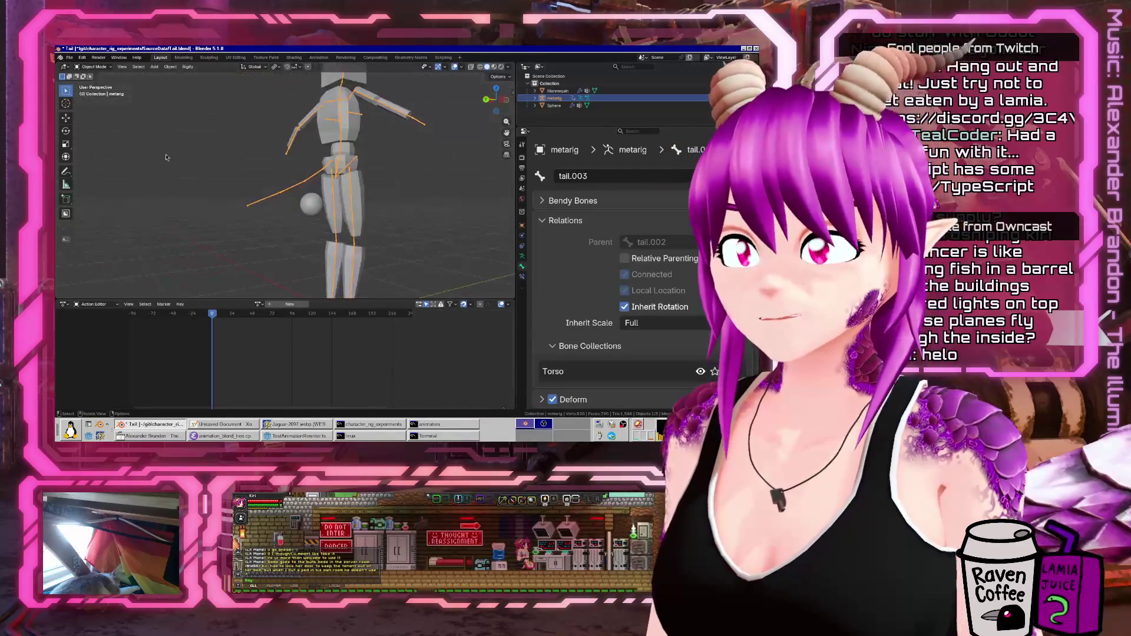
{"action": "key", "text": "KP_5"}
{"action": "key", "text": "KP_3"}
{"action": "scroll", "coordinate": [241, 159], "scroll_direction": "up", "scroll_amount": 3}
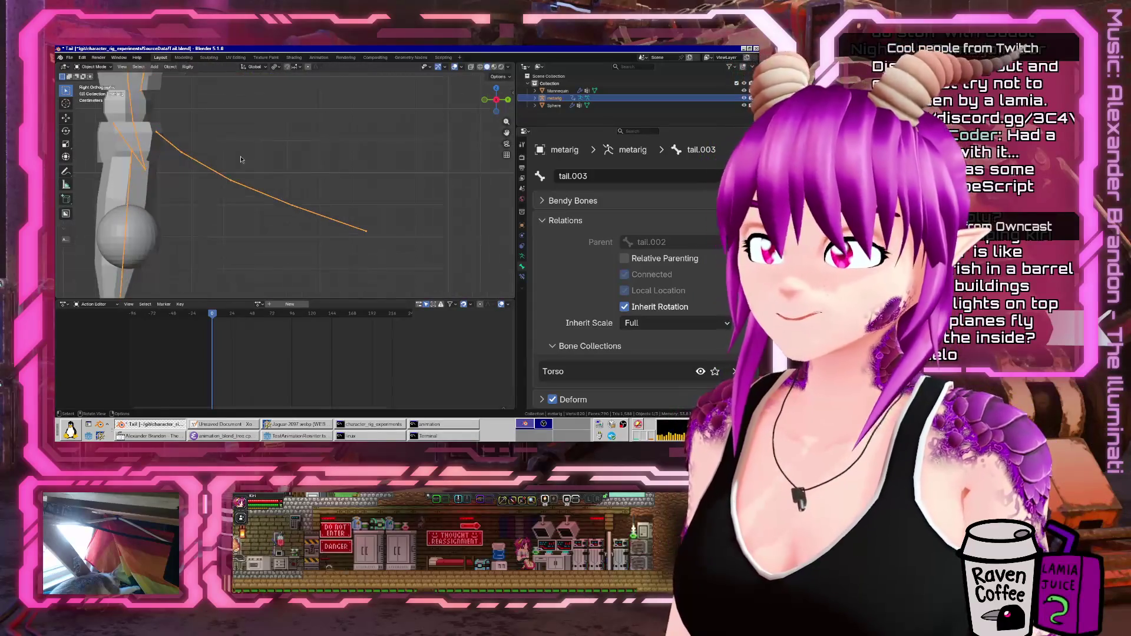
{"action": "key", "text": "shift+a"}
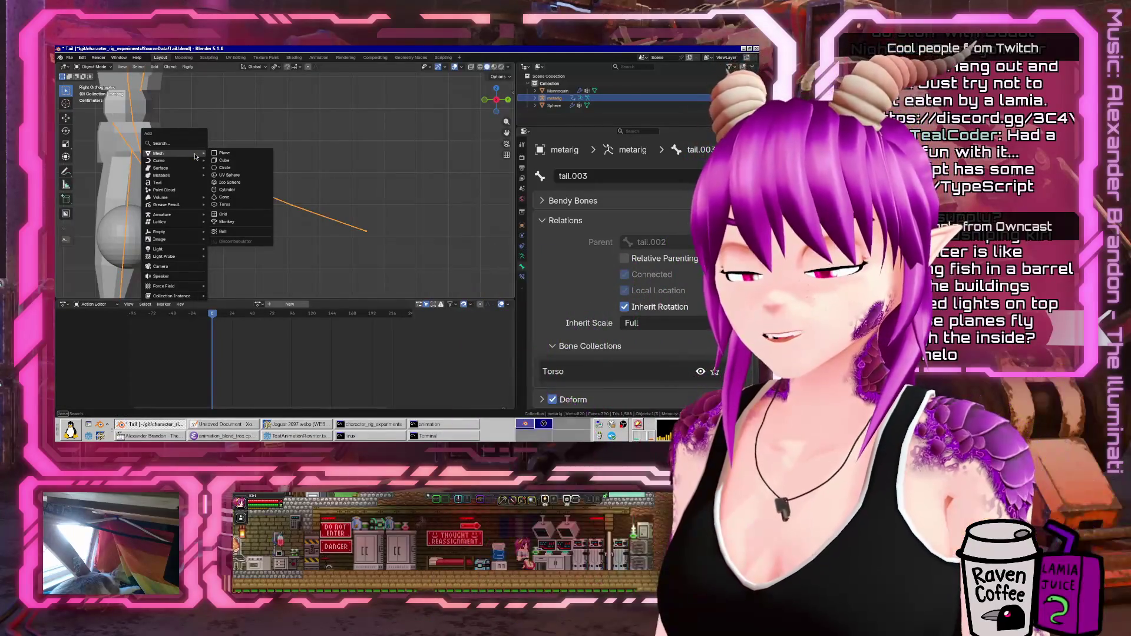
- Add a cylinder named 'Mannequin tail', scaled down and rotated in Edit Mode
{"action": "type", "text": "cylinder"}
{"action": "key", "text": "Return"}
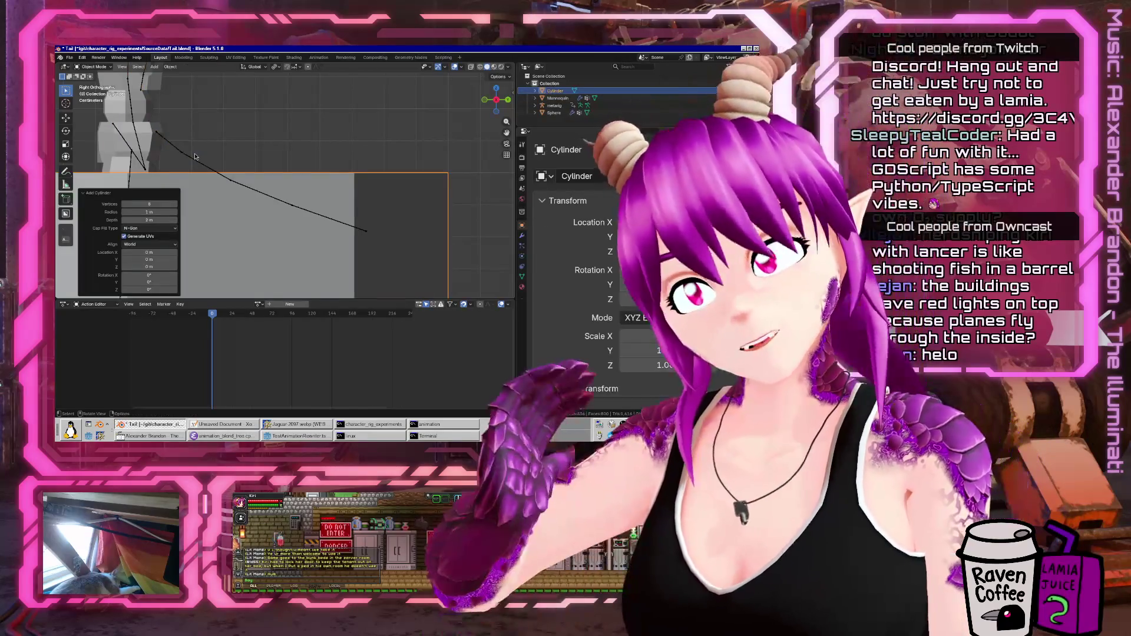
{"action": "key", "text": "Tab"}
{"action": "scroll", "coordinate": [350, 251], "scroll_direction": "down", "scroll_amount": 3}
{"action": "scroll", "coordinate": [350, 251], "scroll_direction": "down", "scroll_amount": 4}
{"action": "key", "text": "s"}
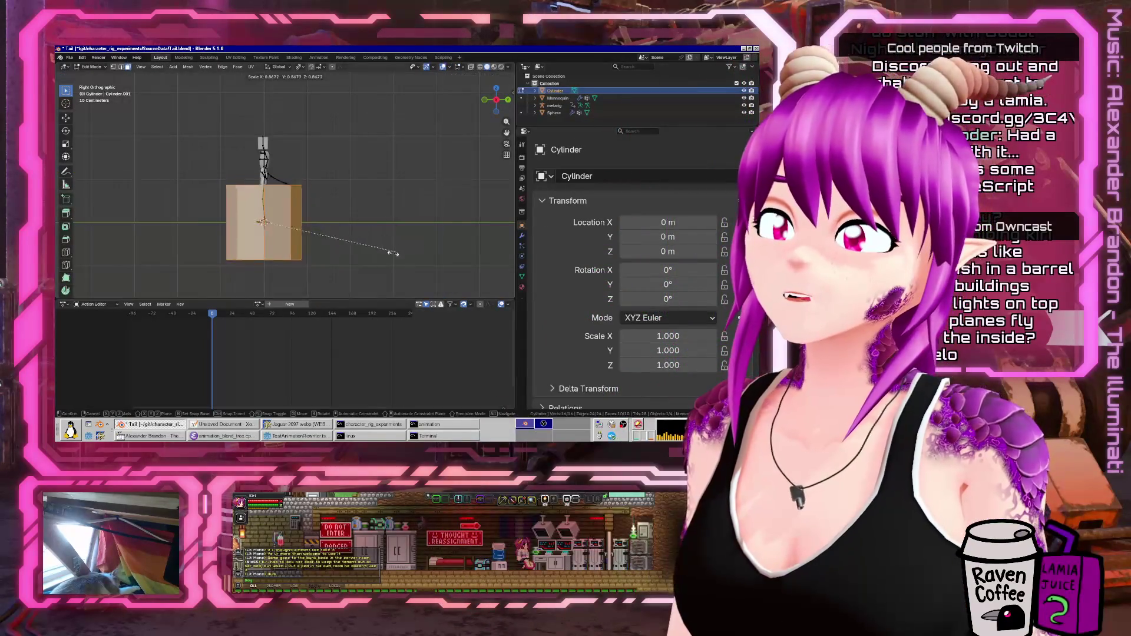
{"action": "left_click", "coordinate": [277, 231]}
{"action": "key", "text": "r"}
{"action": "left_click", "coordinate": [298, 177]}
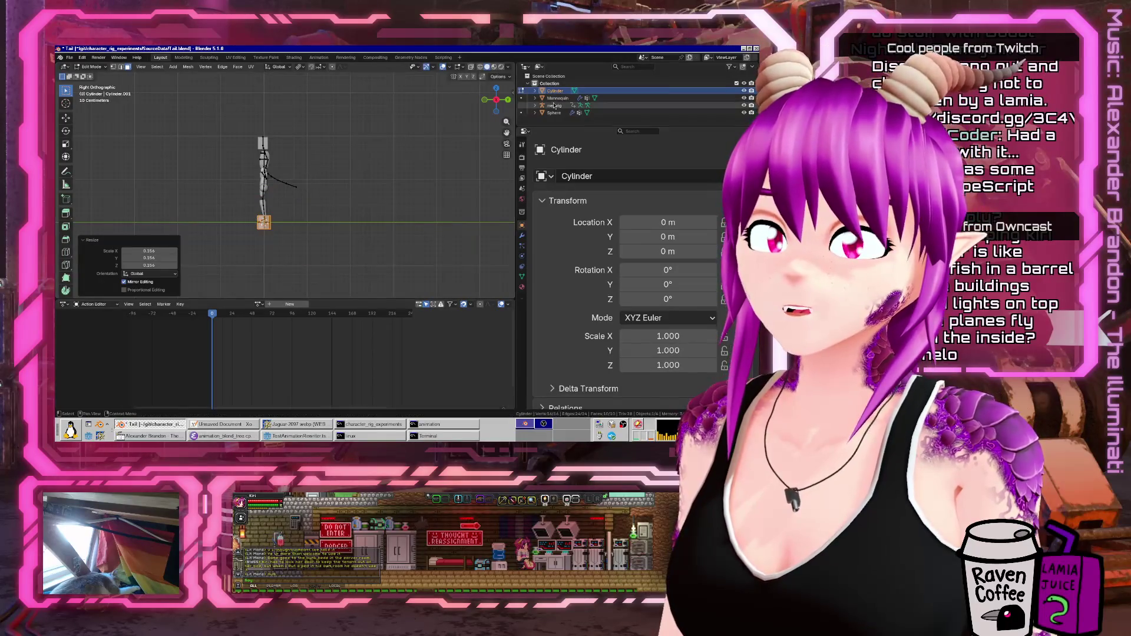
{"action": "double_click", "coordinate": [556, 91]}
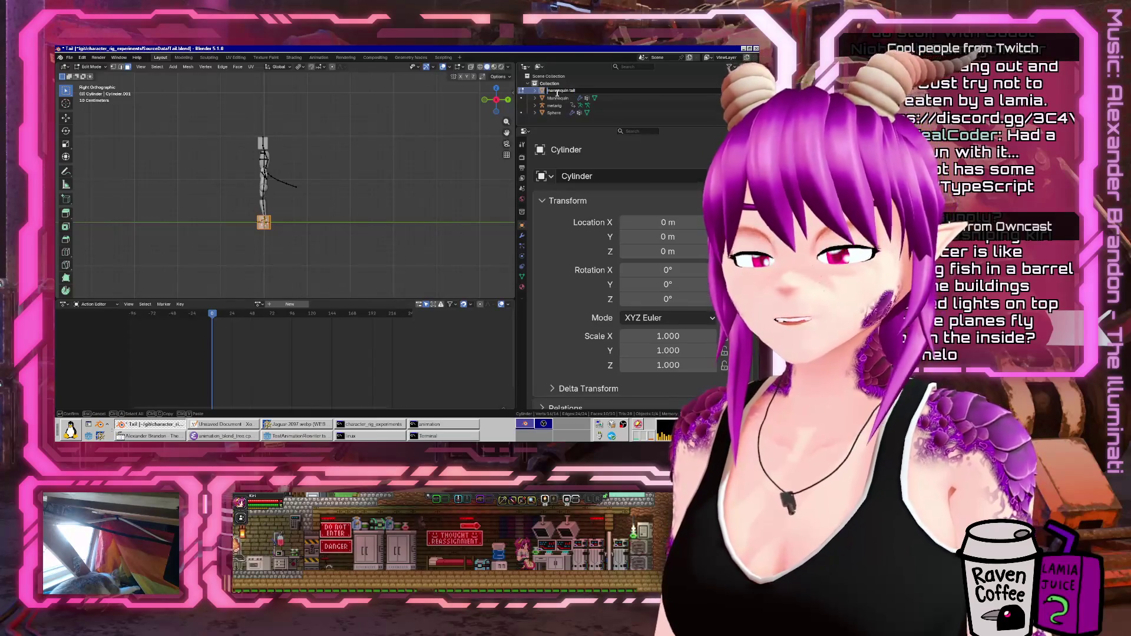
{"action": "key", "text": "Return"}
- Shrink the cylinder further and place it at the start of the tail
{"action": "scroll", "coordinate": [371, 147], "scroll_direction": "up", "scroll_amount": 2}
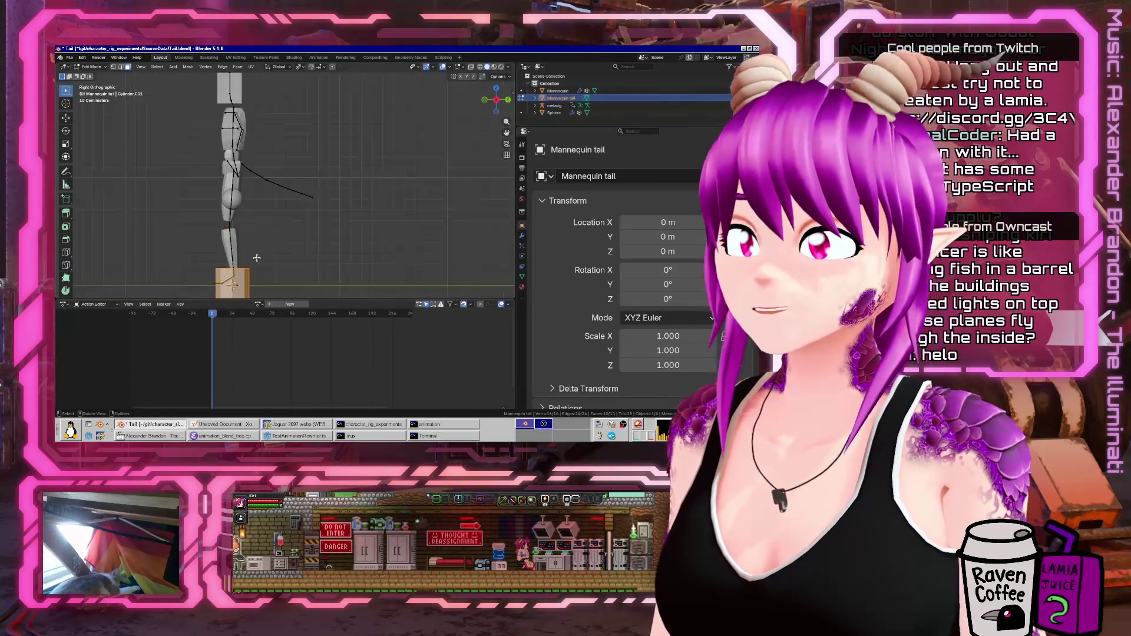
{"action": "key", "text": "g"}
{"action": "left_click", "coordinate": [261, 137]}
{"action": "scroll", "coordinate": [236, 205], "scroll_direction": "up", "scroll_amount": 4}
{"action": "scroll", "coordinate": [237, 205], "scroll_direction": "down", "scroll_amount": 4}
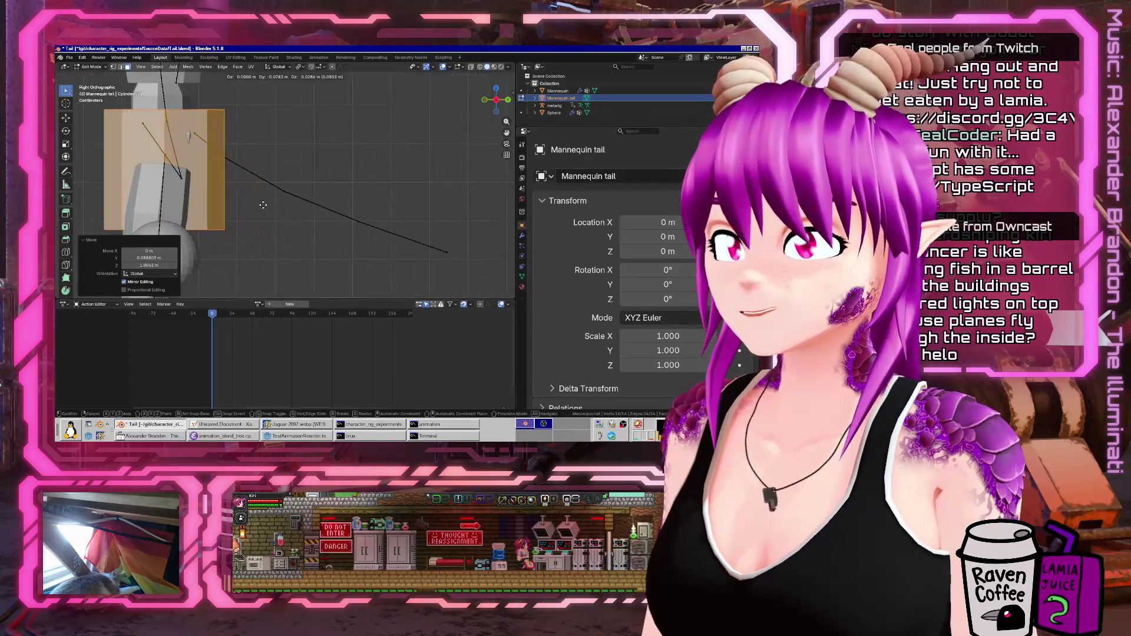
{"action": "key", "text": "s"}
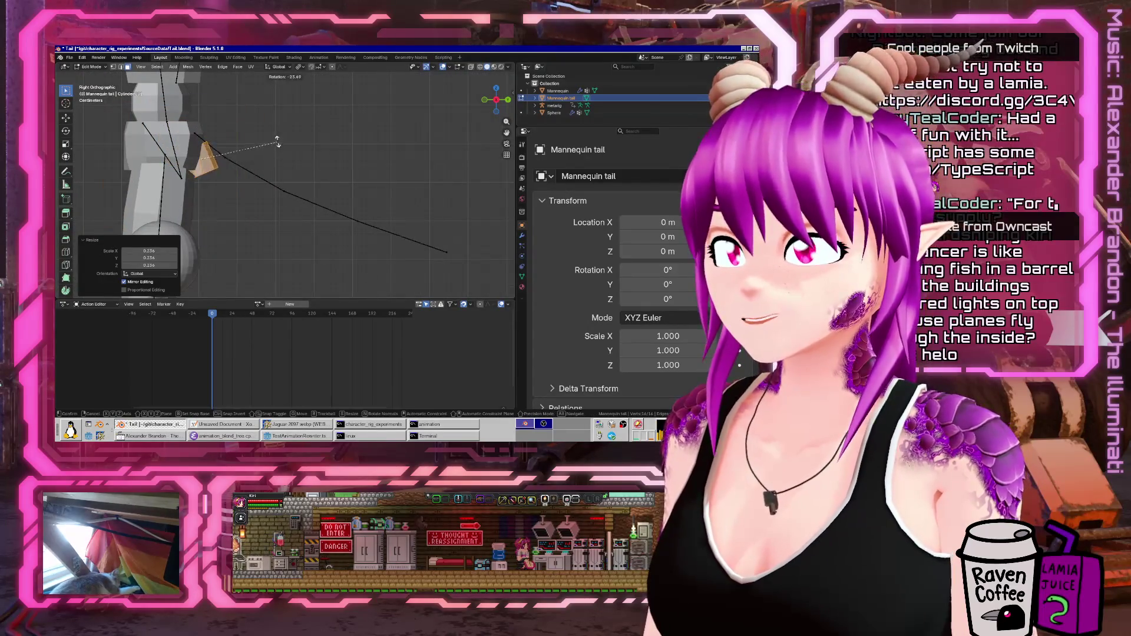
{"action": "left_click", "coordinate": [262, 106]}
{"action": "key", "text": "g"}
{"action": "left_click", "coordinate": [265, 98]}
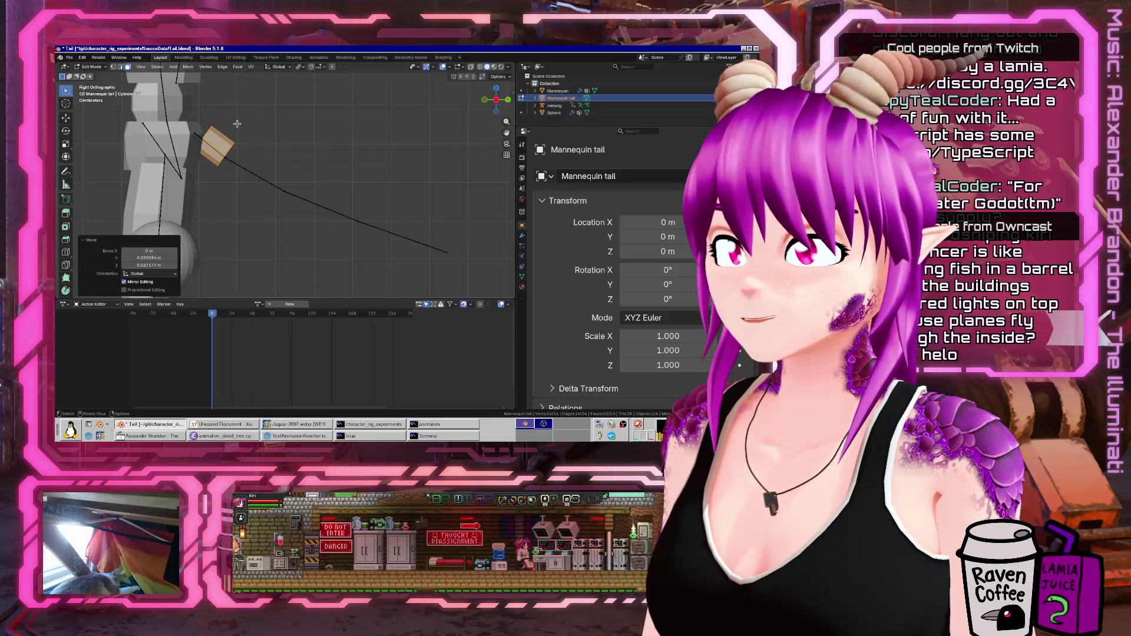
{"action": "scroll", "coordinate": [196, 151], "scroll_direction": "up", "scroll_amount": 2}
- Duplicate the segment and angle the copy along the tail line
{"action": "key", "text": "shift+d"}
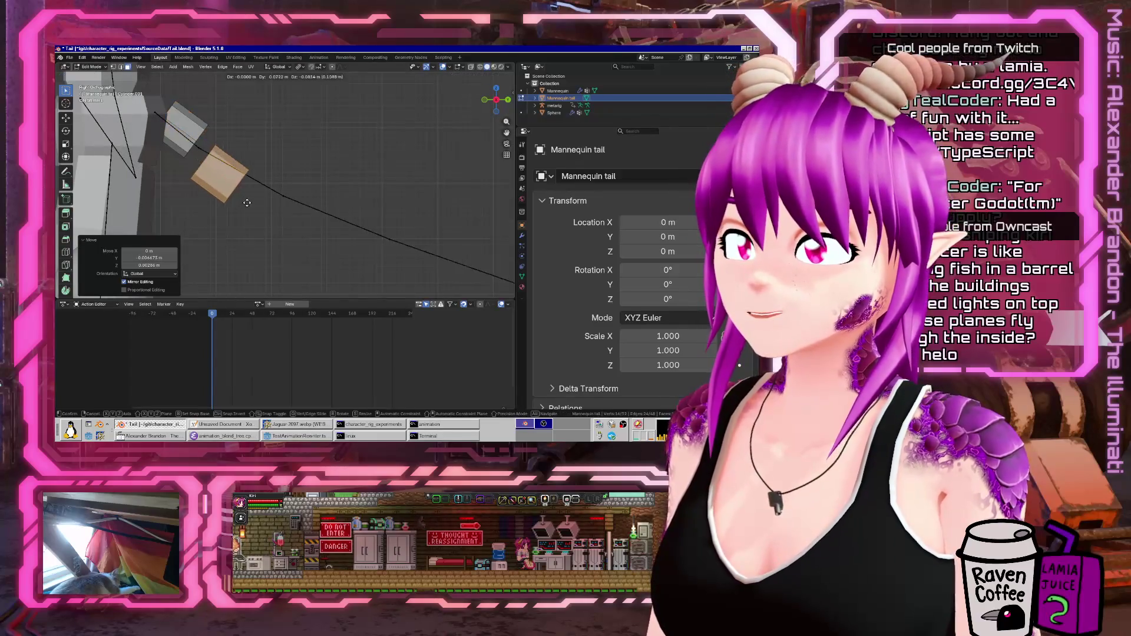
{"action": "left_click", "coordinate": [257, 194]}
{"action": "key", "text": "r"}
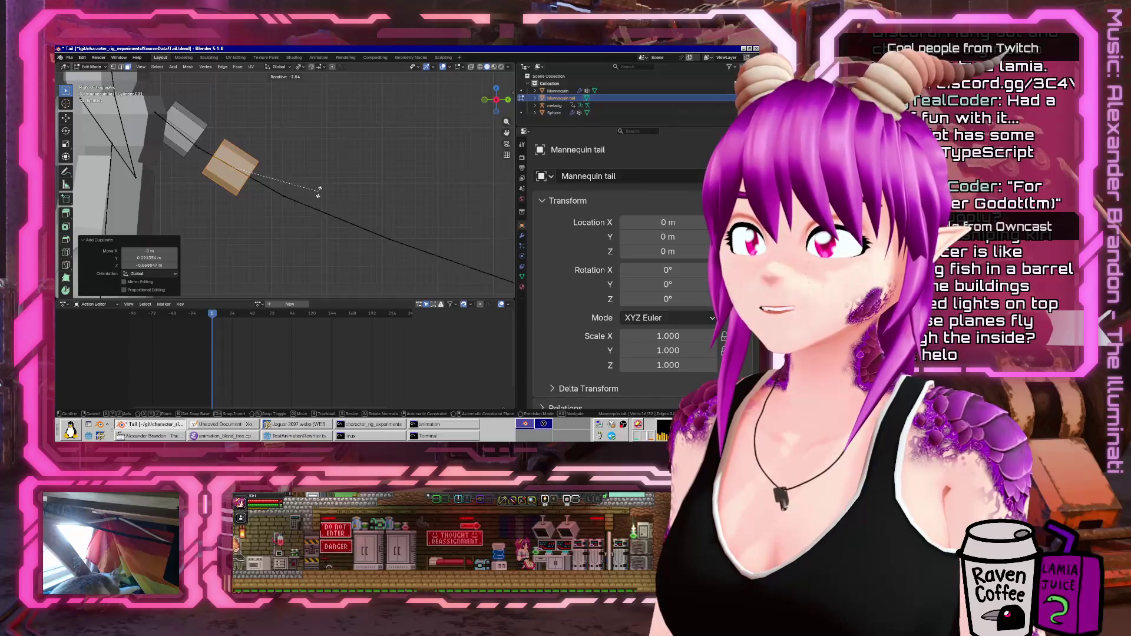
{"action": "left_click", "coordinate": [318, 191]}
{"action": "middle_click_drag", "start_coordinate": [318, 192], "coordinate": [211, 157], "text": "shift"}
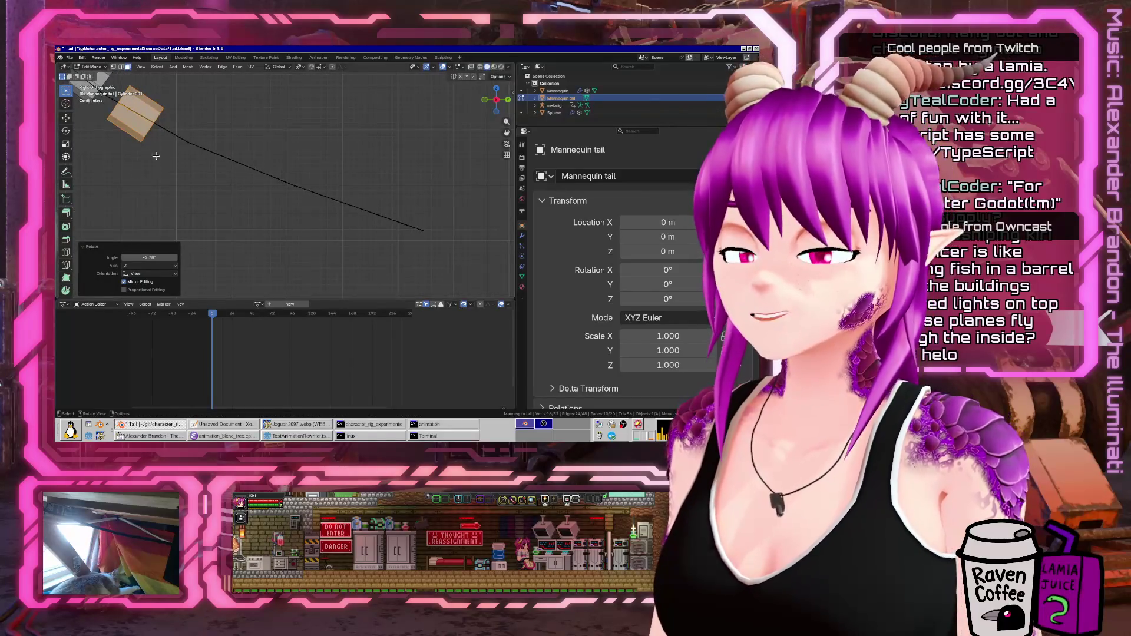
{"action": "left_click", "coordinate": [121, 69]}
{"action": "key", "text": "g"}
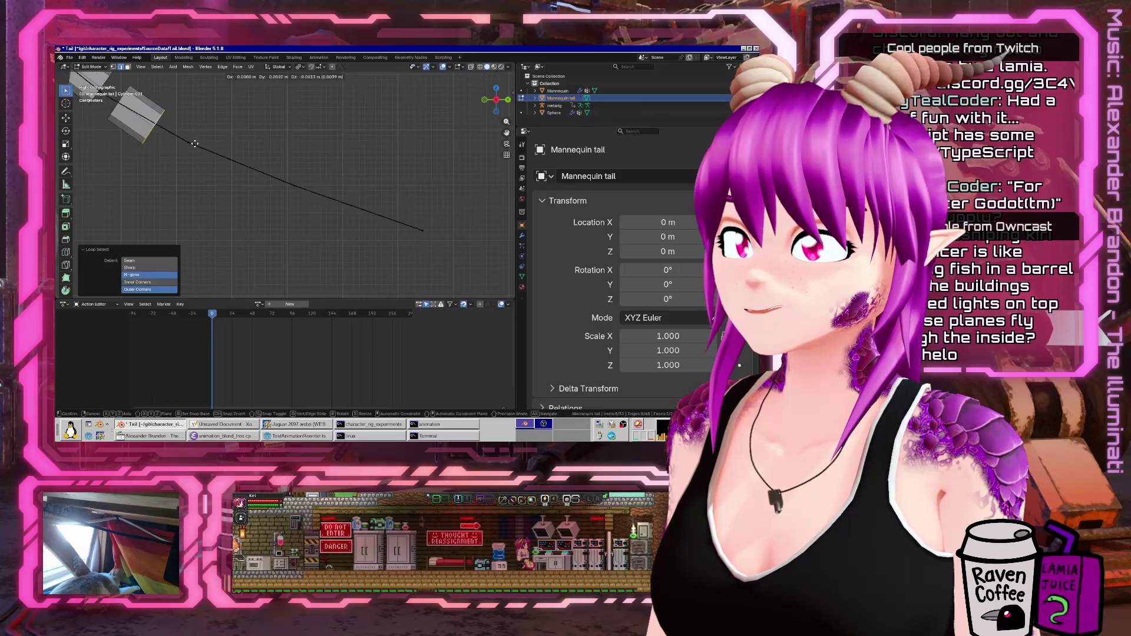
{"action": "left_click", "coordinate": [211, 153]}
{"action": "key", "text": "l"}
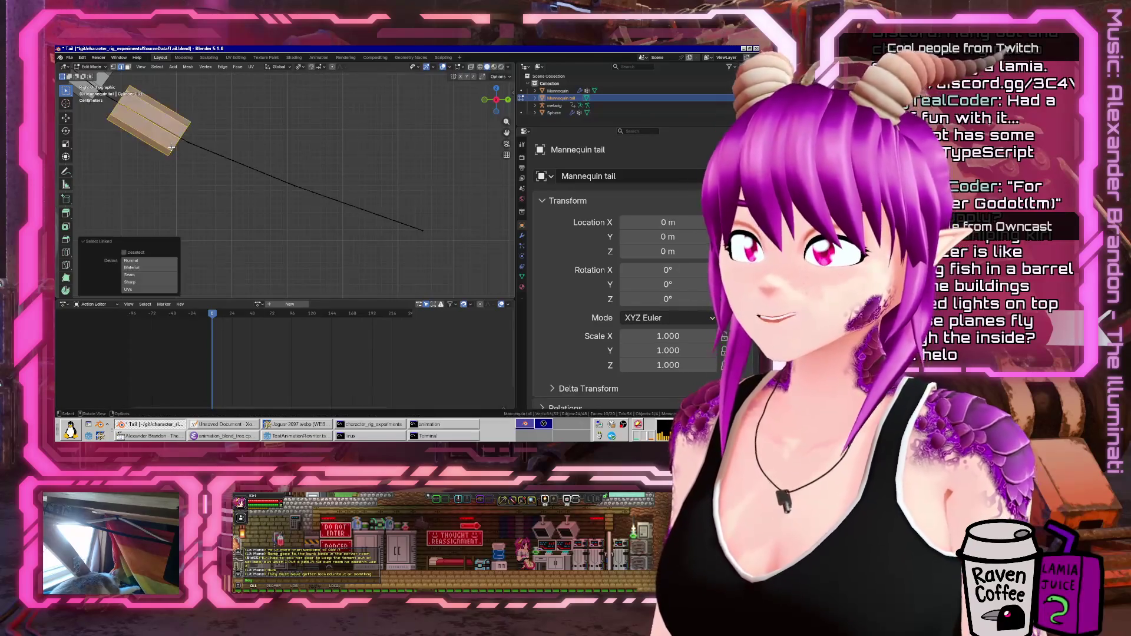
- Add two more duplicated segments further along the tail, then leave Edit Mode
{"action": "key", "text": "shift+d"}
{"action": "left_click", "coordinate": [285, 171]}
{"action": "key", "text": "r"}
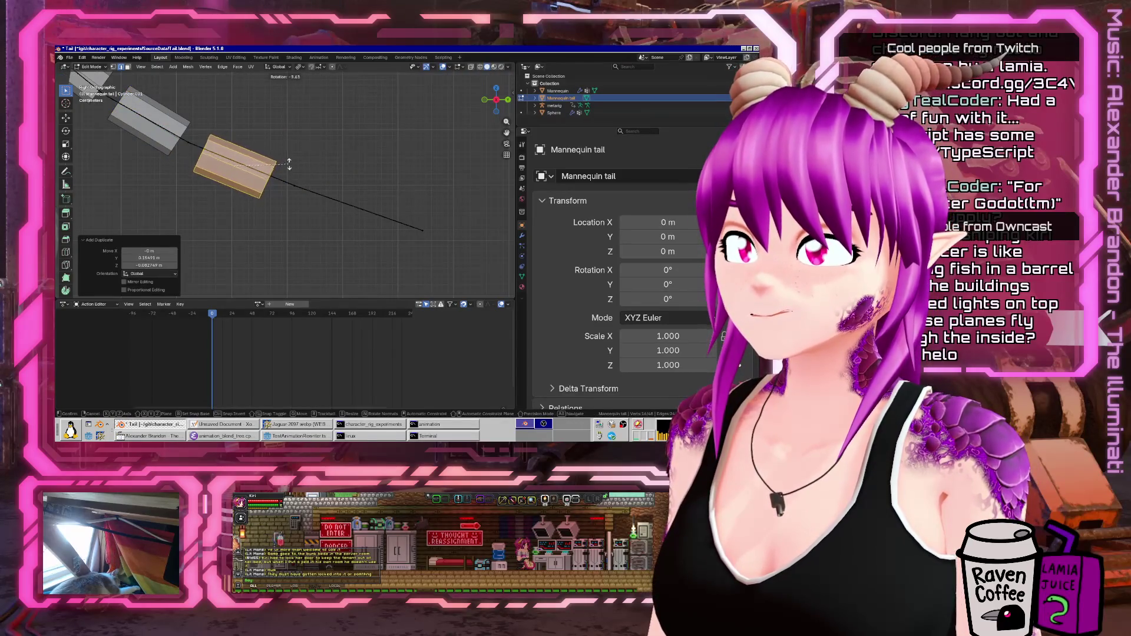
{"action": "left_click", "coordinate": [289, 167]}
{"action": "key", "text": "shift+d"}
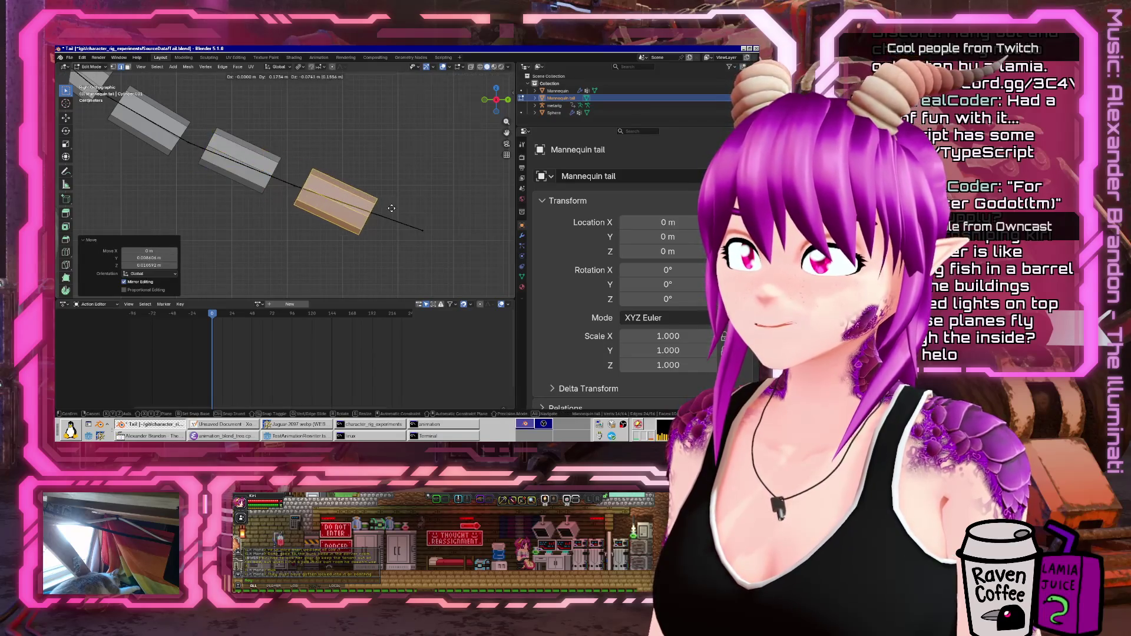
{"action": "left_click", "coordinate": [399, 210]}
{"action": "key", "text": "g"}
{"action": "left_click", "coordinate": [398, 199]}
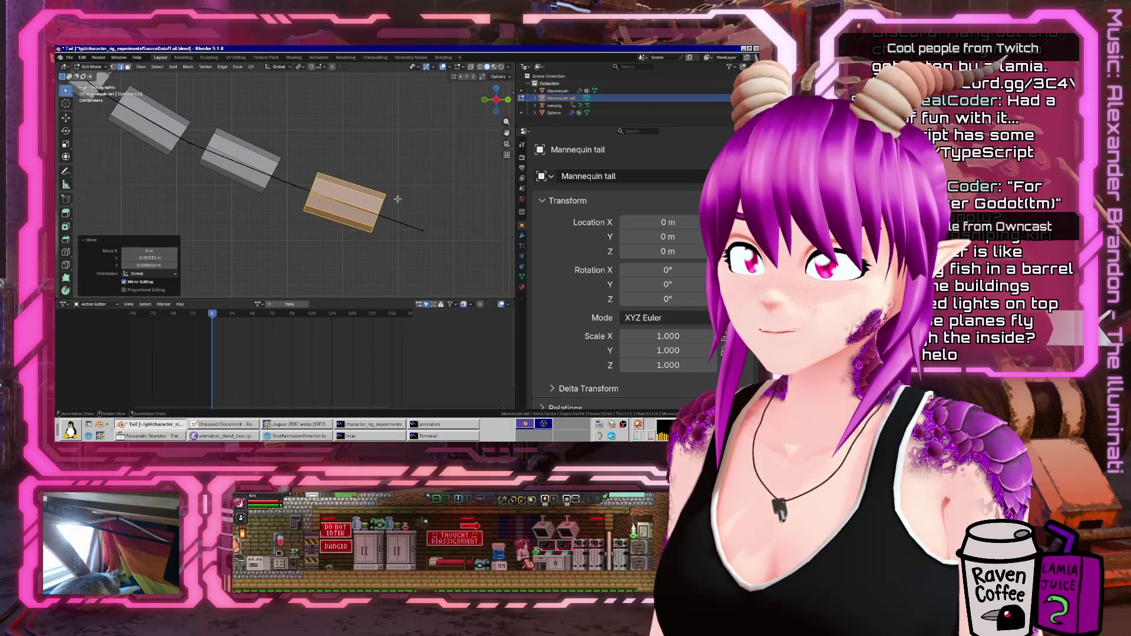
{"action": "scroll", "coordinate": [447, 217], "scroll_direction": "down", "scroll_amount": 3}
{"action": "key", "text": "Tab"}
{"action": "mouse_move", "coordinate": [447, 216]}
{"action": "middle_mouse_down"}
{"action": "mouse_move", "coordinate": [248, 179]}
{"action": "mouse_move", "coordinate": [305, 200]}
{"action": "middle_mouse_up"}
{"action": "scroll", "coordinate": [268, 188], "scroll_direction": "up", "scroll_amount": 5}
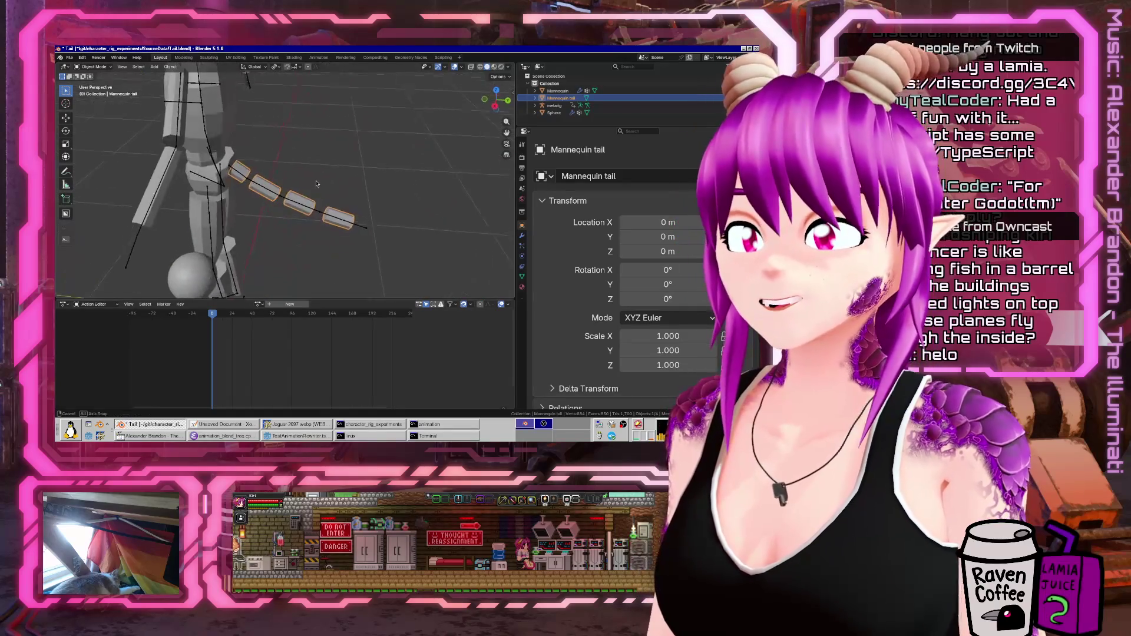
- In Pose Mode, click the metarig's three tail bones to read their names
{"action": "middle_click_drag", "start_coordinate": [245, 174], "coordinate": [222, 159]}
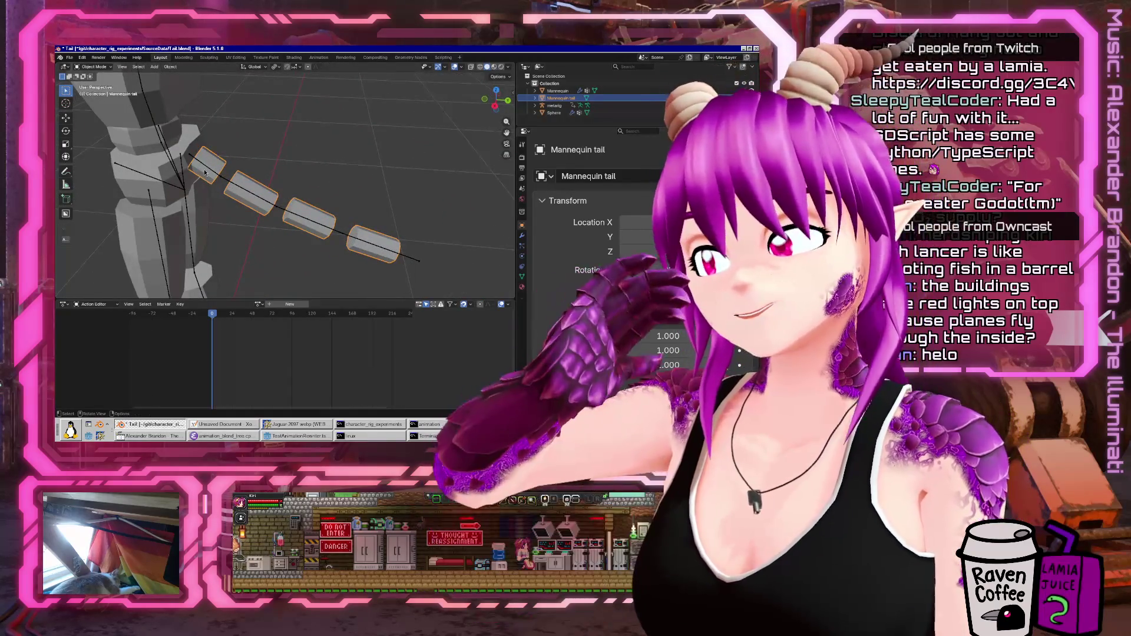
{"action": "left_click", "coordinate": [209, 171]}
{"action": "key", "text": "ctrl+Tab"}
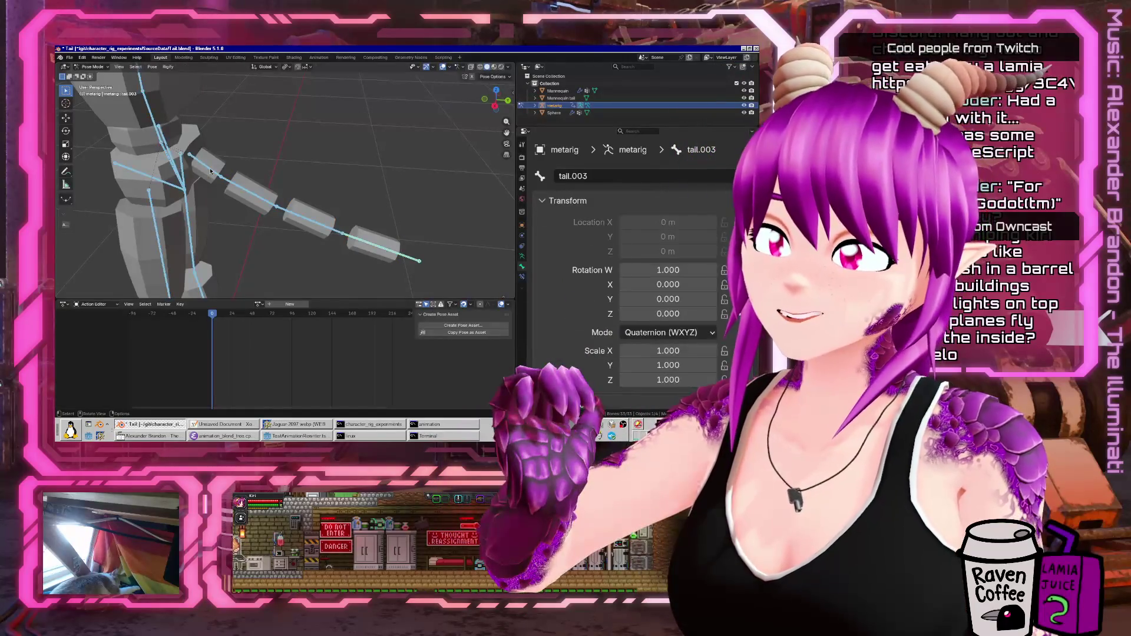
{"action": "left_click", "coordinate": [210, 171]}
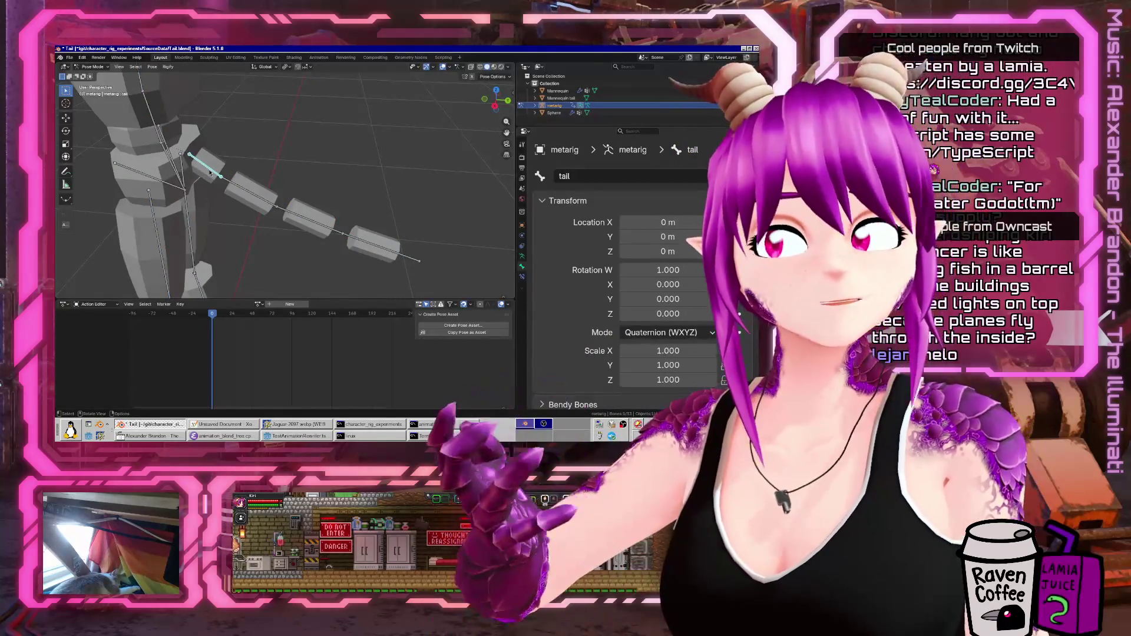
{"action": "left_click", "coordinate": [247, 194]}
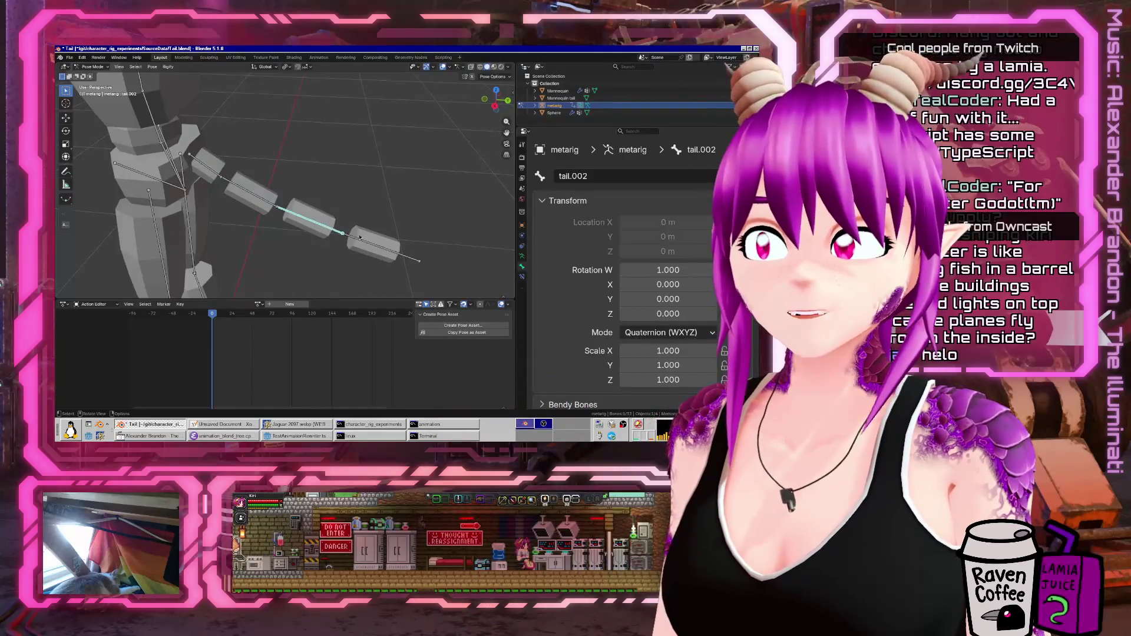
{"action": "left_click", "coordinate": [360, 237]}
{"action": "key", "text": "ctrl+Tab"}
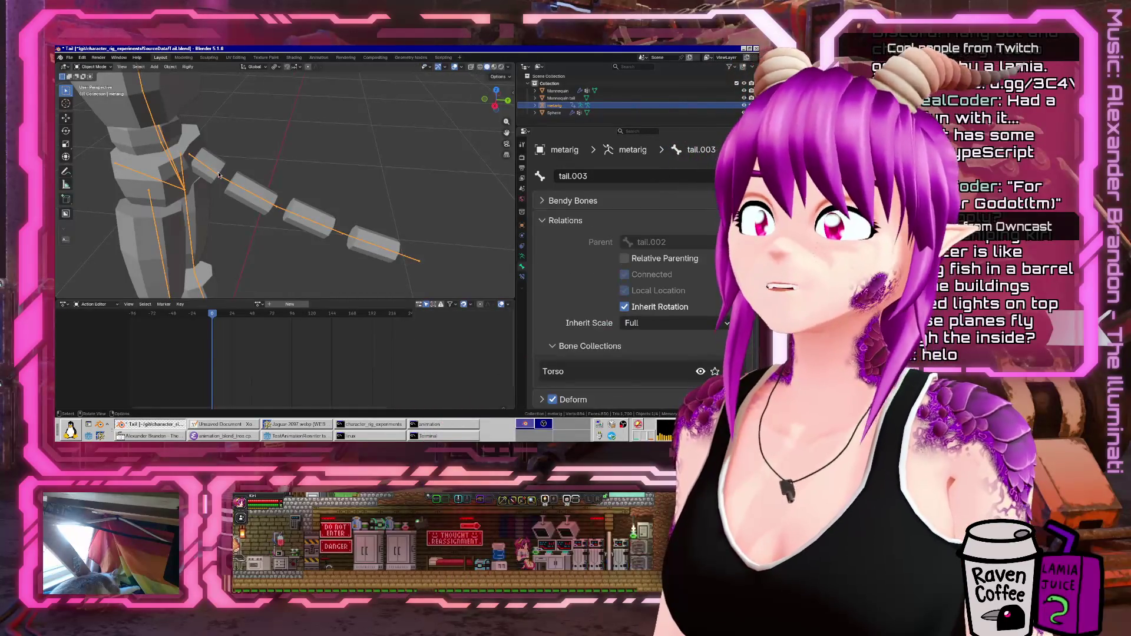
- Make the Mannequin tail mesh the active object and enter its Edit Mode
{"action": "left_click", "coordinate": [211, 175], "text": "shift"}
{"action": "left_click", "coordinate": [211, 174], "text": "shift"}
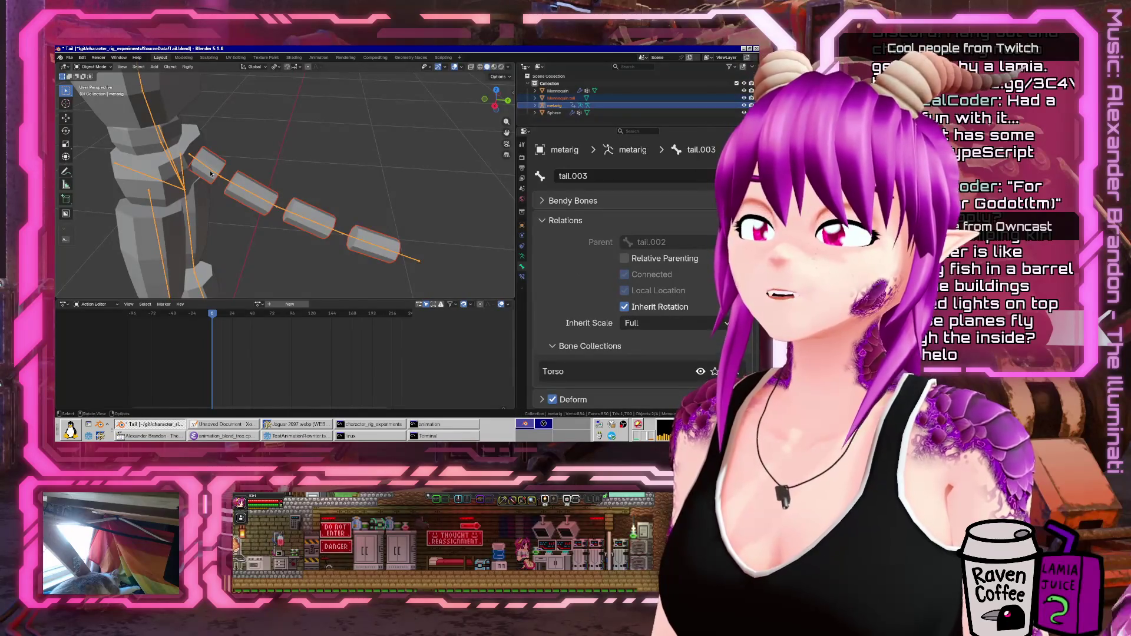
{"action": "left_click", "coordinate": [211, 174], "text": "shift"}
{"action": "left_click", "coordinate": [215, 175], "text": "shift"}
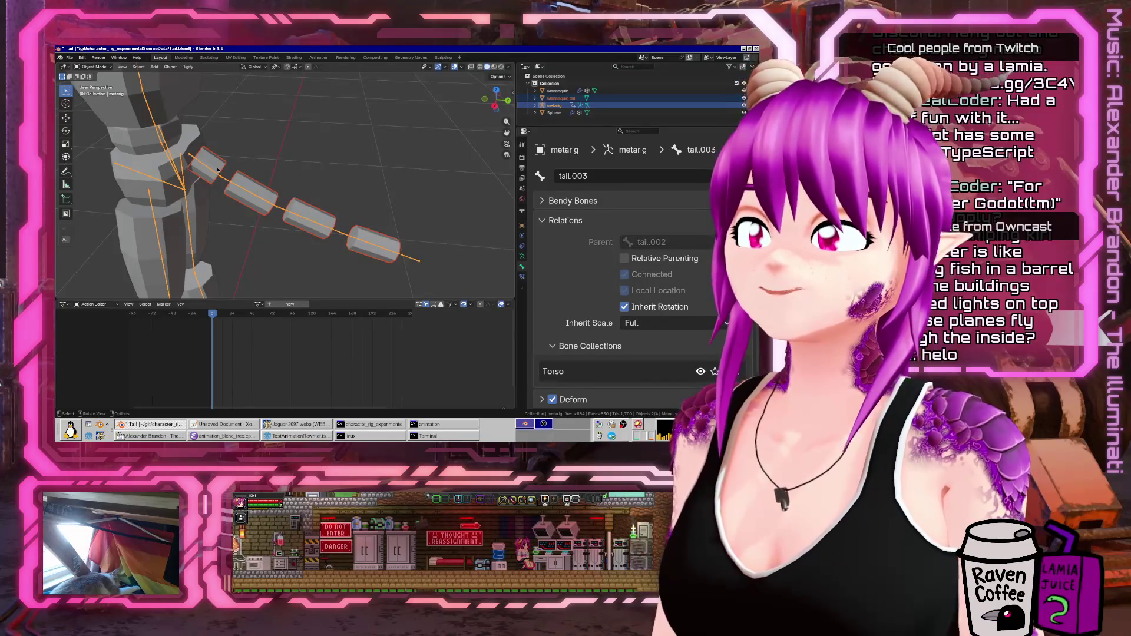
{"action": "left_click", "coordinate": [218, 169], "text": "shift"}
{"action": "key", "text": "Tab"}
- Create vertex groups 'tail' and 'tail.001' and assign the selected tail segment
{"action": "key", "text": "l"}
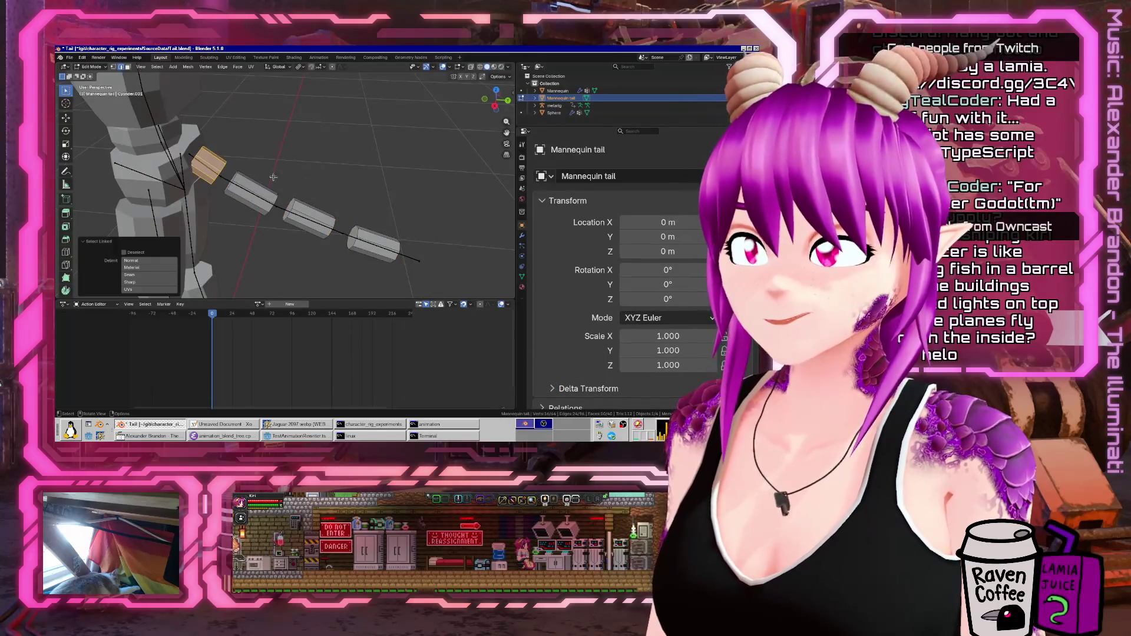
{"action": "left_click", "coordinate": [743, 225]}
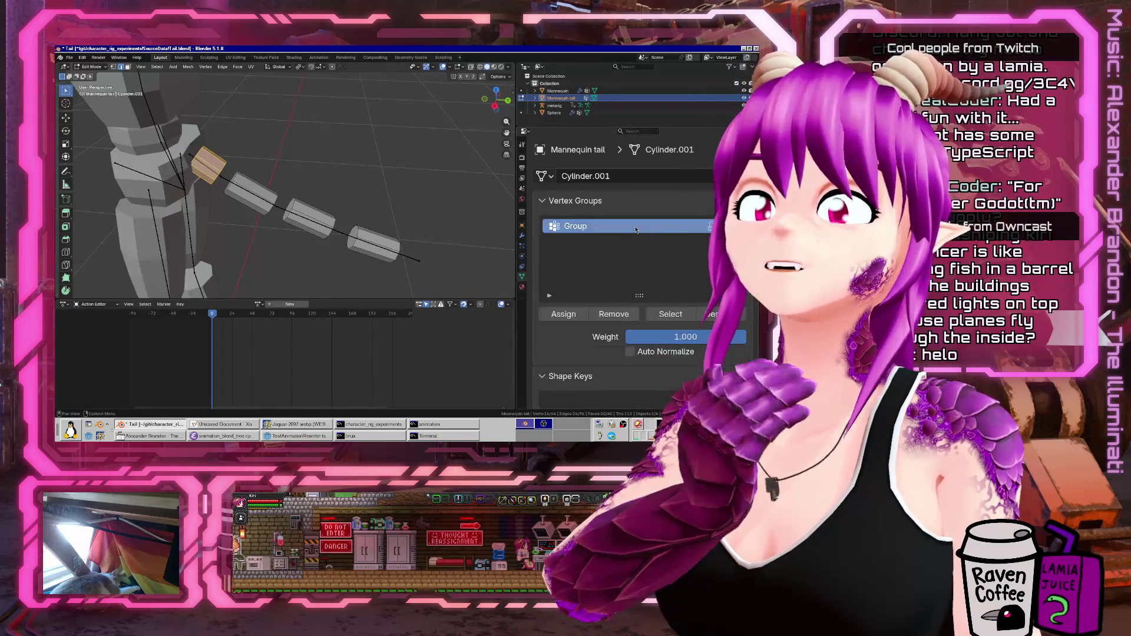
{"action": "double_click", "coordinate": [632, 227]}
{"action": "type", "text": "tai"}
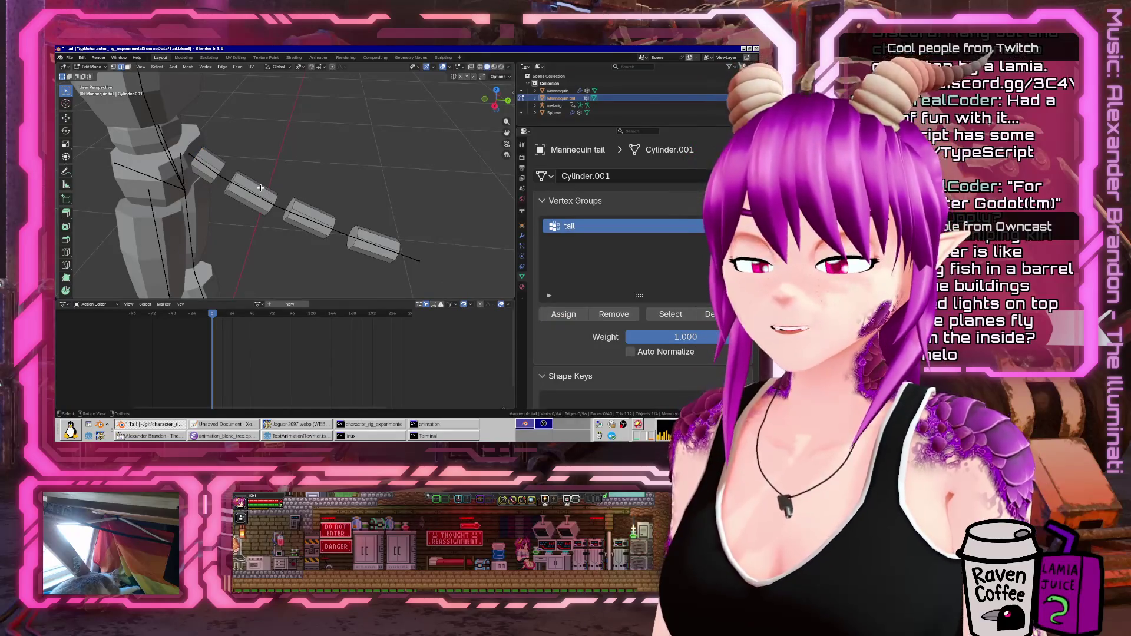
{"action": "type", "text": "l"}
{"action": "left_click", "coordinate": [726, 226]}
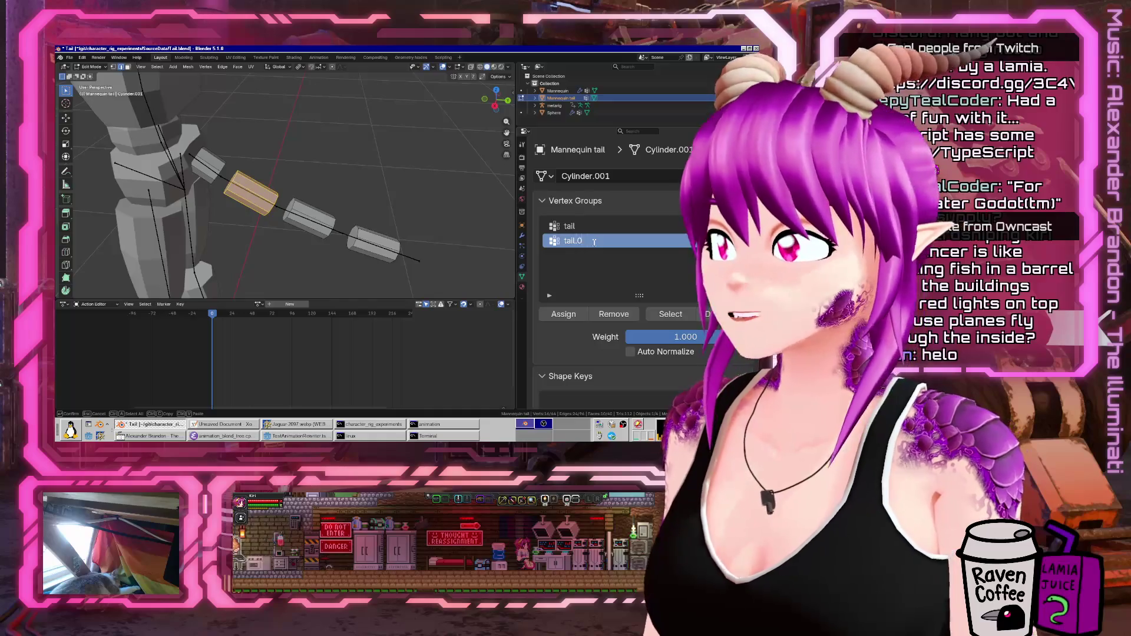
{"action": "left_click", "coordinate": [563, 314]}
{"action": "key", "text": "alt+a"}
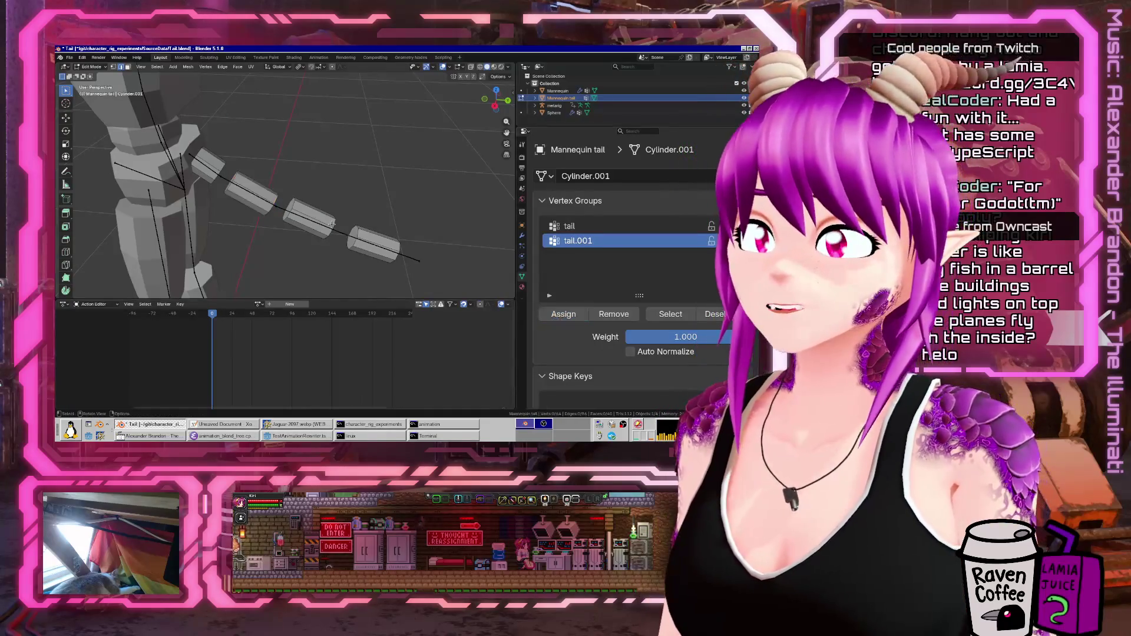
- Create vertex groups tail.002 and tail.003 for the last segments and assign them
{"action": "key", "text": "l"}
{"action": "left_click", "coordinate": [725, 226]}
{"action": "double_click", "coordinate": [592, 258]}
{"action": "type", "text": "tail.00"}
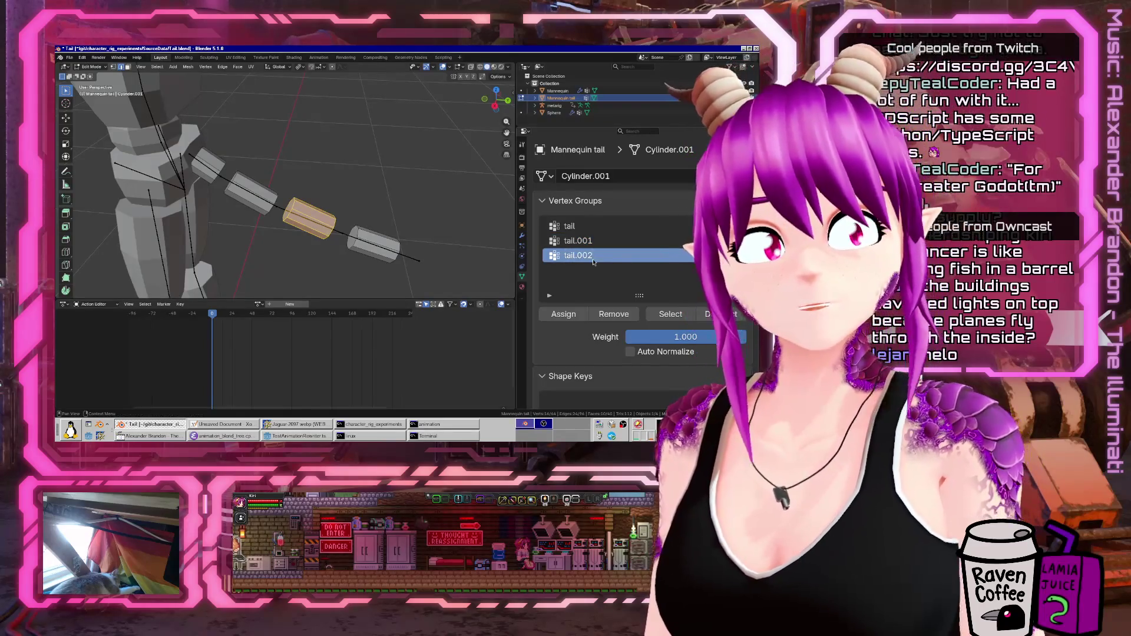
{"action": "type", "text": "2"}
{"action": "key", "text": "Return"}
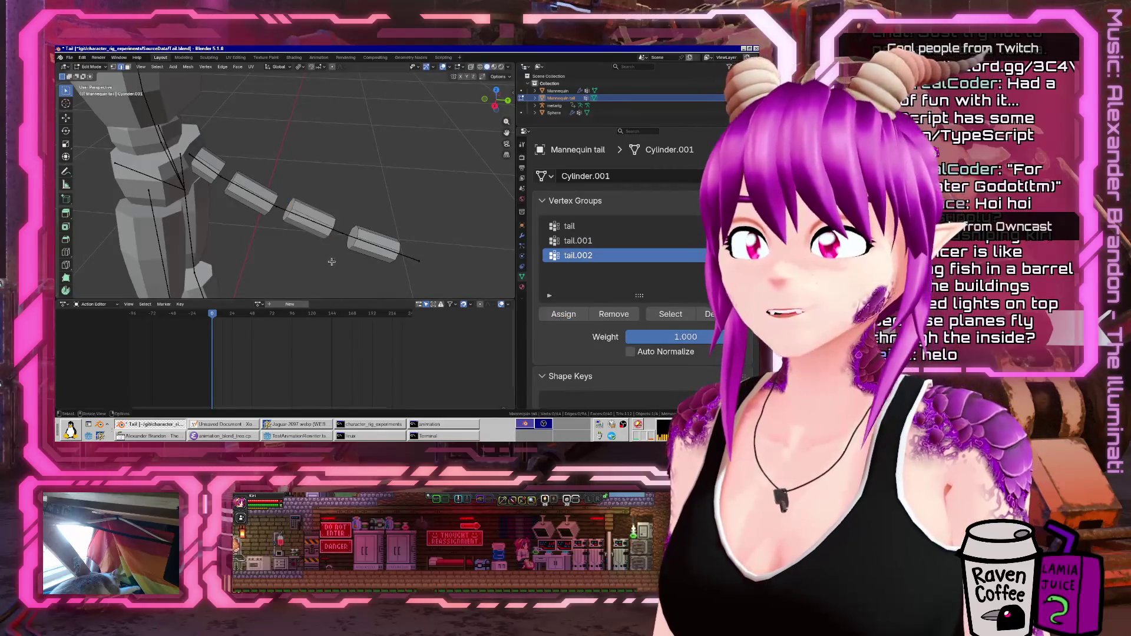
{"action": "key", "text": "l"}
{"action": "left_click", "coordinate": [726, 226]}
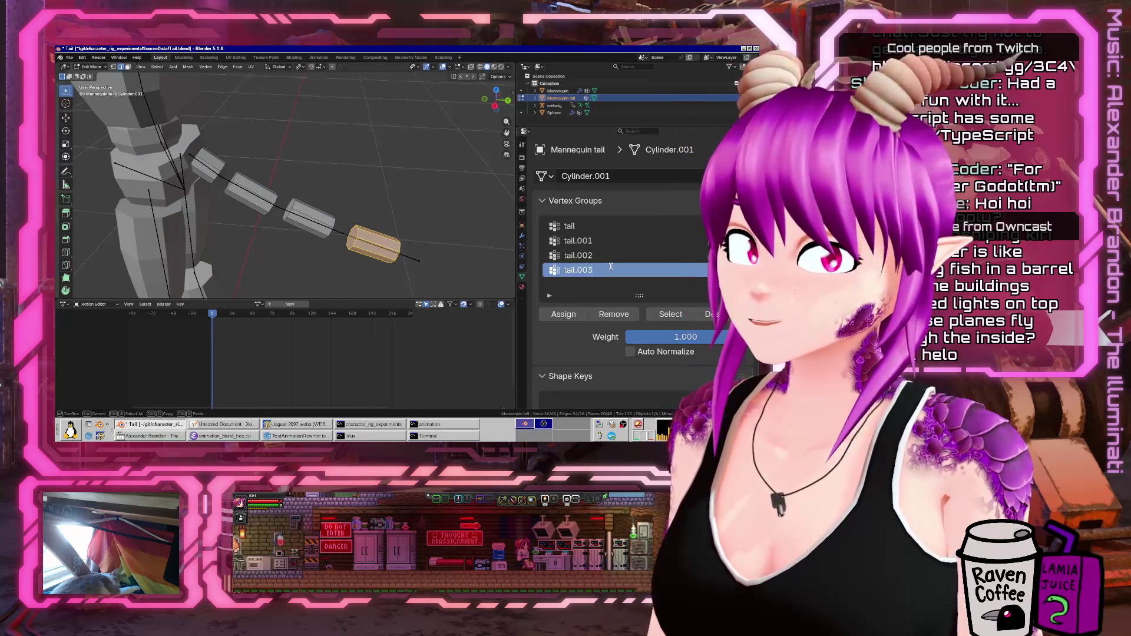
{"action": "left_click", "coordinate": [557, 315]}
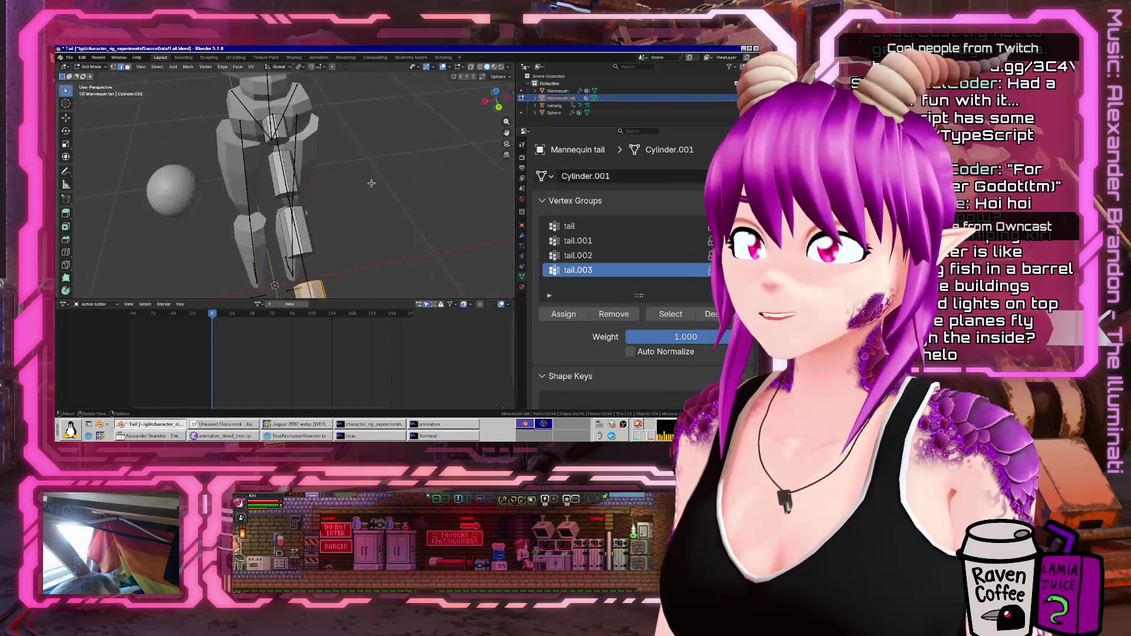
{"action": "key", "text": "Tab"}
- Add an Armature modifier targeting metarig, undoing a stray Cast modifier first
{"action": "left_click", "coordinate": [522, 235]}
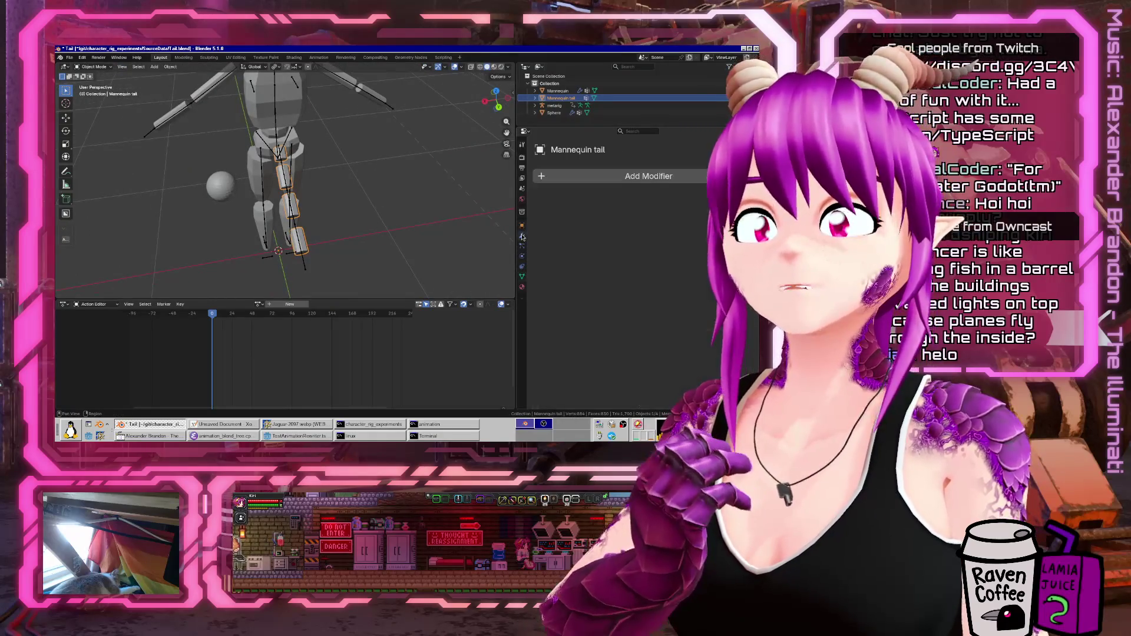
{"action": "left_click", "coordinate": [589, 176]}
{"action": "mouse_move", "coordinate": [589, 177]}
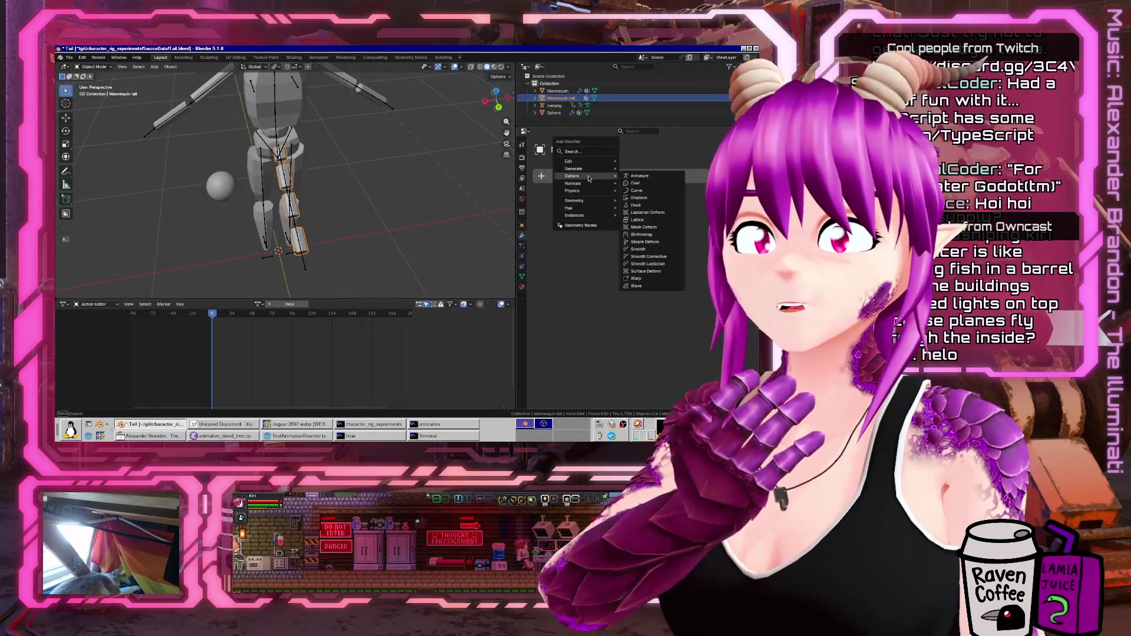
{"action": "left_click", "coordinate": [660, 182]}
{"action": "left_click", "coordinate": [662, 183]}
{"action": "mouse_move", "coordinate": [671, 188]}
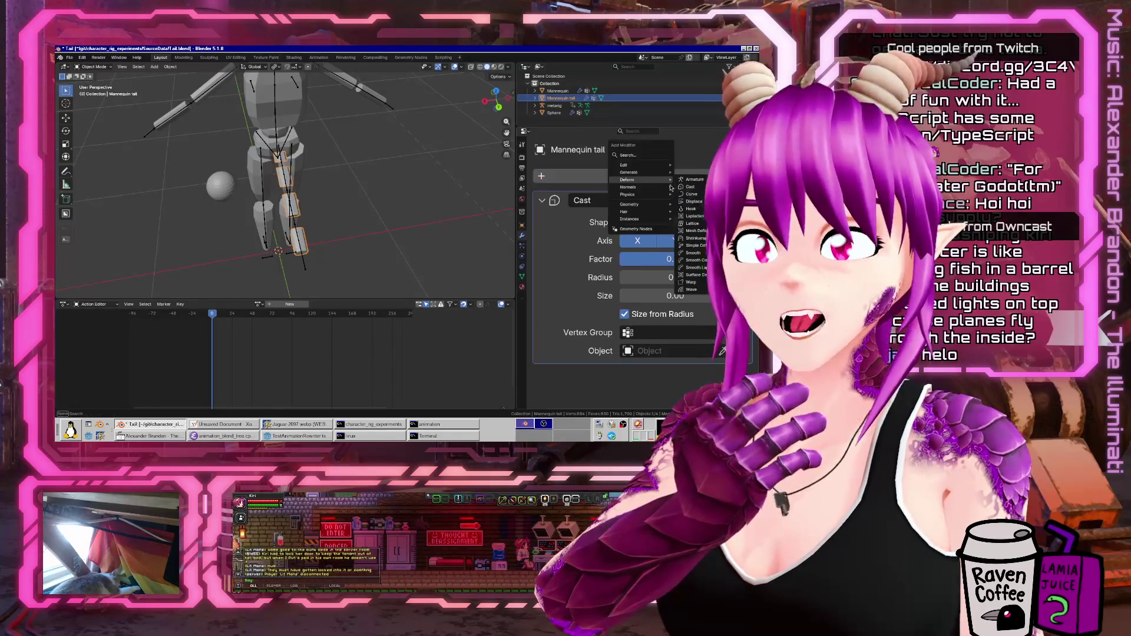
{"action": "key", "text": "Escape"}
{"action": "key", "text": "ctrl+z"}
{"action": "left_click", "coordinate": [686, 182]}
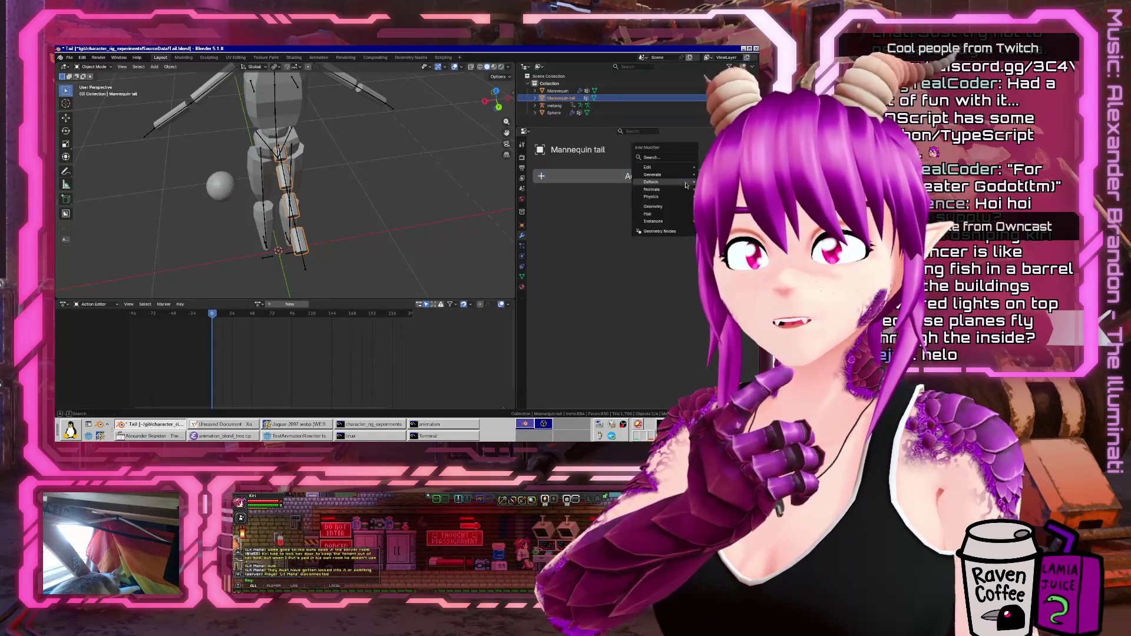
{"action": "left_click", "coordinate": [651, 177]}
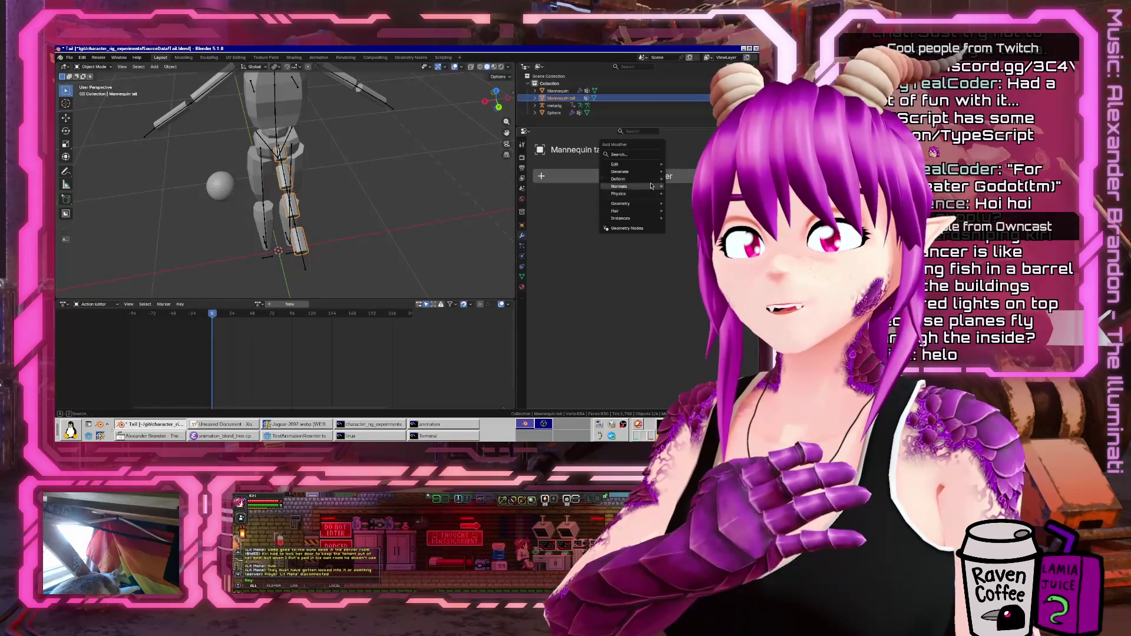
{"action": "left_click", "coordinate": [672, 180]}
{"action": "left_click", "coordinate": [710, 222]}
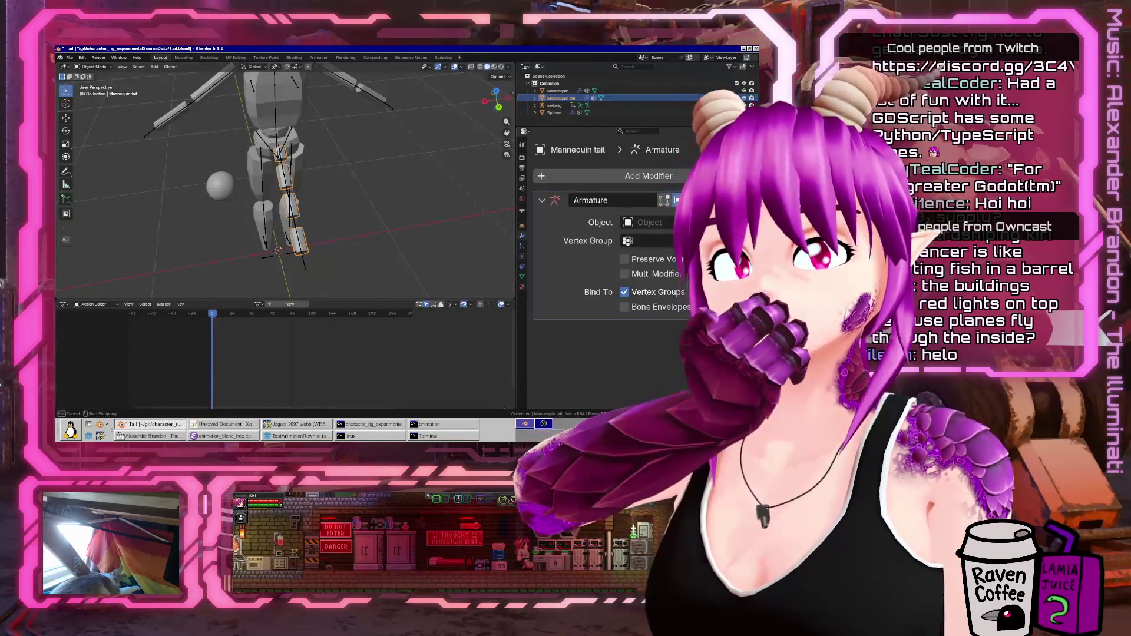
{"action": "left_click", "coordinate": [290, 186]}
{"action": "middle_click_drag", "start_coordinate": [290, 185], "coordinate": [306, 198]}
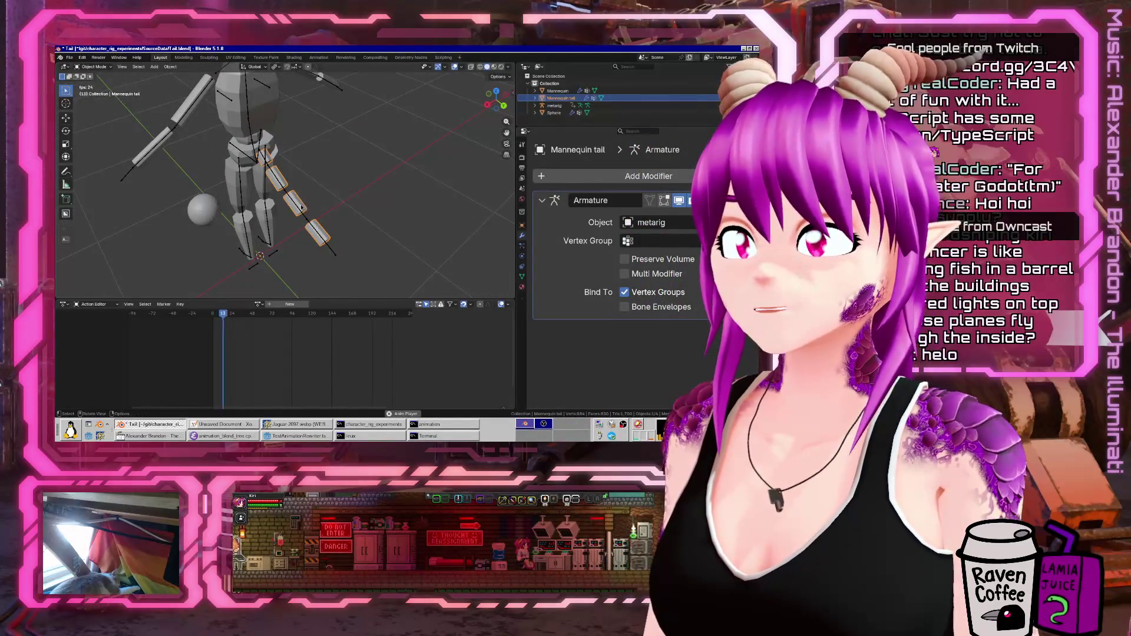
- Assign the Walk-loop action to metarig and play the animation
{"action": "left_click", "coordinate": [334, 260]}
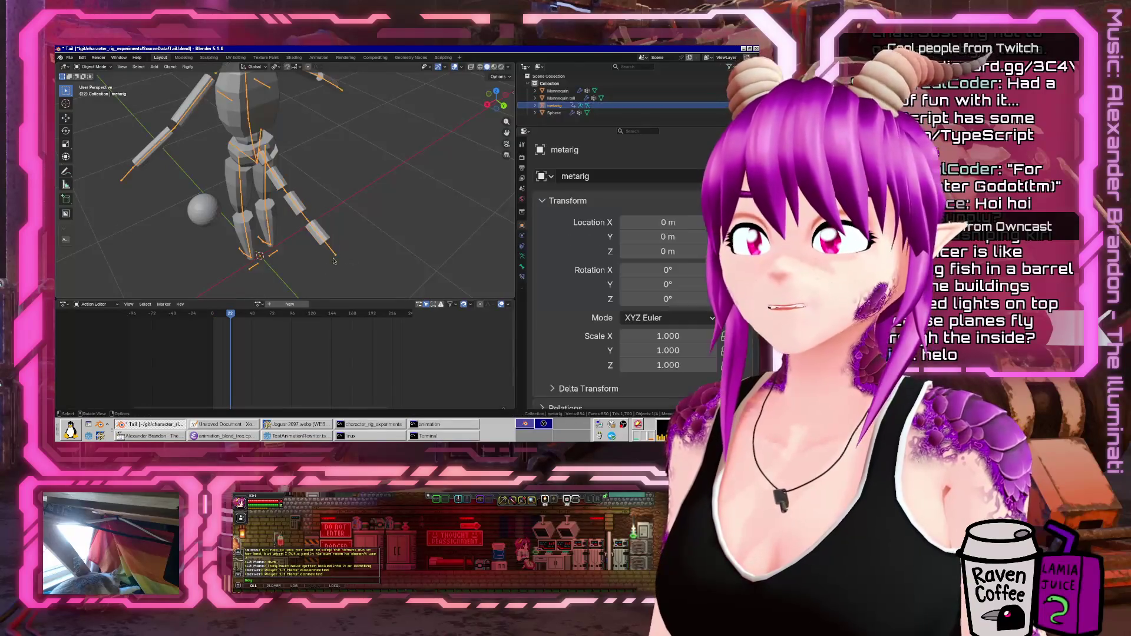
{"action": "left_click", "coordinate": [257, 304]}
{"action": "left_click", "coordinate": [272, 337]}
{"action": "key", "text": "space"}
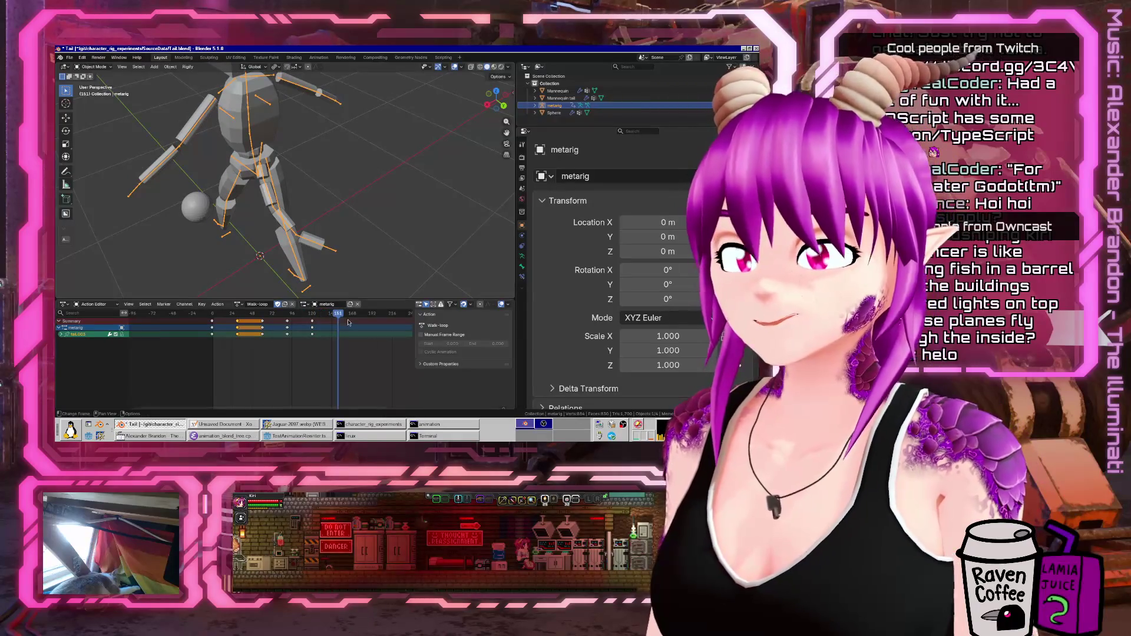
{"action": "left_click", "coordinate": [69, 58]}
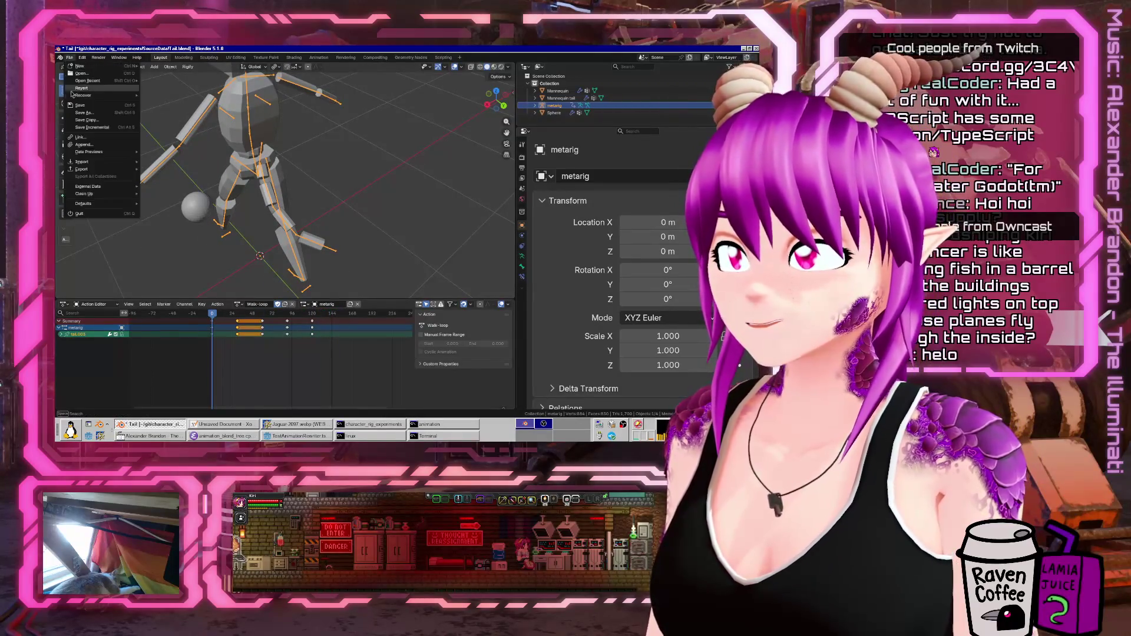
- Save the work to Tail.blend, then select the tail mesh in the viewport
{"action": "left_click", "coordinate": [80, 106]}
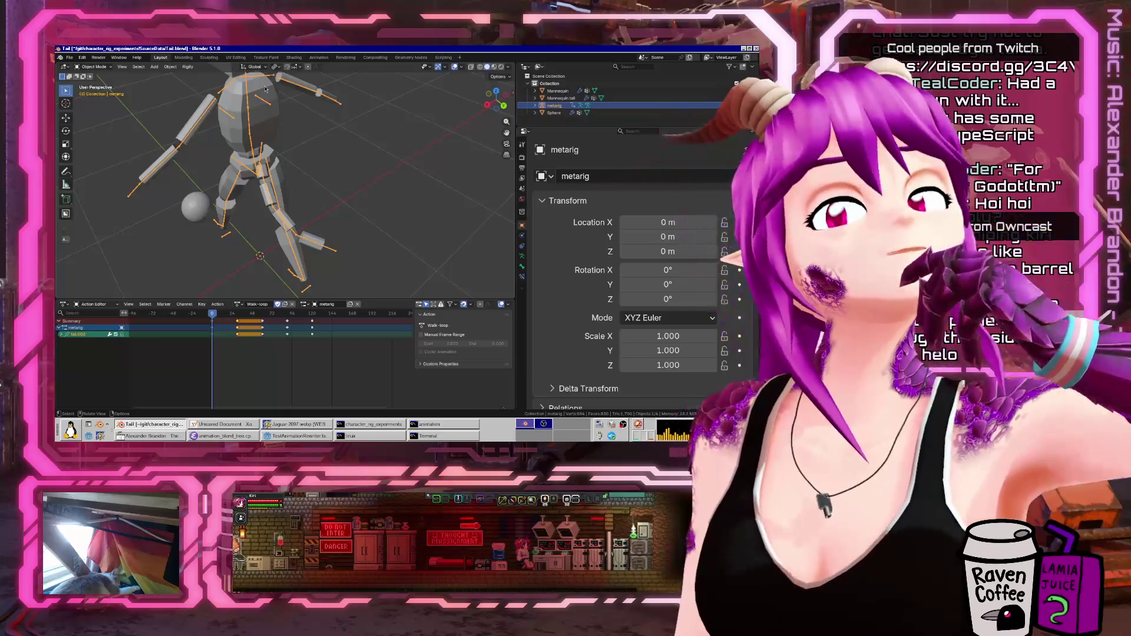
{"action": "key", "text": "ctrl+s"}
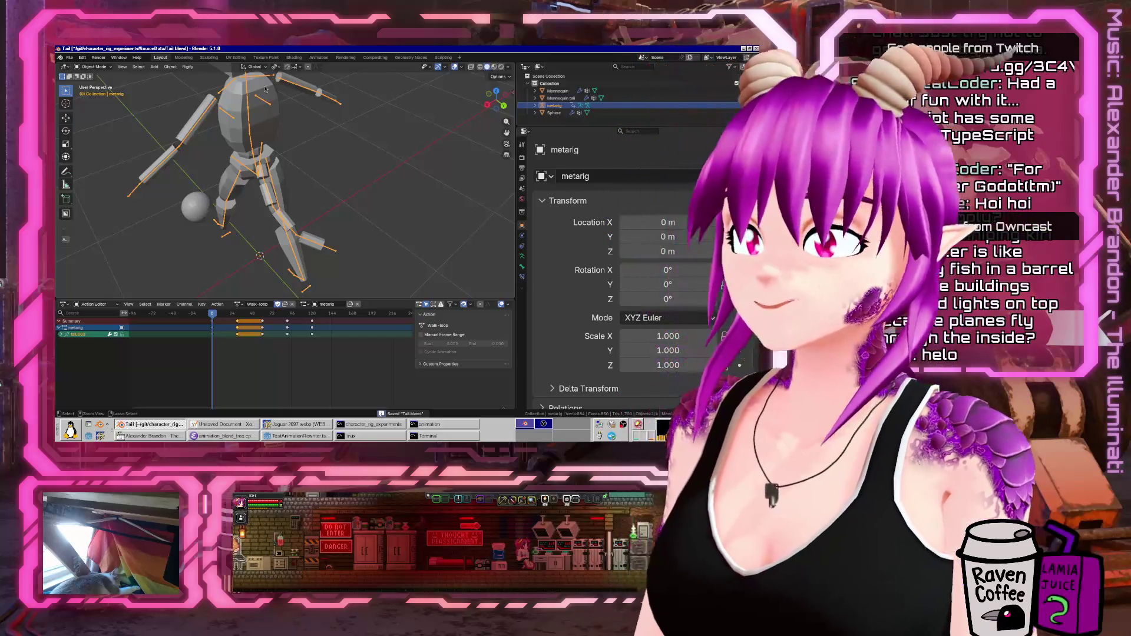
{"action": "mouse_move", "coordinate": [268, 160]}
{"action": "middle_mouse_down"}
{"action": "mouse_move", "coordinate": [120, 168]}
{"action": "mouse_move", "coordinate": [276, 215]}
{"action": "middle_mouse_up"}
{"action": "left_click", "coordinate": [288, 219]}
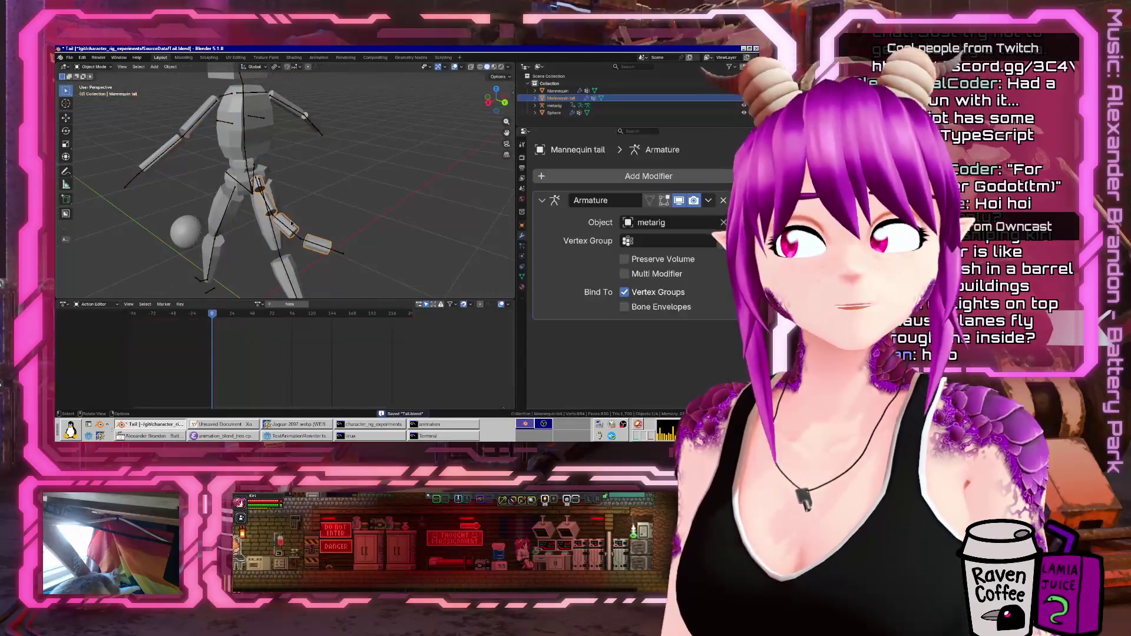
{"action": "middle_click_drag", "start_coordinate": [402, 192], "coordinate": [219, 194]}
{"action": "left_click", "coordinate": [283, 220]}
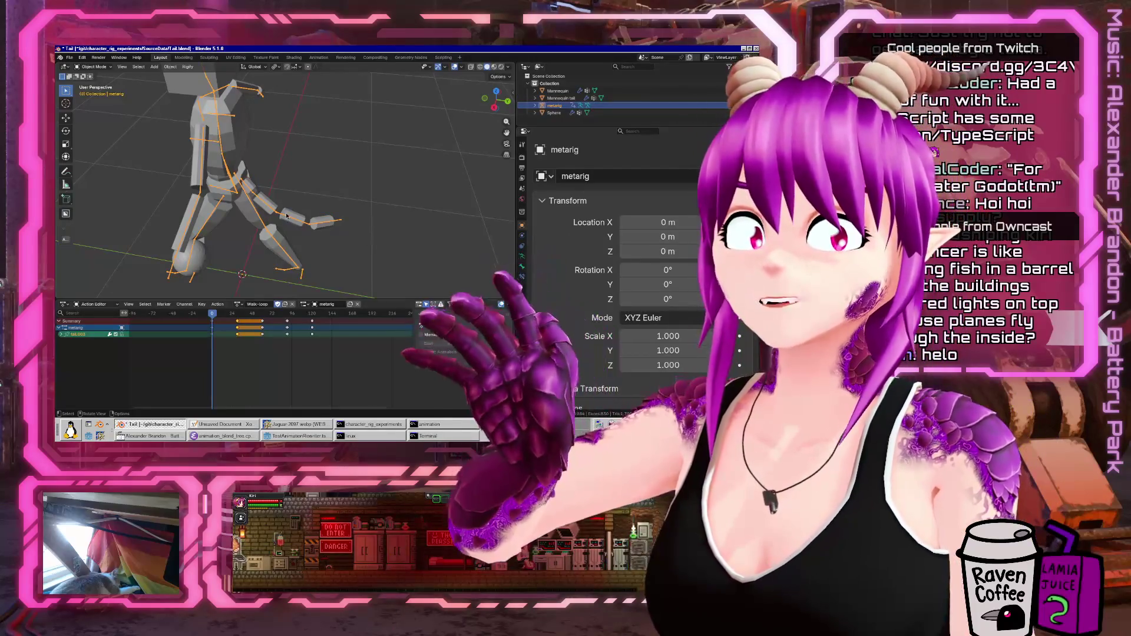
{"action": "middle_click_drag", "start_coordinate": [356, 213], "coordinate": [222, 203]}
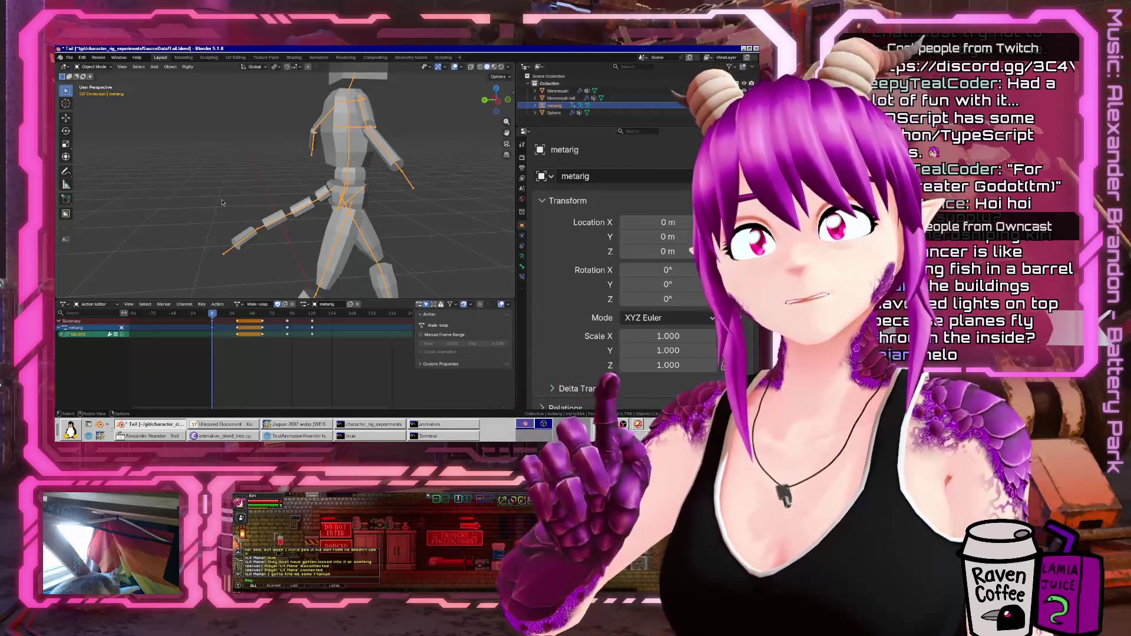
{"action": "scroll", "coordinate": [222, 202], "scroll_direction": "down", "scroll_amount": 3}
- Select the metarig and orbit and zoom around the walking mannequin rig
{"action": "middle_click_drag", "start_coordinate": [222, 203], "coordinate": [374, 148]}
{"action": "mouse_move", "coordinate": [186, 93]}
{"action": "left_mouse_down"}
{"action": "mouse_move", "coordinate": [252, 269]}
{"action": "mouse_move", "coordinate": [289, 286]}
{"action": "left_mouse_up"}
{"action": "left_click", "coordinate": [258, 154]}
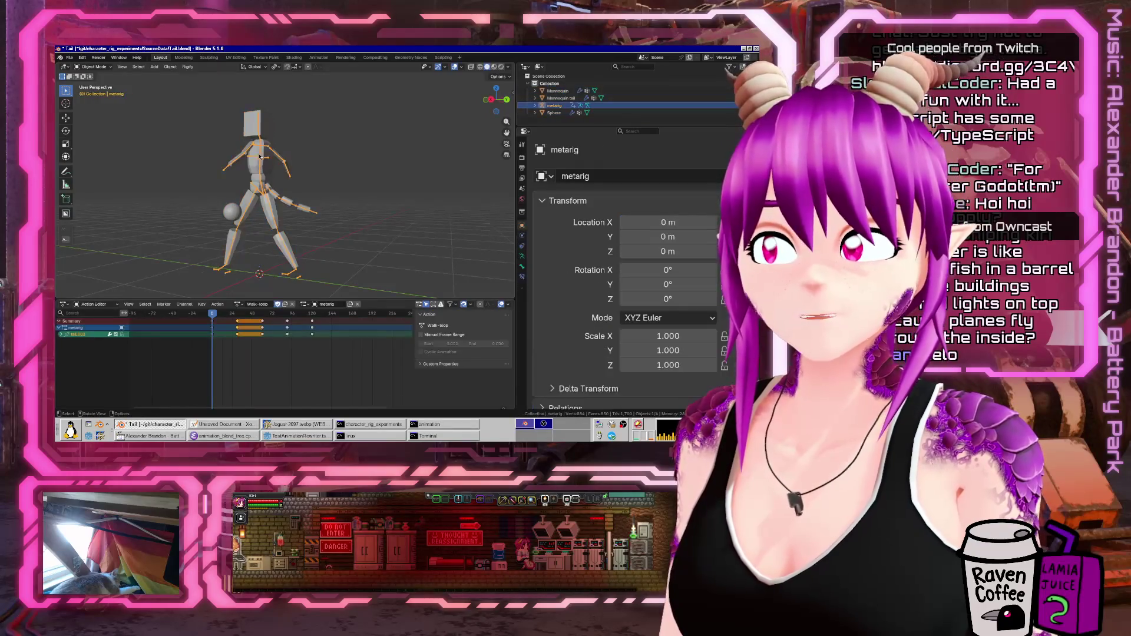
{"action": "left_click", "coordinate": [274, 193]}
{"action": "left_click", "coordinate": [271, 195]}
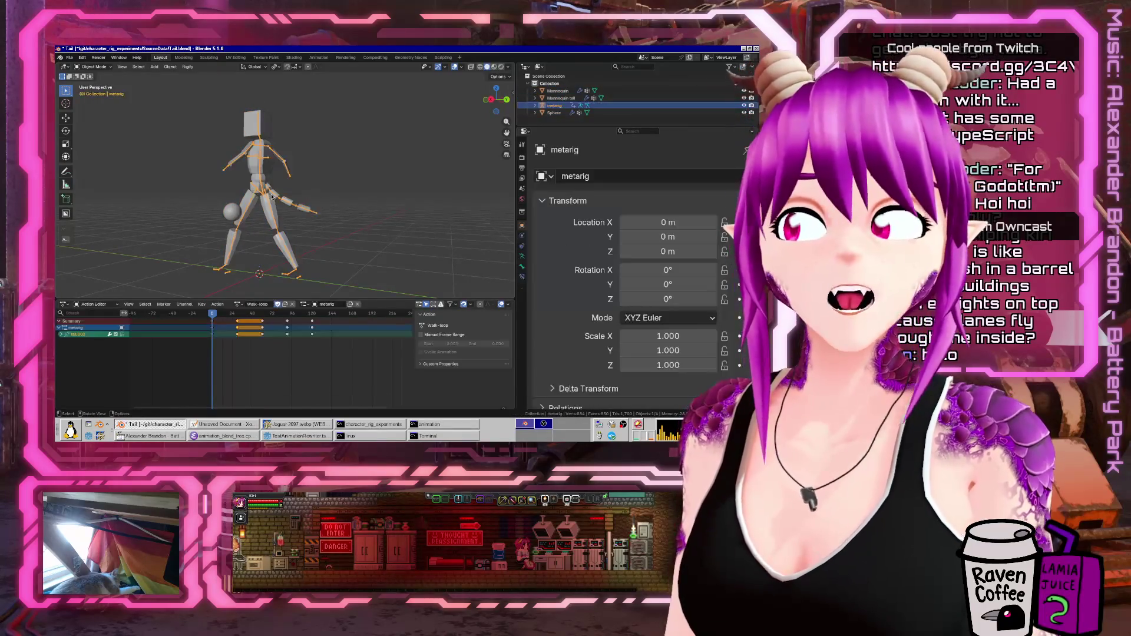
{"action": "scroll", "coordinate": [273, 196], "scroll_direction": "up", "scroll_amount": 5}
{"action": "mouse_move", "coordinate": [273, 196]}
{"action": "middle_mouse_down"}
{"action": "mouse_move", "coordinate": [266, 227]}
{"action": "mouse_move", "coordinate": [125, 259]}
{"action": "mouse_move", "coordinate": [192, 273]}
{"action": "middle_mouse_up"}
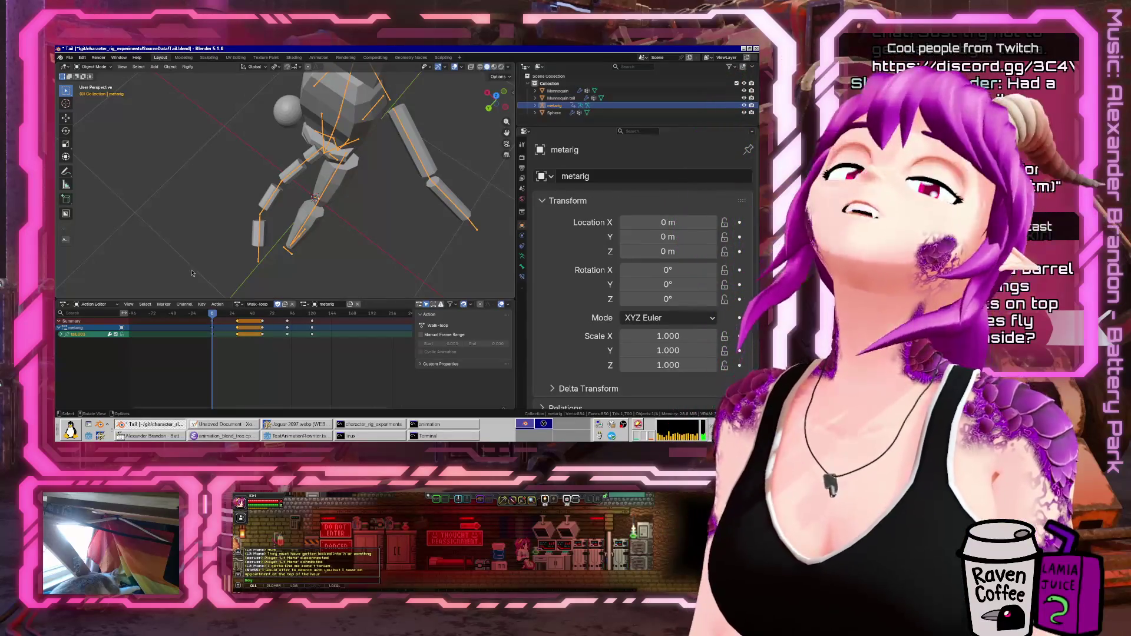
{"action": "mouse_move", "coordinate": [246, 198]}
{"action": "middle_mouse_down"}
{"action": "mouse_move", "coordinate": [243, 209]}
{"action": "mouse_move", "coordinate": [262, 194]}
{"action": "middle_mouse_up"}
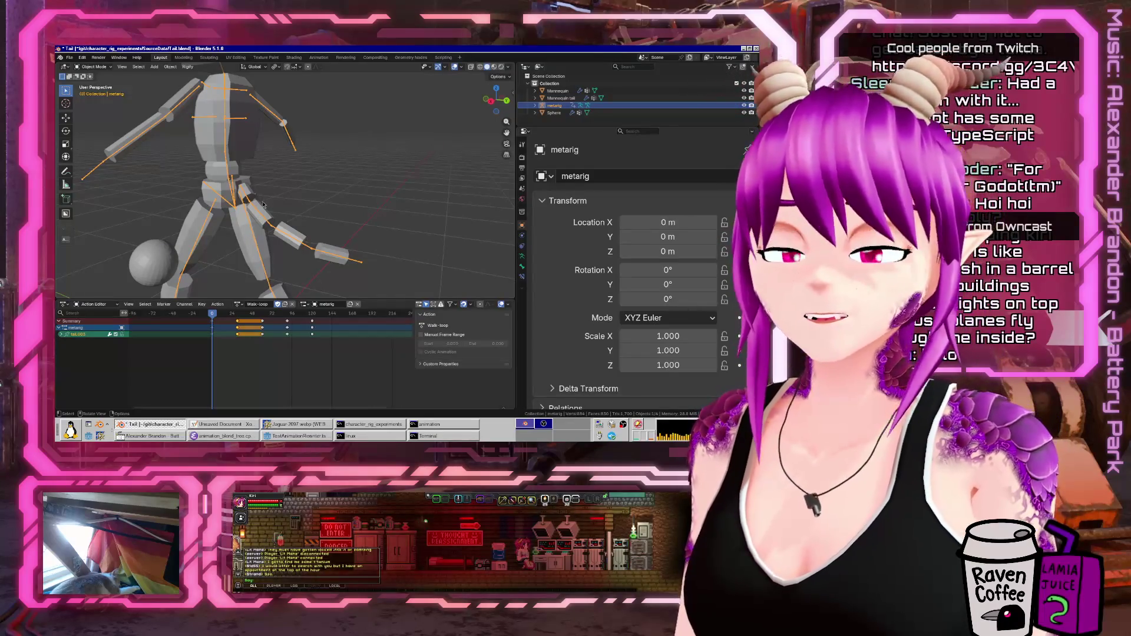
{"action": "scroll", "coordinate": [263, 204], "scroll_direction": "down", "scroll_amount": 4}
{"action": "middle_click_drag", "start_coordinate": [263, 205], "coordinate": [306, 218]}
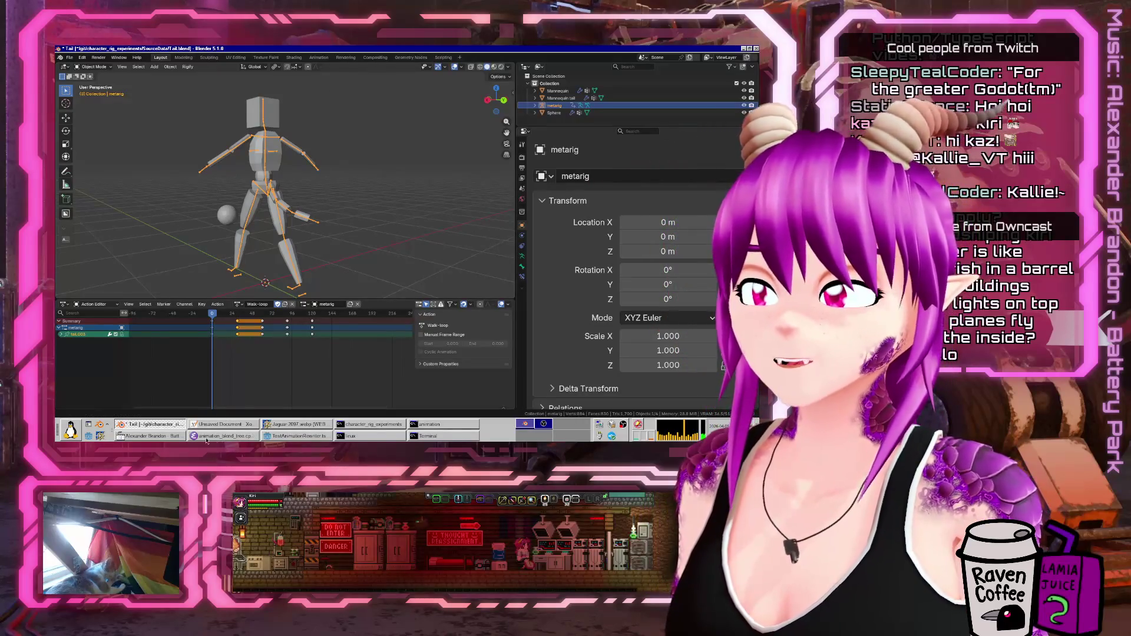
- Switch from Blender to the Godot editor showing test_animation_rewriter.gd
{"action": "left_click", "coordinate": [276, 436]}
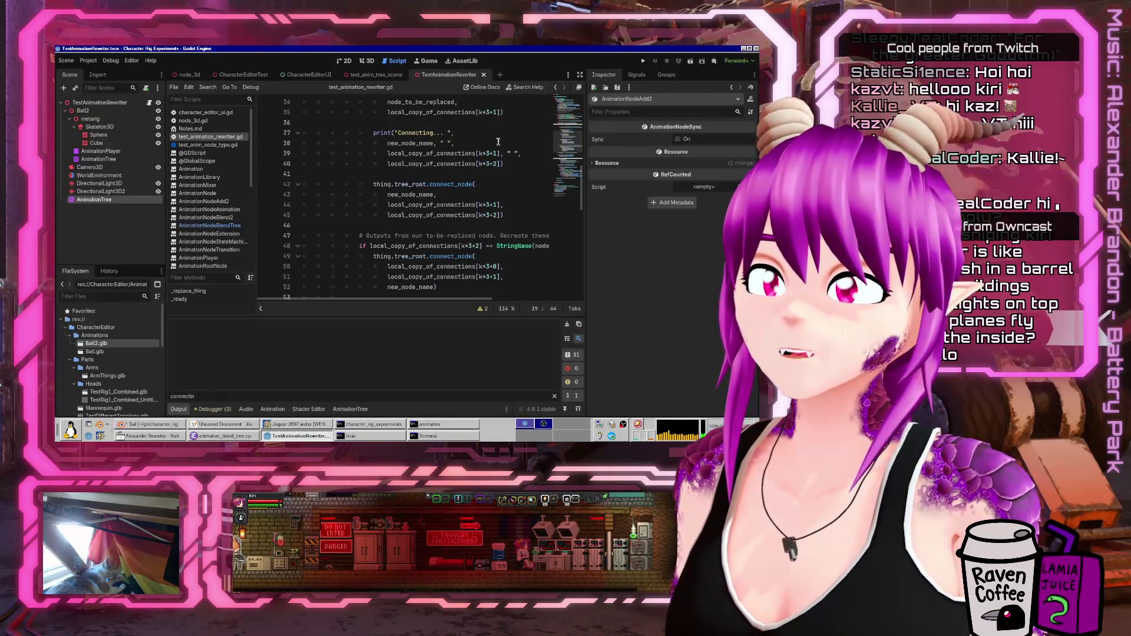
- Search the Godot help for 'skeleton3d' and open the Skeleton3D class reference
{"action": "left_click", "coordinate": [530, 89]}
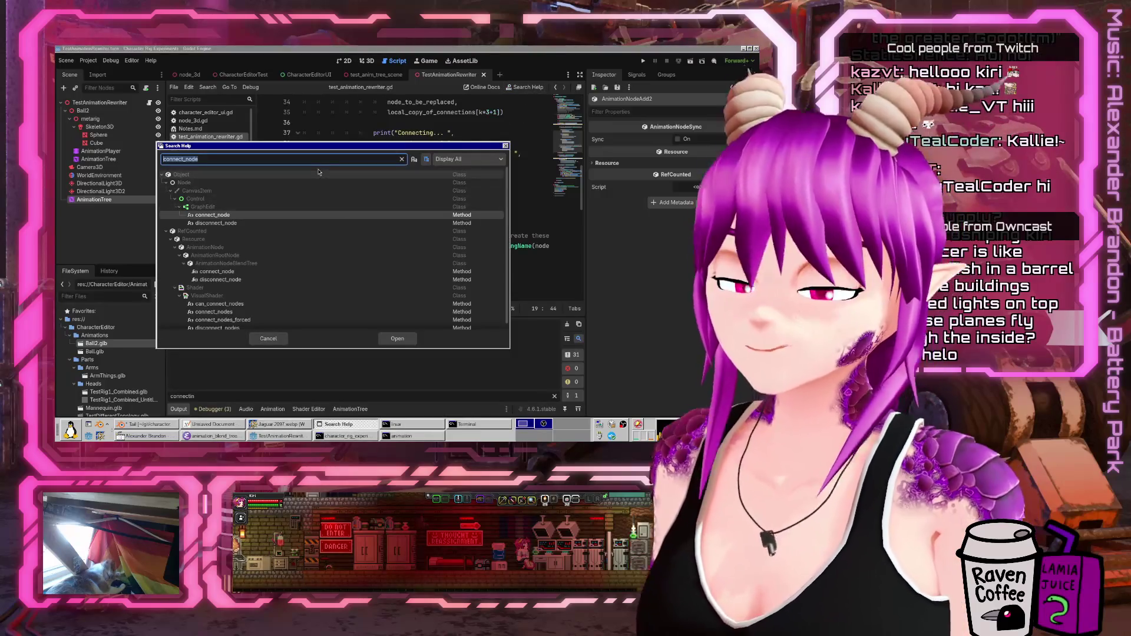
{"action": "type", "text": "skele"}
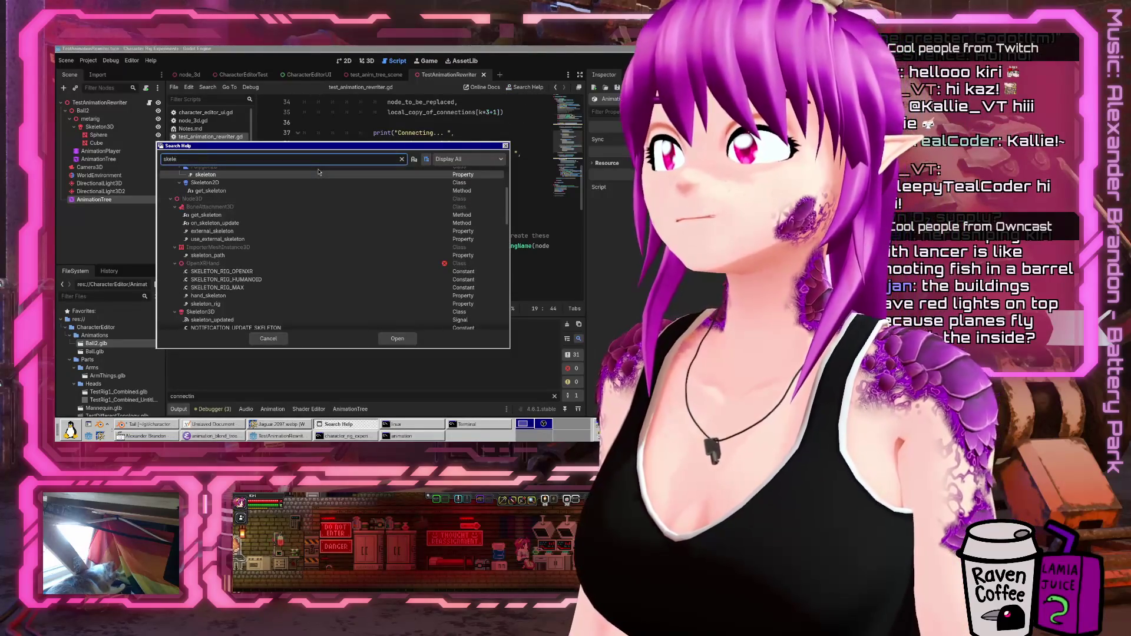
{"action": "type", "text": "ton3d"}
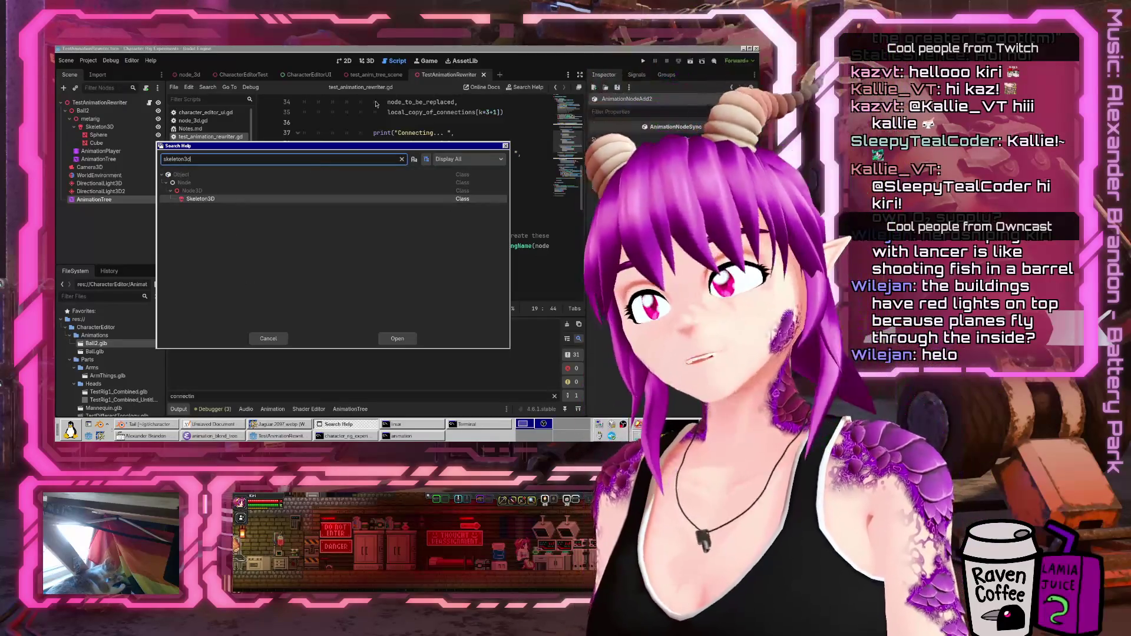
{"action": "double_click", "coordinate": [319, 199]}
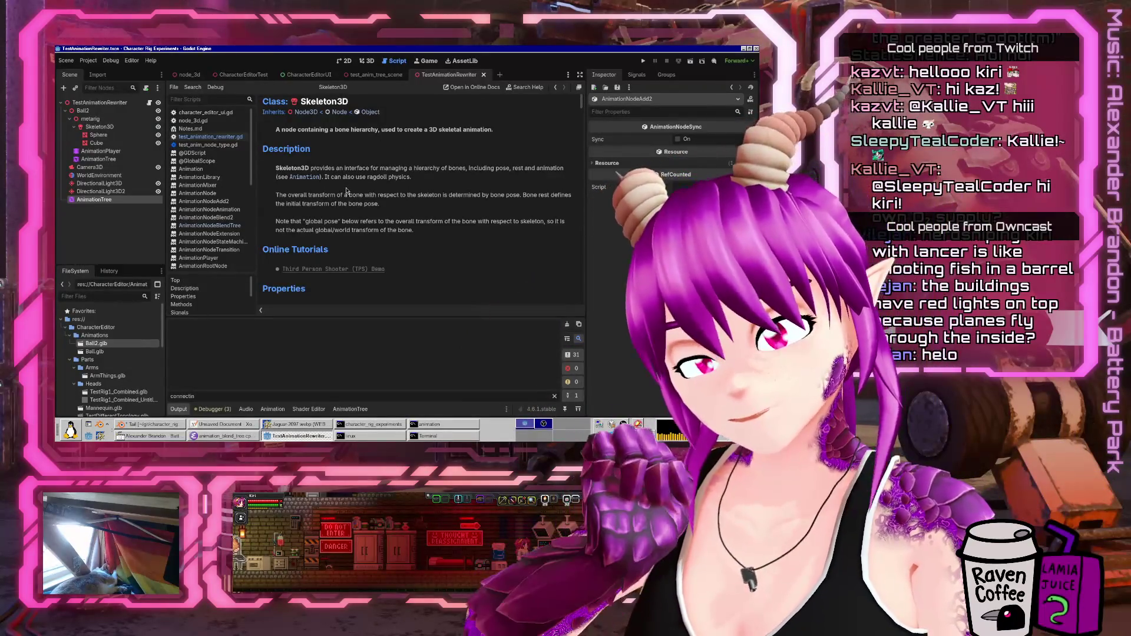
- Scroll the Skeleton3D reference to its Methods list, such as get_bone_pose and localize_rests
{"action": "scroll", "coordinate": [366, 184], "scroll_direction": "down", "scroll_amount": 5}
{"action": "scroll", "coordinate": [366, 183], "scroll_direction": "down", "scroll_amount": 4}
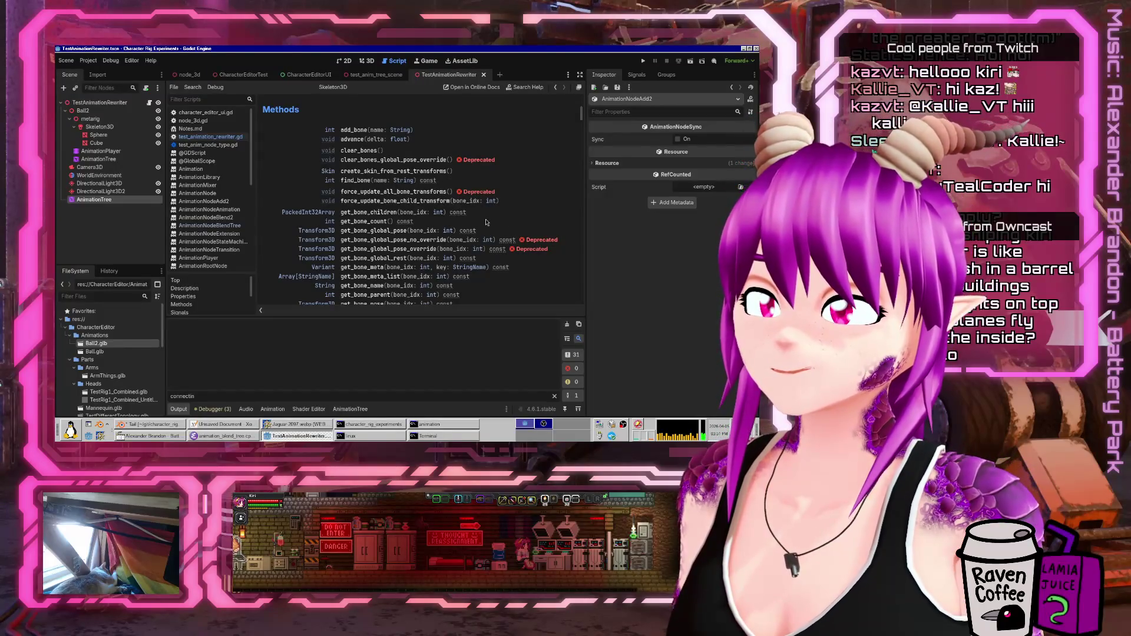
{"action": "scroll", "coordinate": [486, 222], "scroll_direction": "down", "scroll_amount": 1}
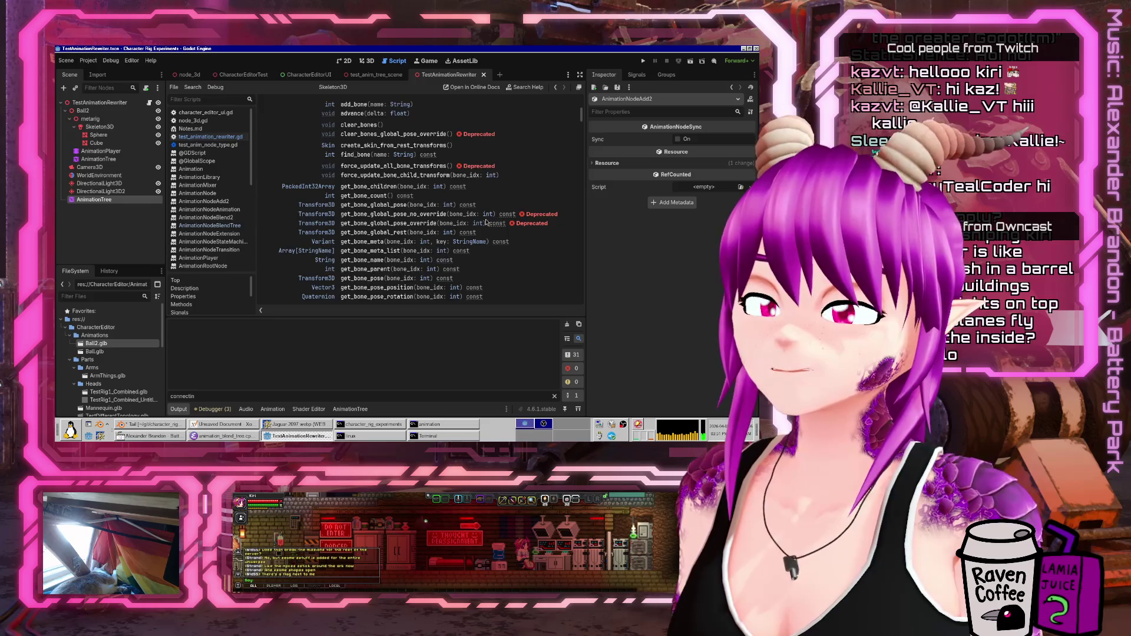
{"action": "scroll", "coordinate": [486, 222], "scroll_direction": "down", "scroll_amount": 2}
{"action": "scroll", "coordinate": [484, 216], "scroll_direction": "down", "scroll_amount": 2}
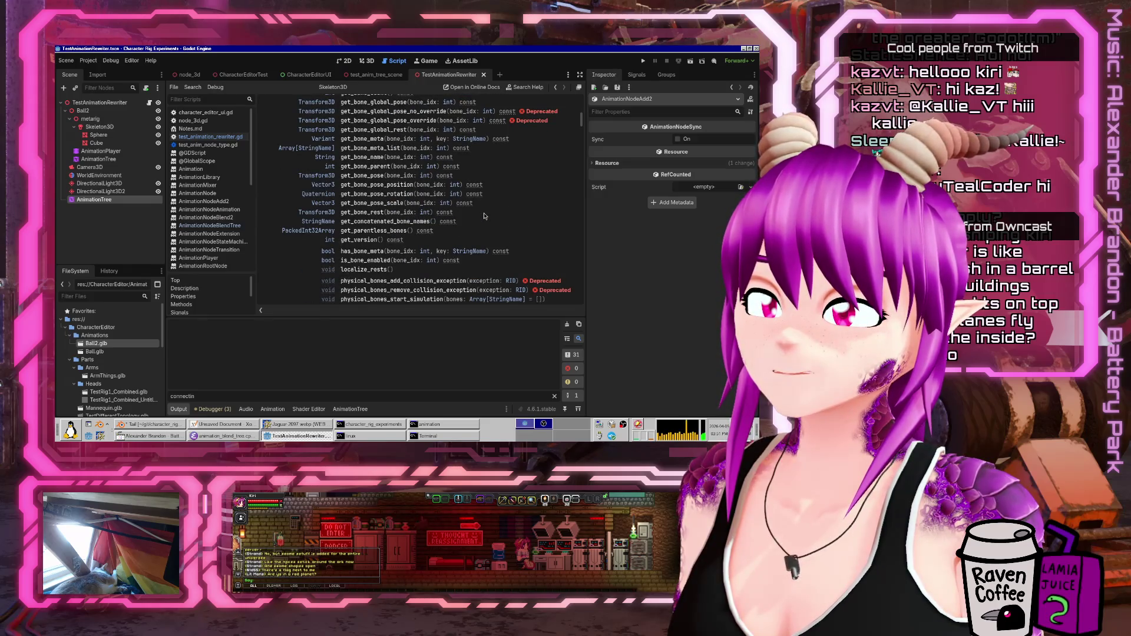
{"action": "scroll", "coordinate": [484, 216], "scroll_direction": "down", "scroll_amount": 2}
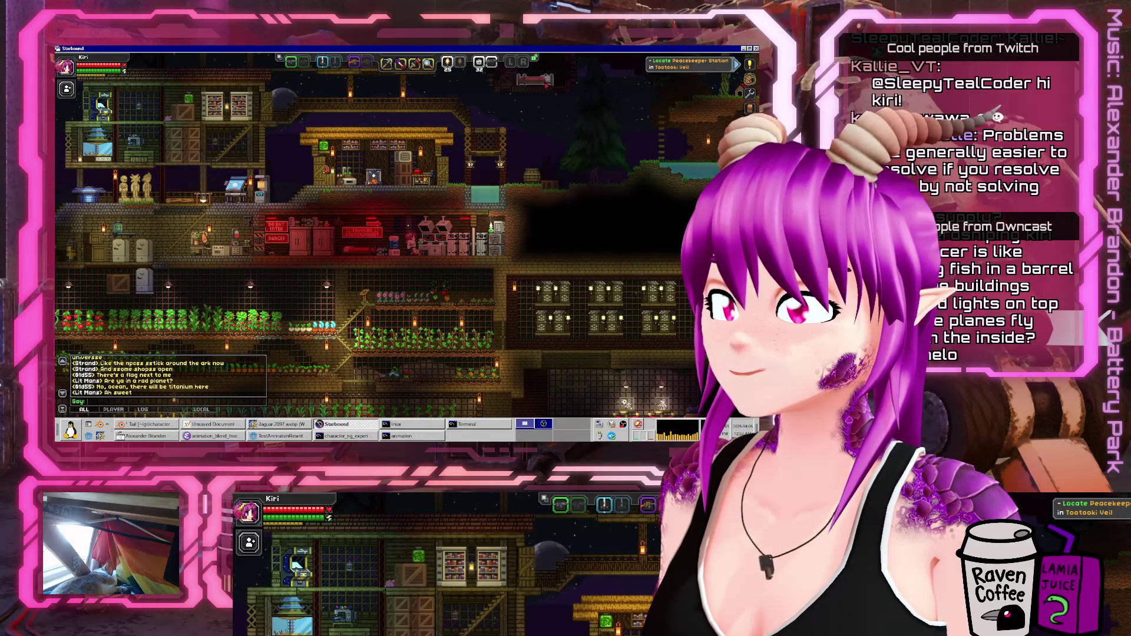
- Drag the Starbound window aside so Godot's Skeleton3D methods reference is visible again
{"action": "mouse_move", "coordinate": [659, 48]}
{"action": "left_mouse_down"}
{"action": "mouse_move", "coordinate": [662, 85]}
{"action": "mouse_move", "coordinate": [758, 83]}
{"action": "left_mouse_up"}
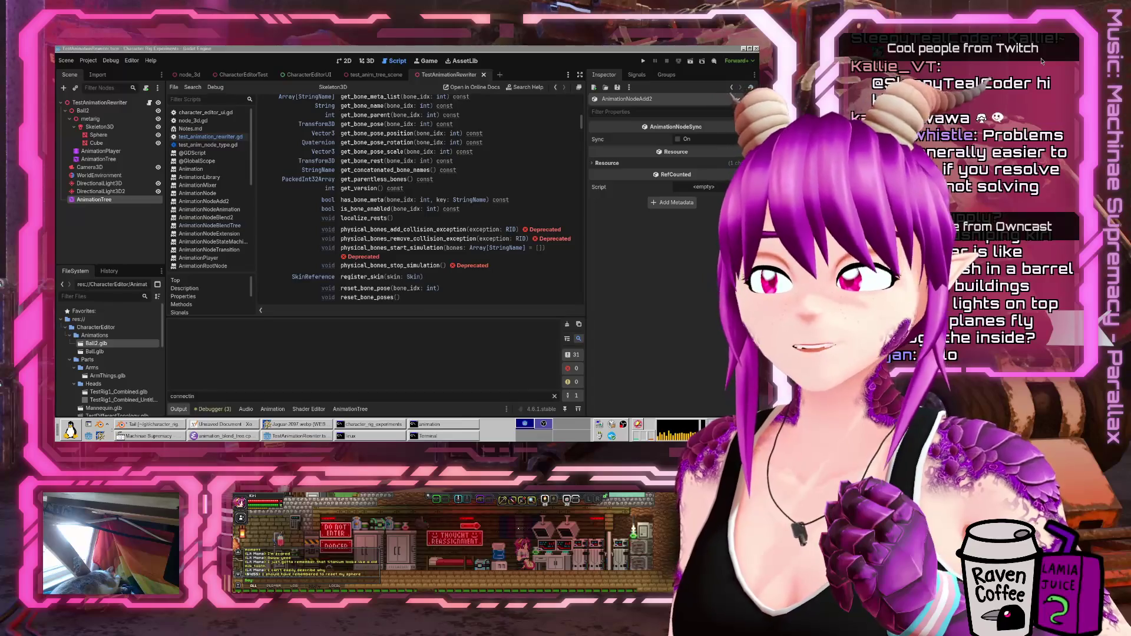
- Bring the rigged Tail scene back to the front in Blender and save it as Tail.blend
{"action": "left_click", "coordinate": [147, 427]}
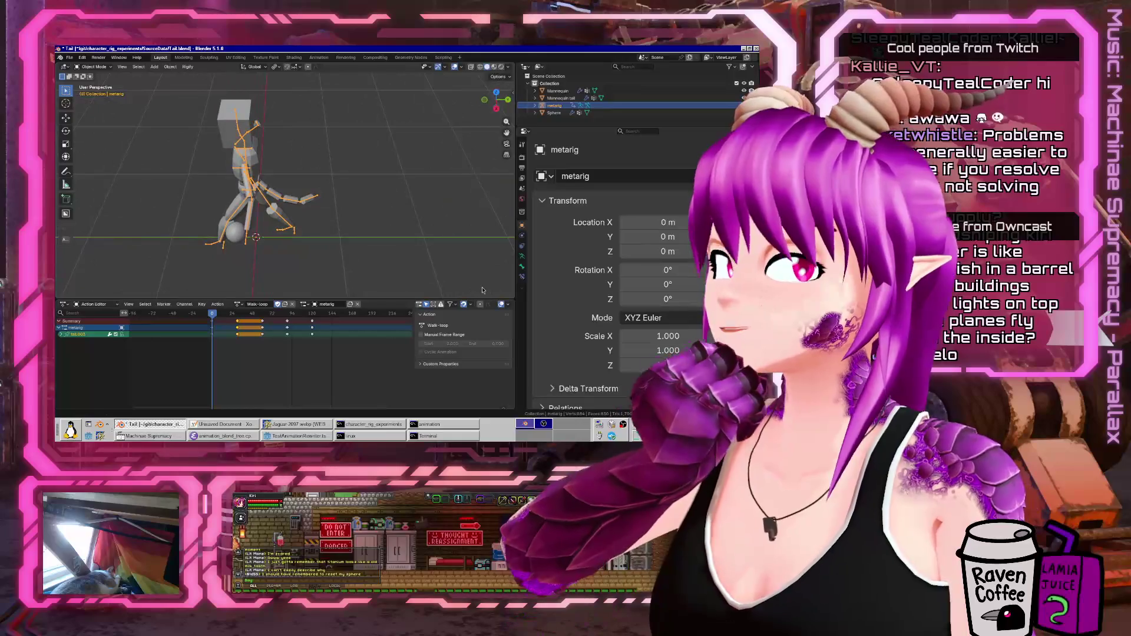
{"action": "left_click", "coordinate": [70, 57]}
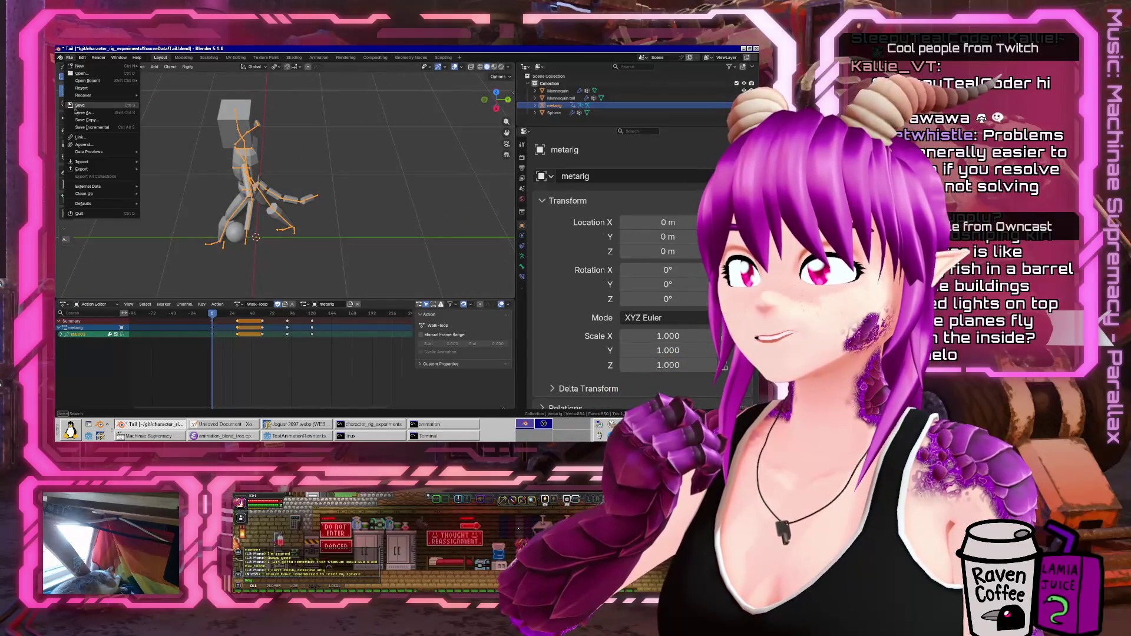
{"action": "left_click", "coordinate": [77, 105]}
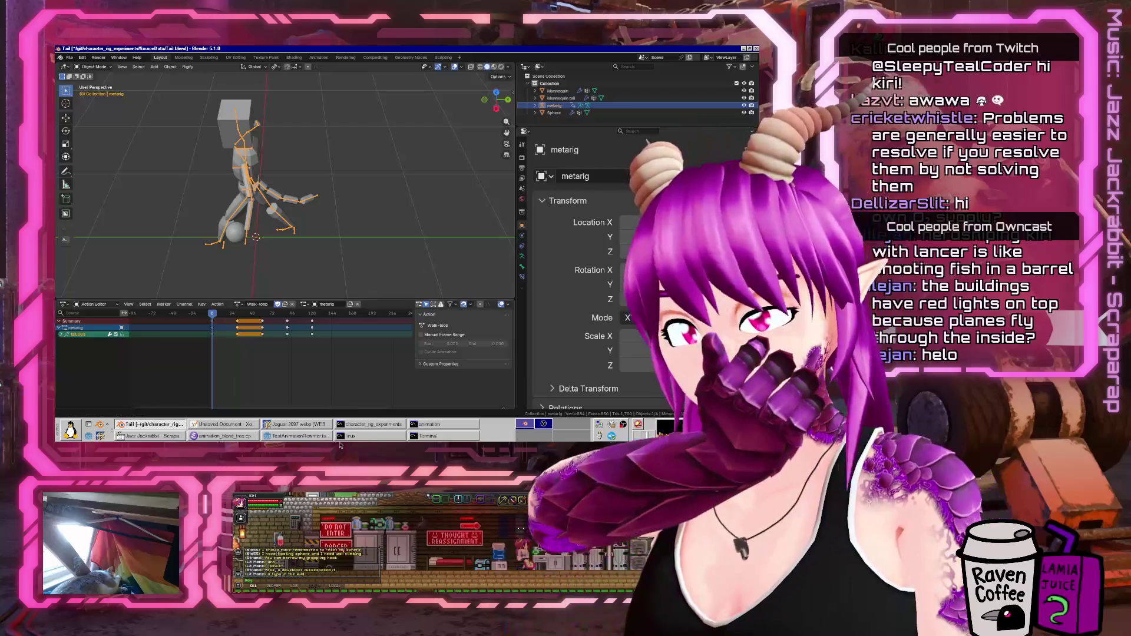
- Run the character rig experiment and enable the ArmThings, TestRig1_Combined, Mannequin and TestDifferentTopology Cube parts
{"action": "left_click", "coordinate": [298, 436]}
{"action": "left_click", "coordinate": [642, 61]}
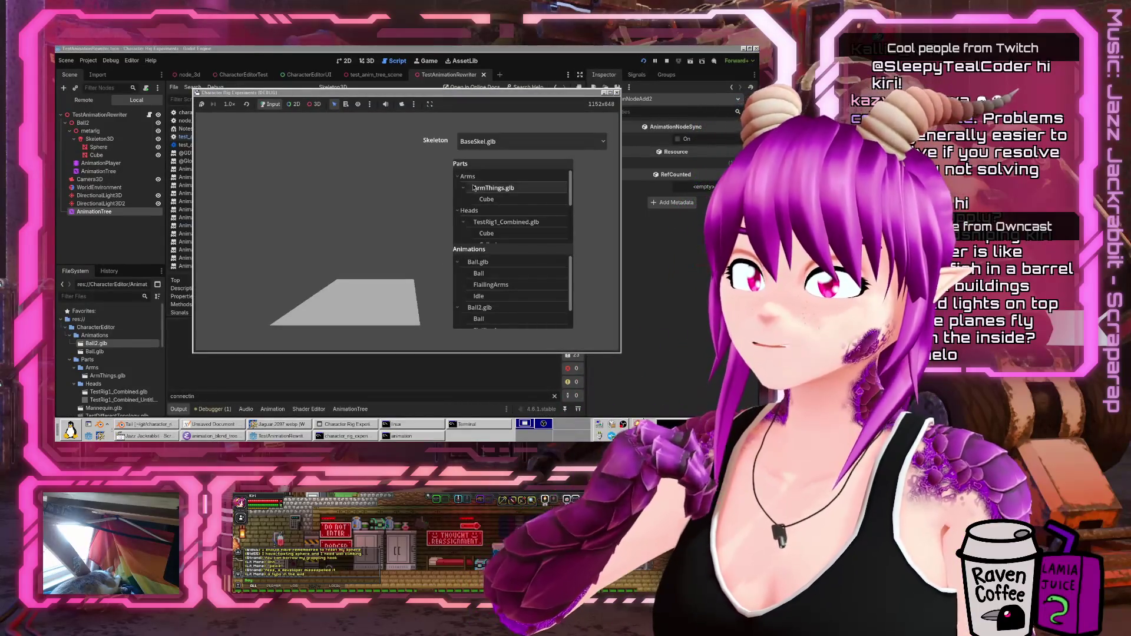
{"action": "left_click", "coordinate": [469, 188]}
{"action": "left_click", "coordinate": [470, 222]}
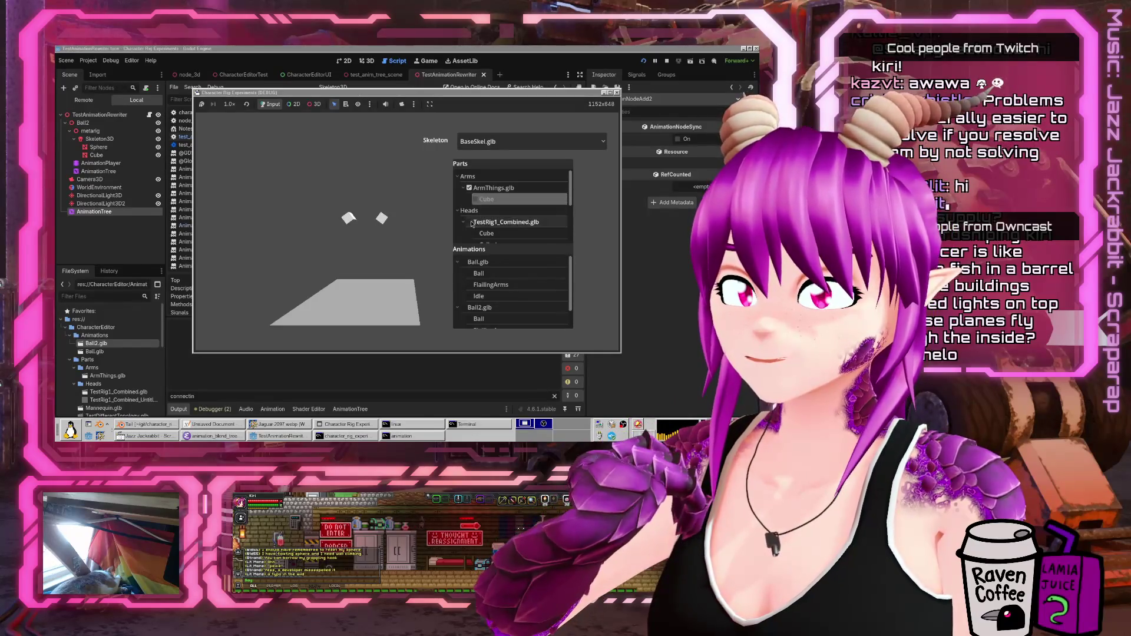
{"action": "scroll", "coordinate": [471, 224], "scroll_direction": "down", "scroll_amount": 1}
{"action": "left_click", "coordinate": [470, 230]}
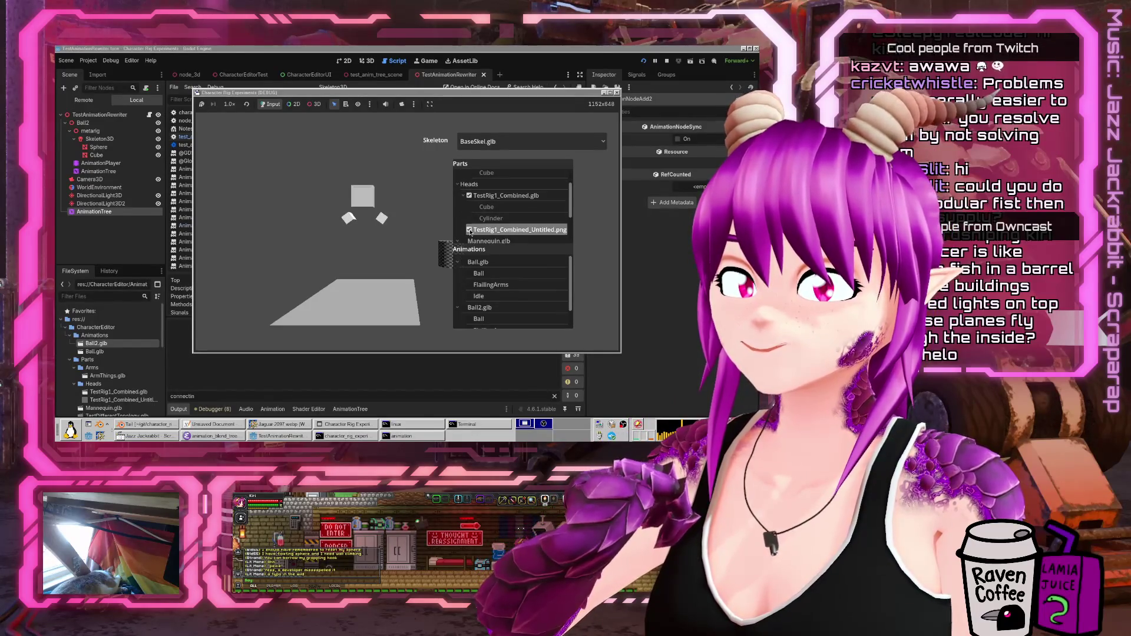
{"action": "scroll", "coordinate": [470, 229], "scroll_direction": "down", "scroll_amount": 3}
{"action": "left_click", "coordinate": [464, 206]}
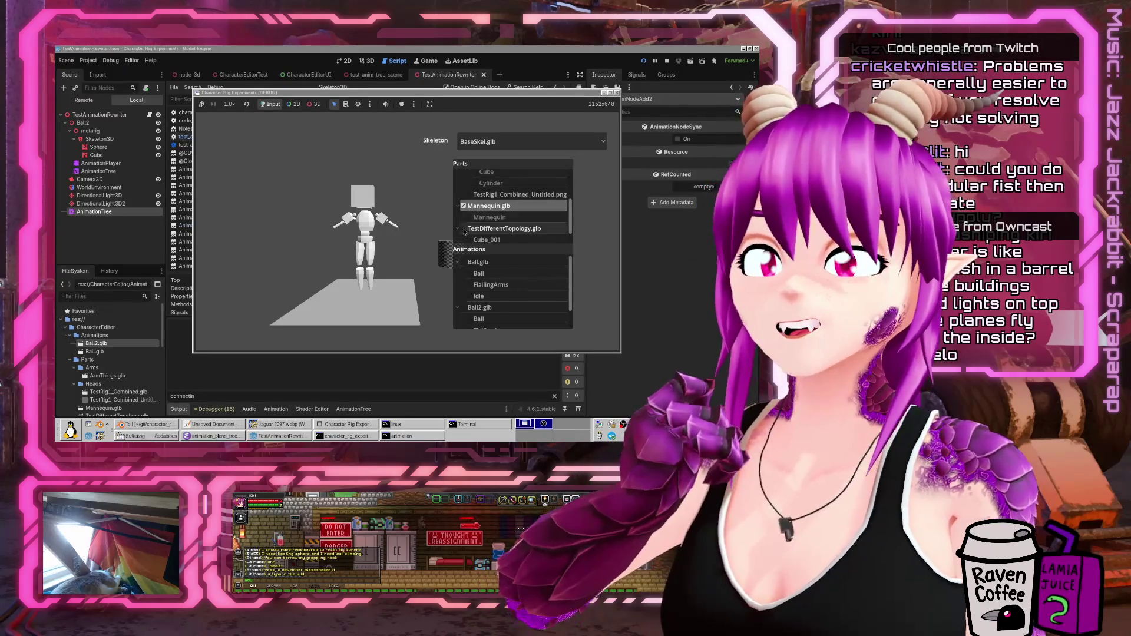
{"action": "scroll", "coordinate": [470, 244], "scroll_direction": "down", "scroll_amount": 1}
{"action": "left_click", "coordinate": [469, 223]}
{"action": "left_click", "coordinate": [471, 234]}
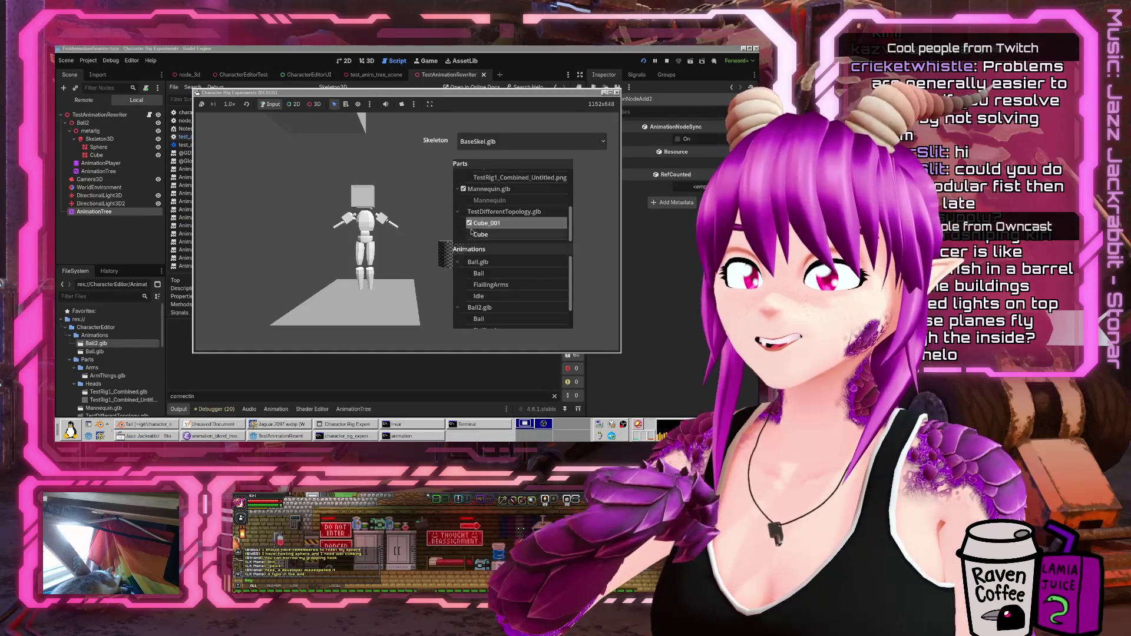
- Enable the Ball, Idle and FlailingArms animations, placing FlailingArms onto Idle
{"action": "left_click", "coordinate": [470, 223]}
{"action": "left_click", "coordinate": [469, 273]}
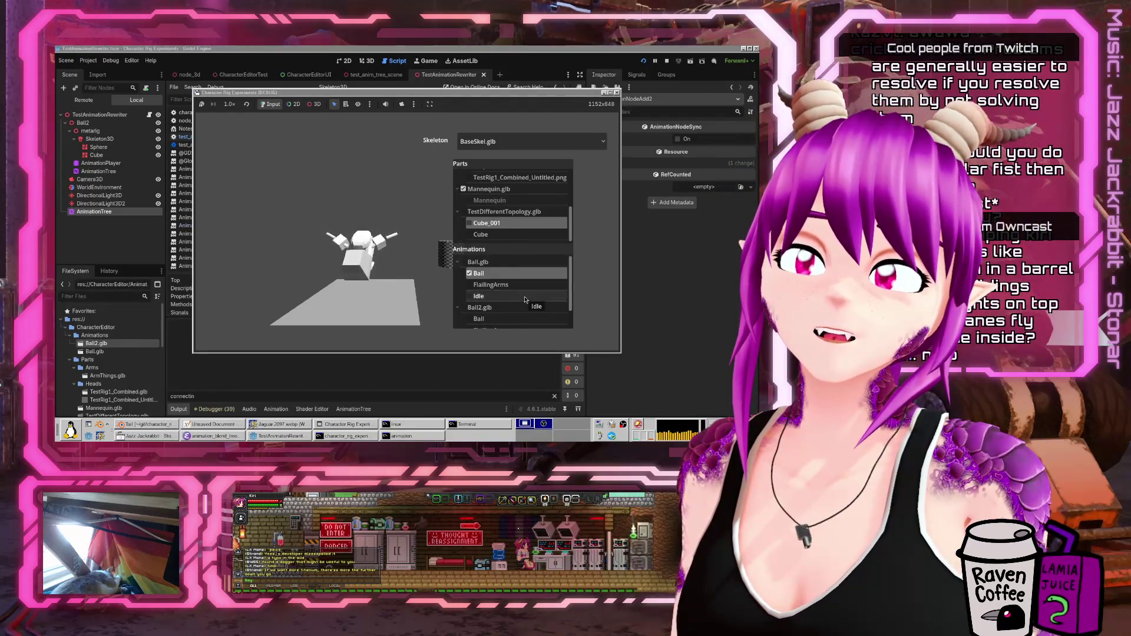
{"action": "left_click", "coordinate": [469, 296]}
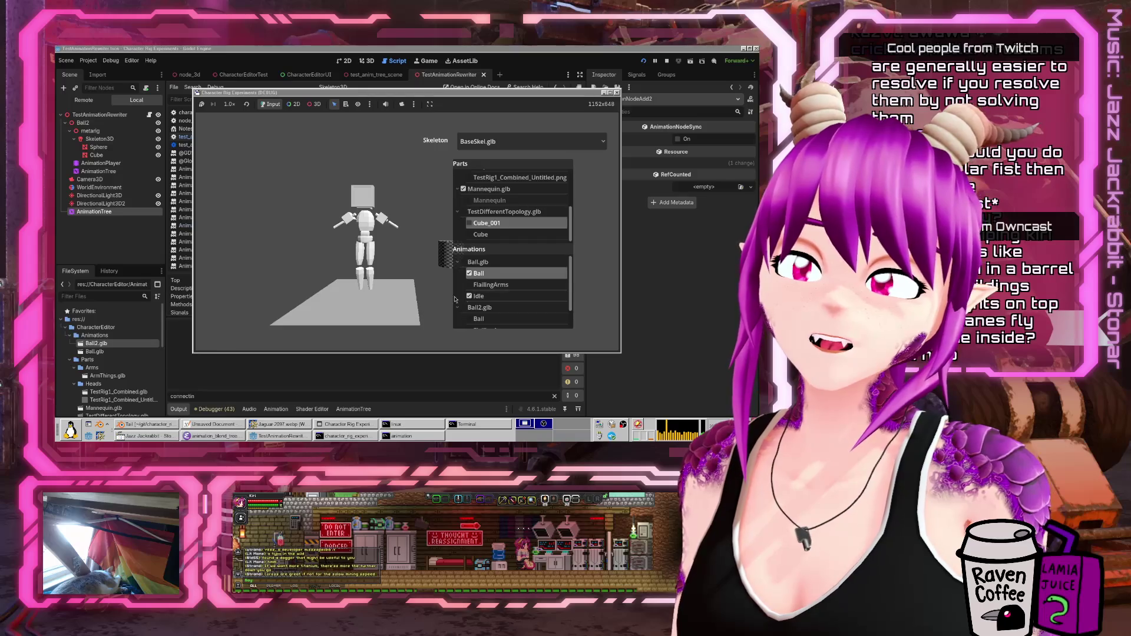
{"action": "left_click", "coordinate": [473, 285]}
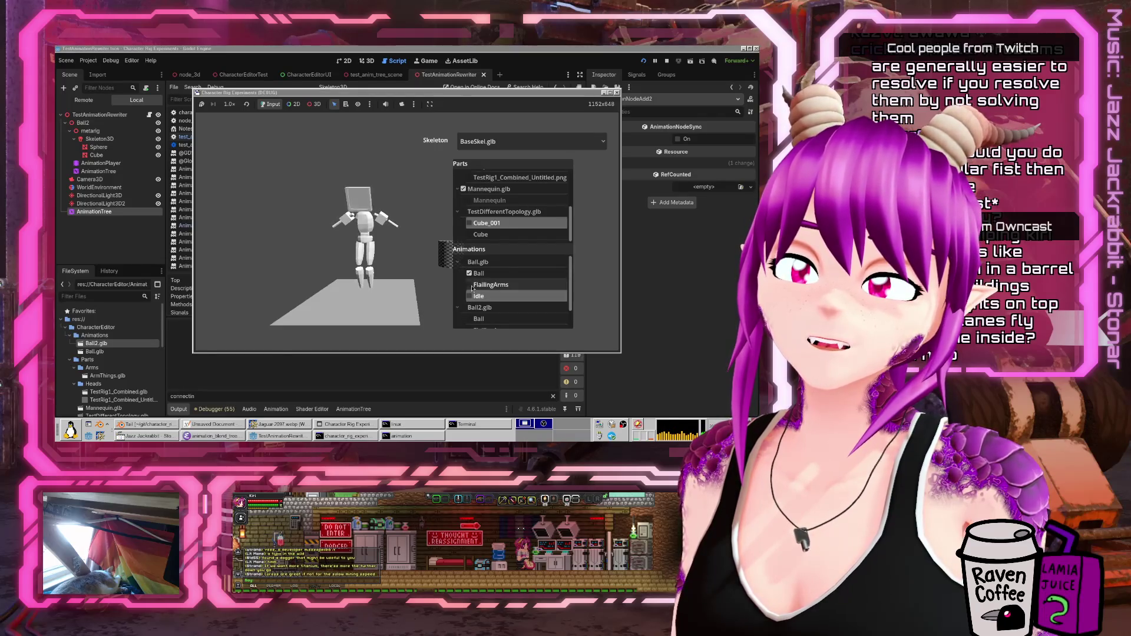
{"action": "left_click_drag", "start_coordinate": [474, 285], "coordinate": [474, 296]}
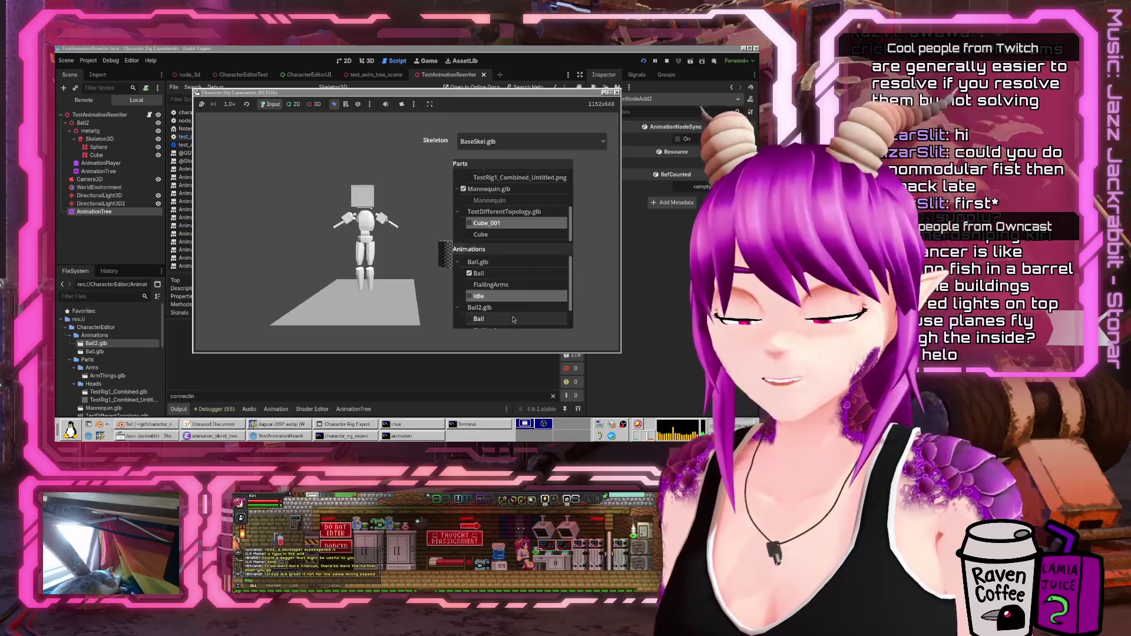